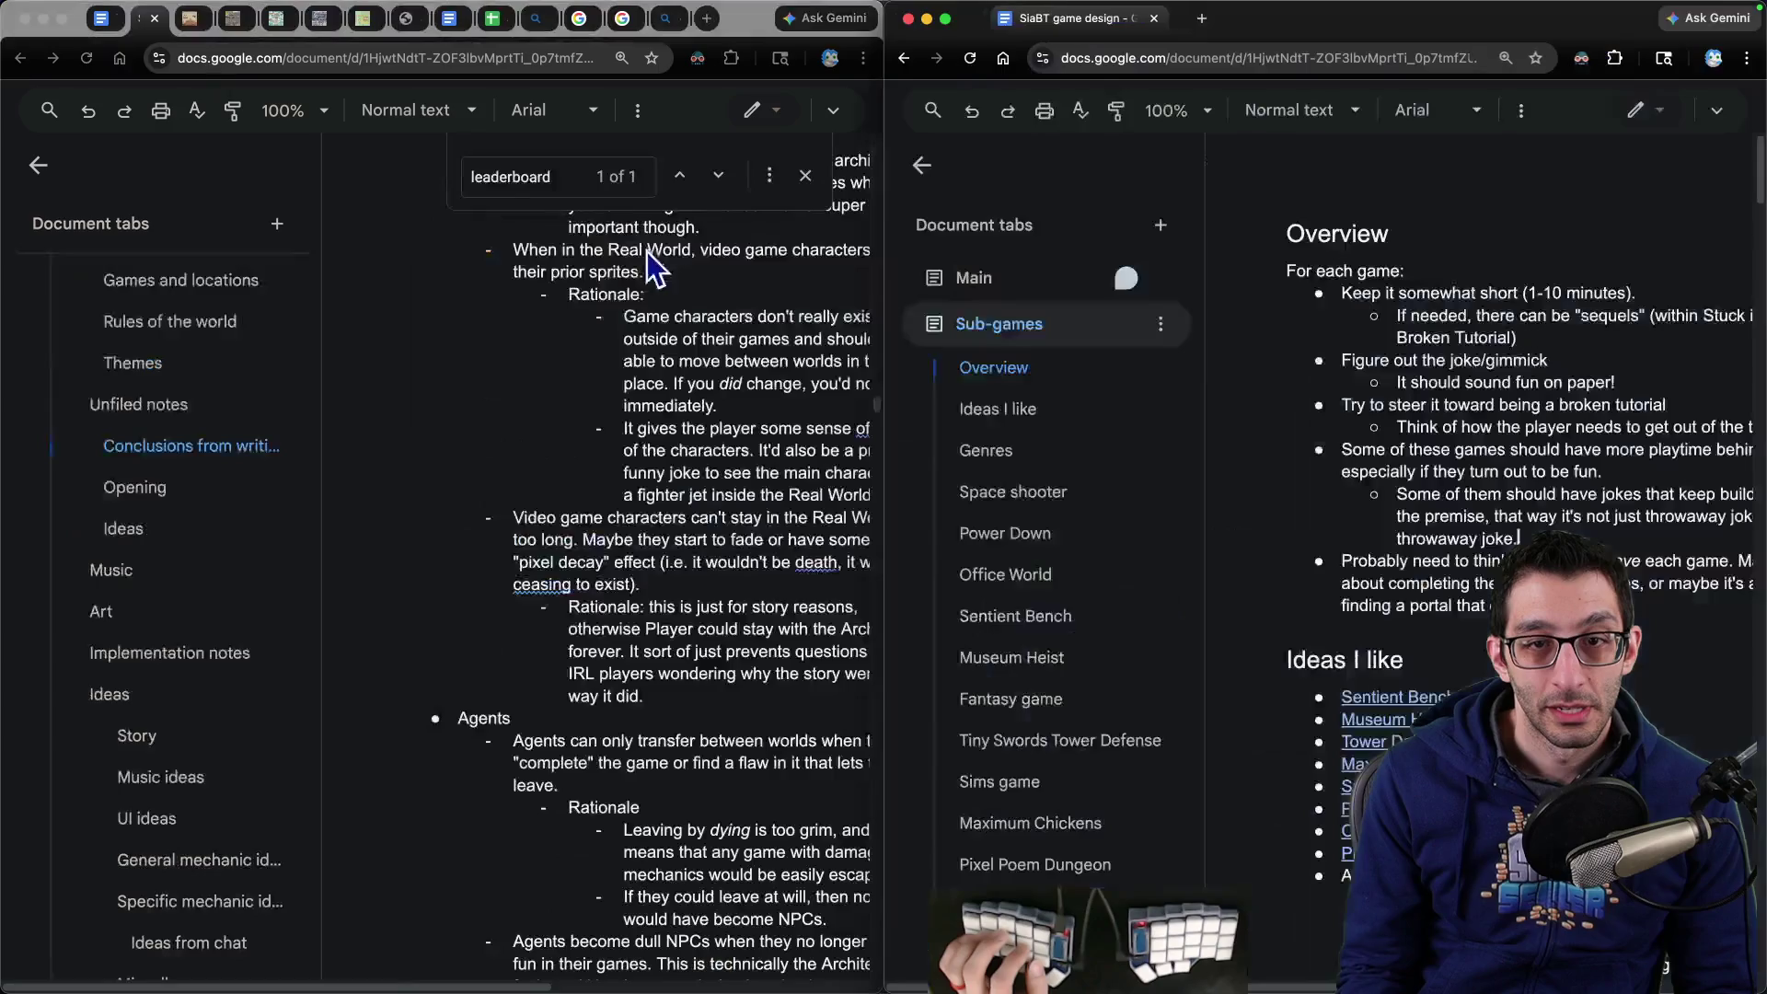
- In the left copy, hide the Document tabs panel and find 'conclusions'
click(39, 165)
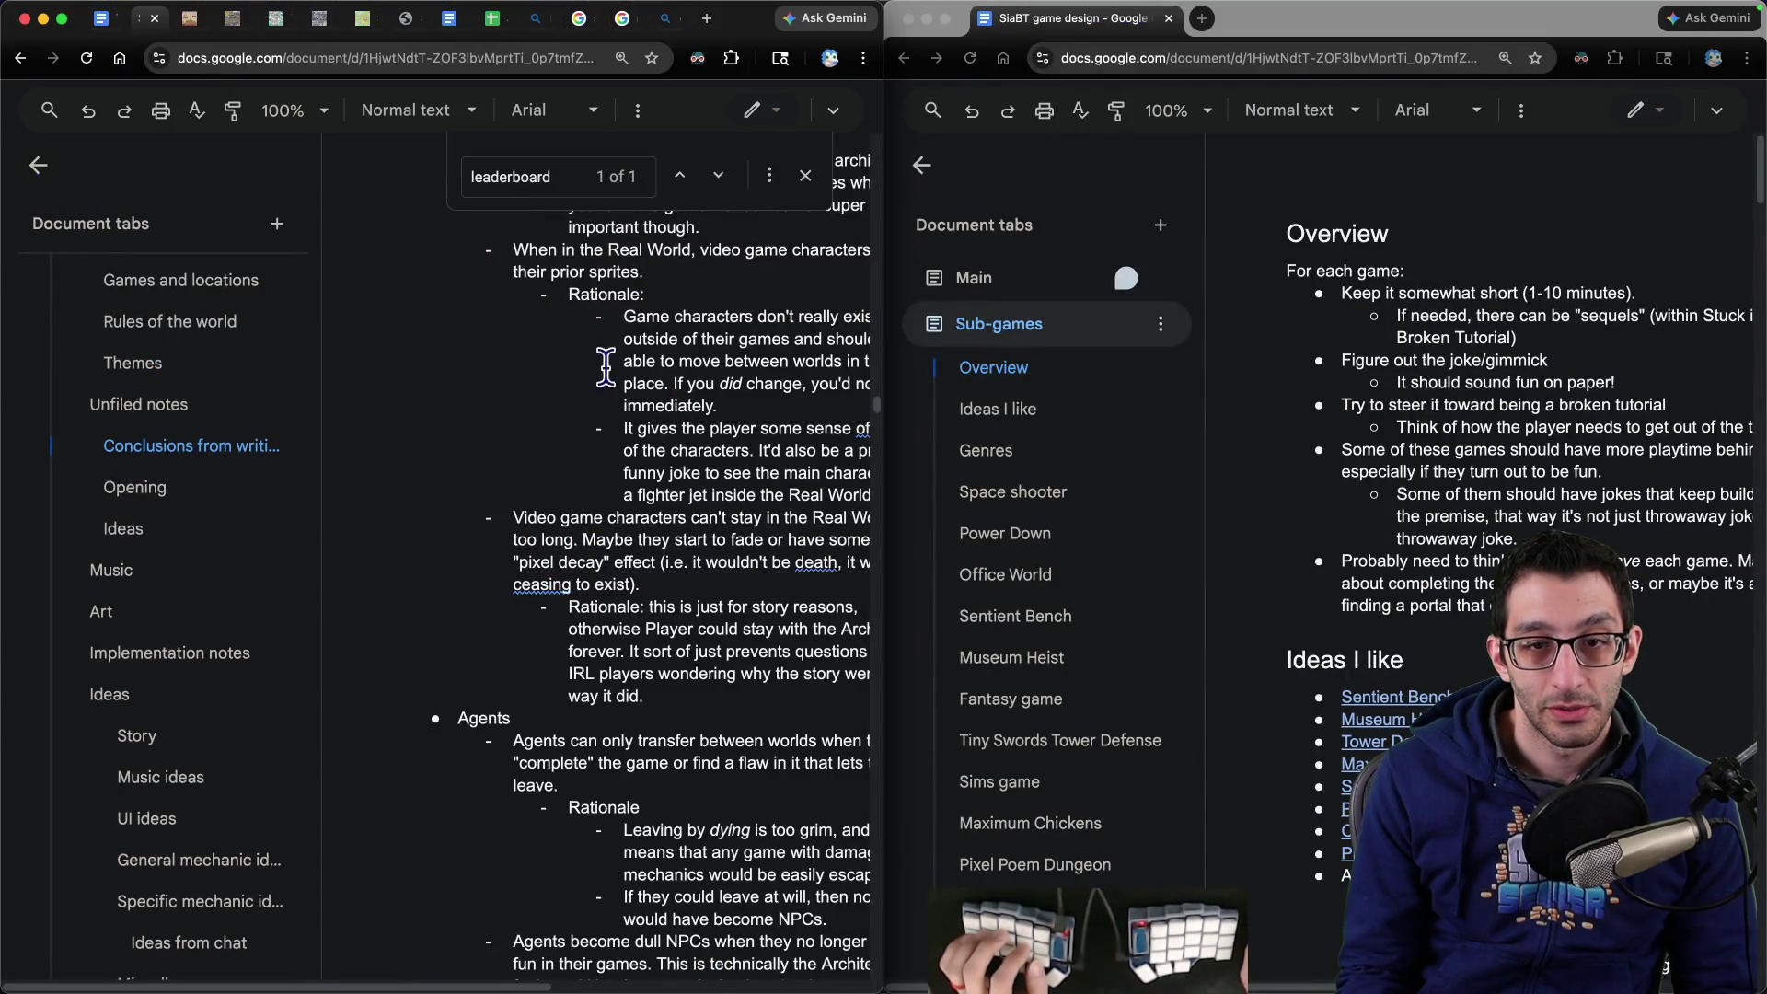
key(ctrl+f)
text(conclusions)
key(Escape)
scroll(414, 552, down, 6)
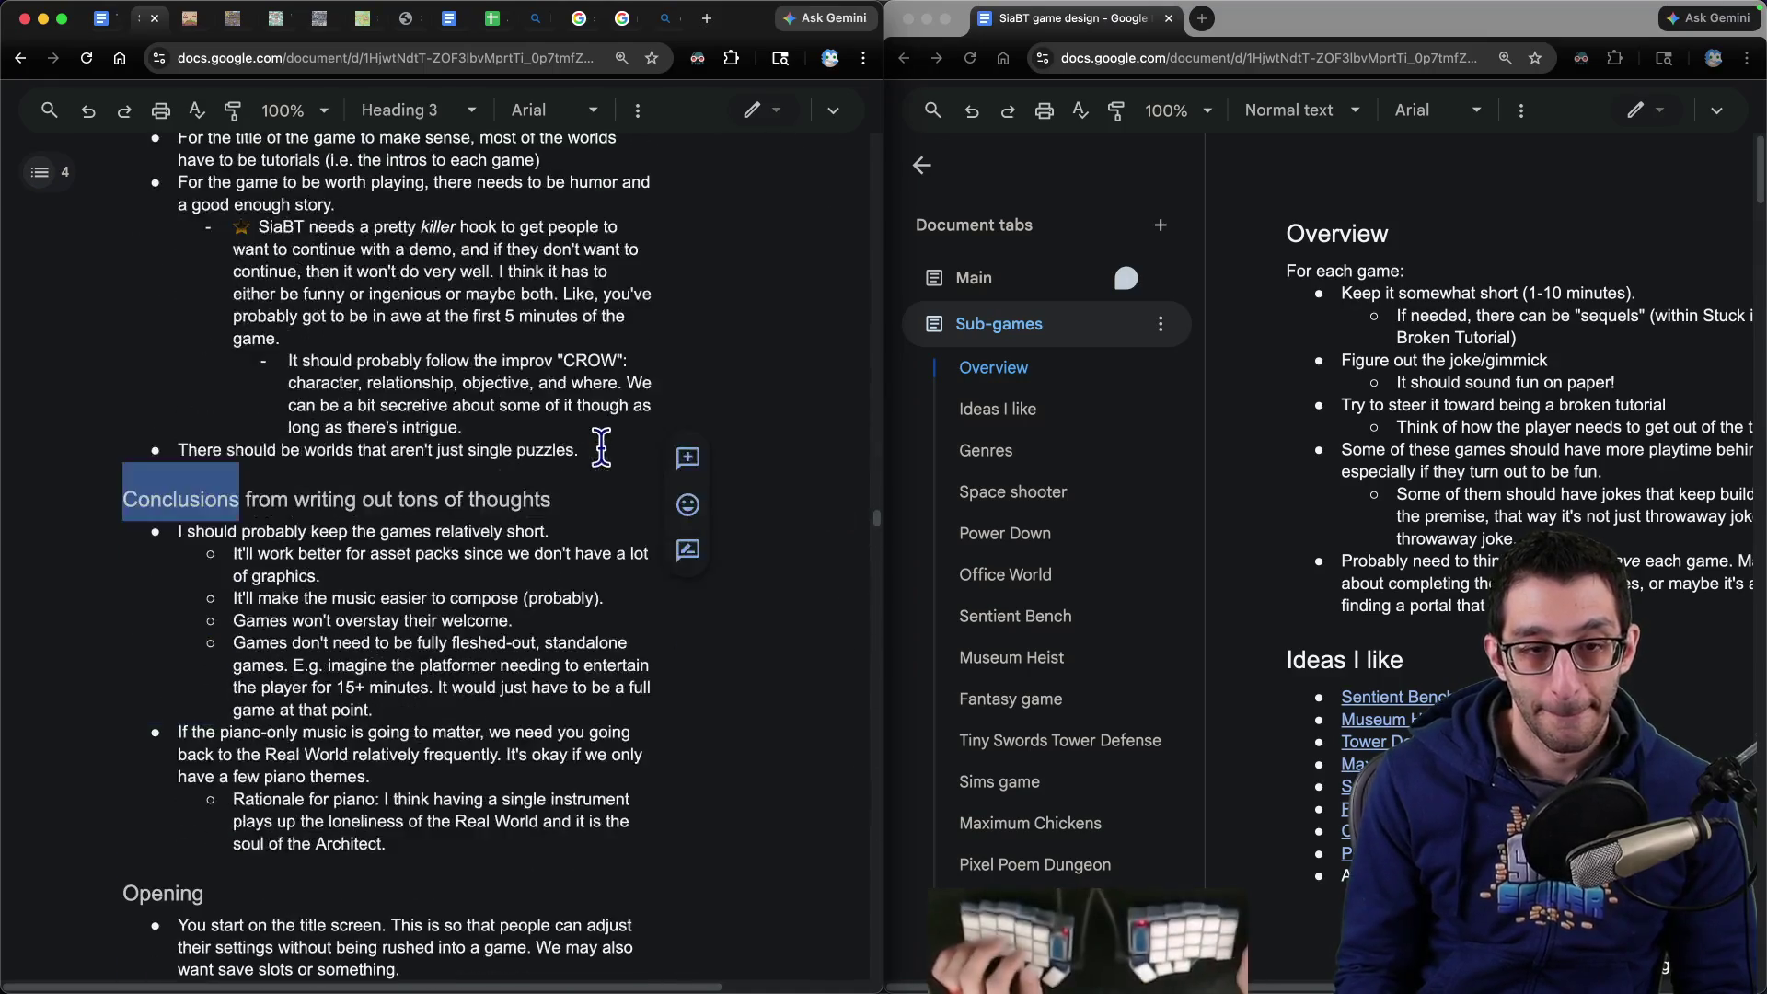
- In the right copy, hide the Document tabs panel and undo a stray paste into Overview
click(921, 165)
scroll(1418, 230, down, 5)
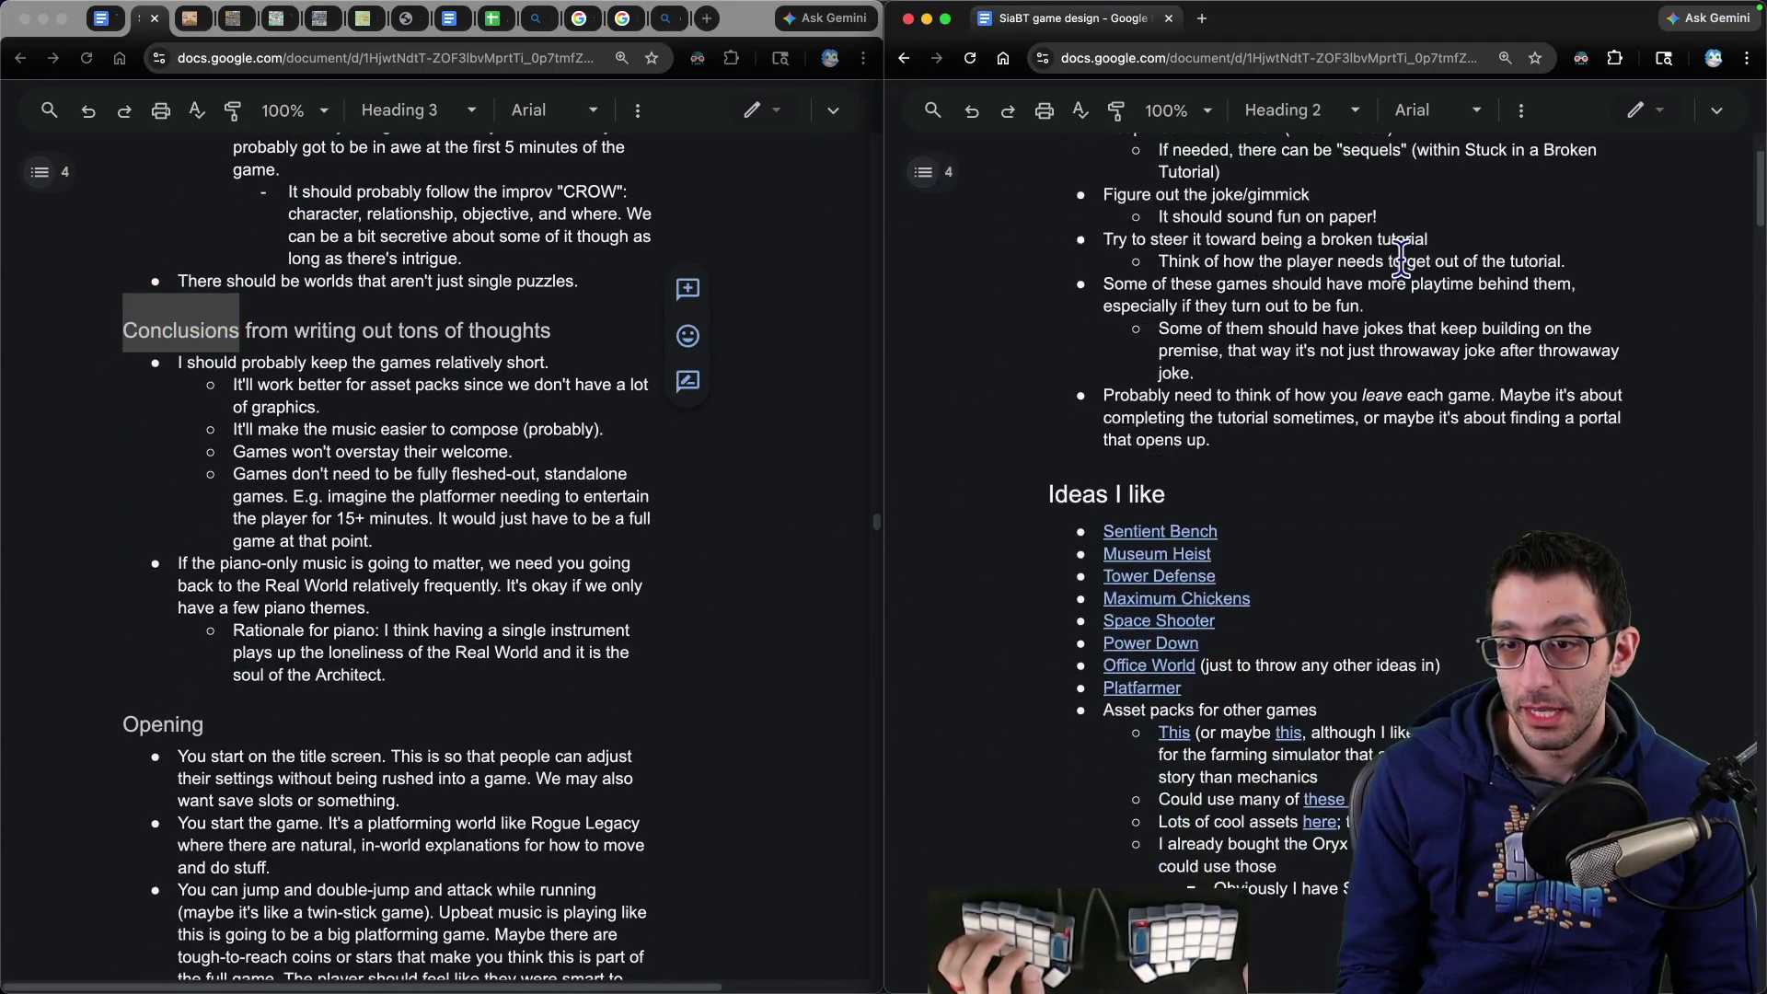
key(ctrl+f)
text(music)
key(BackSpace)
key(BackSpace)
key(BackSpace)
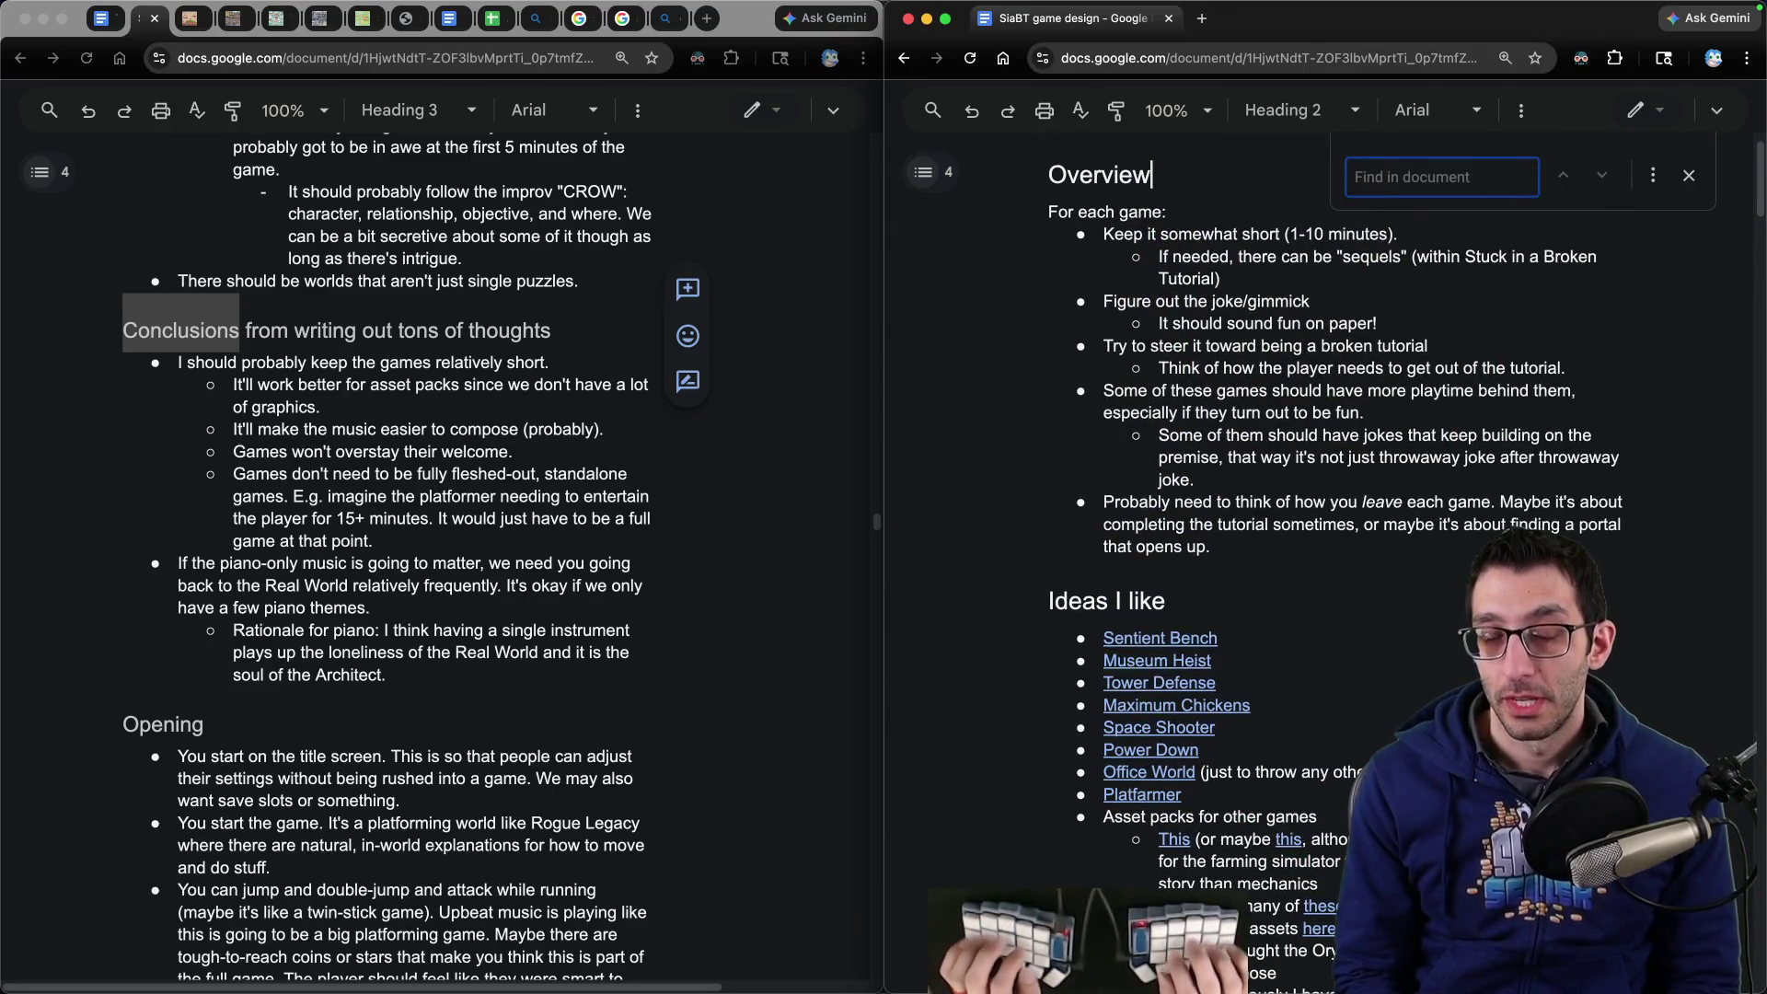
key(Escape)
key(Down)
key(Down)
text(Maybe you can only survive in the Real World for so long.)
key(ctrl+z)
- Search 'rule' to bring the right copy to the Rules of the world heading
key(ctrl+f)
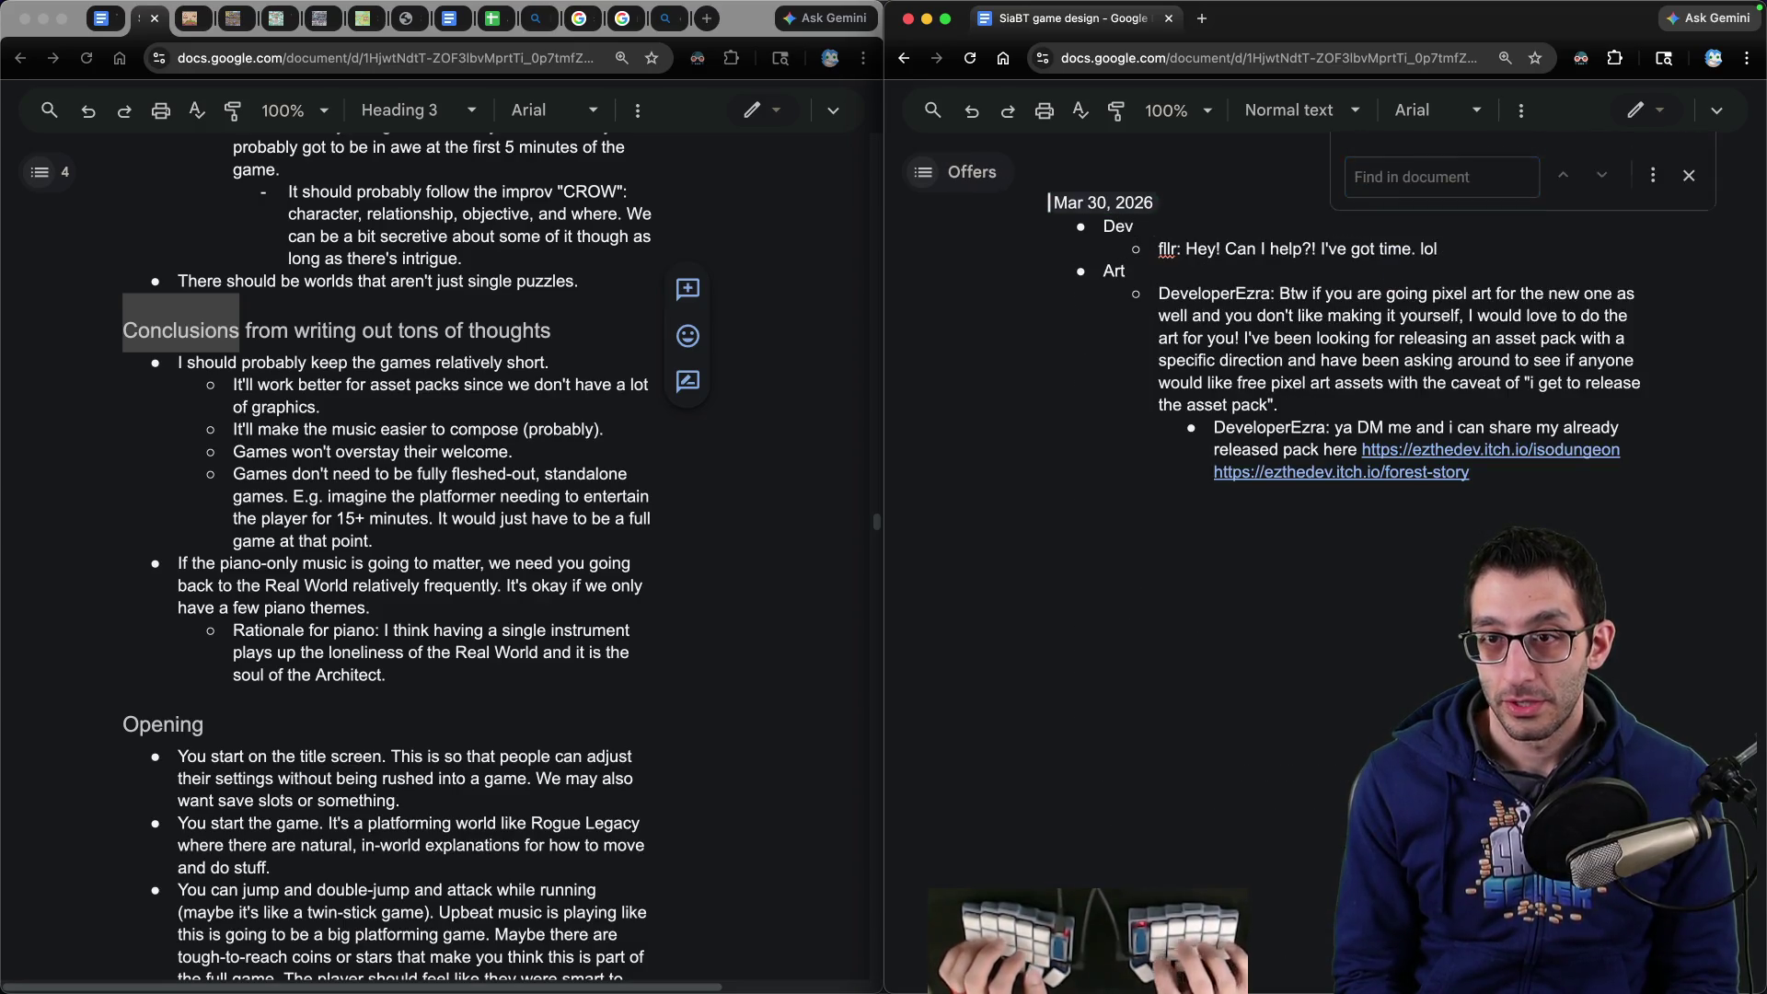
text(rules of the wo)
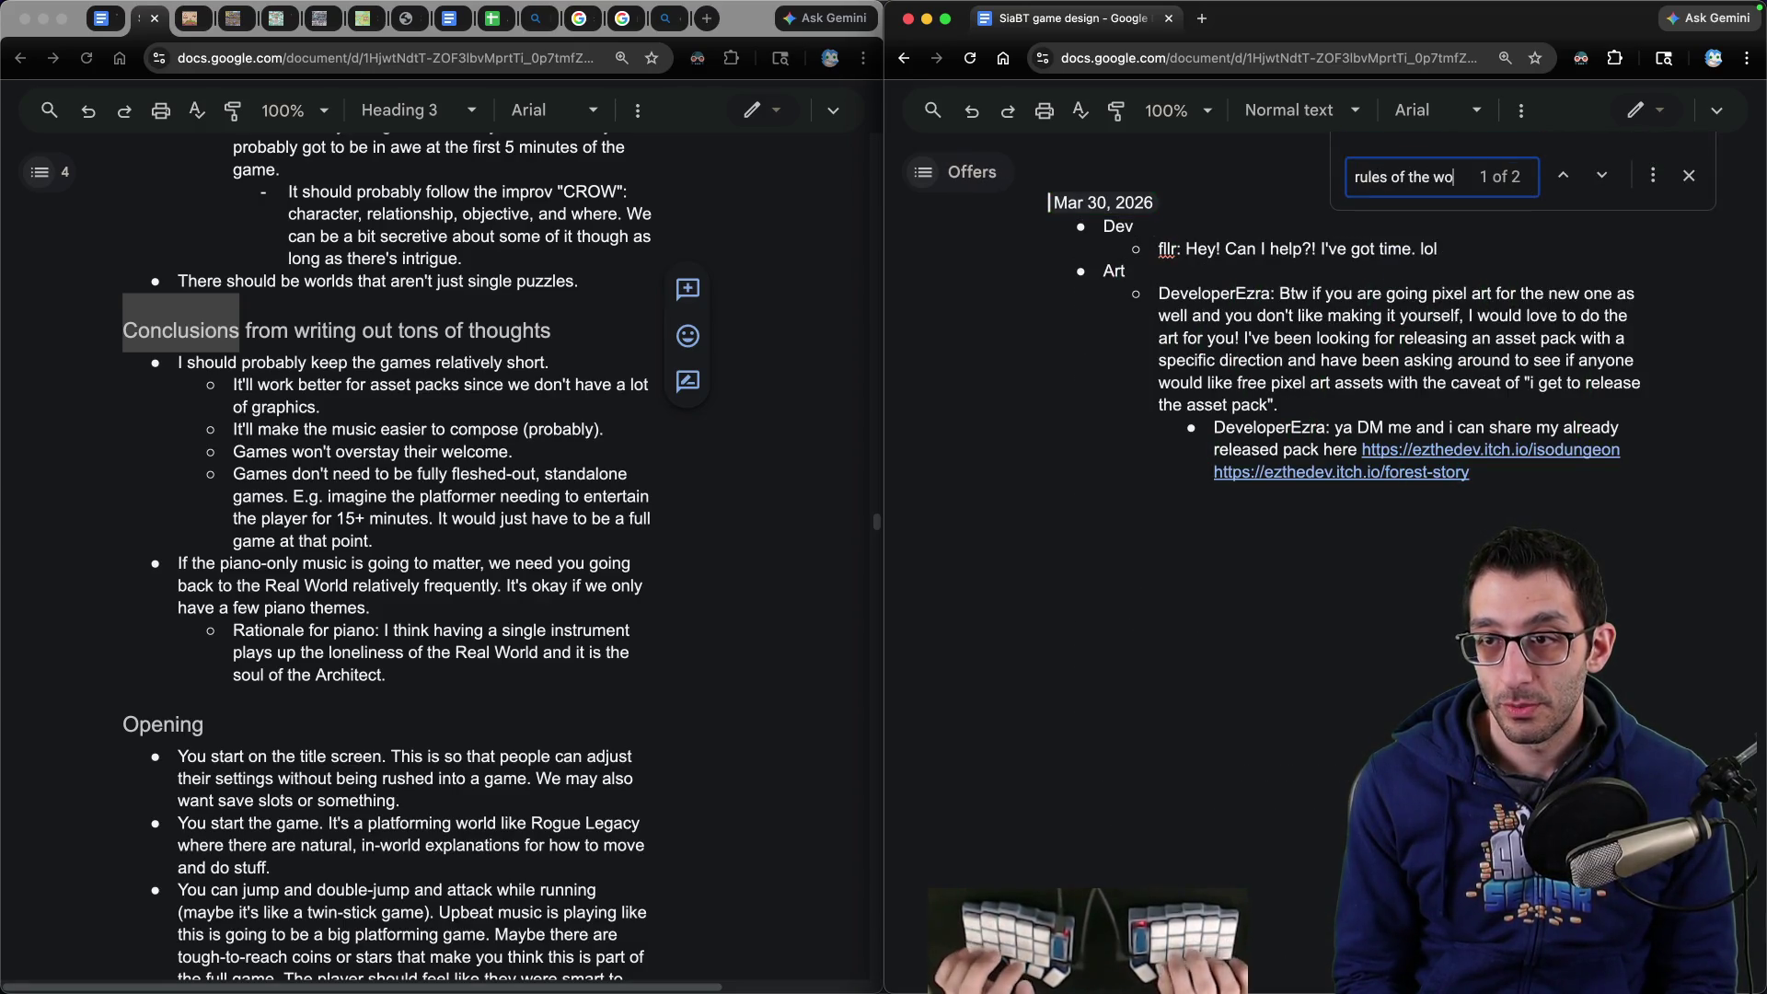
key(Return)
key(Escape)
scroll(1383, 276, up, 3)
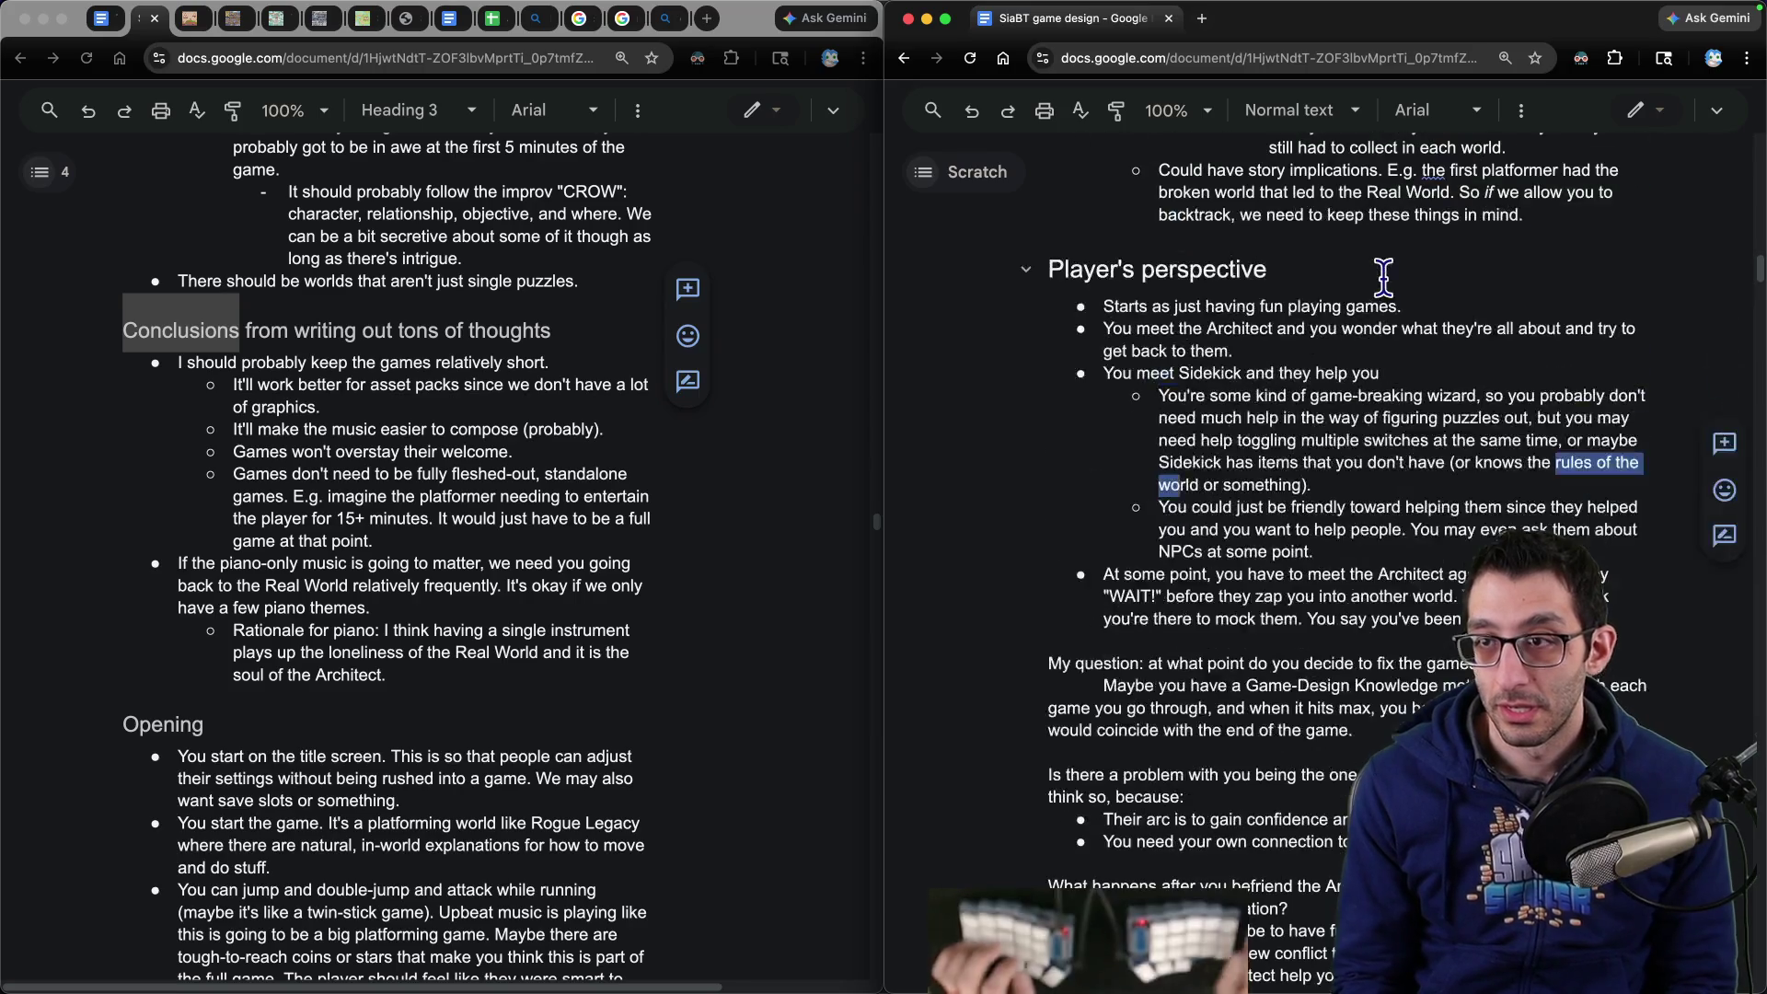
key(ctrl+f)
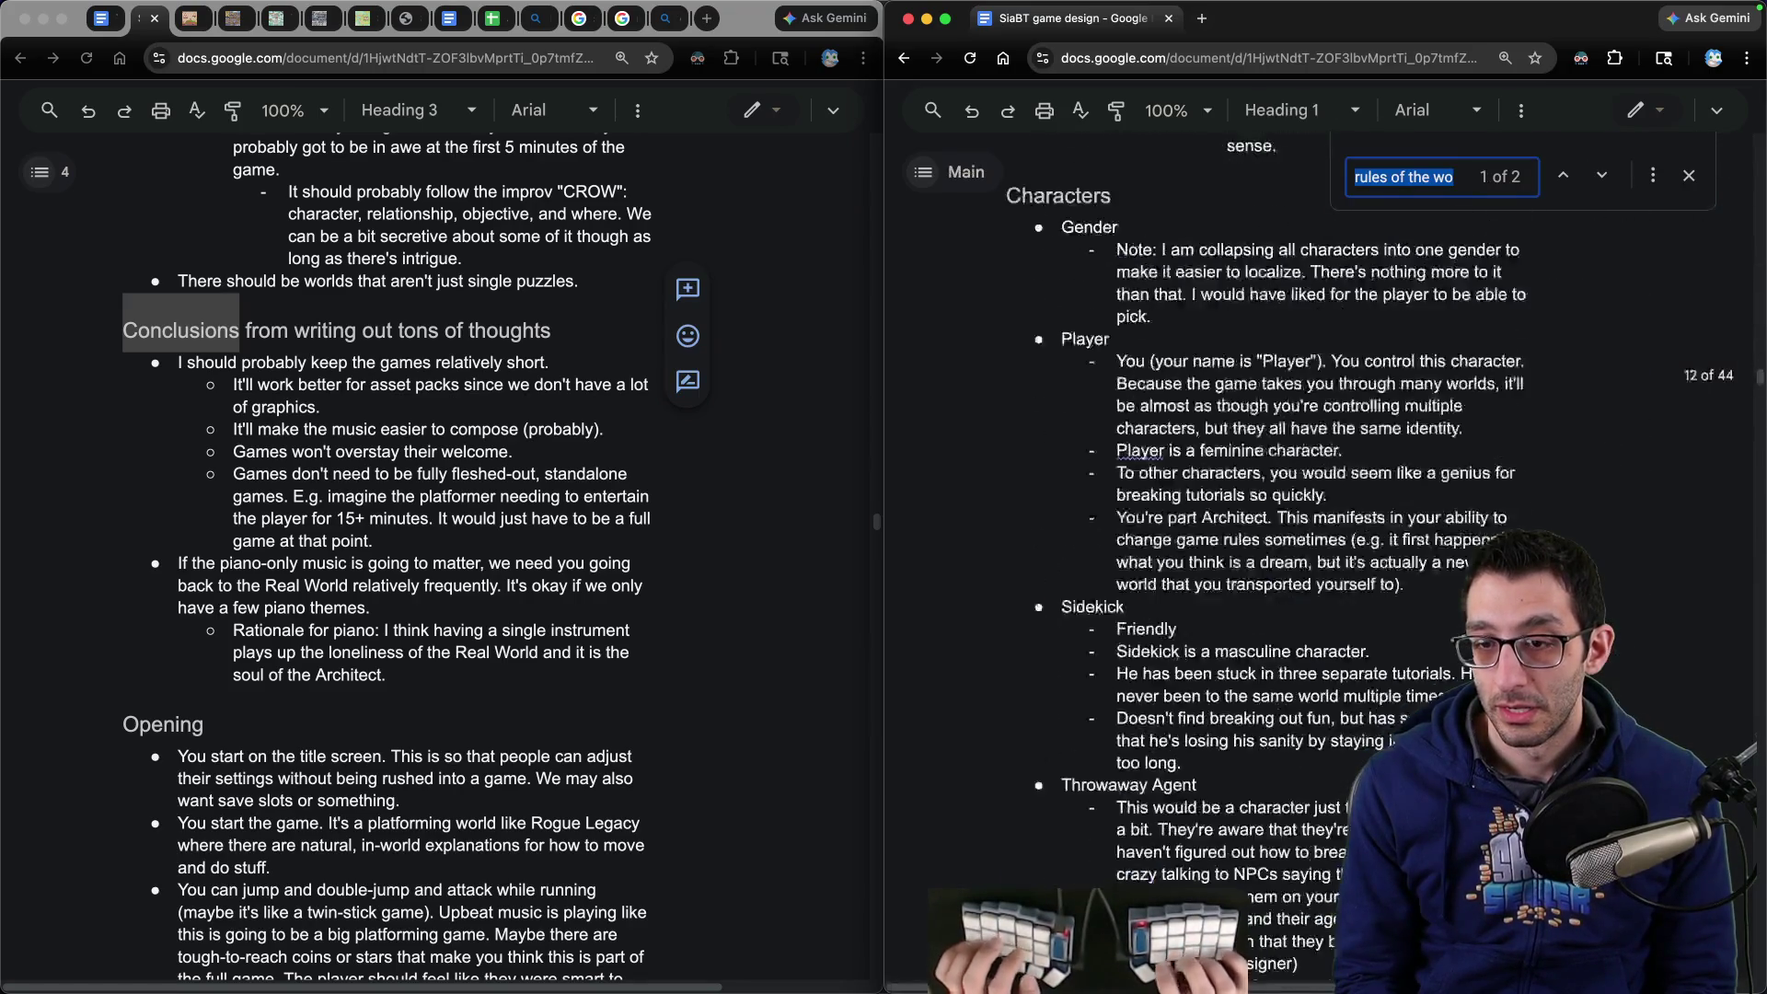
key(Escape)
scroll(1335, 329, down, 8)
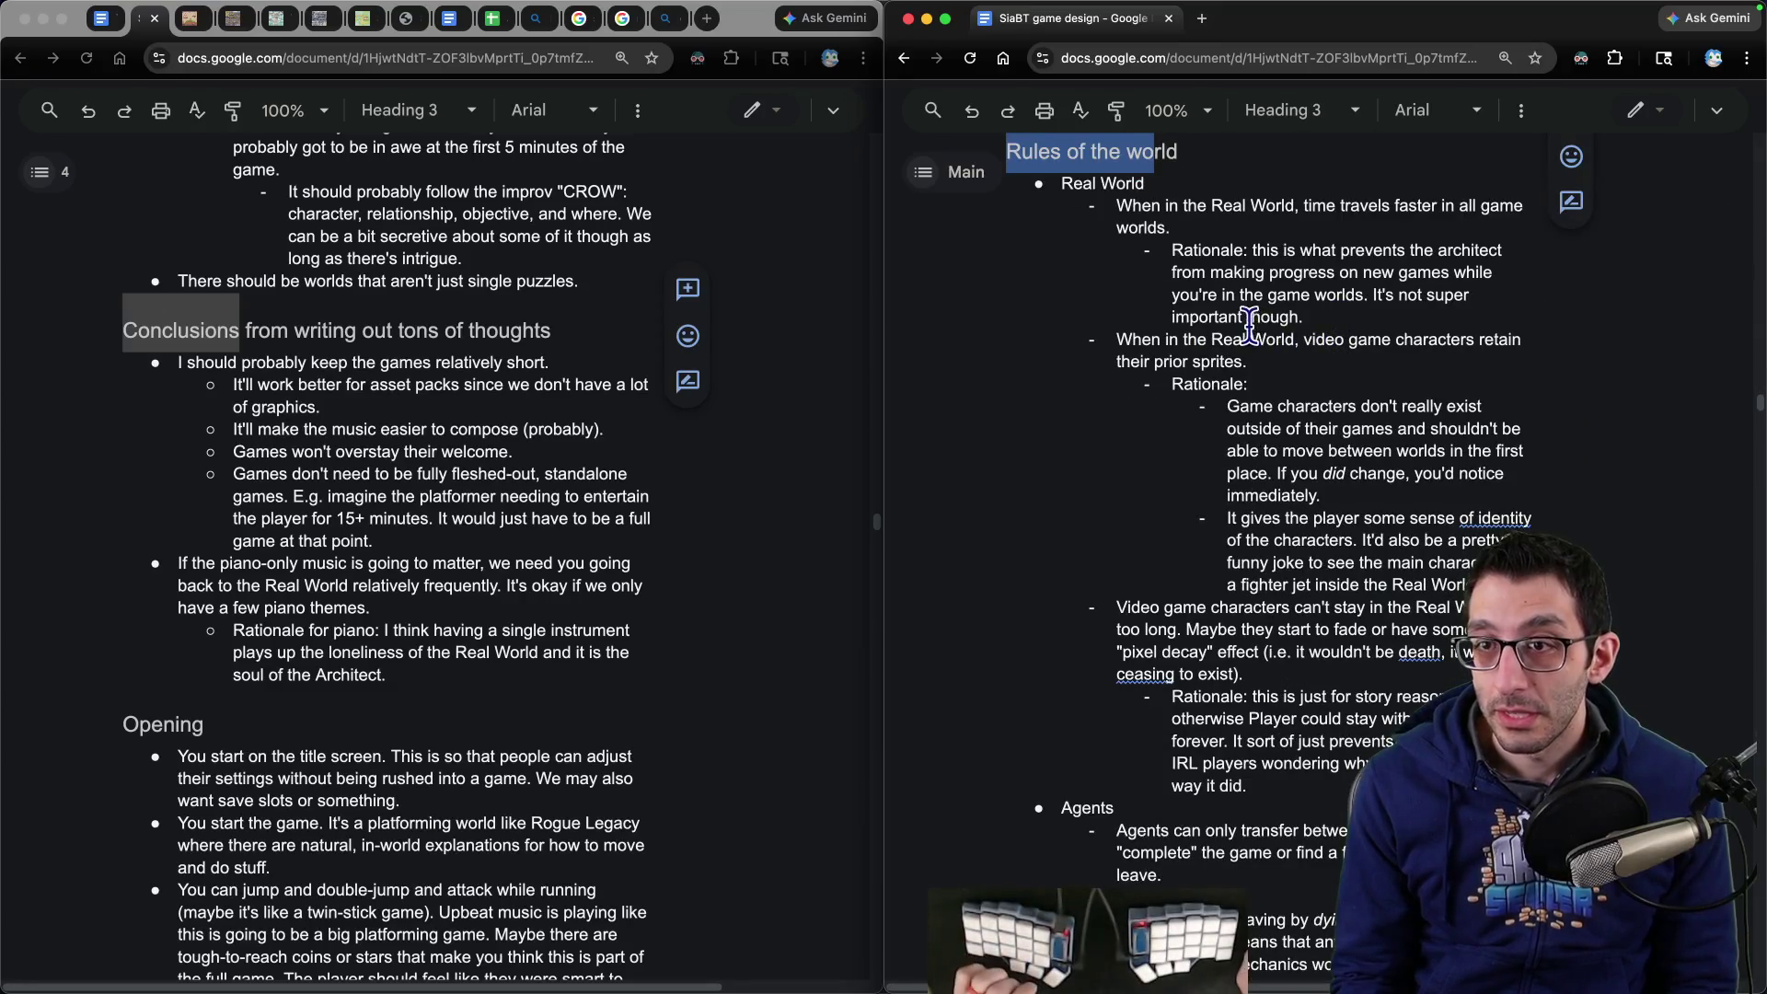
scroll(1215, 308, down, 1)
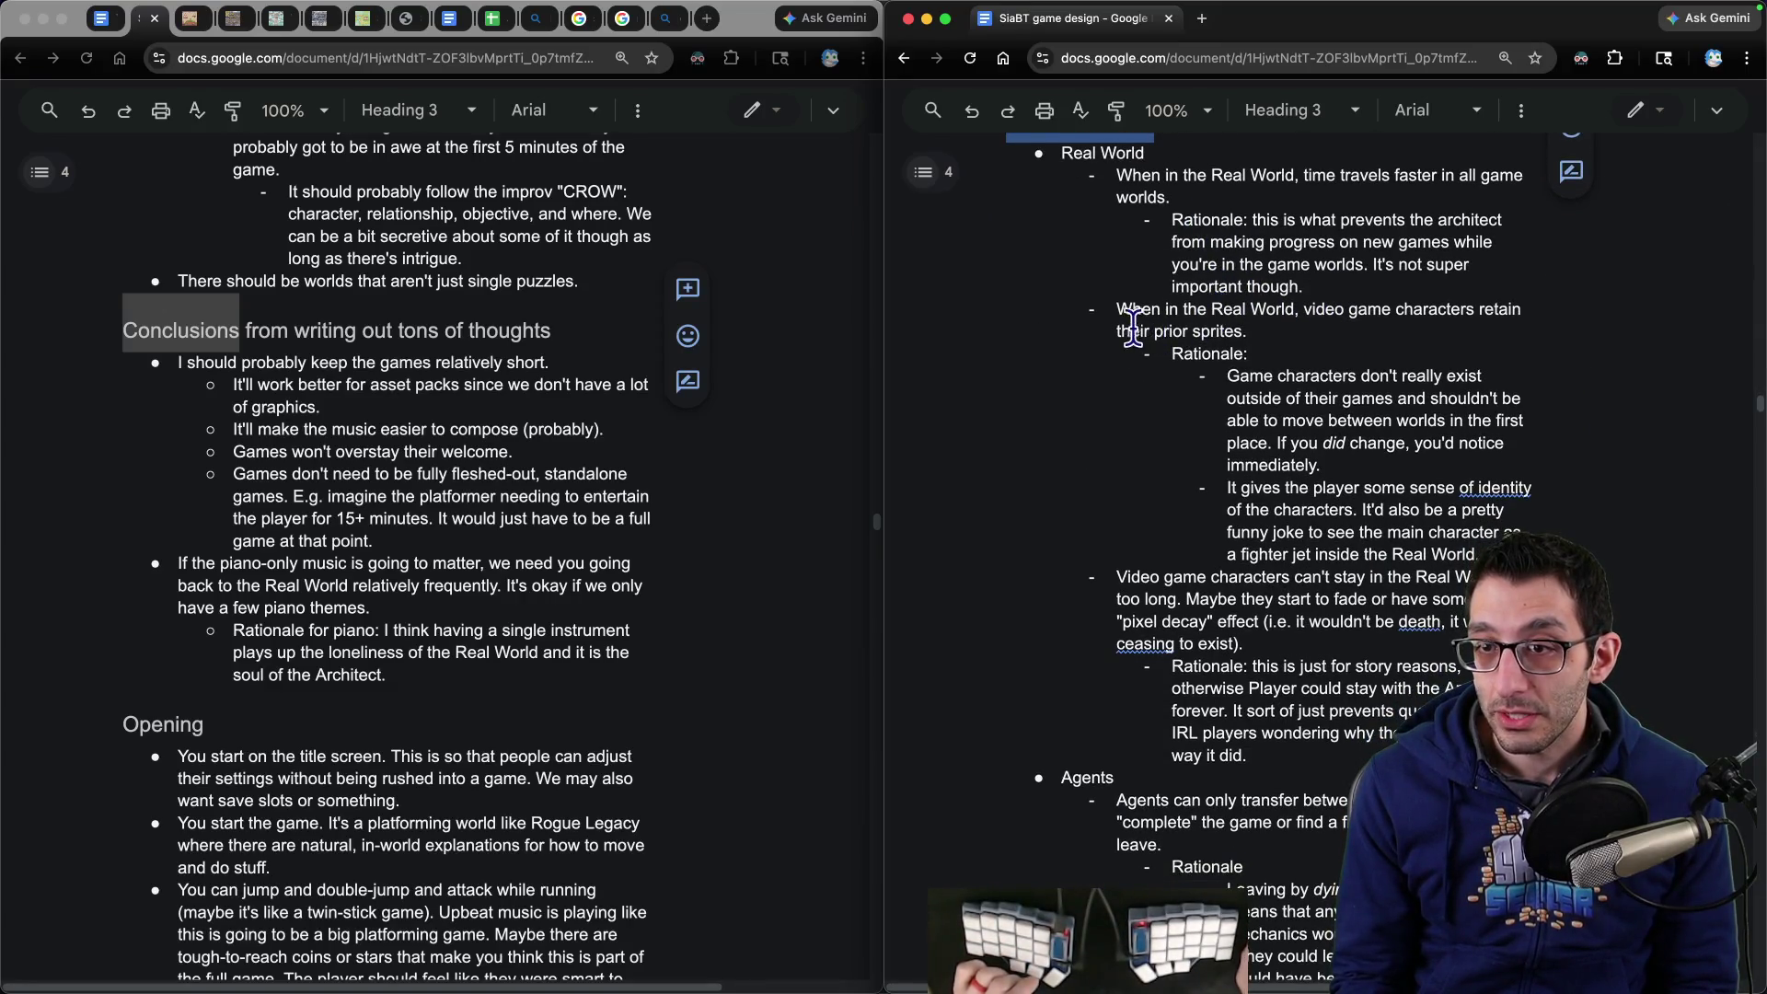
scroll(1289, 359, down, 2)
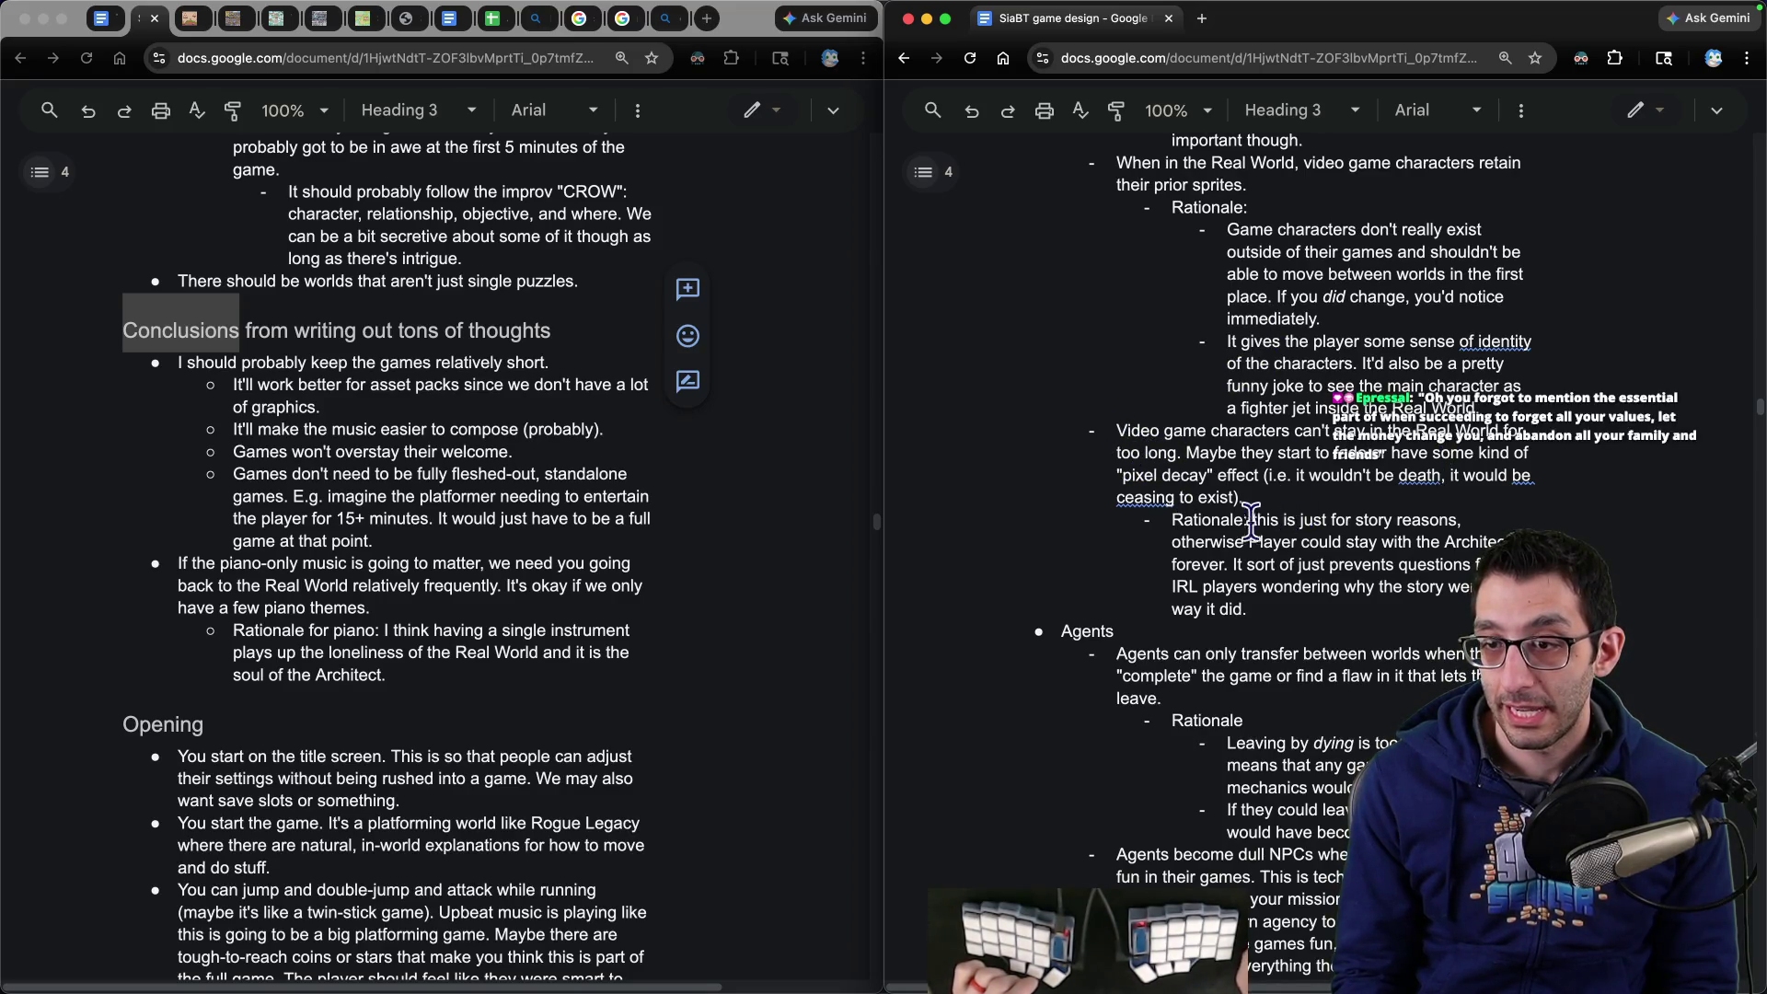
click(415, 487)
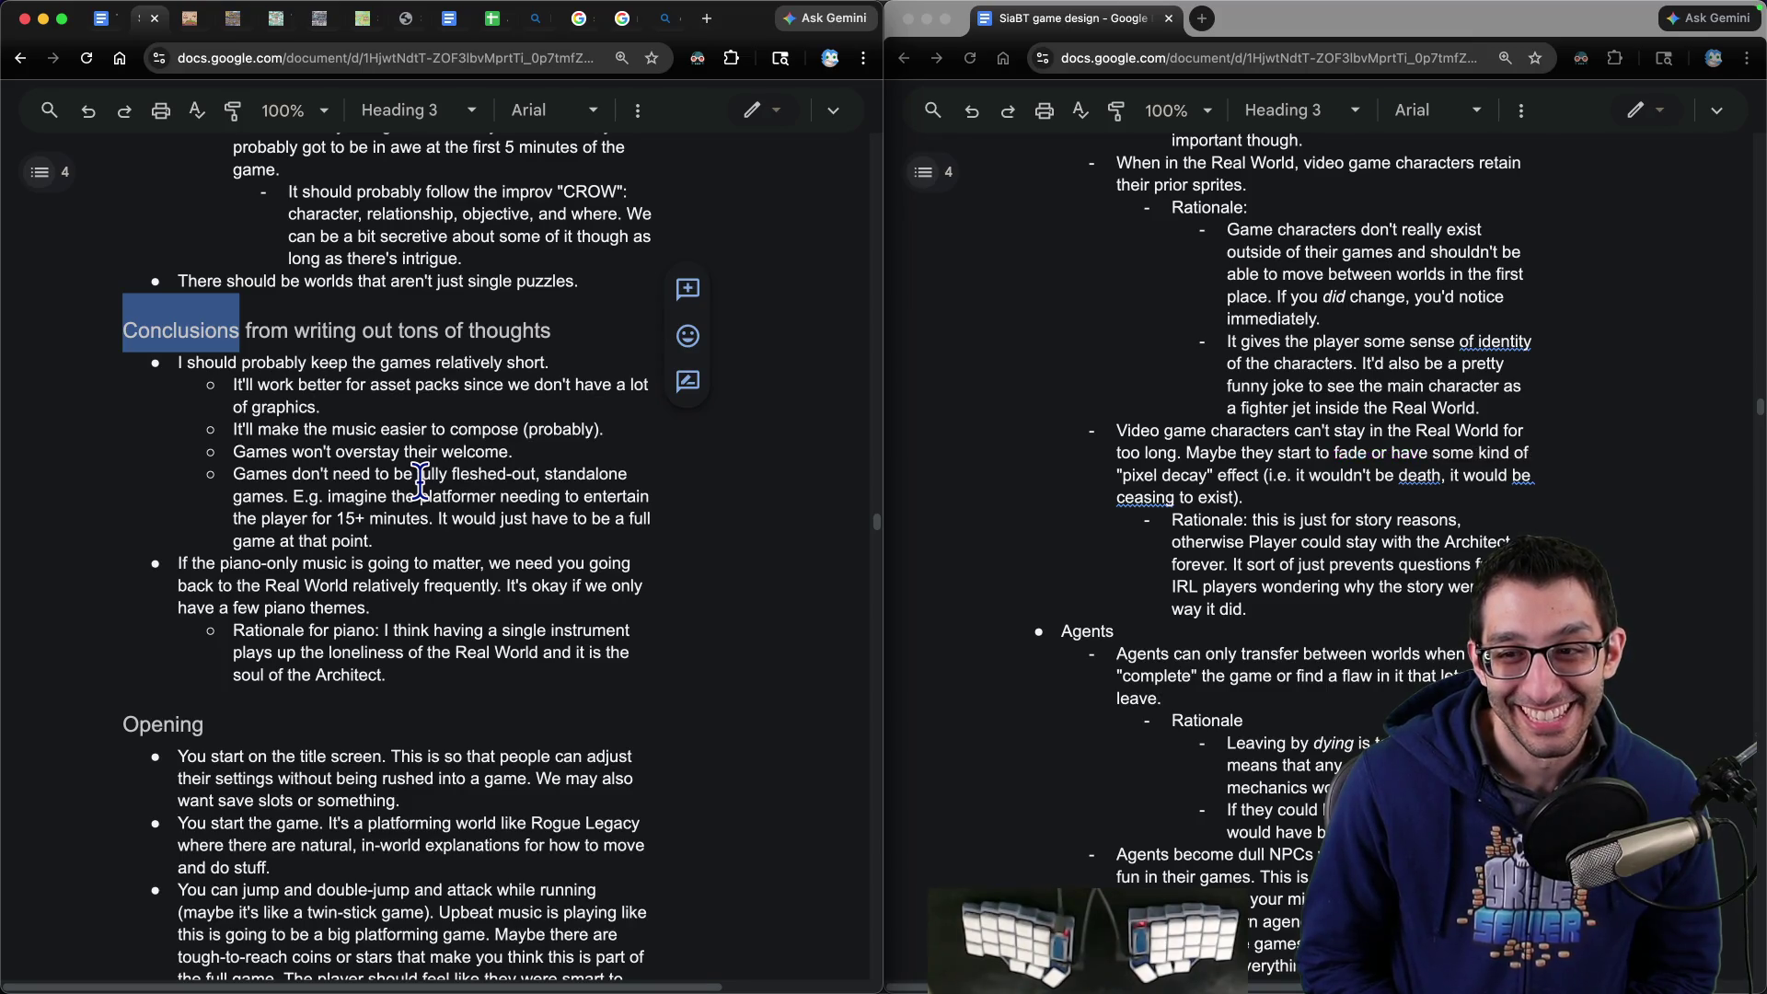
click(1282, 366)
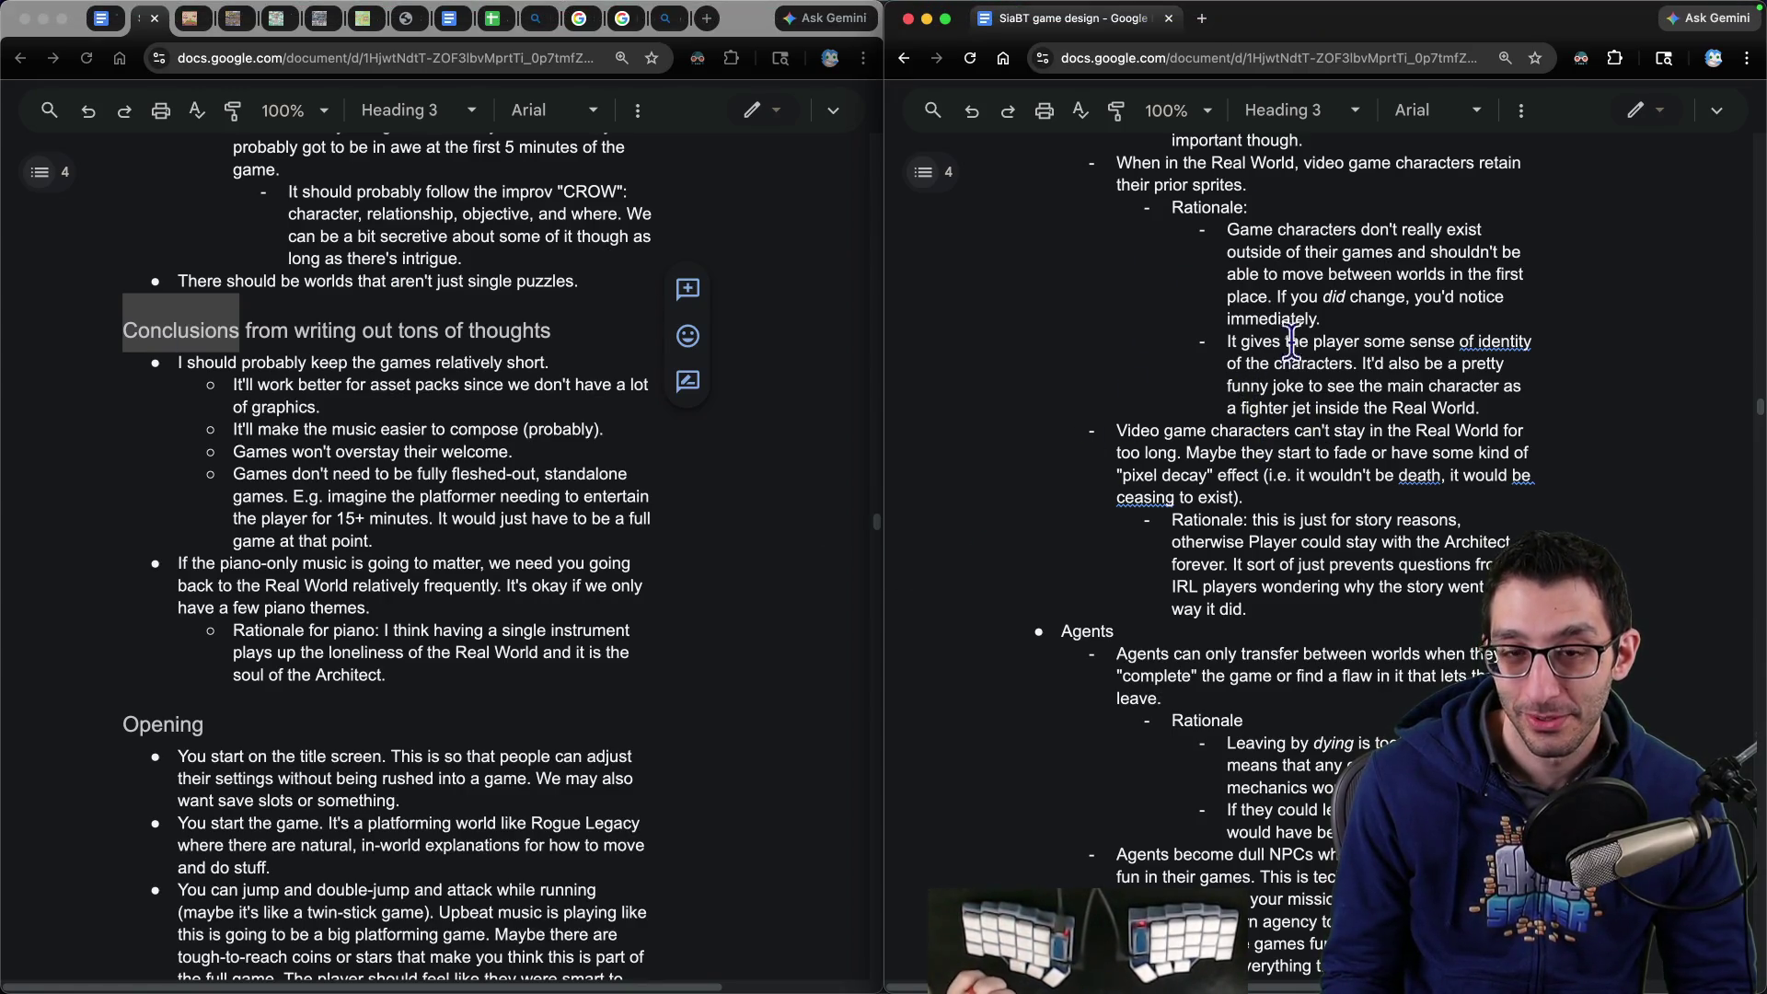
- Select the left copy's Conclusions notes from 'keep games short' through the piano themes line
click(320, 362)
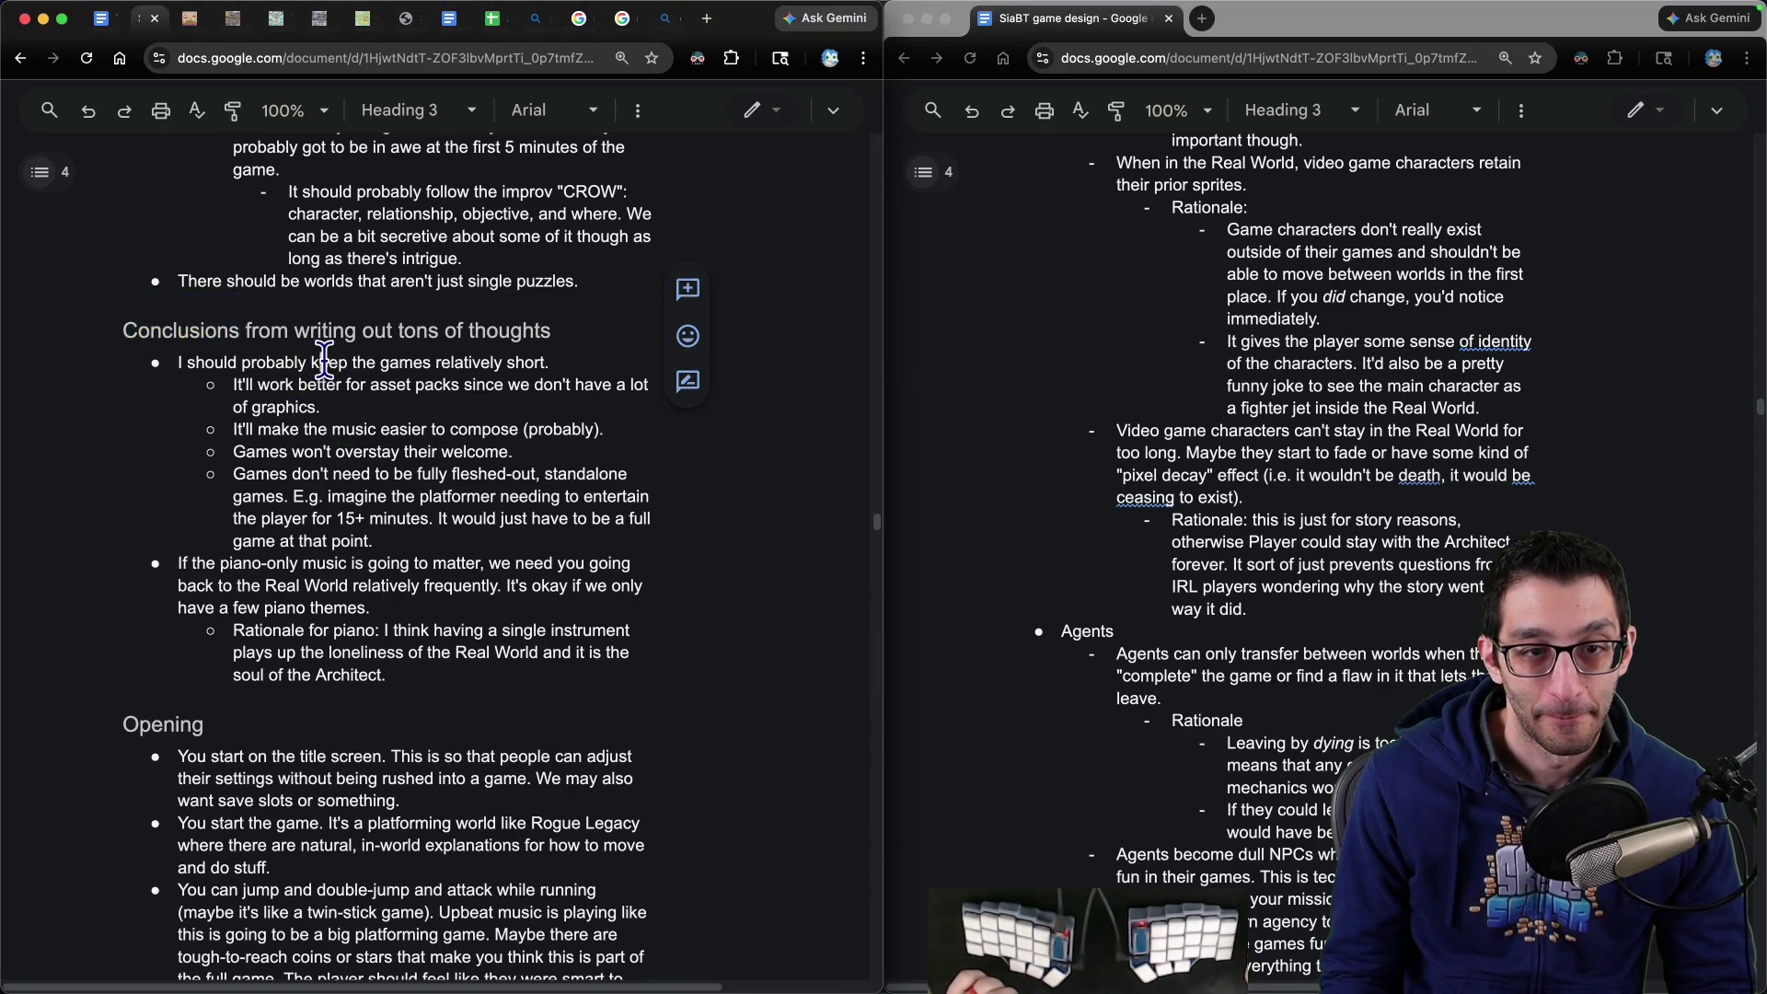
click(550, 362)
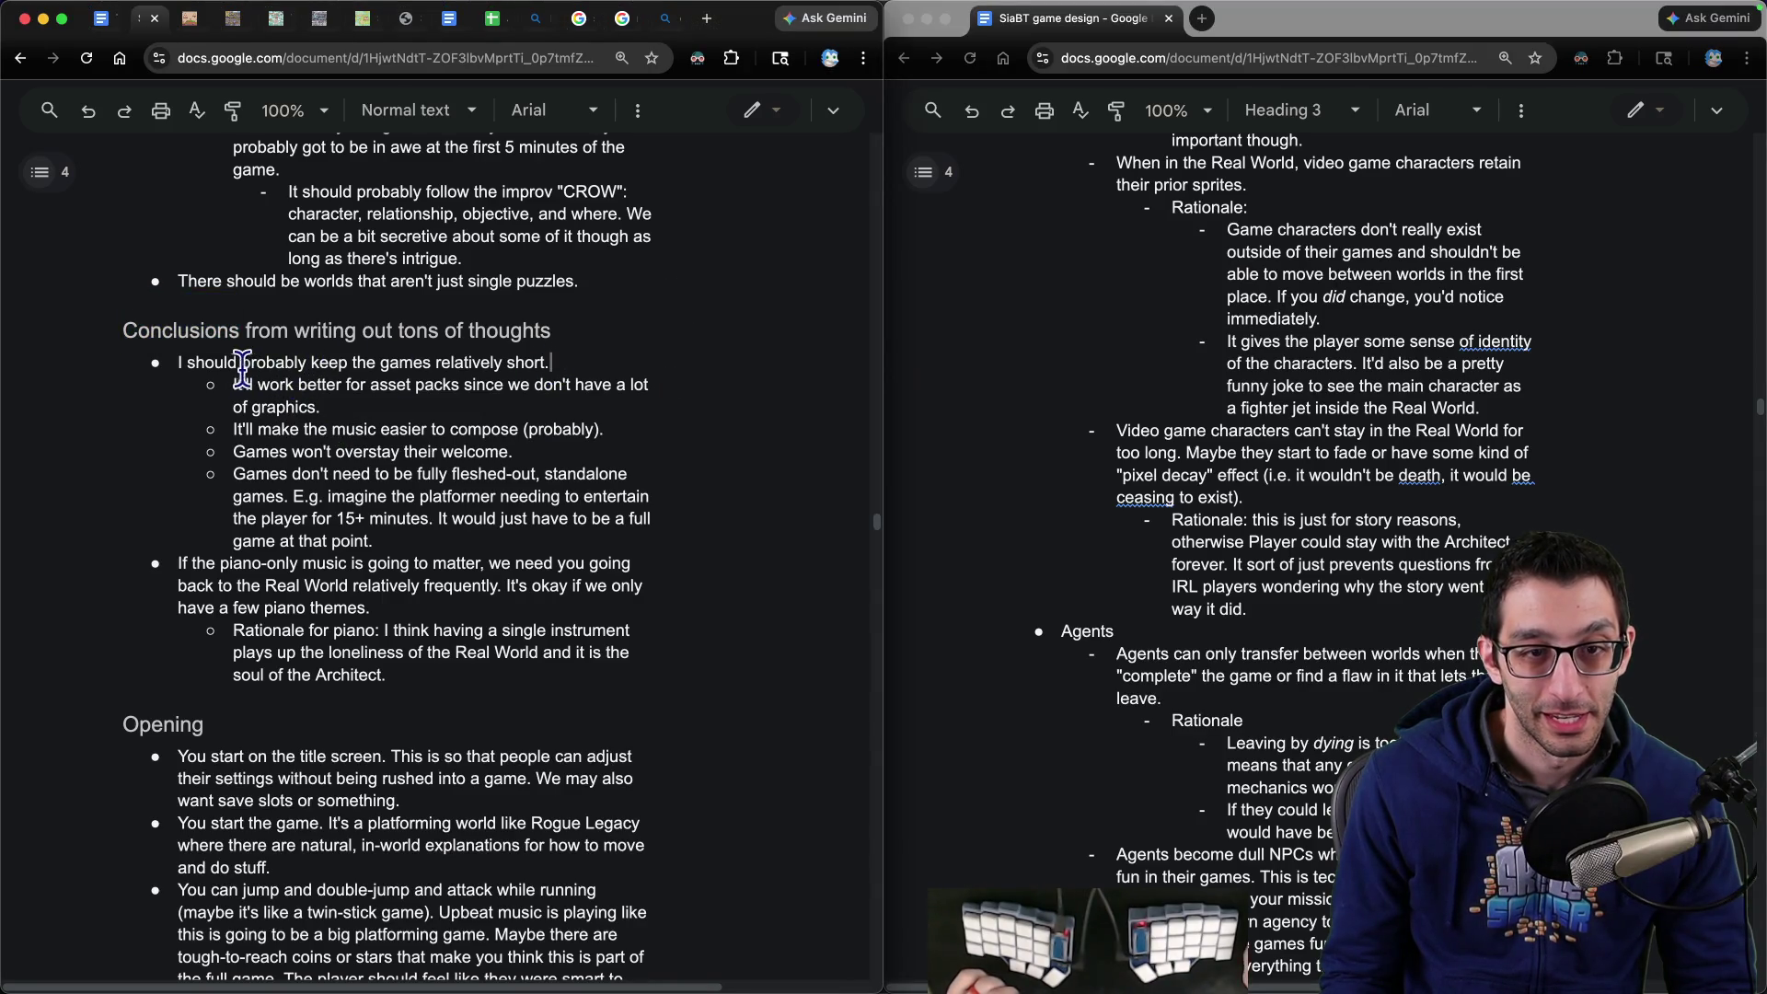
mouse_move(191, 363)
mouse_down()
mouse_move(483, 589)
mouse_move(372, 609)
mouse_up()
click(1233, 497)
scroll(1239, 488, up, 6)
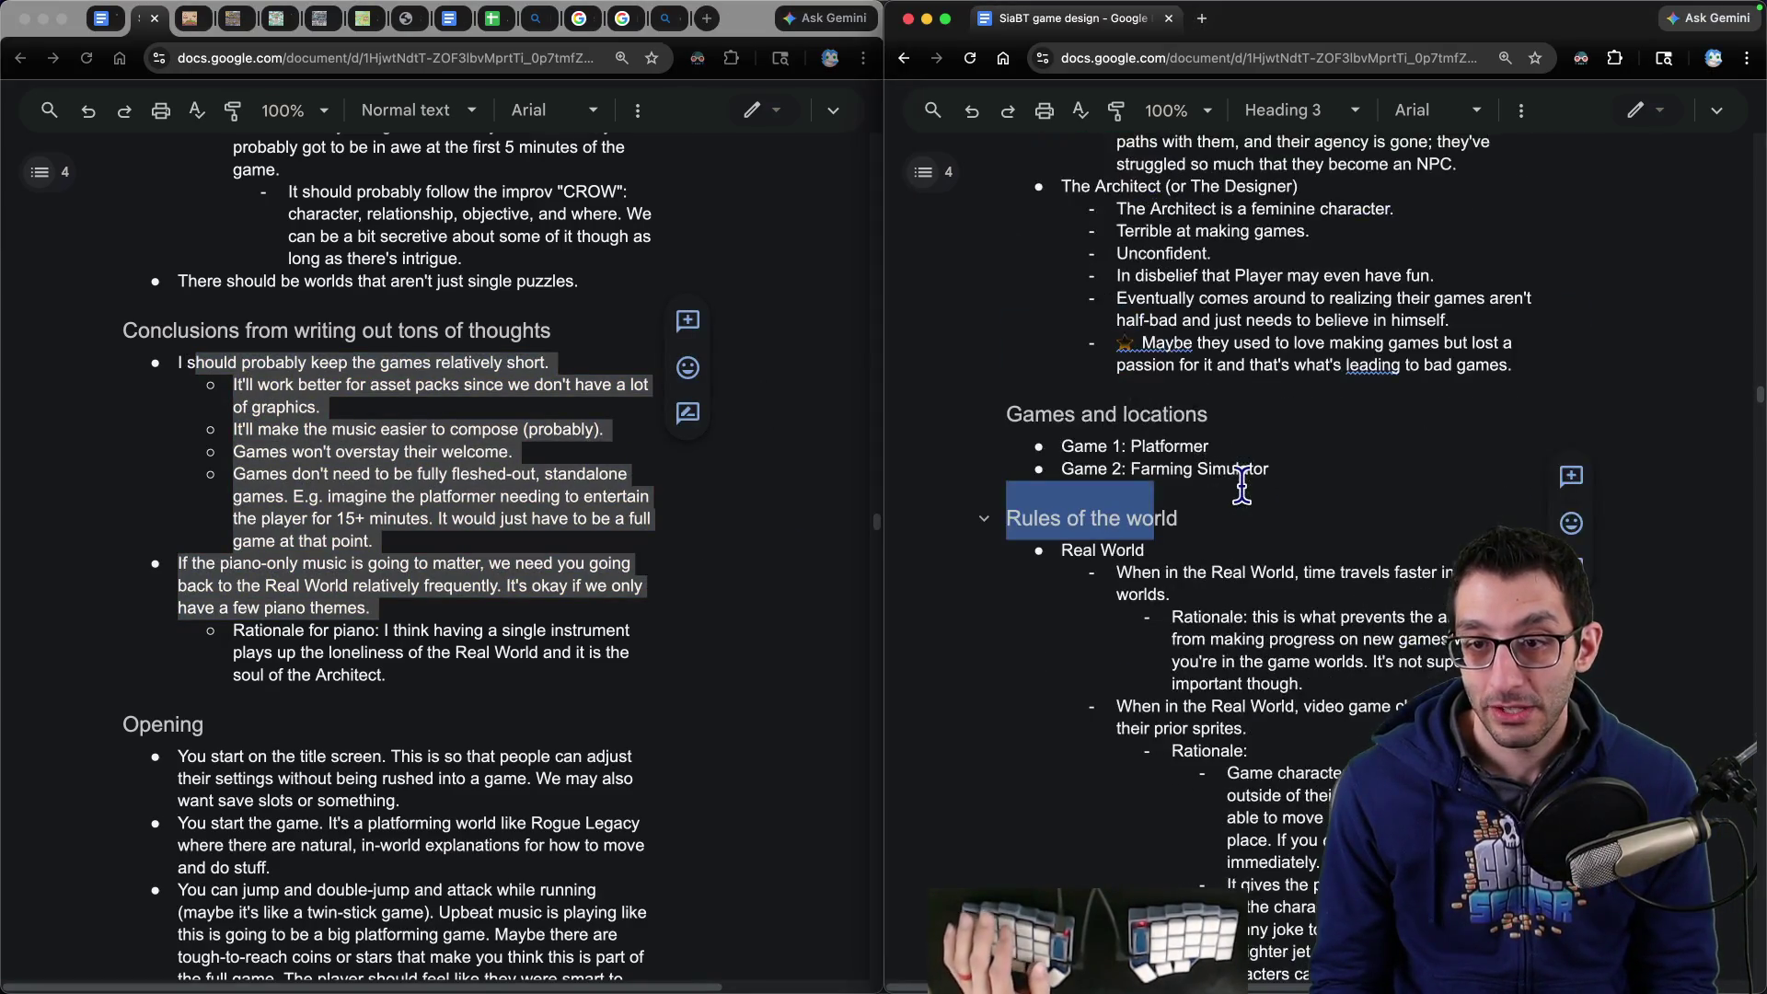
scroll(1239, 488, down, 20)
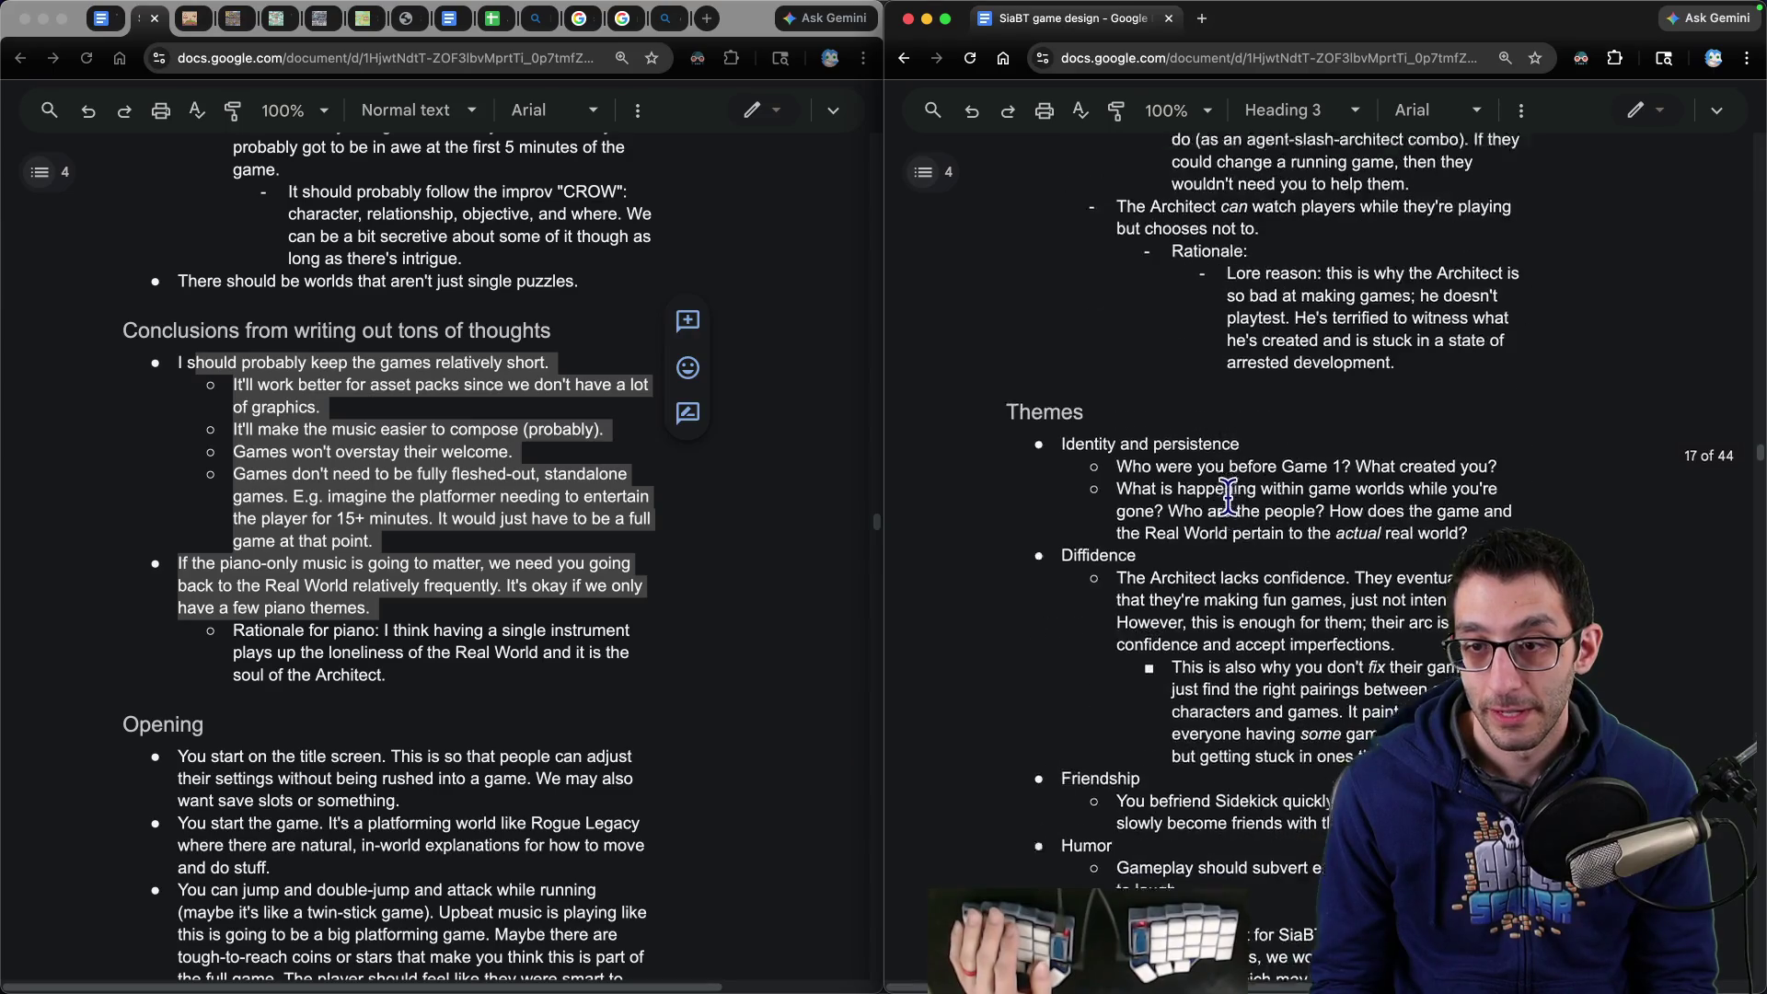
scroll(1227, 497, up, 20)
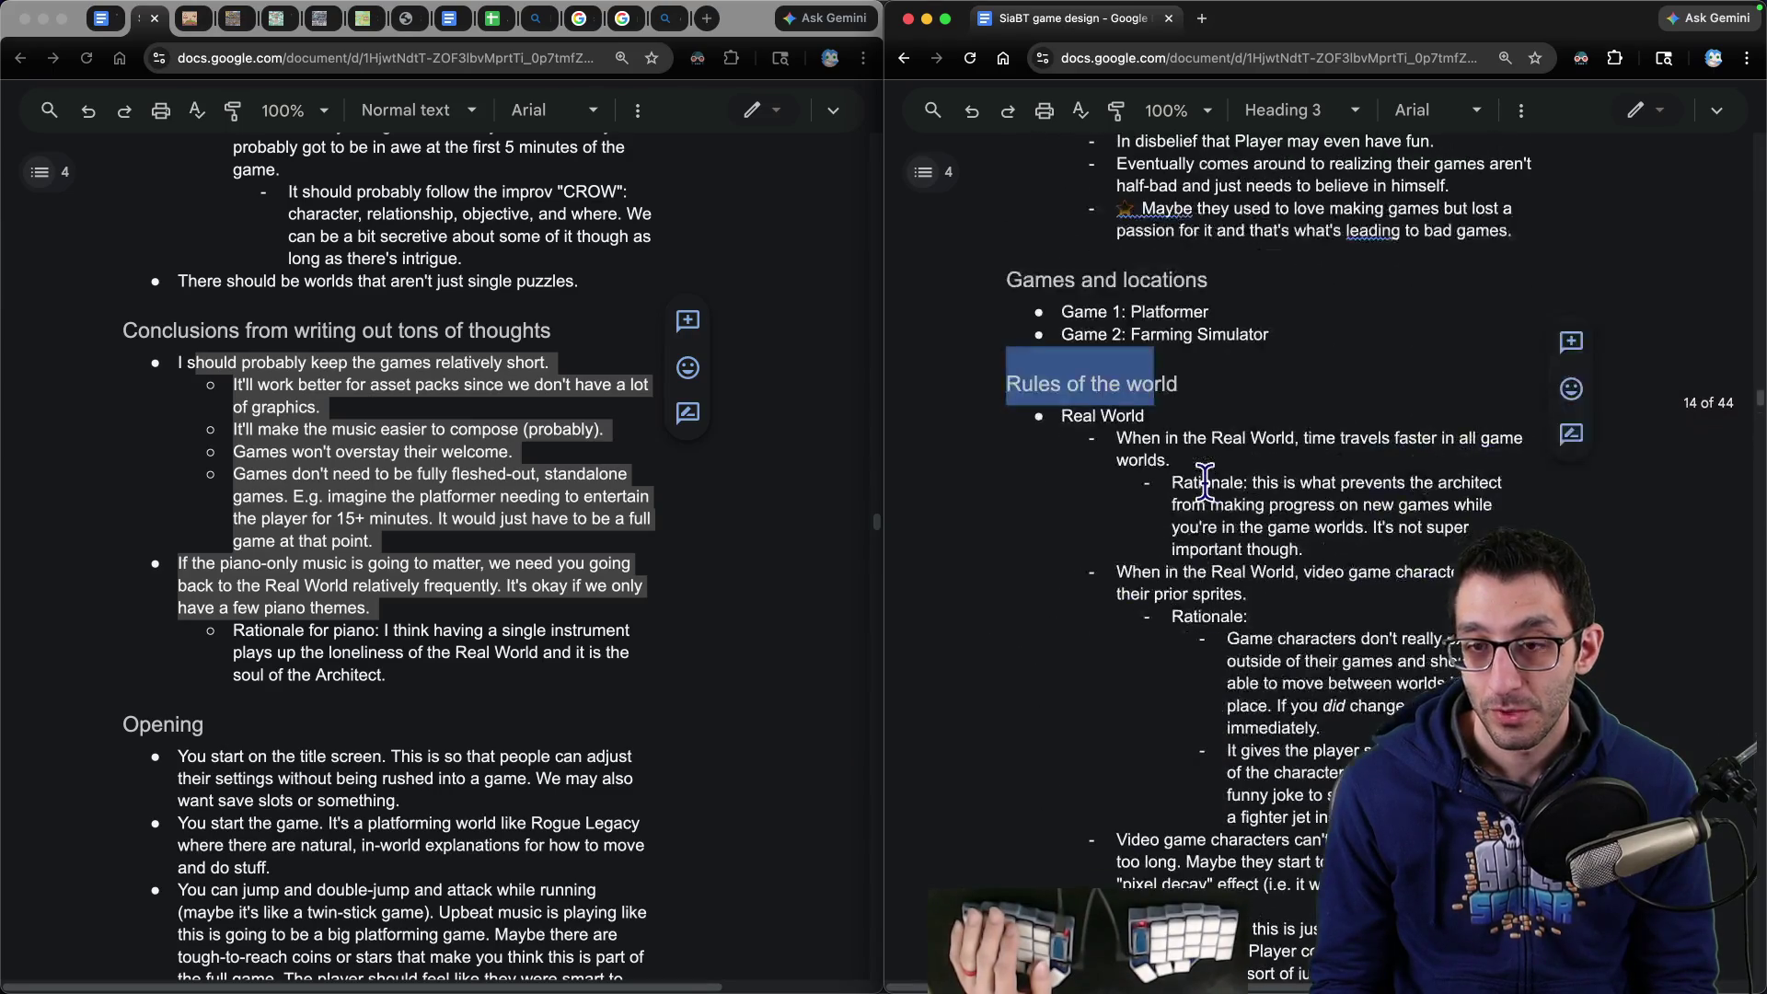
scroll(1201, 490, down, 6)
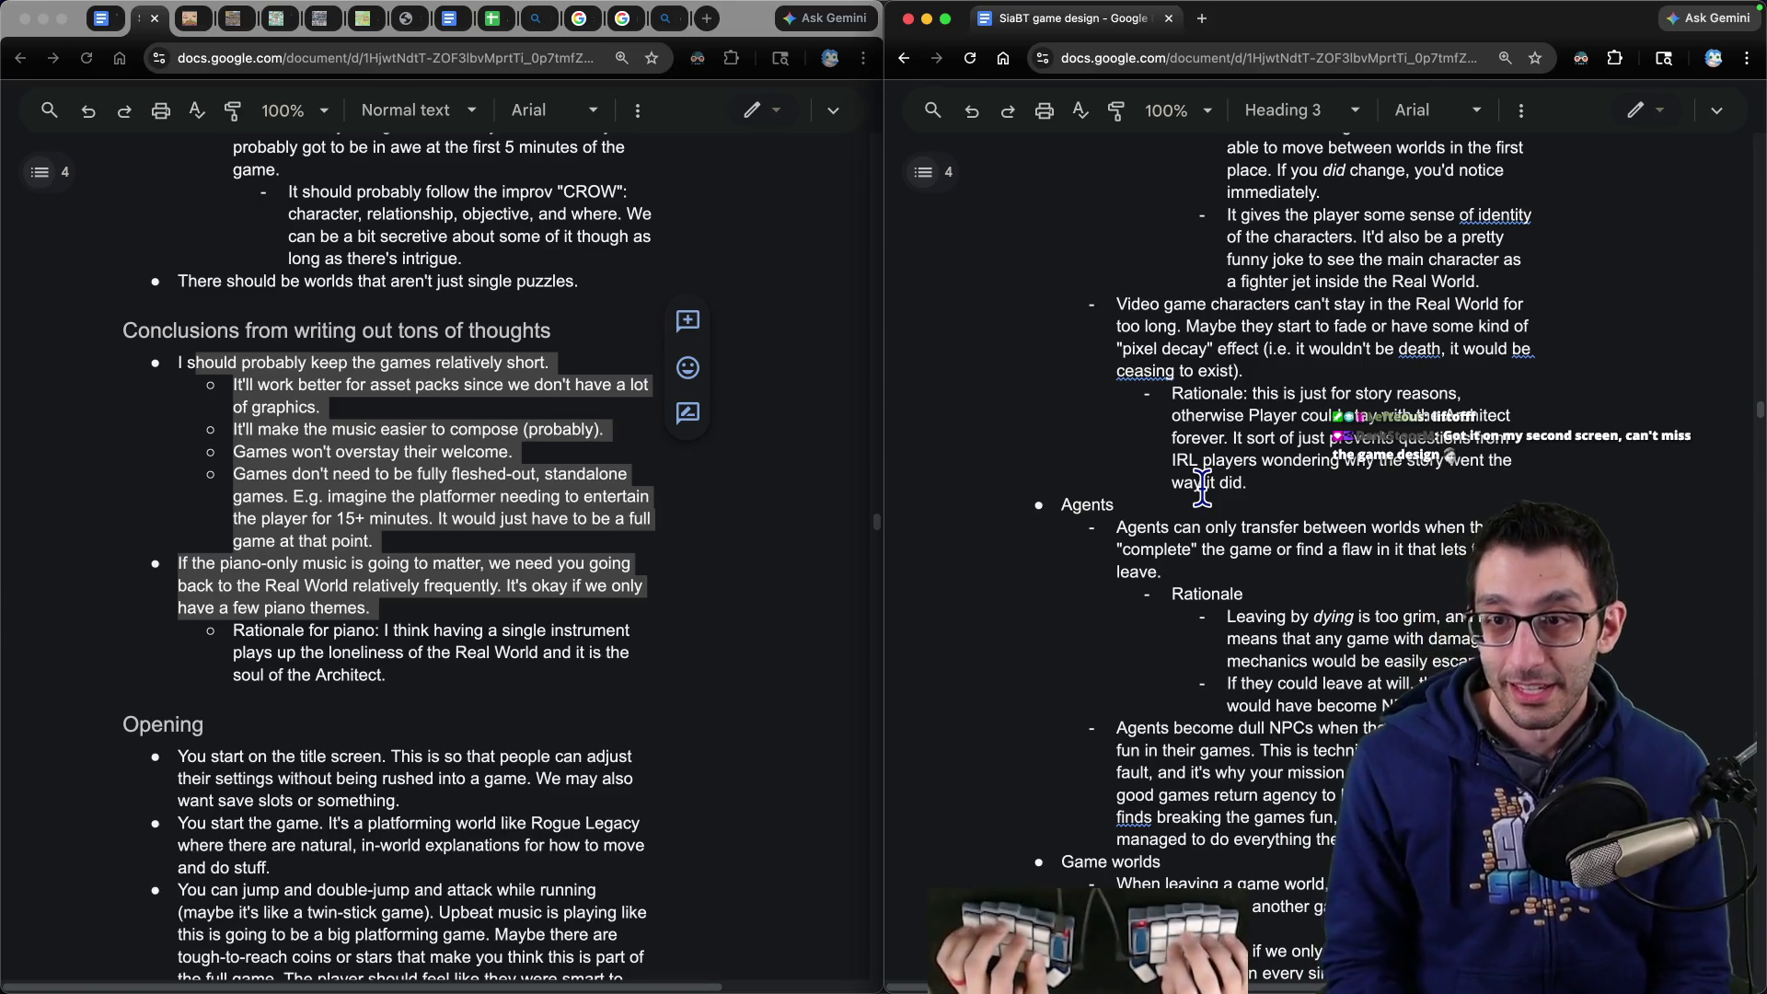
scroll(1202, 488, up, 4)
scroll(1251, 501, down, 4)
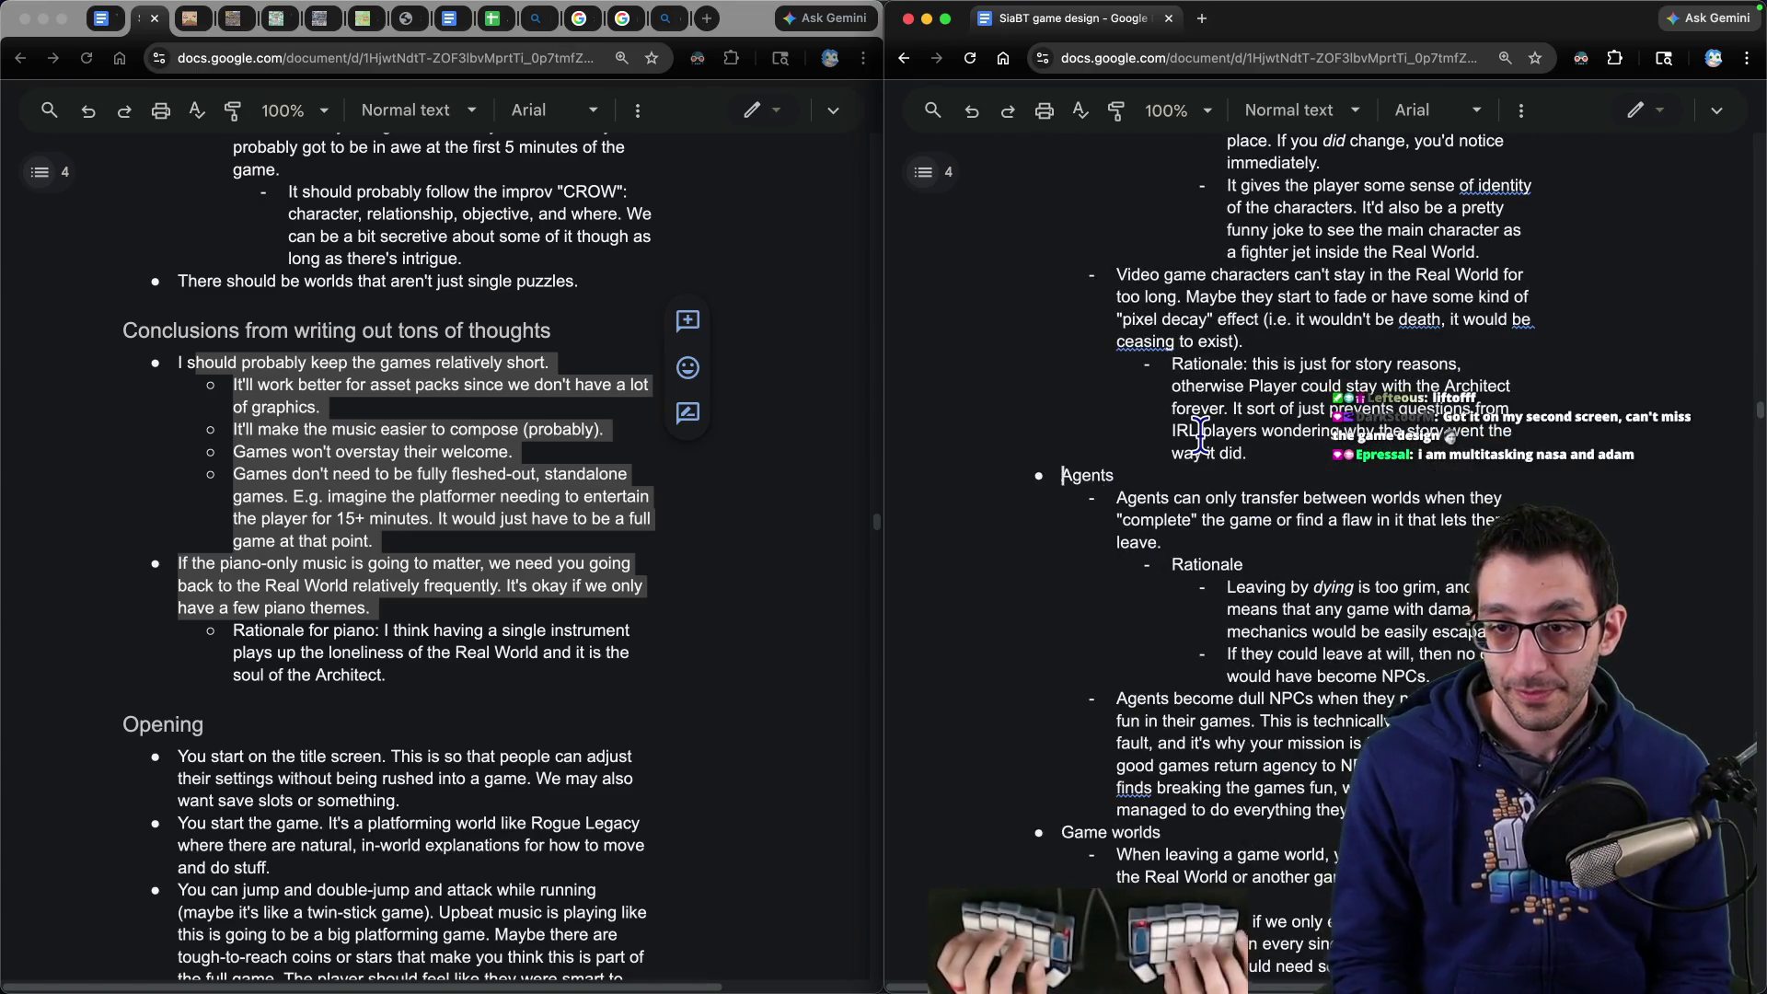
- Add a Music bullet above Agents with thematic-music and piano-music sub-points and a 'Rationale:' line
key(Return)
text(Music)
key(Return)
key(Tab)
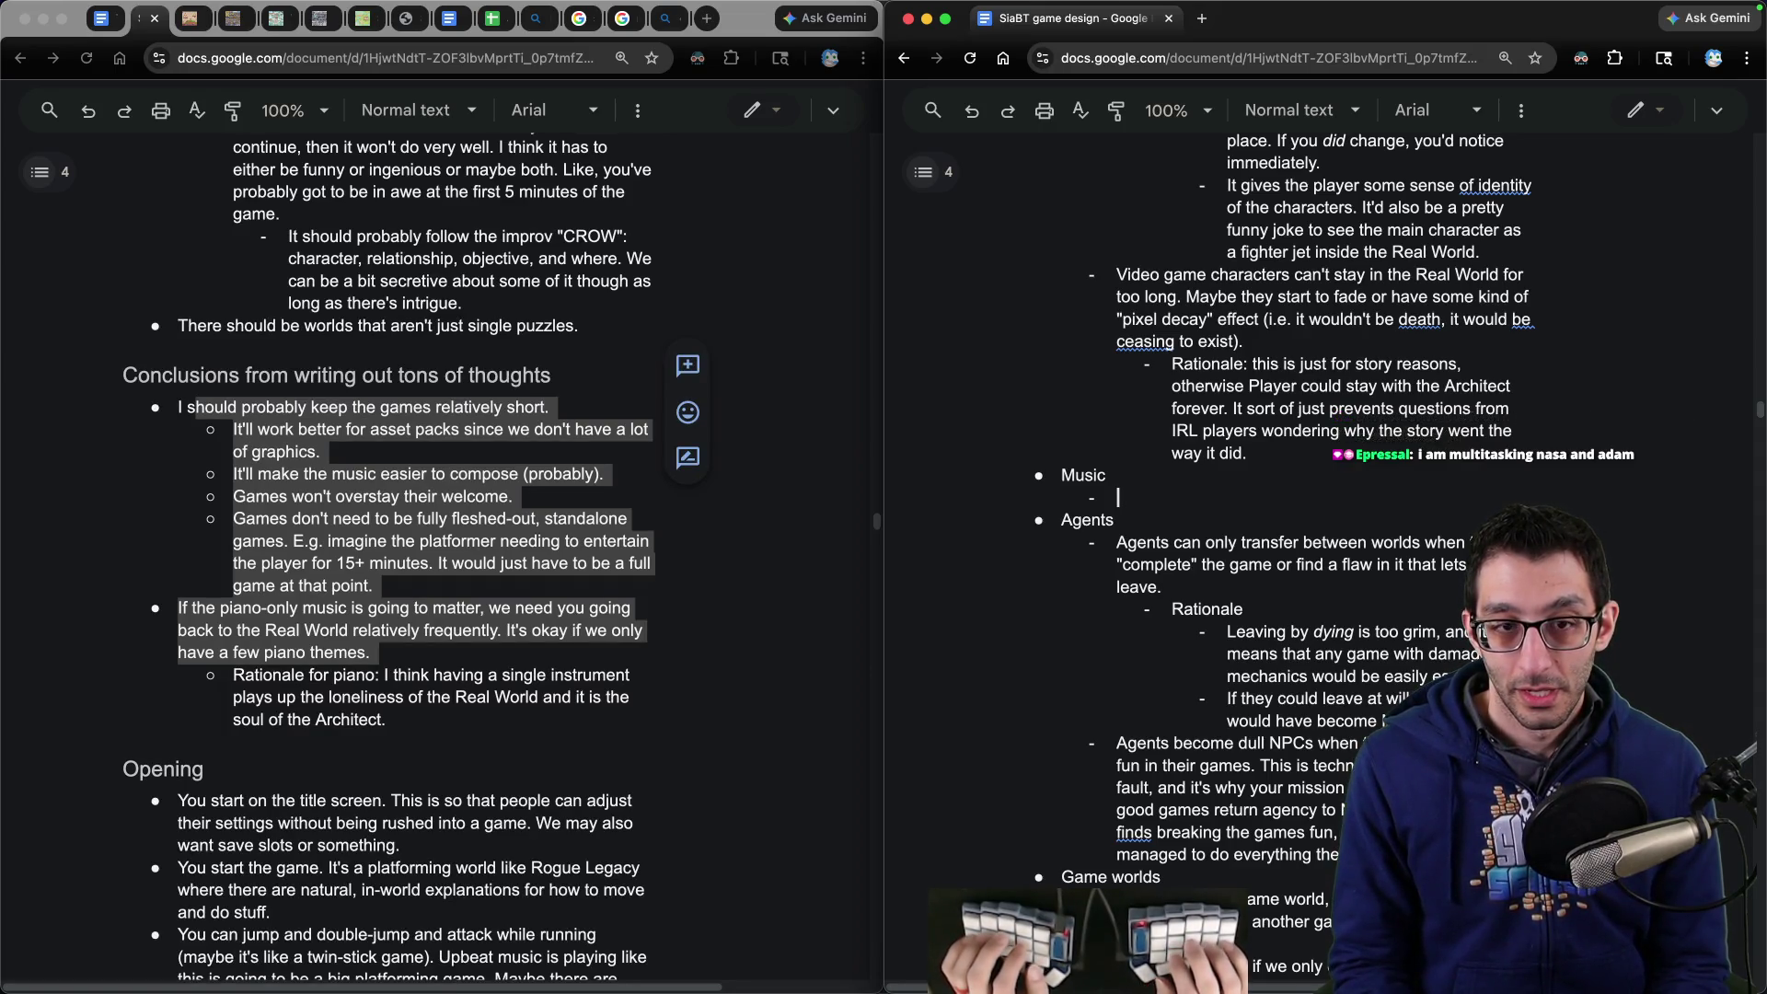
text(Game worlds)
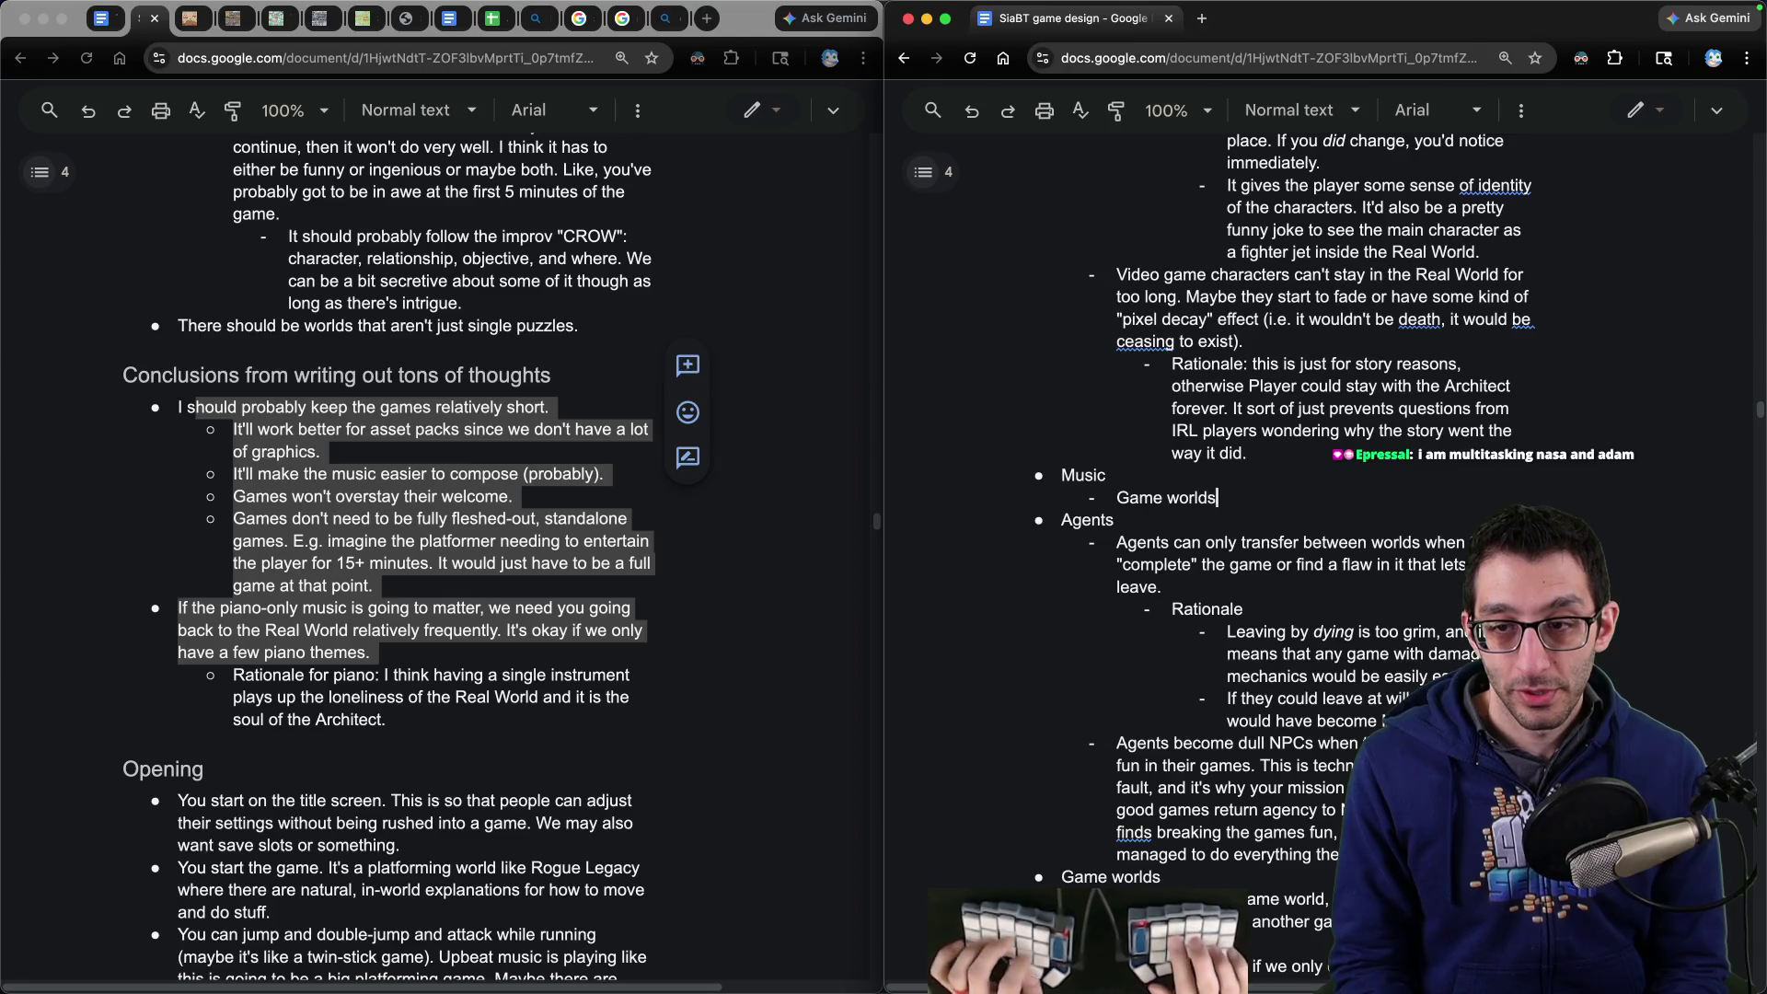
text(ematic music.)
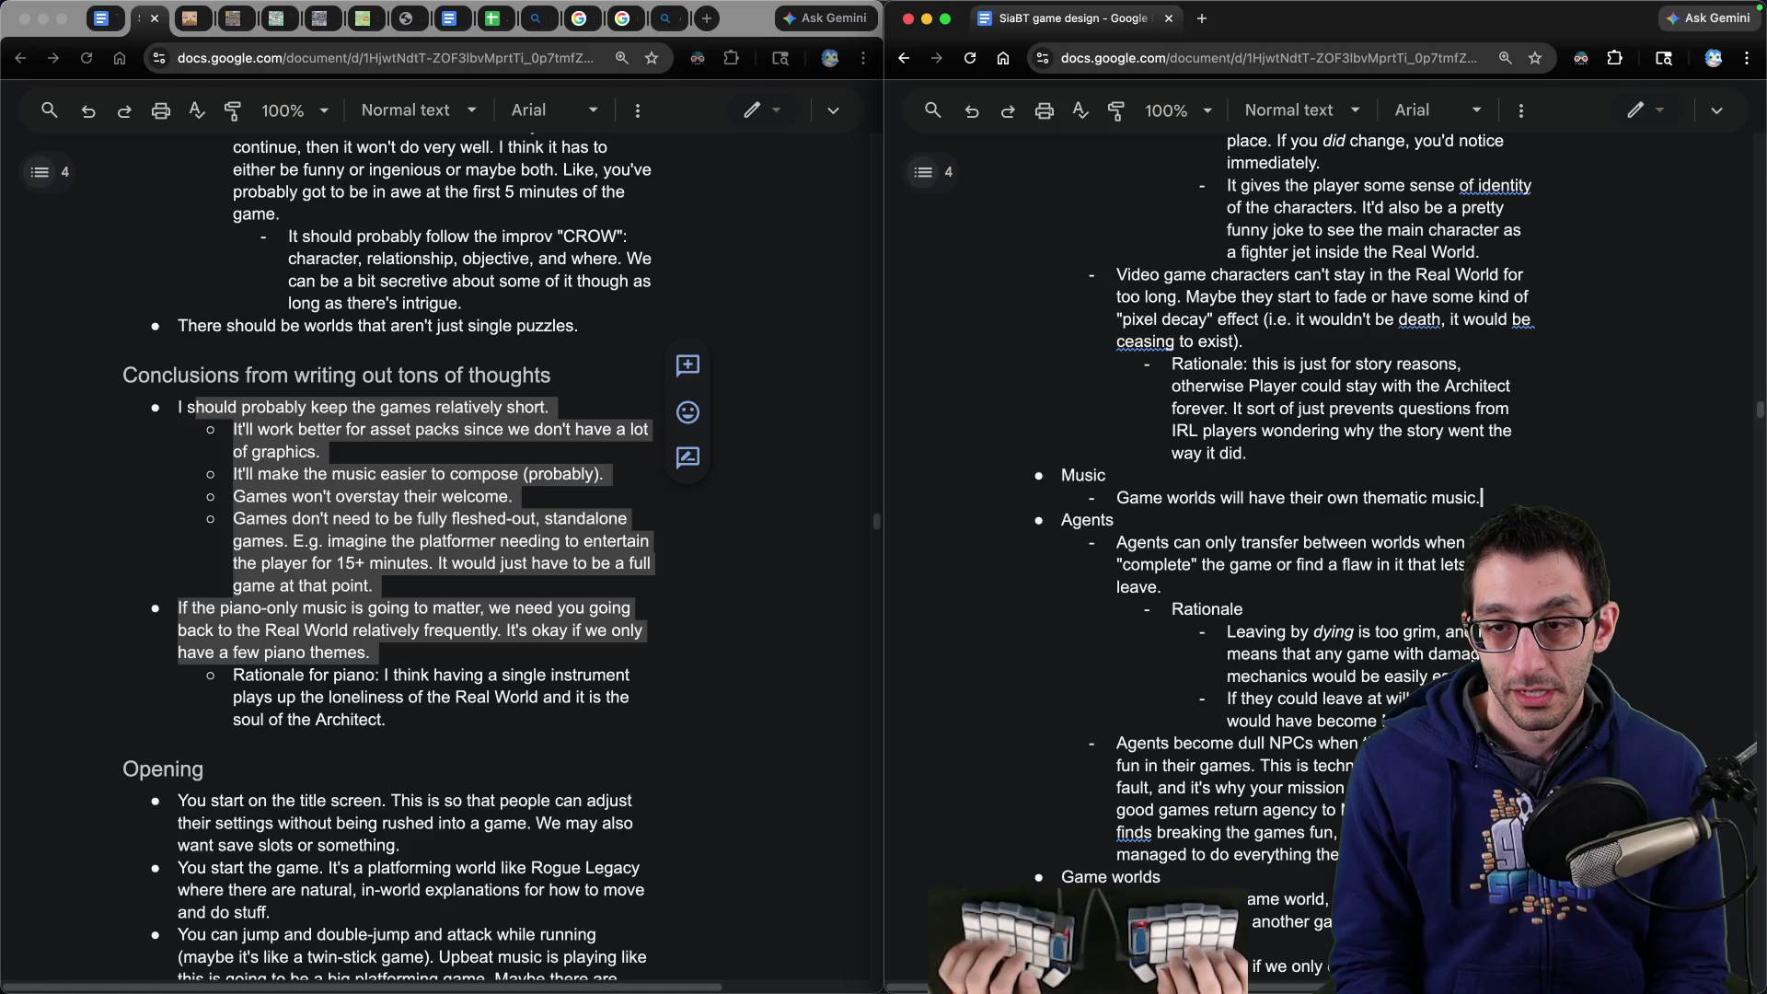
key(Return)
text(The Real World will only ever have piano)
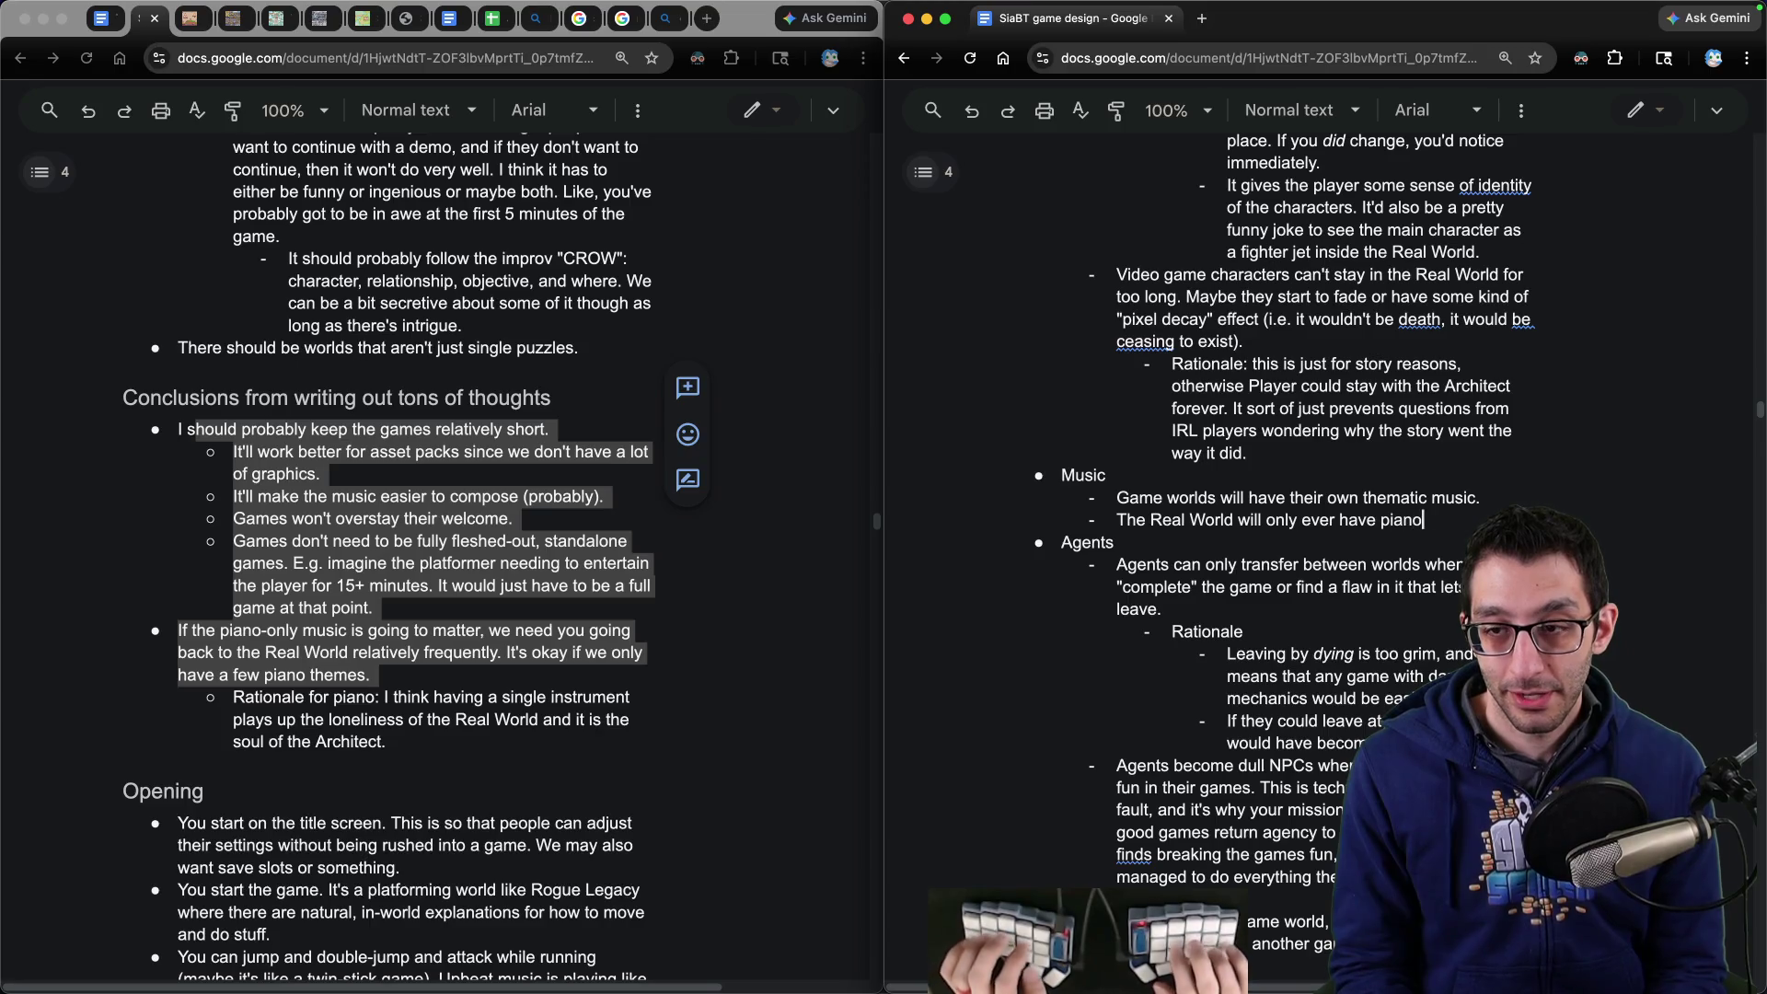
text(music.)
key(Return)
key(Tab)
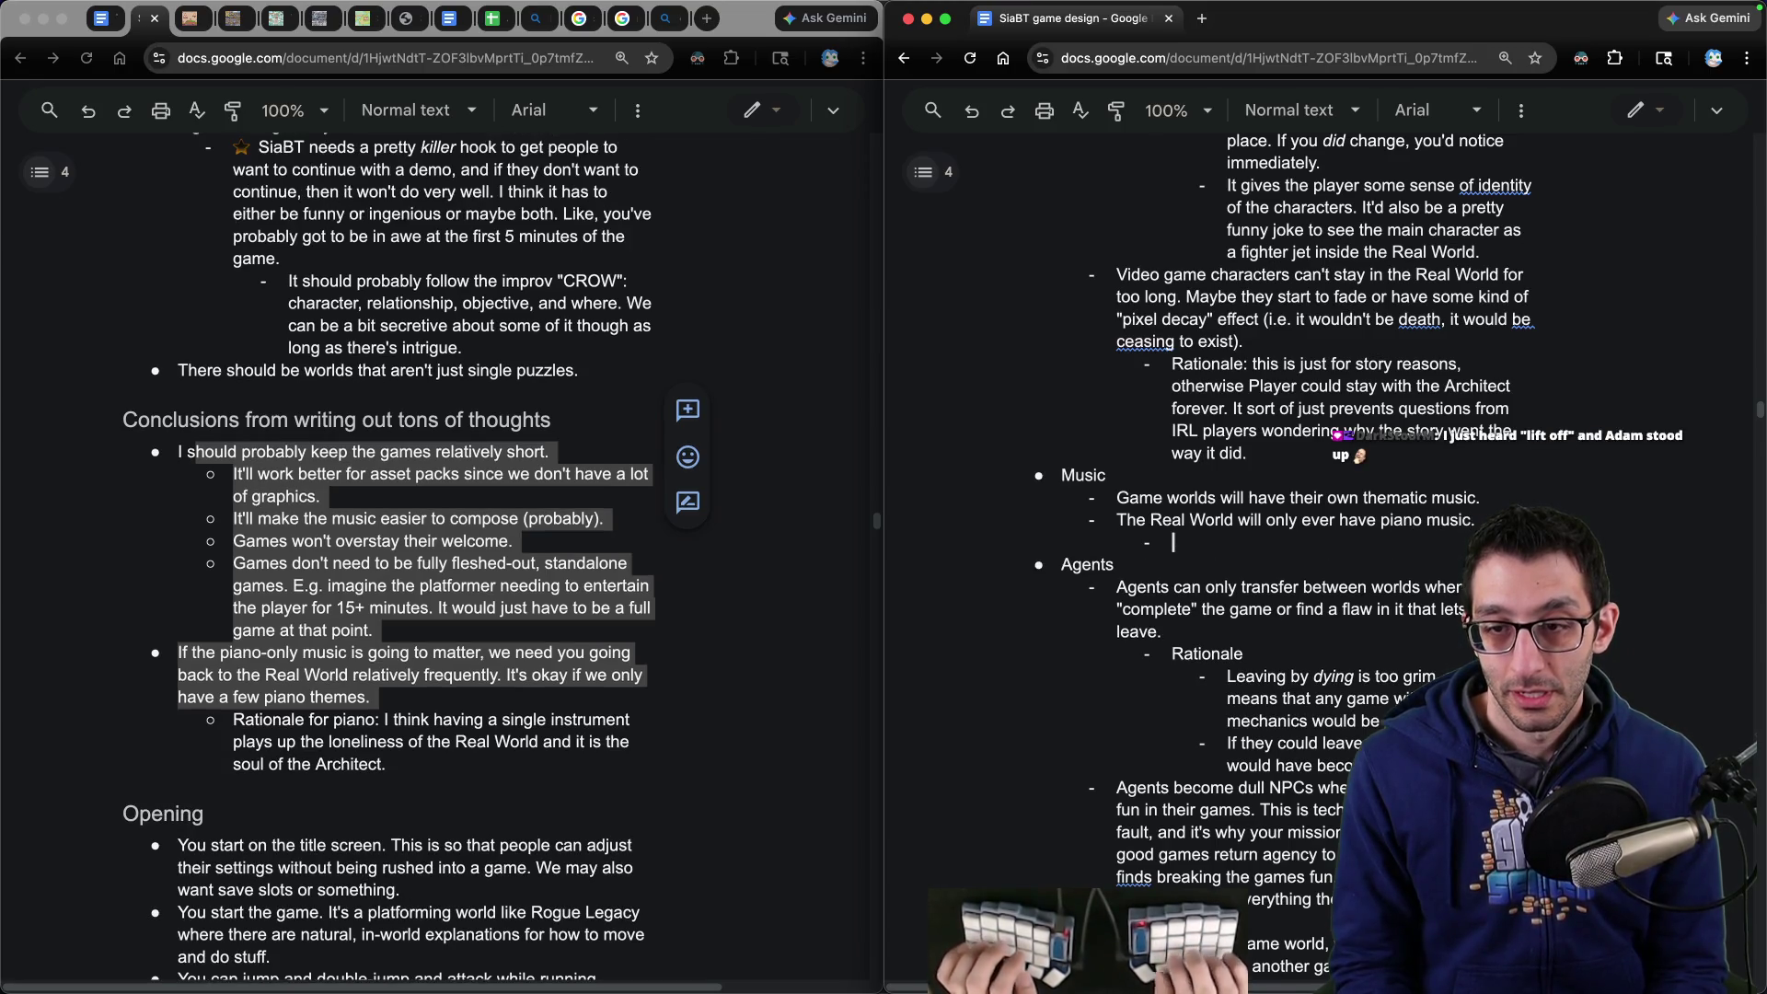
text(Rationale:)
key(Return)
key(Tab)
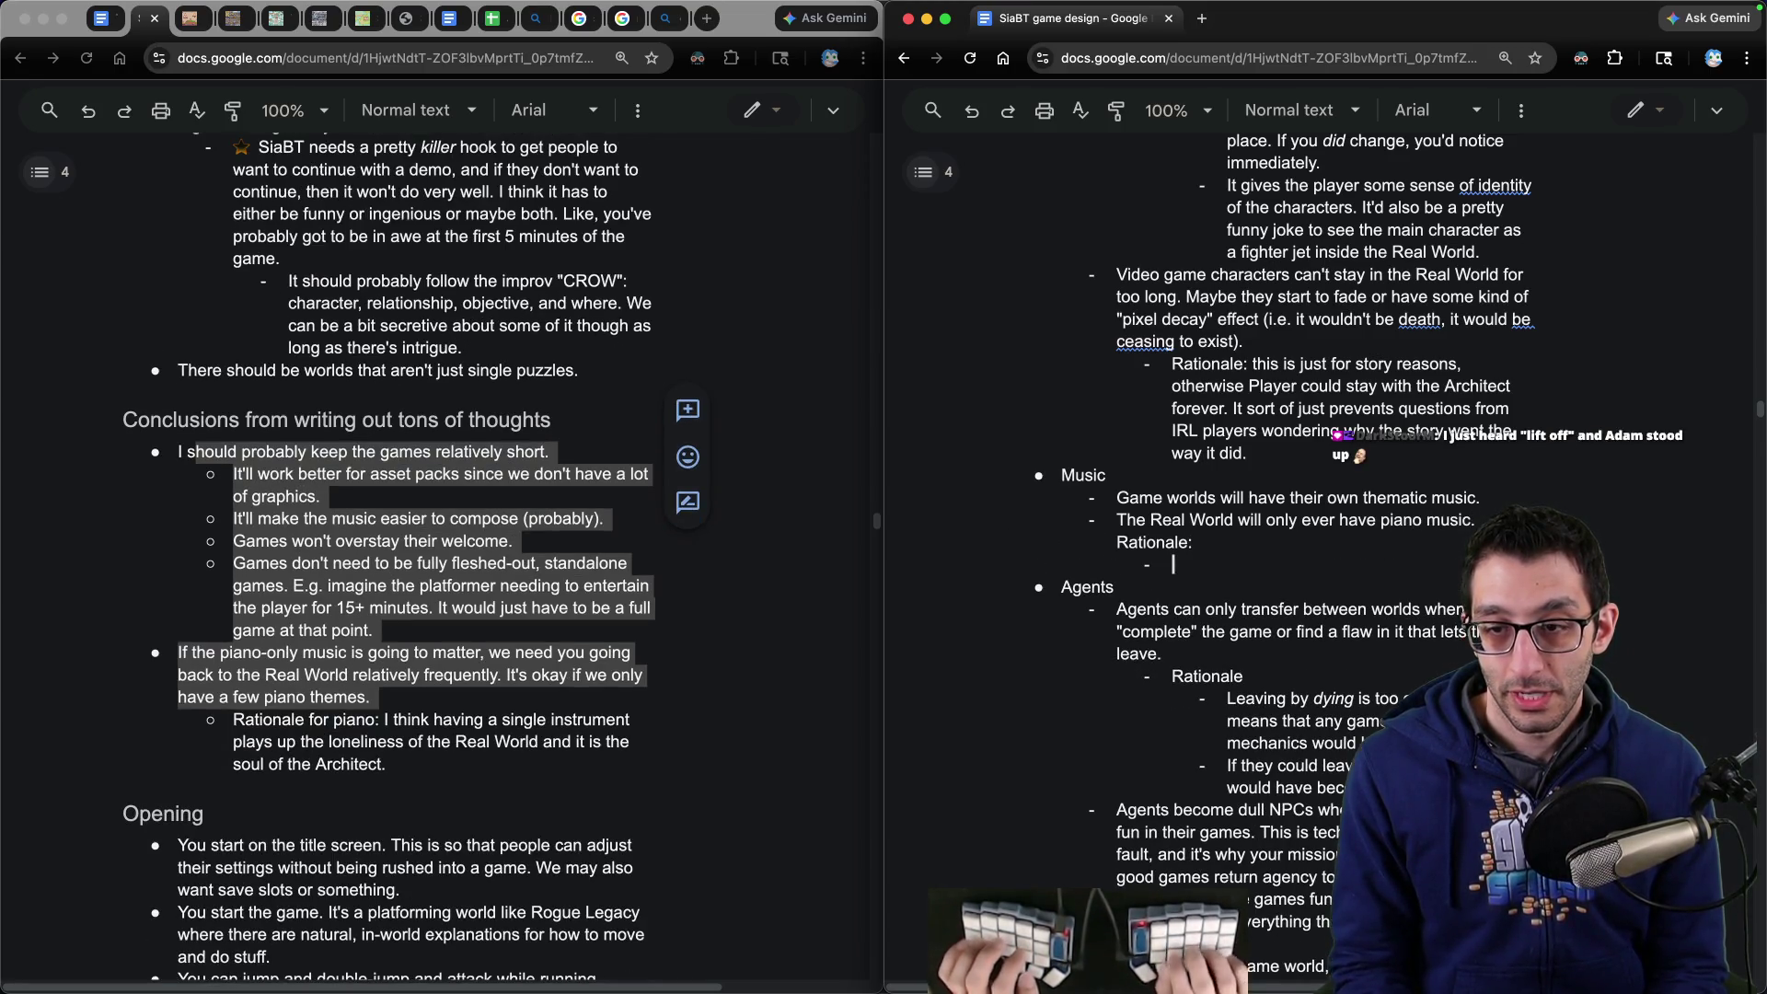
- Copy the piano rationale sentence from the left copy's notes
click(513, 773)
drag(389, 789, 384, 744)
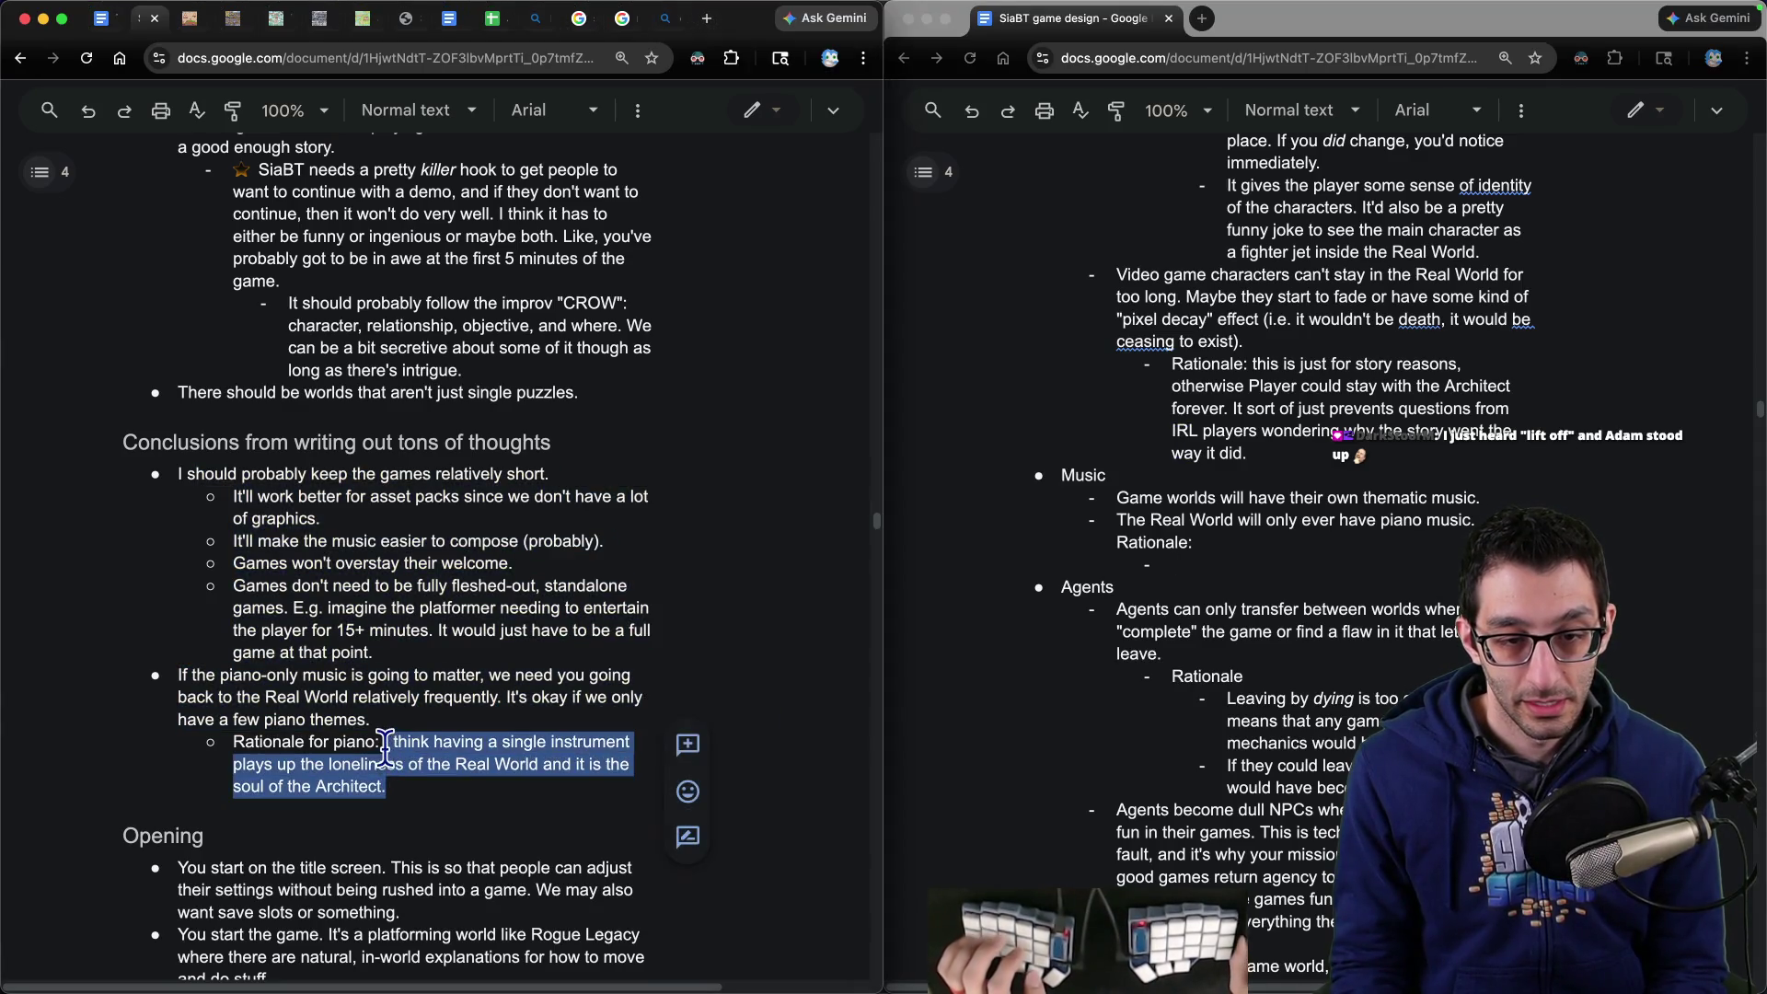
key(ctrl+c)
click(1130, 566)
- Paste the piano rationale as two points and fix the soul-of-the-Architect typo
key(ctrl+v)
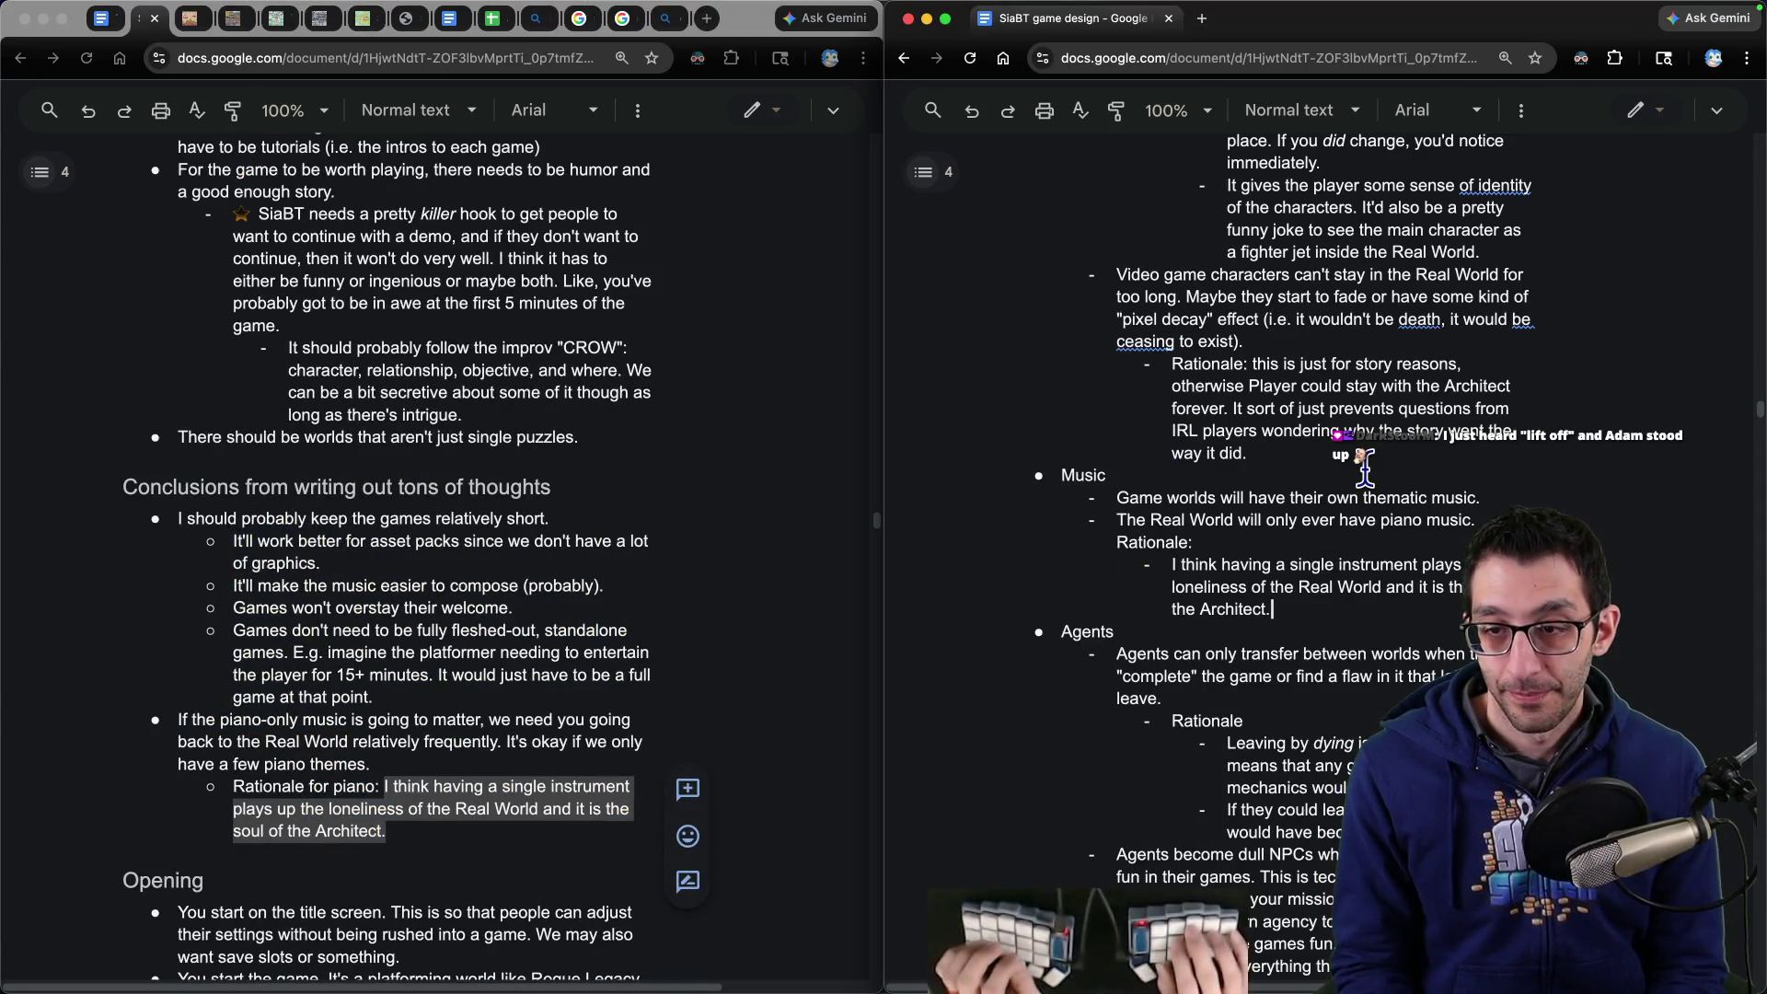
text(.)
key(Return)
key(Delete)
key(Delete)
key(Delete)
text(It represents)
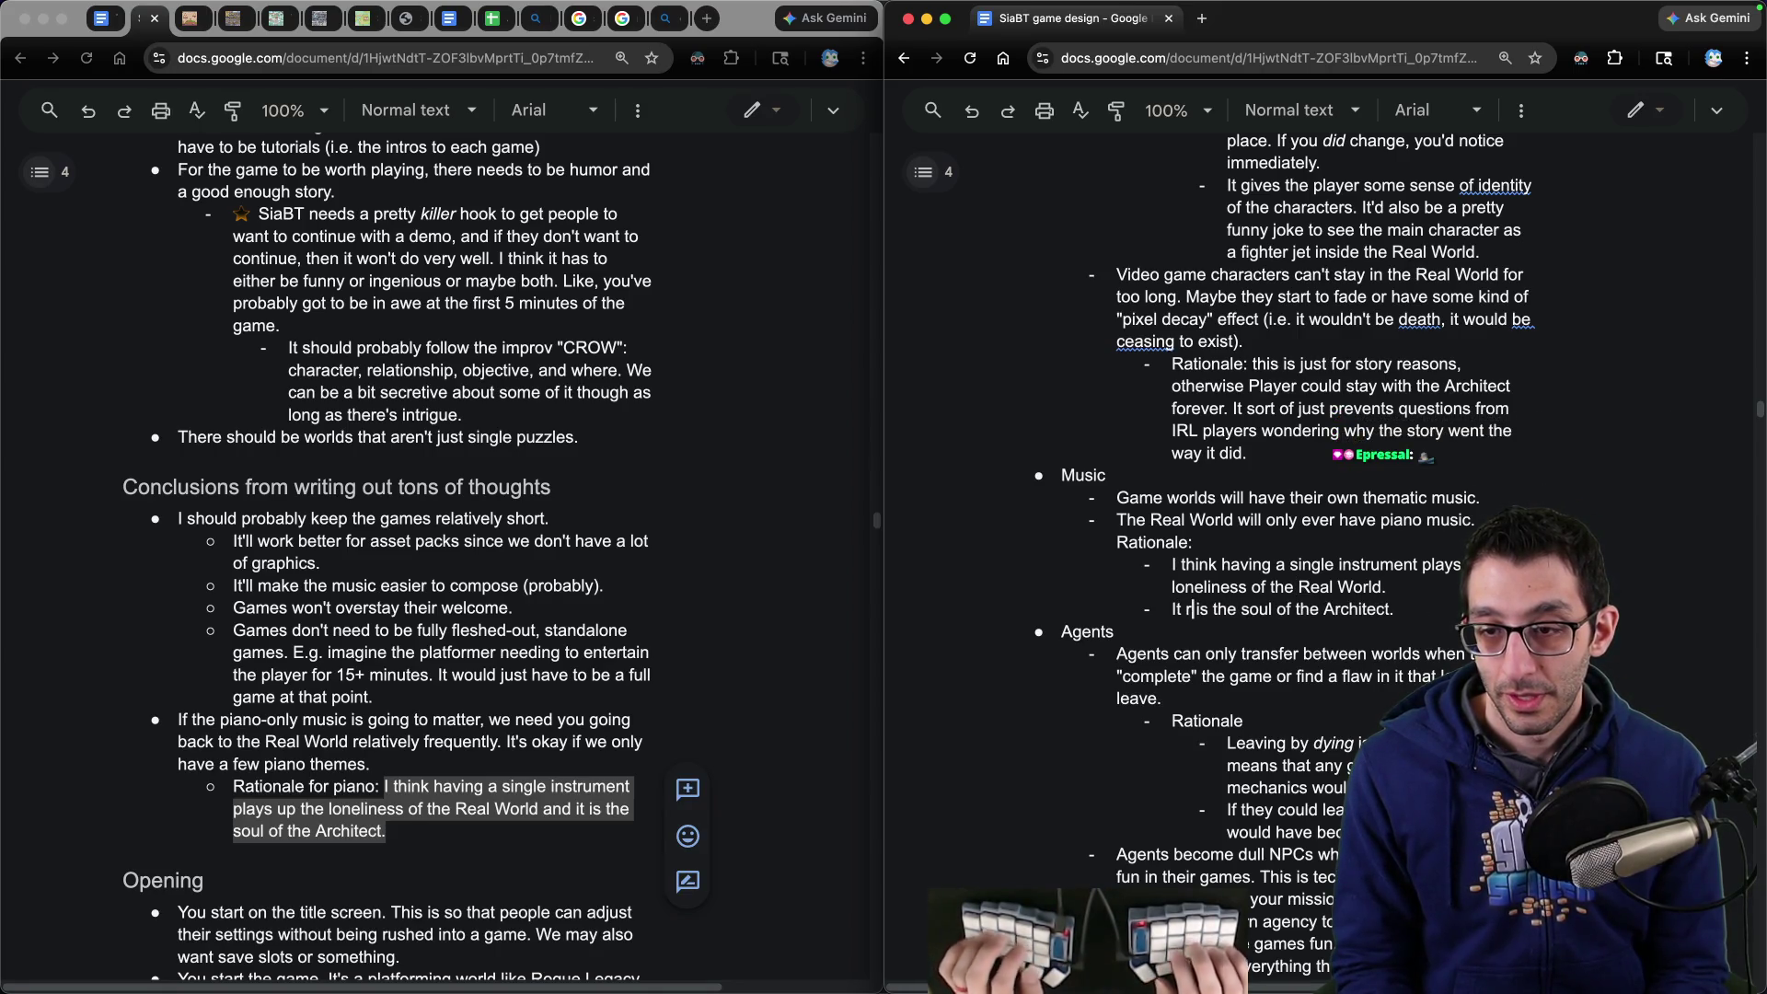
key(Delete)
key(Delete)
key(Right)
key(Right)
key(Right)
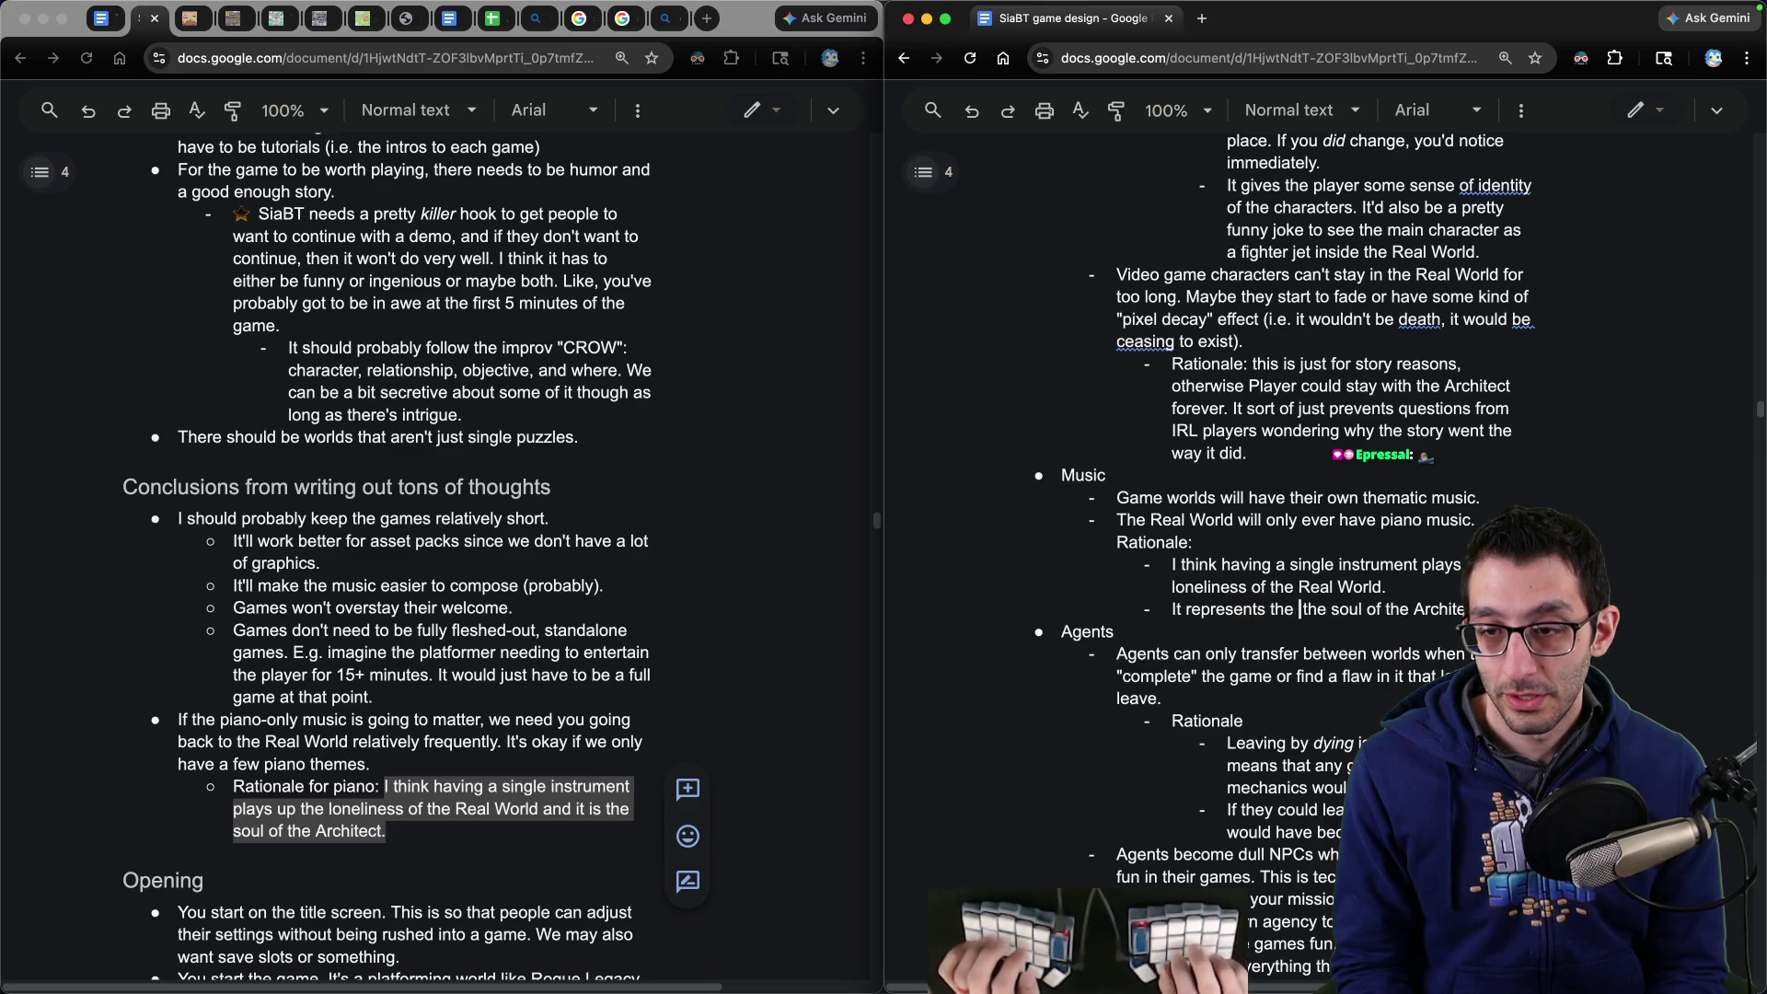
- Copy the piano-only music note from the left copy's Conclusions notes
click(569, 786)
click(440, 831)
key(alt+shift+Up)
key(alt+shift+Up)
key(super+c)
click(1477, 521)
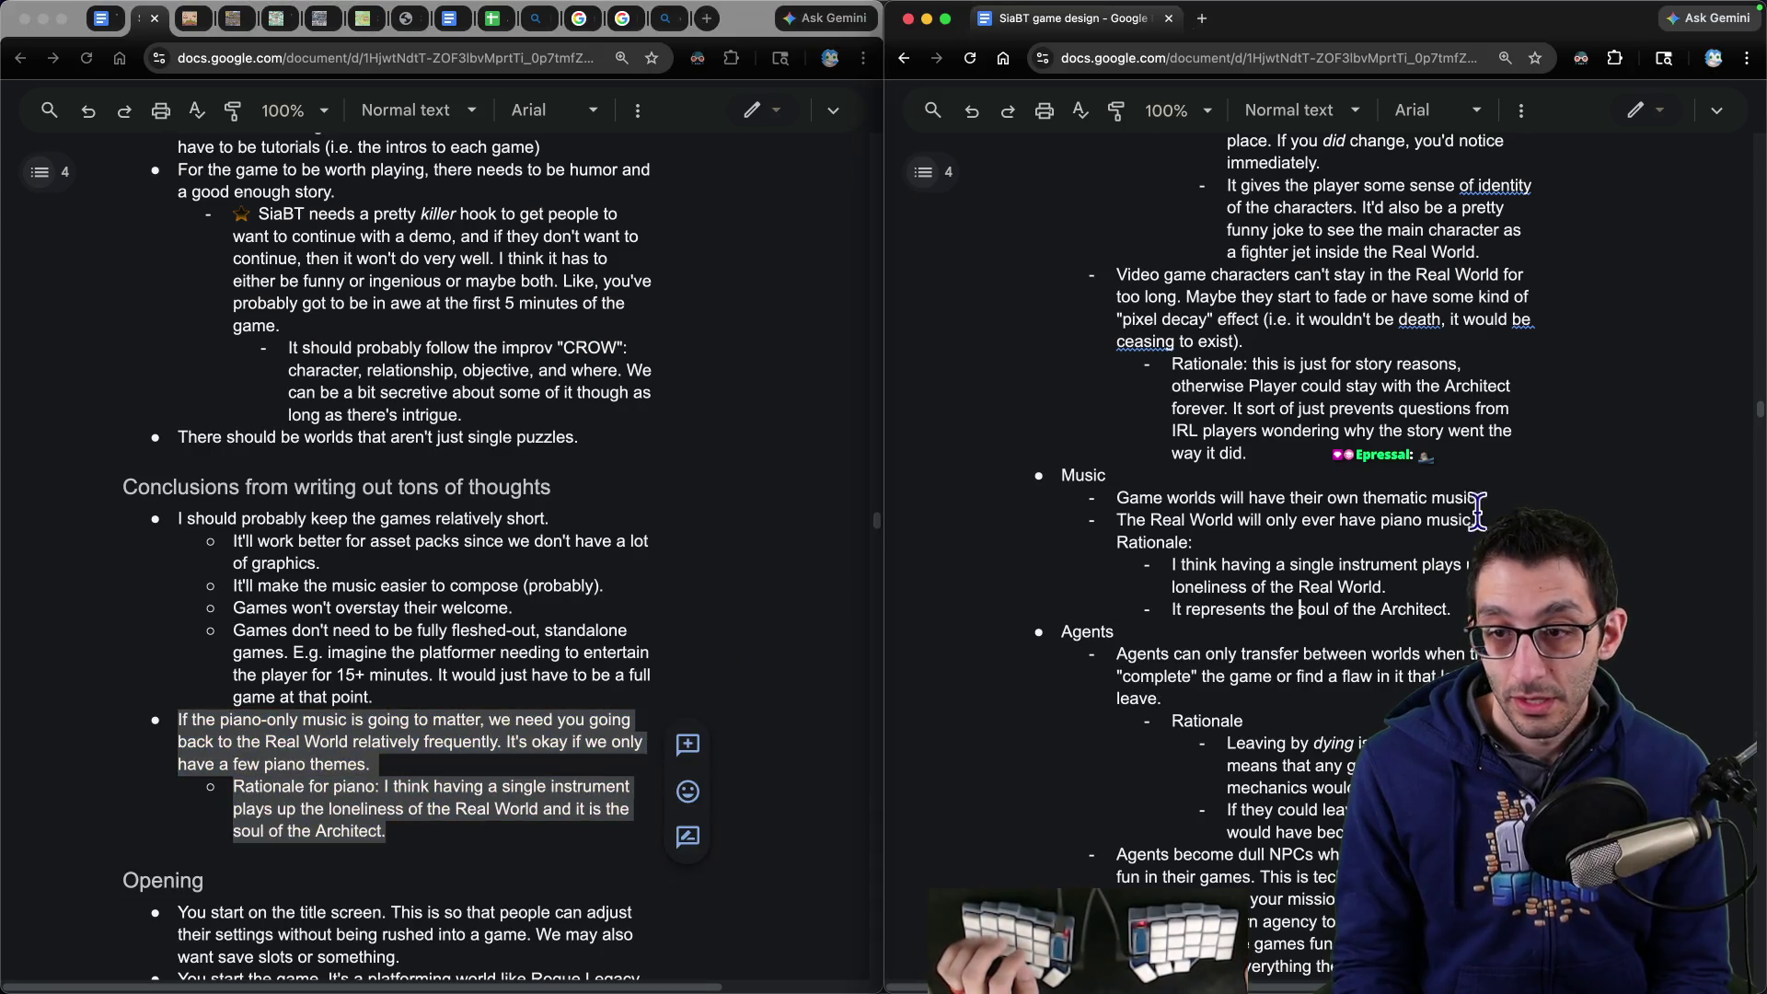
text(N)
- Nest the Rationale line under the piano music point in the Music section
key(Down)
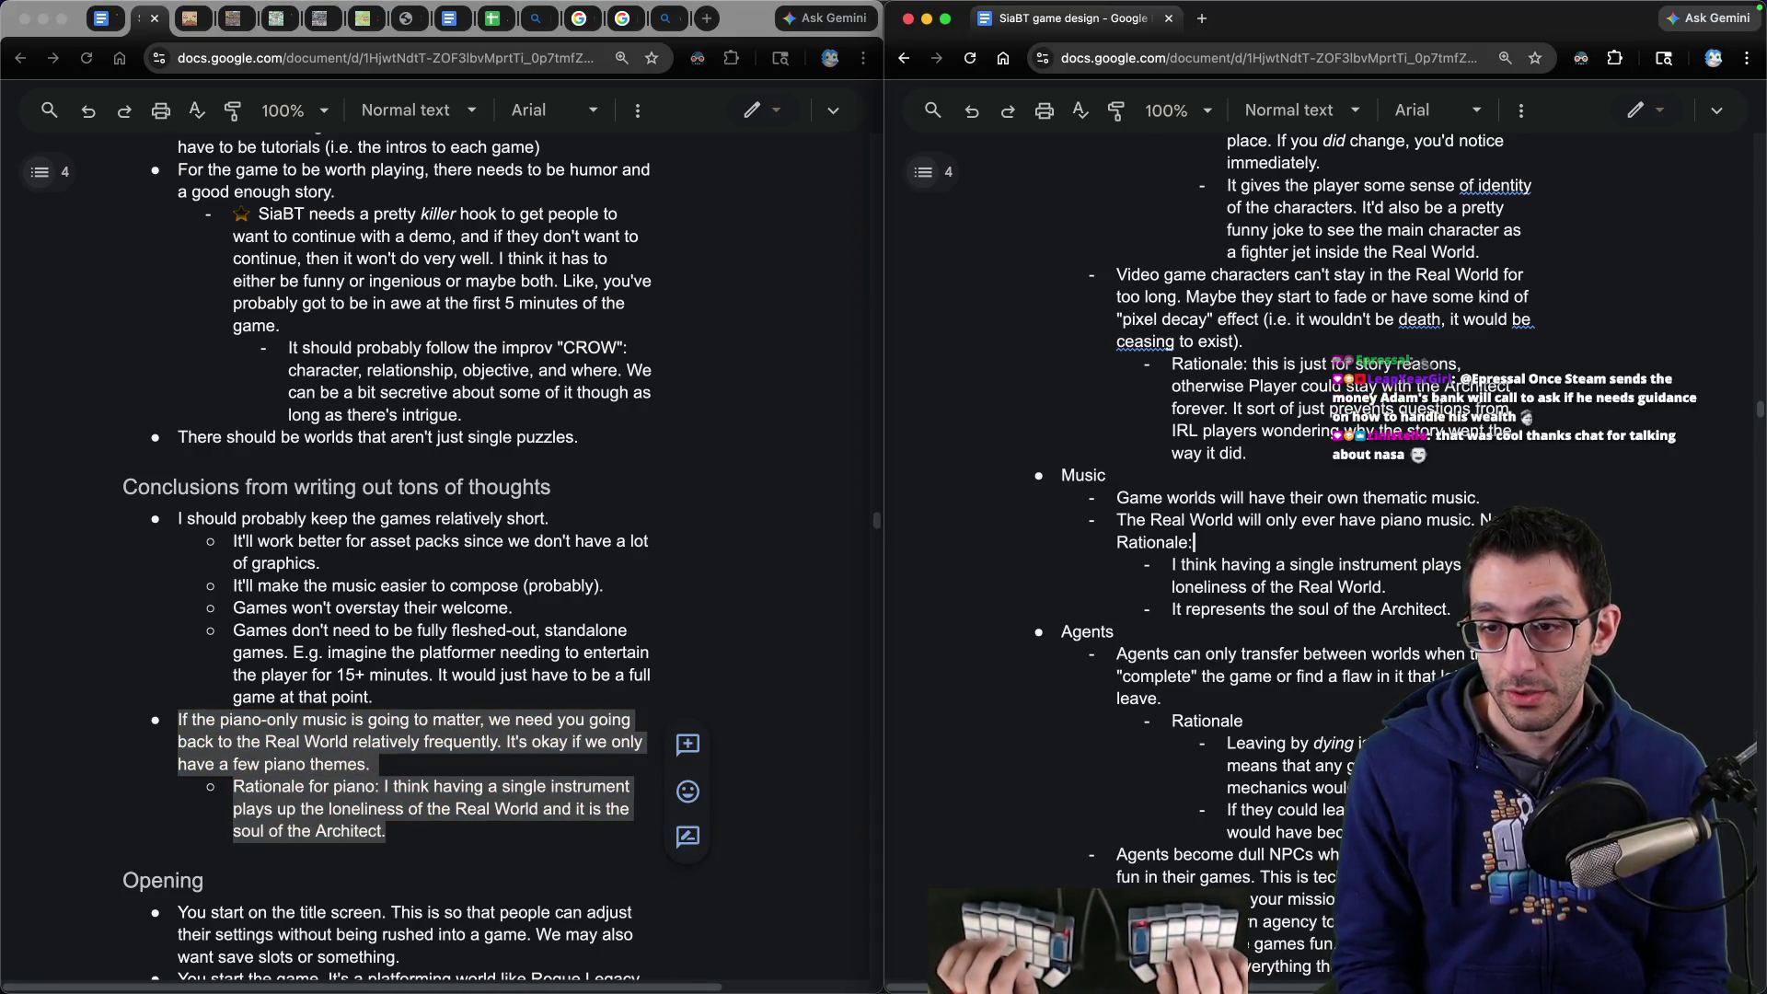
key(BackSpace)
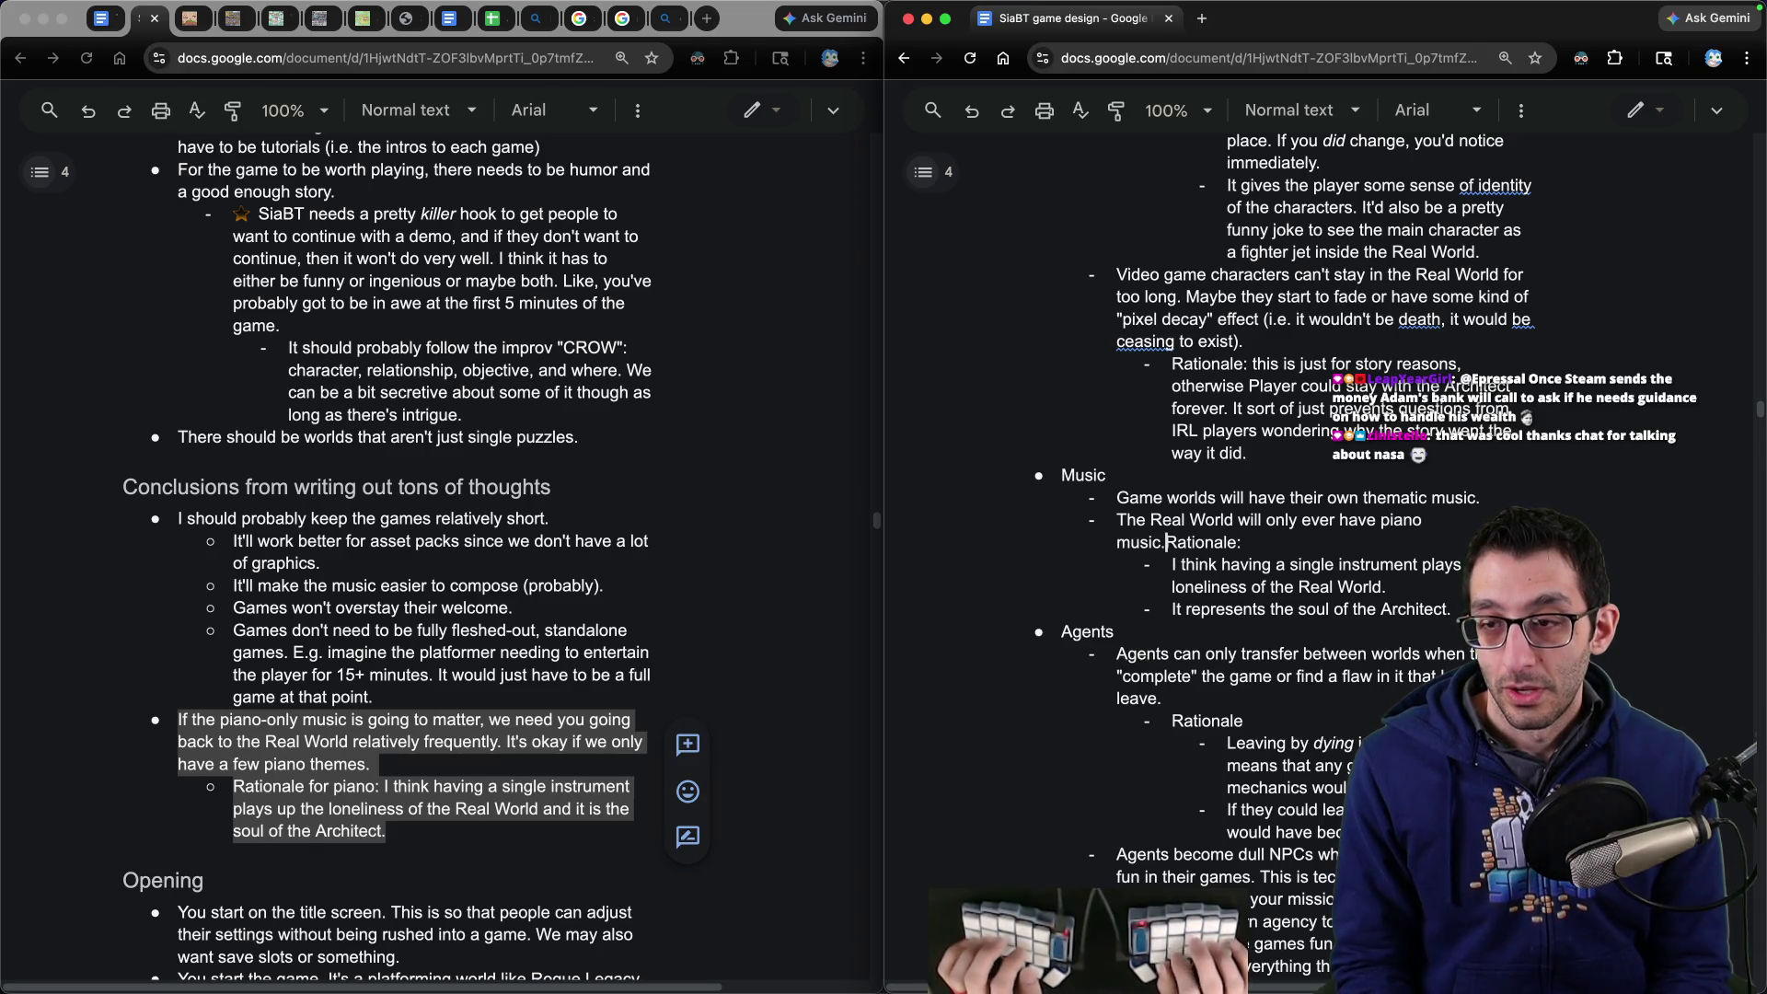
key(Down)
key(shift+Return)
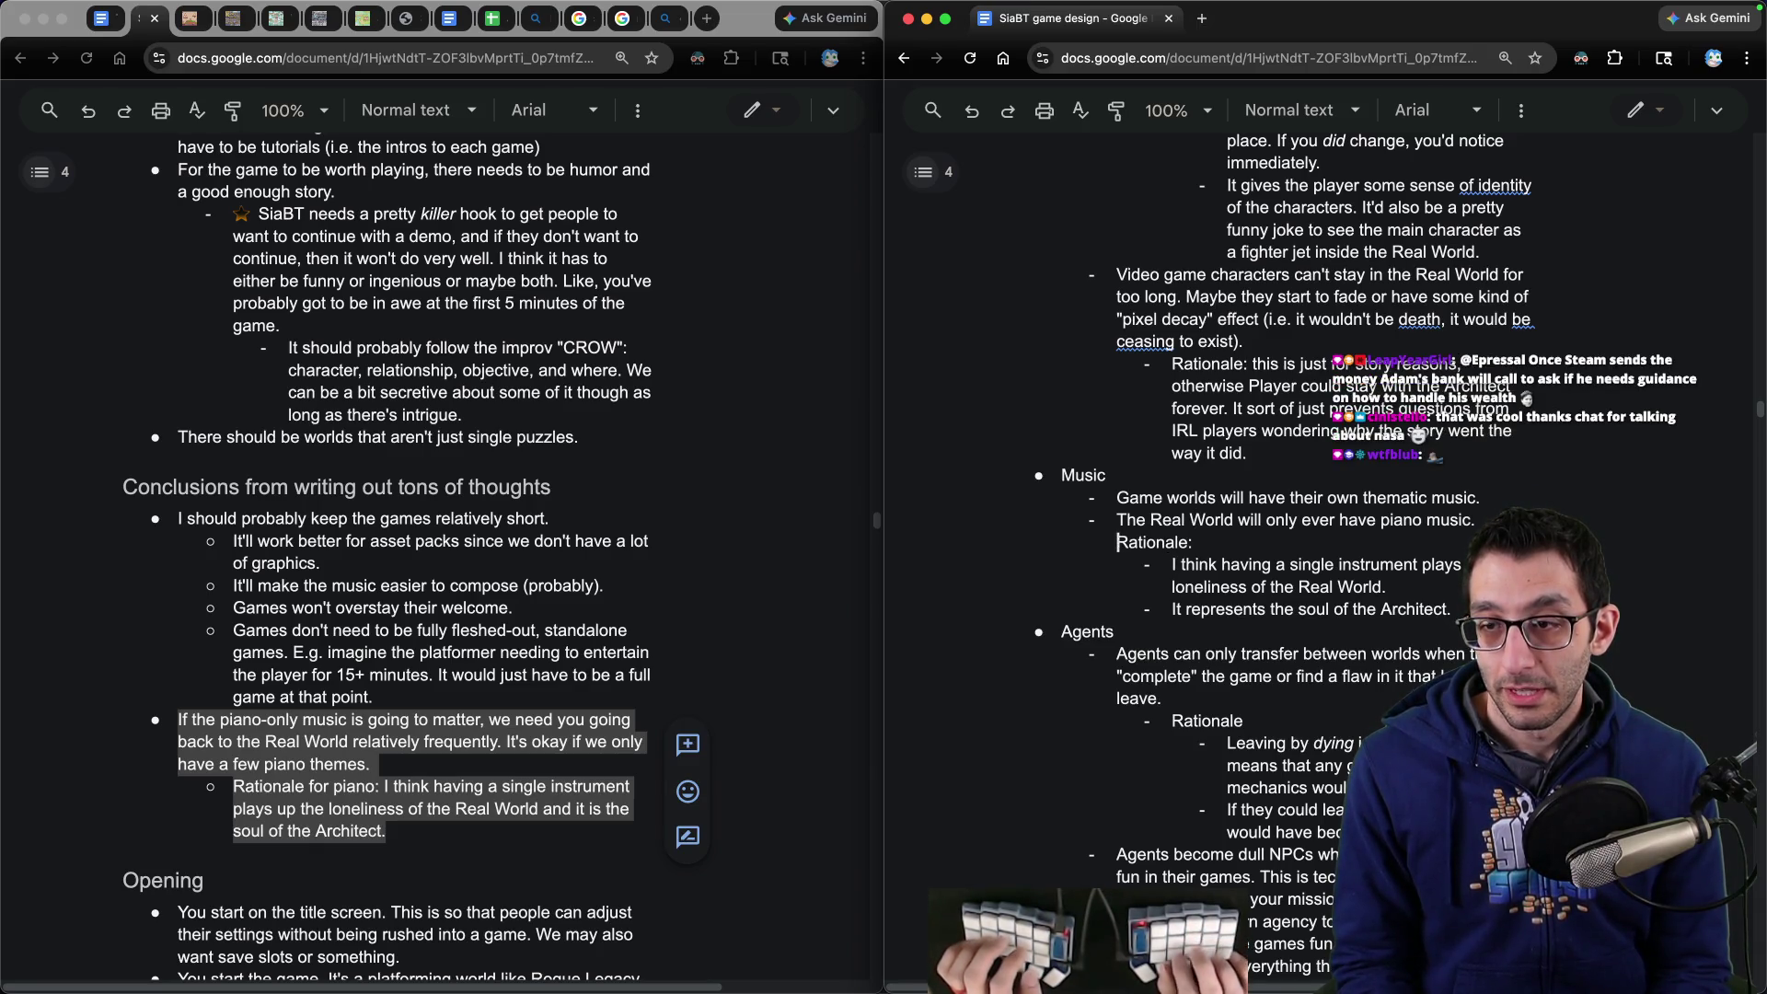
key(BackSpace)
key(Return)
key(Tab)
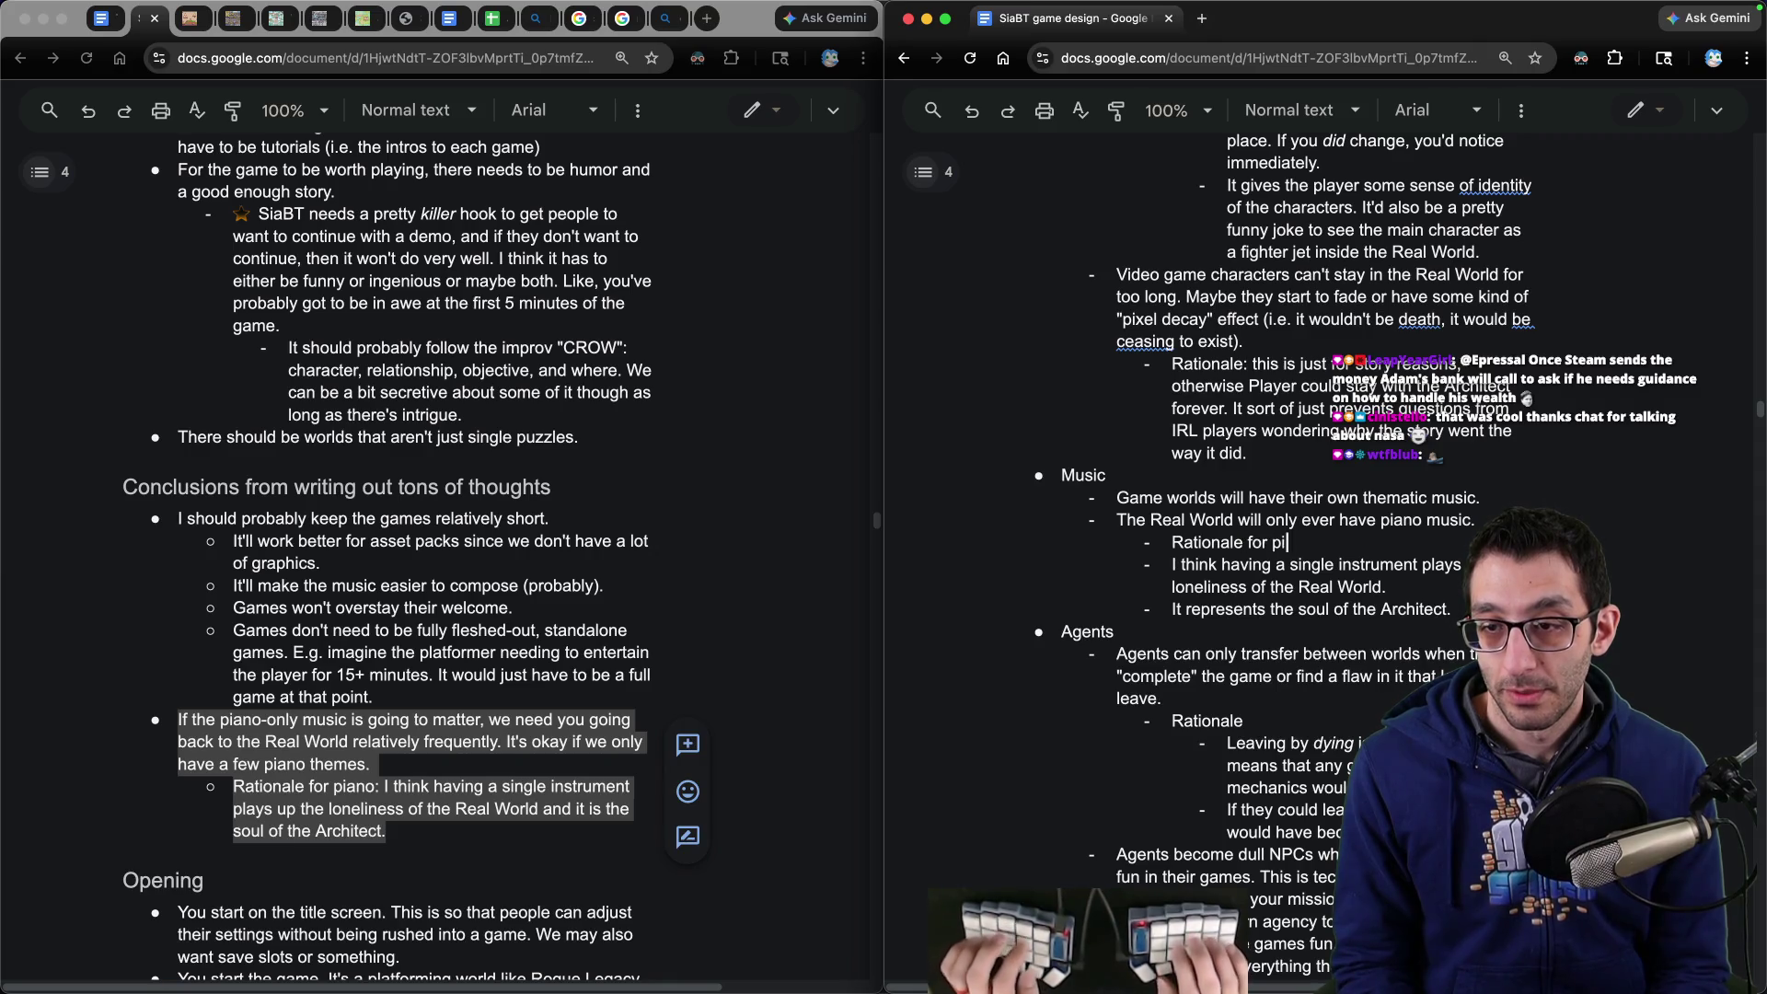
- Indent the two rationale reasons a level deeper and begin a third point below them
key(shift+Down)
key(shift+Down)
key(Tab)
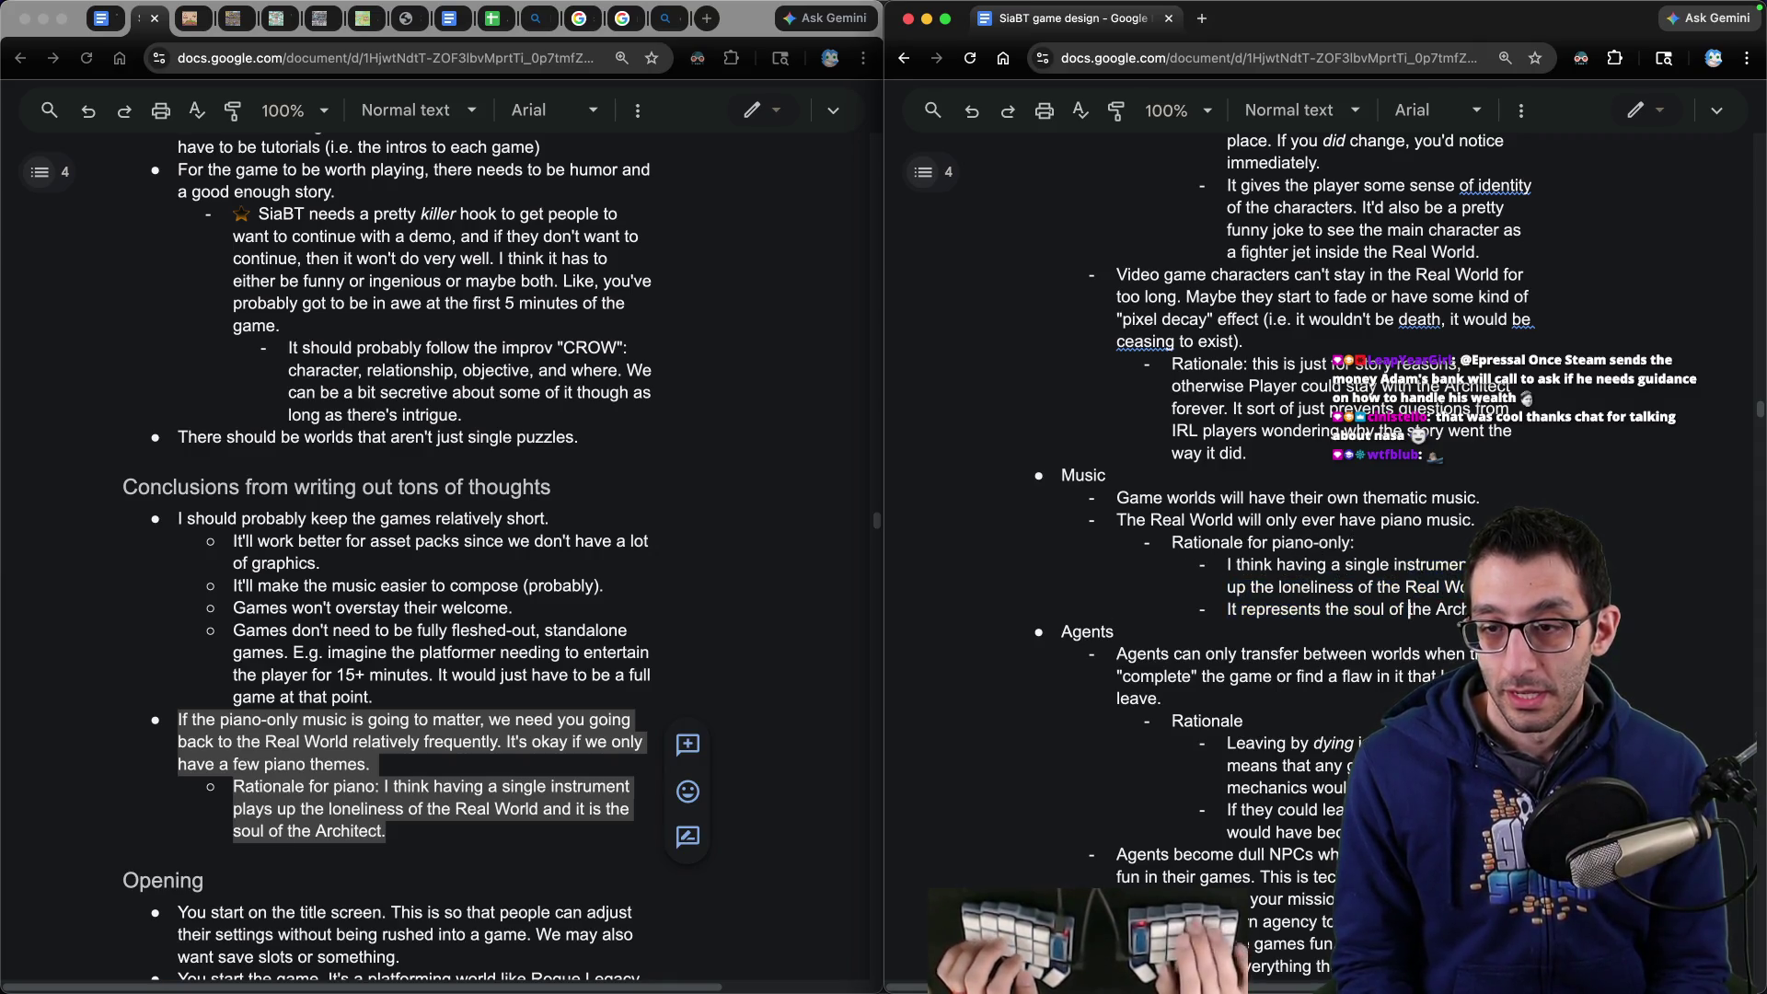
key(End)
key(Return)
key(shift+Tab)
key(BackSpace)
text(k)
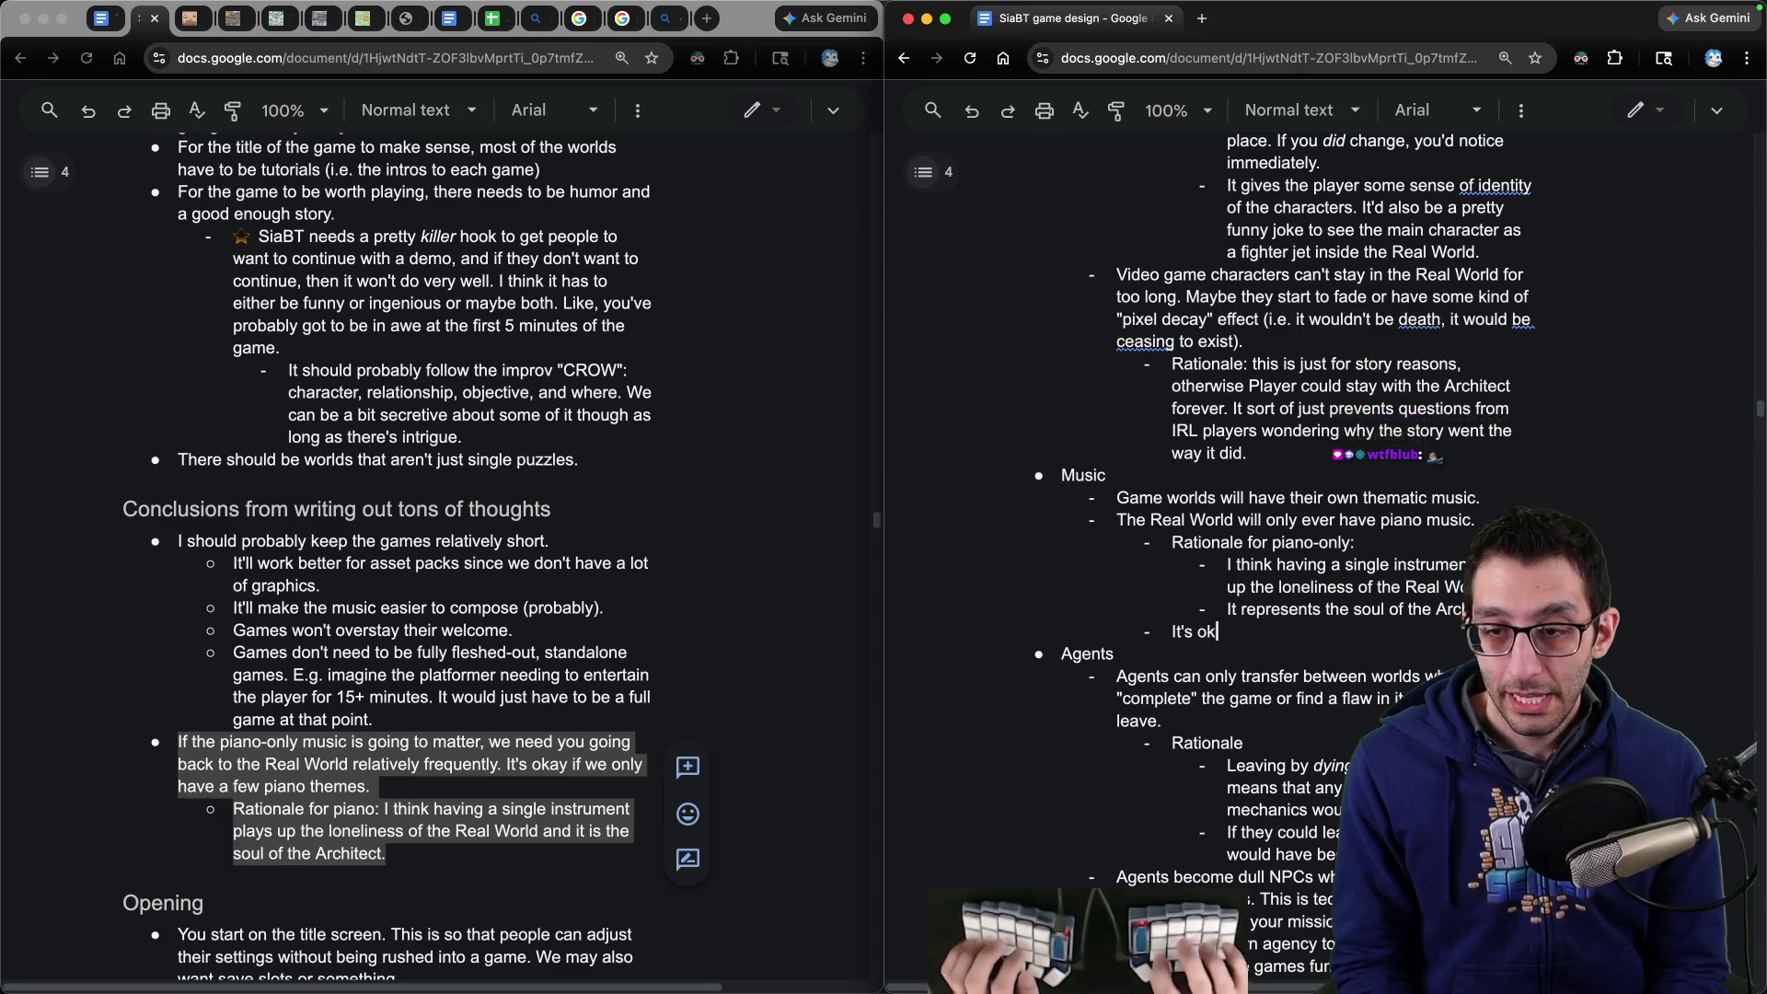
text(thesm)
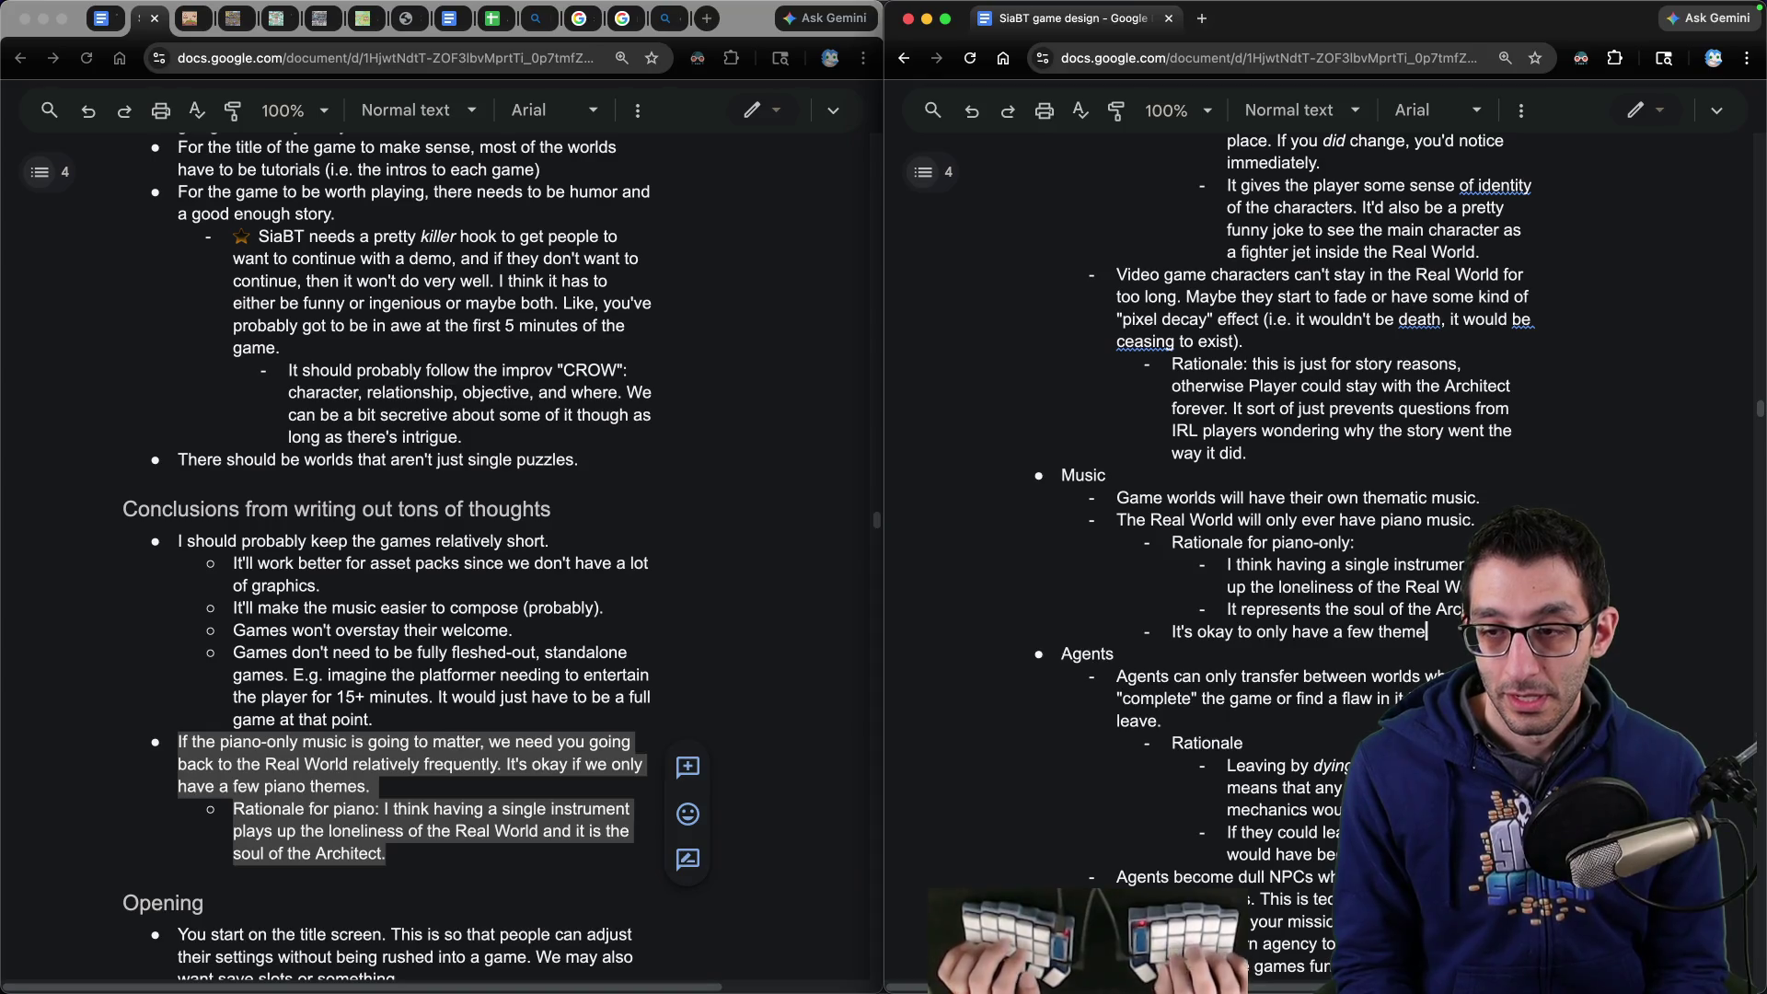
text( Architect doesn't need to be moody or)
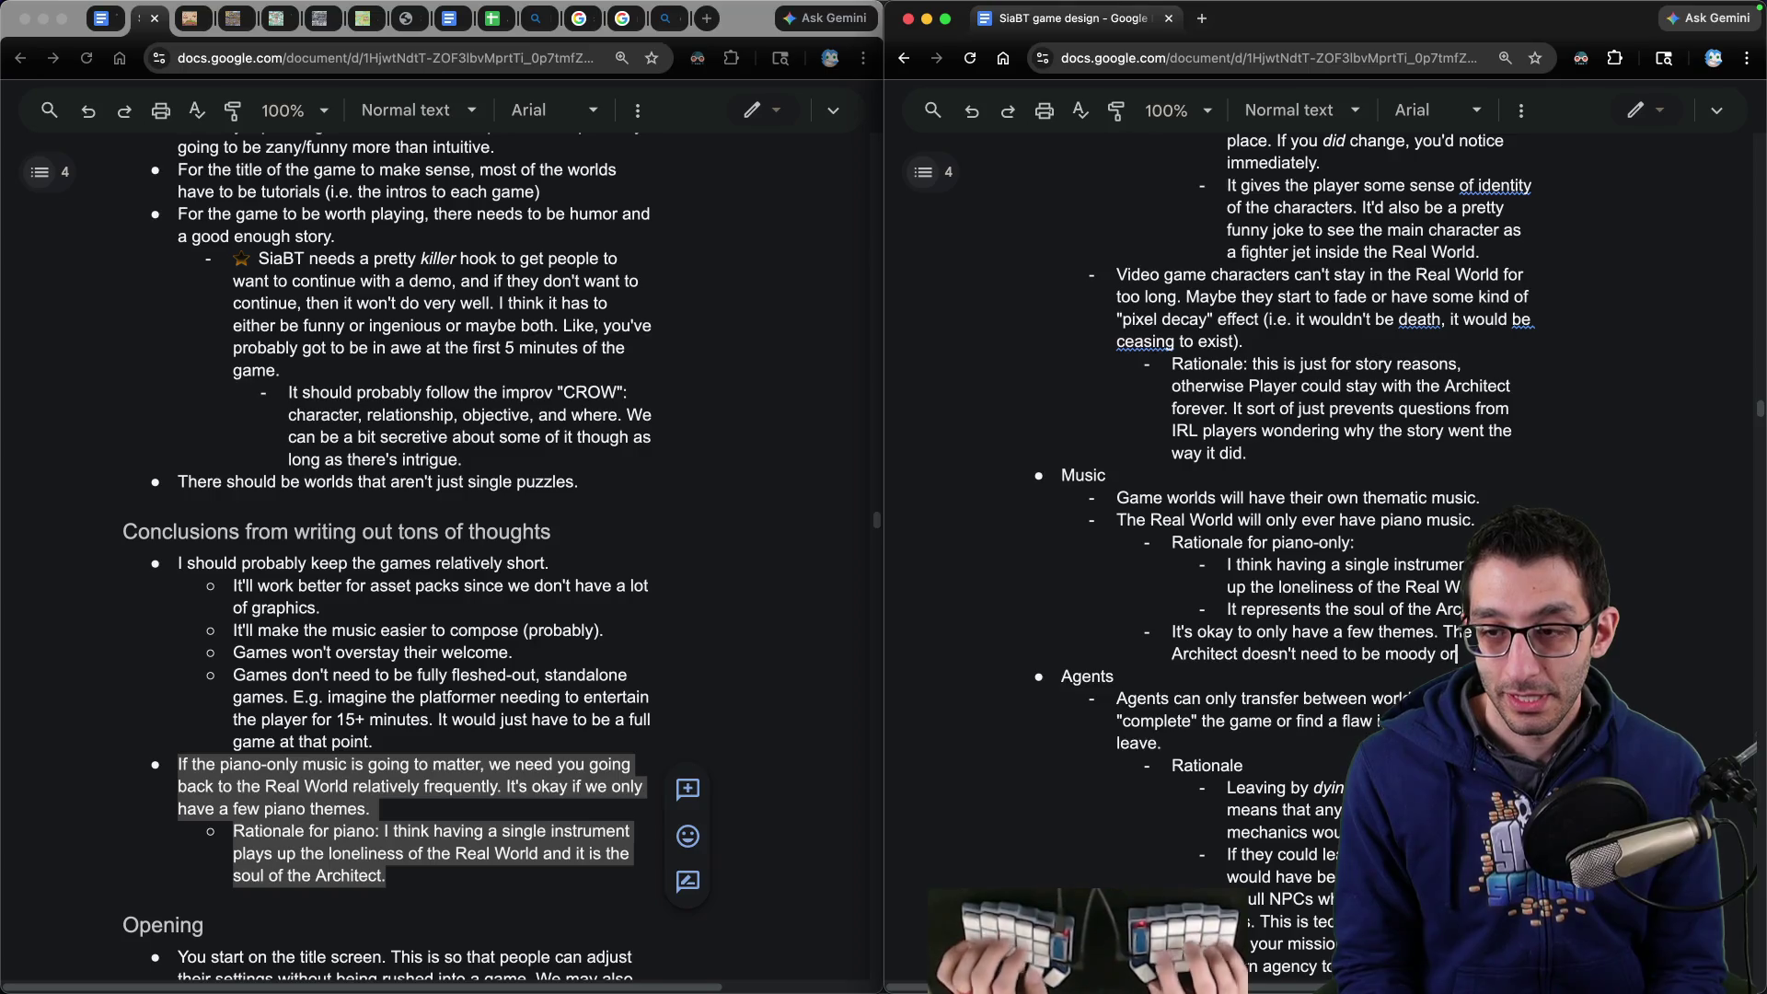
text( something. We could always just exp)
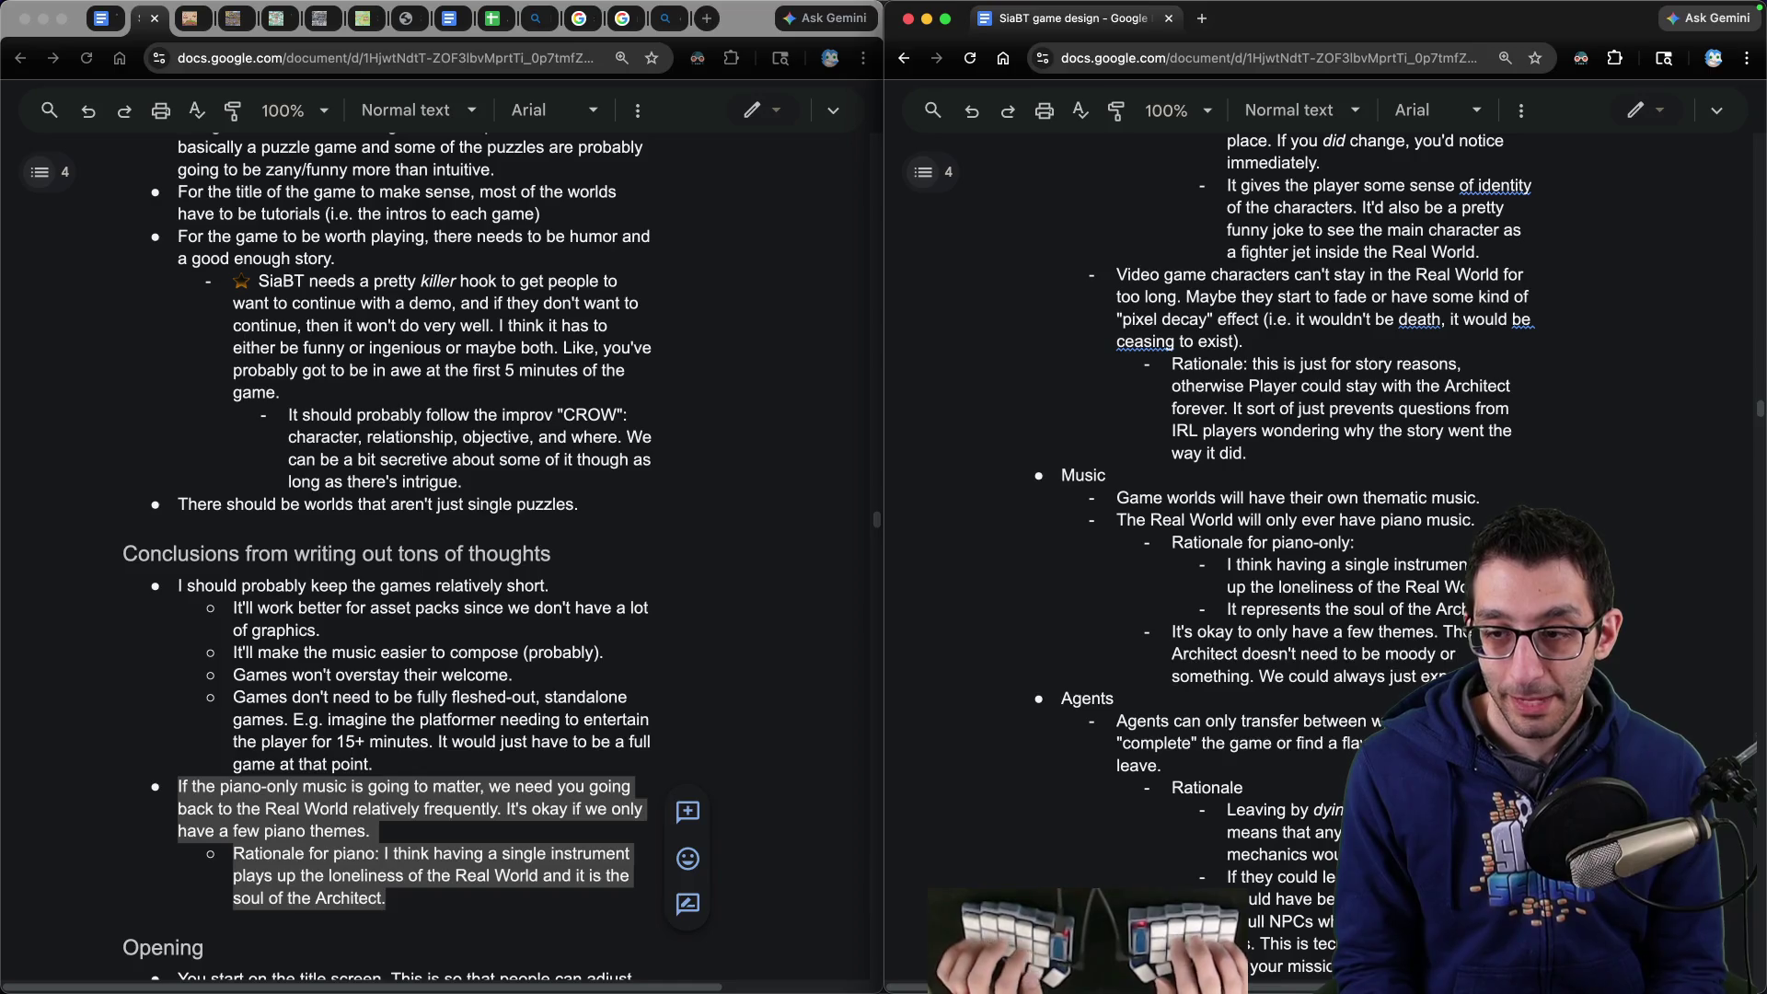
text( themes that I do have.)
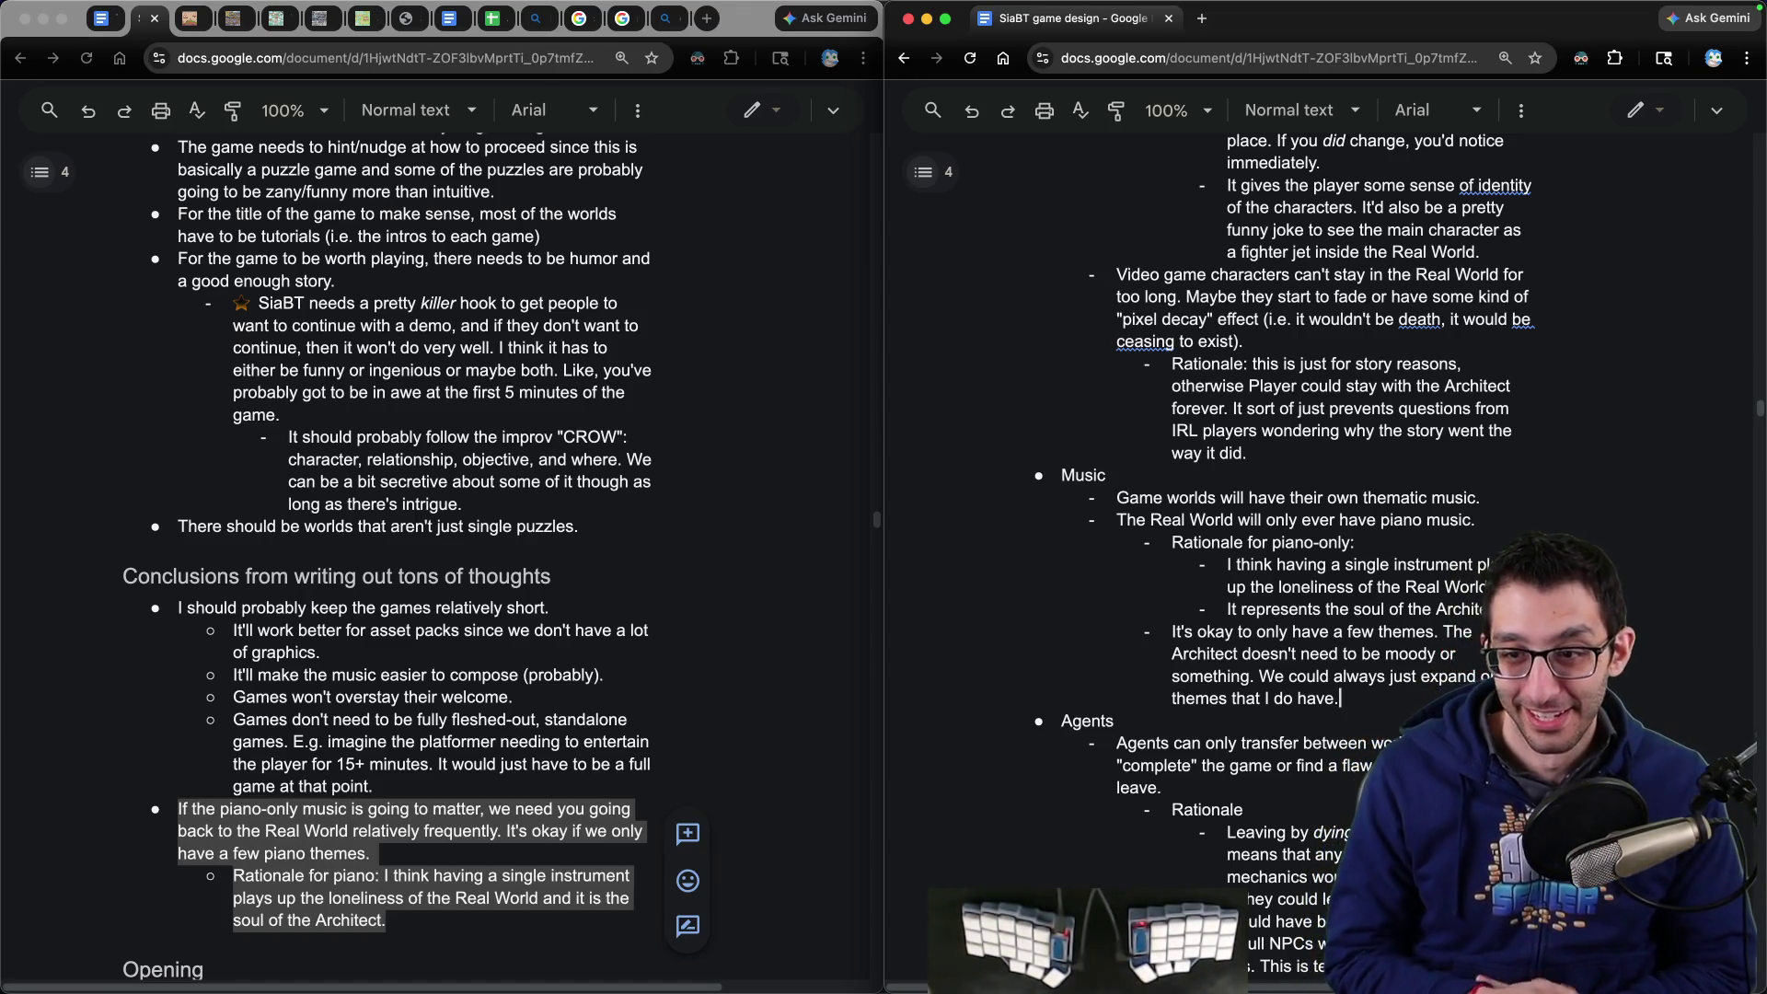
- Back in the unfiled notes, select the piano-music bullet in Conclusions
key(super+grave)
scroll(512, 681, down, 2)
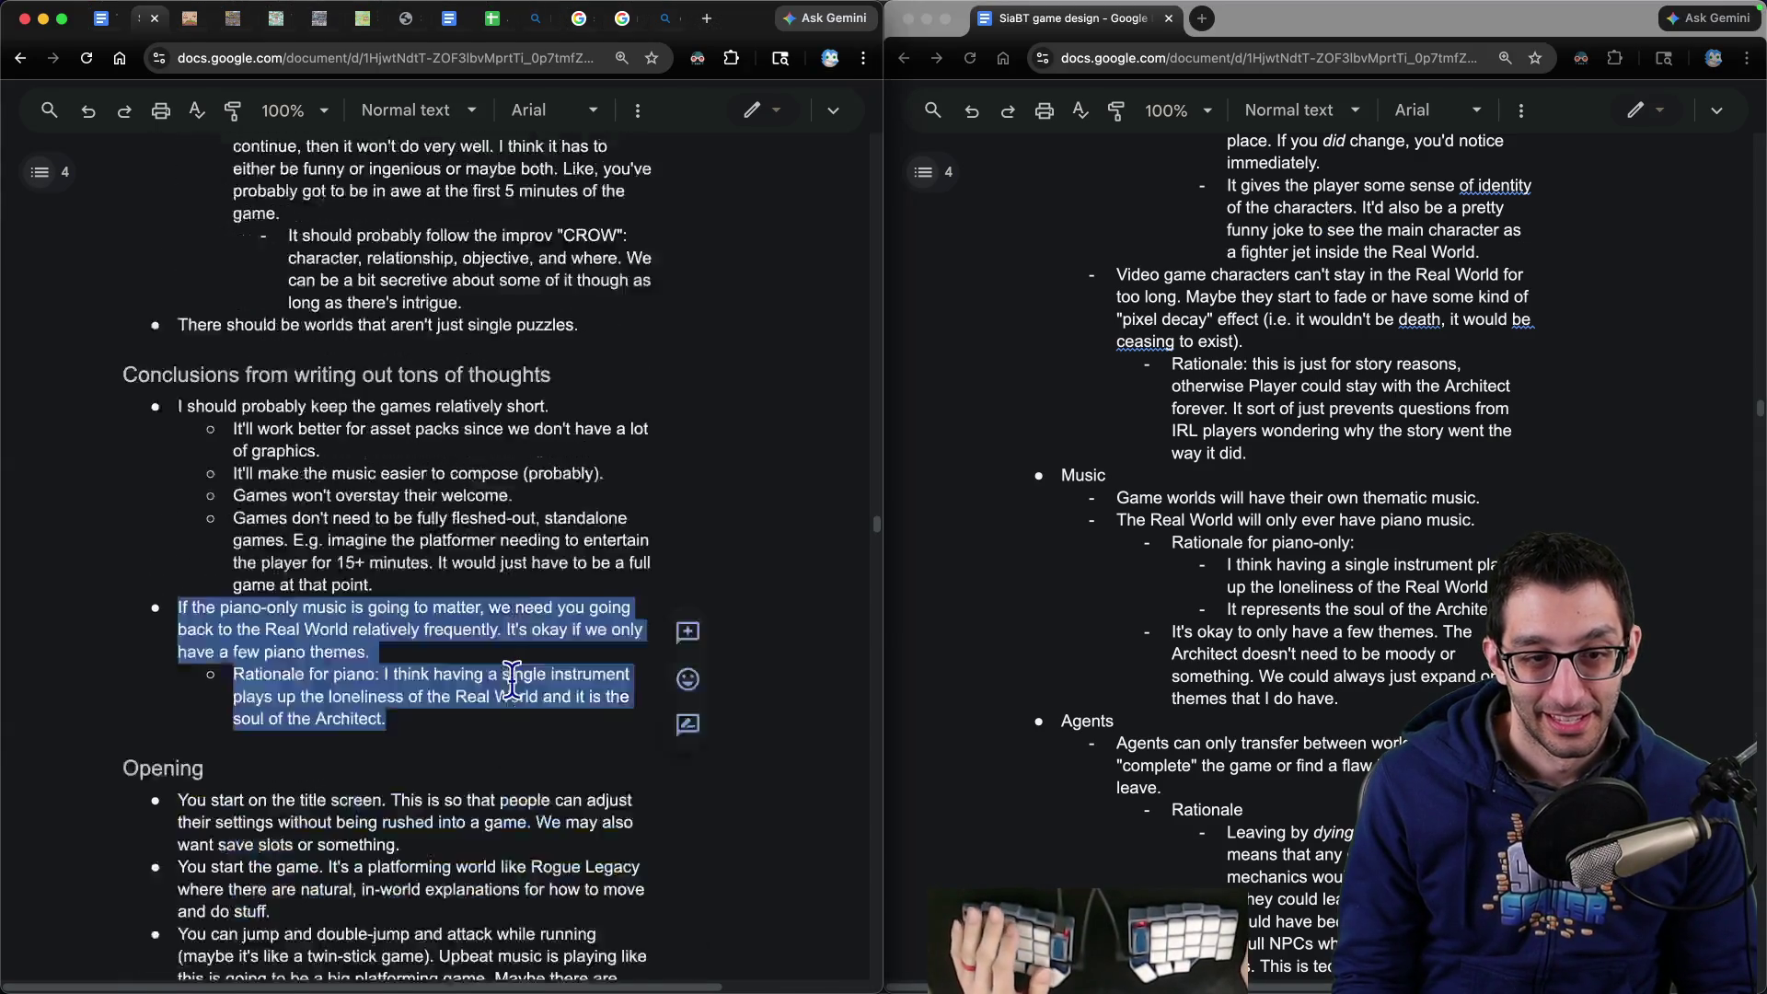
scroll(512, 681, down, 2)
drag(457, 644, 469, 457)
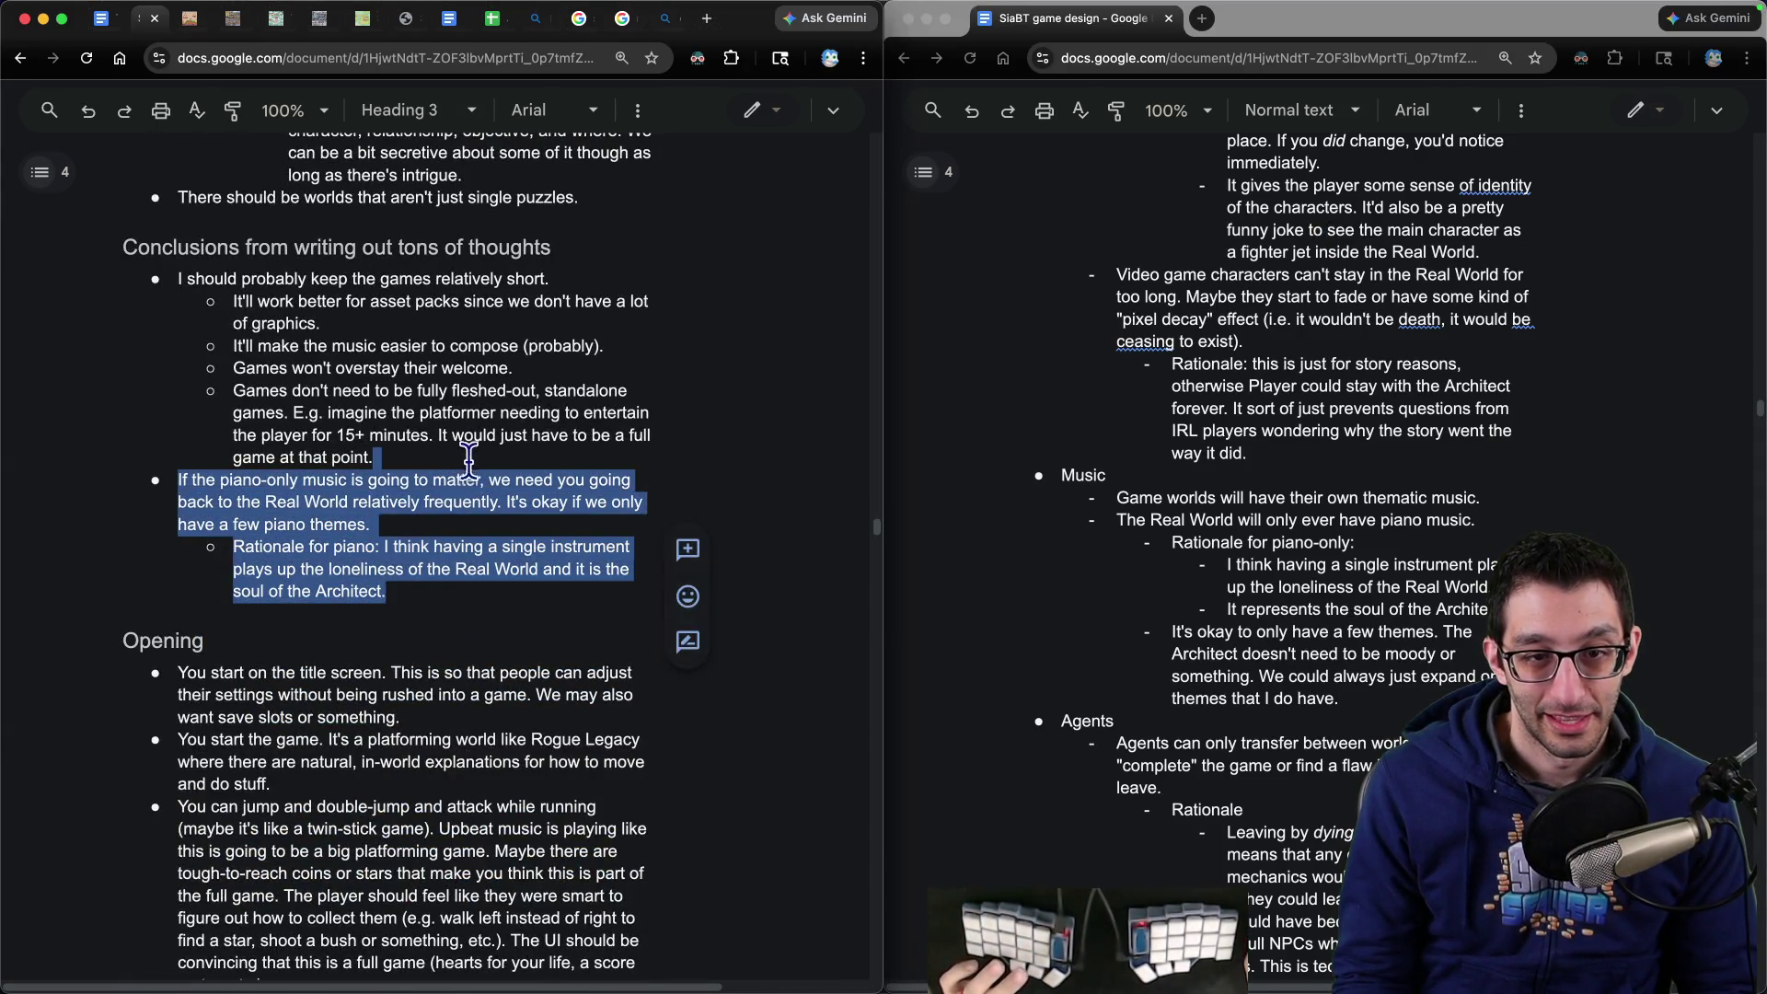
- Cut the piano-music note out of the unfiled Conclusions notes
key(super+x)
key(super+grave)
scroll(1453, 563, down, 1)
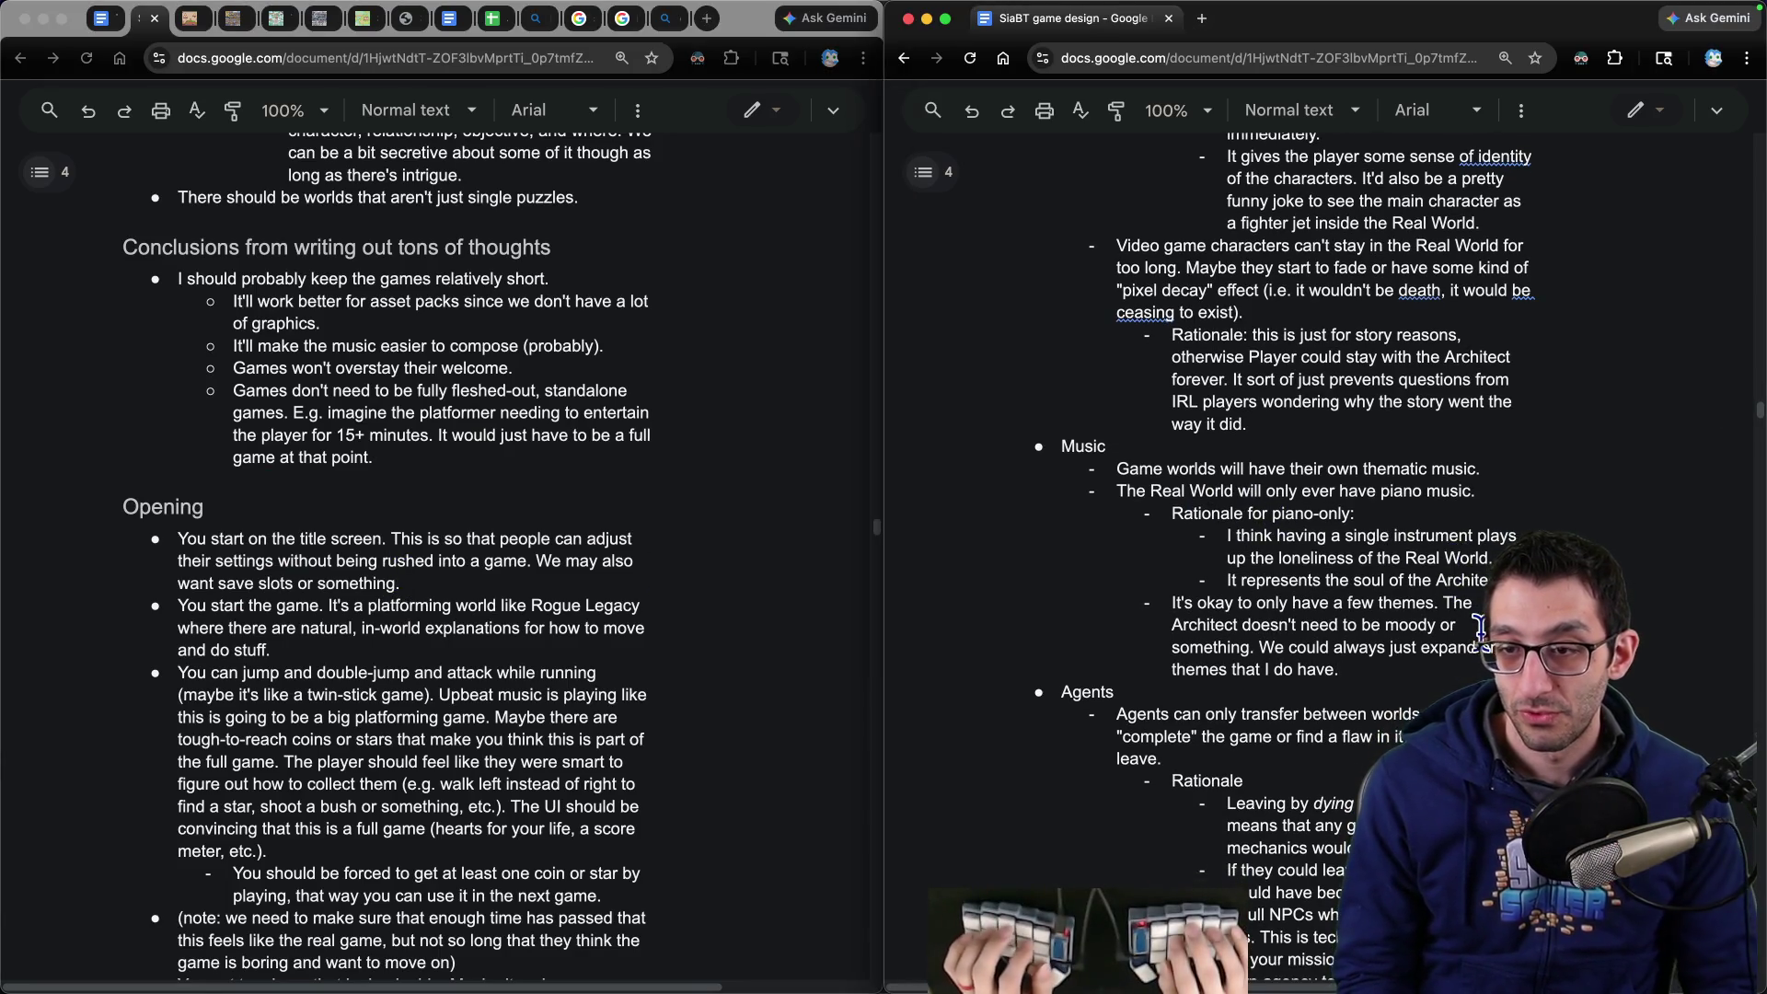
- Select the keep-the-games-short note and scroll the design doc looking for its home
drag(1117, 490, 1376, 493)
drag(181, 278, 579, 278)
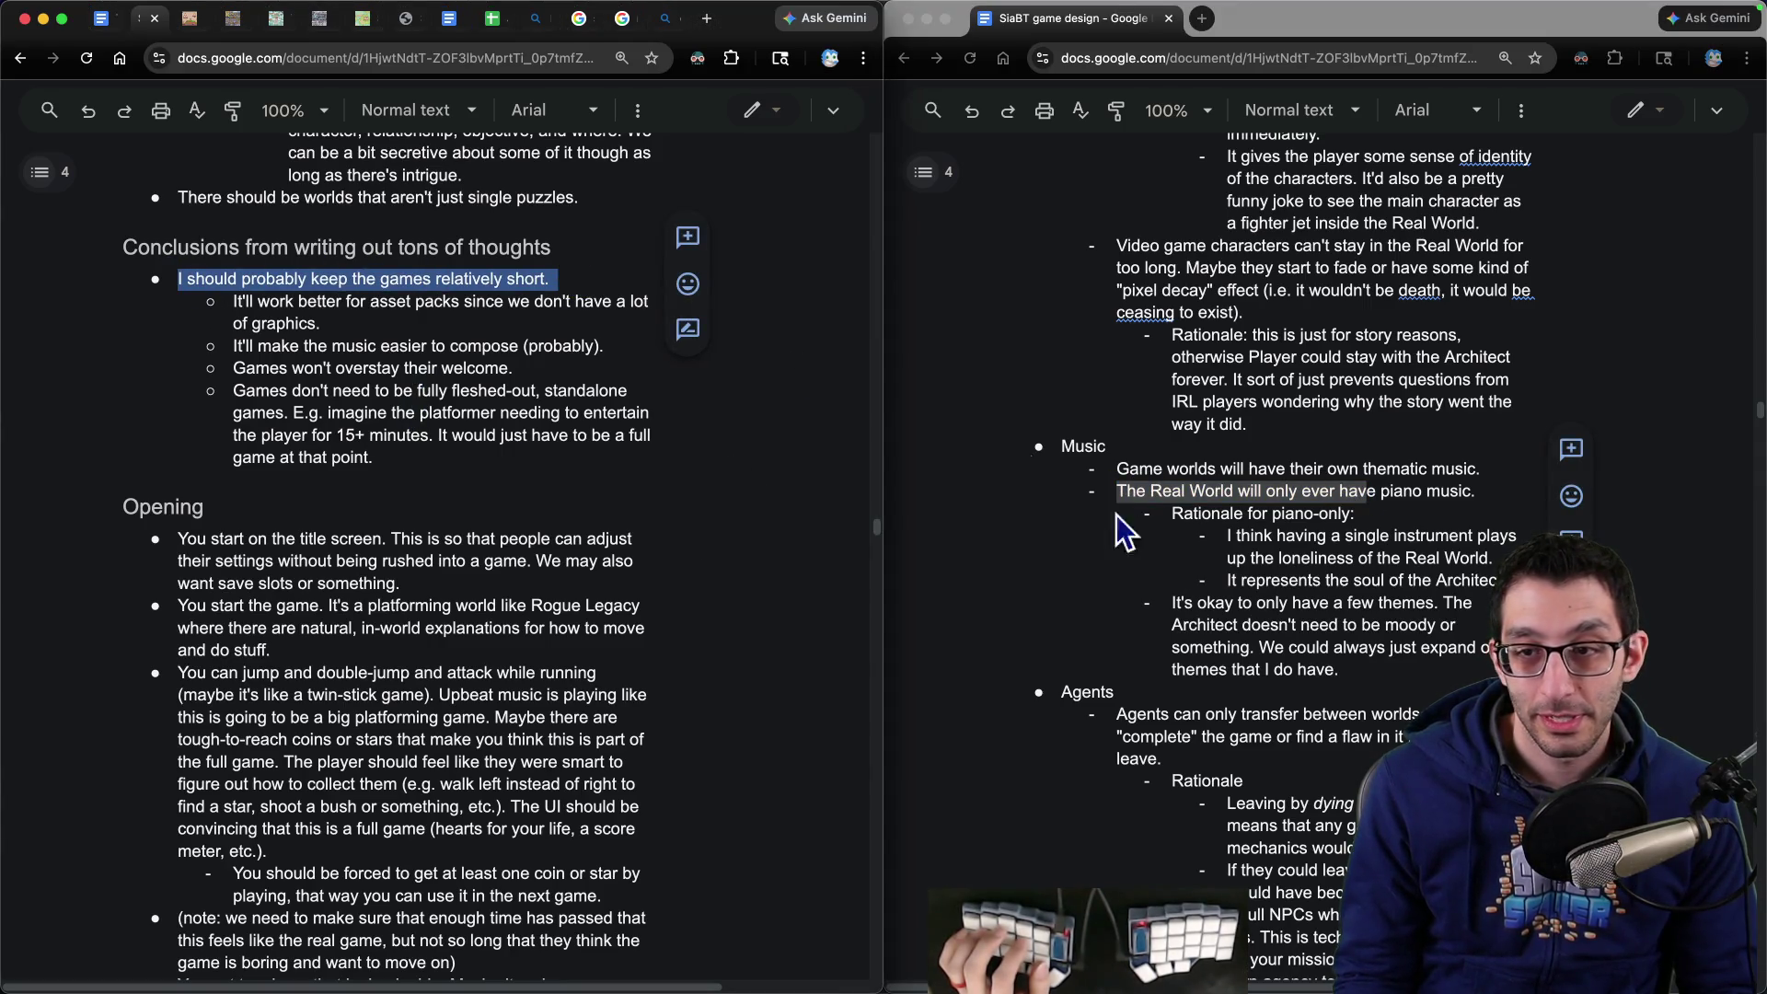
click(1257, 623)
scroll(1256, 622, down, 10)
scroll(1256, 622, down, 15)
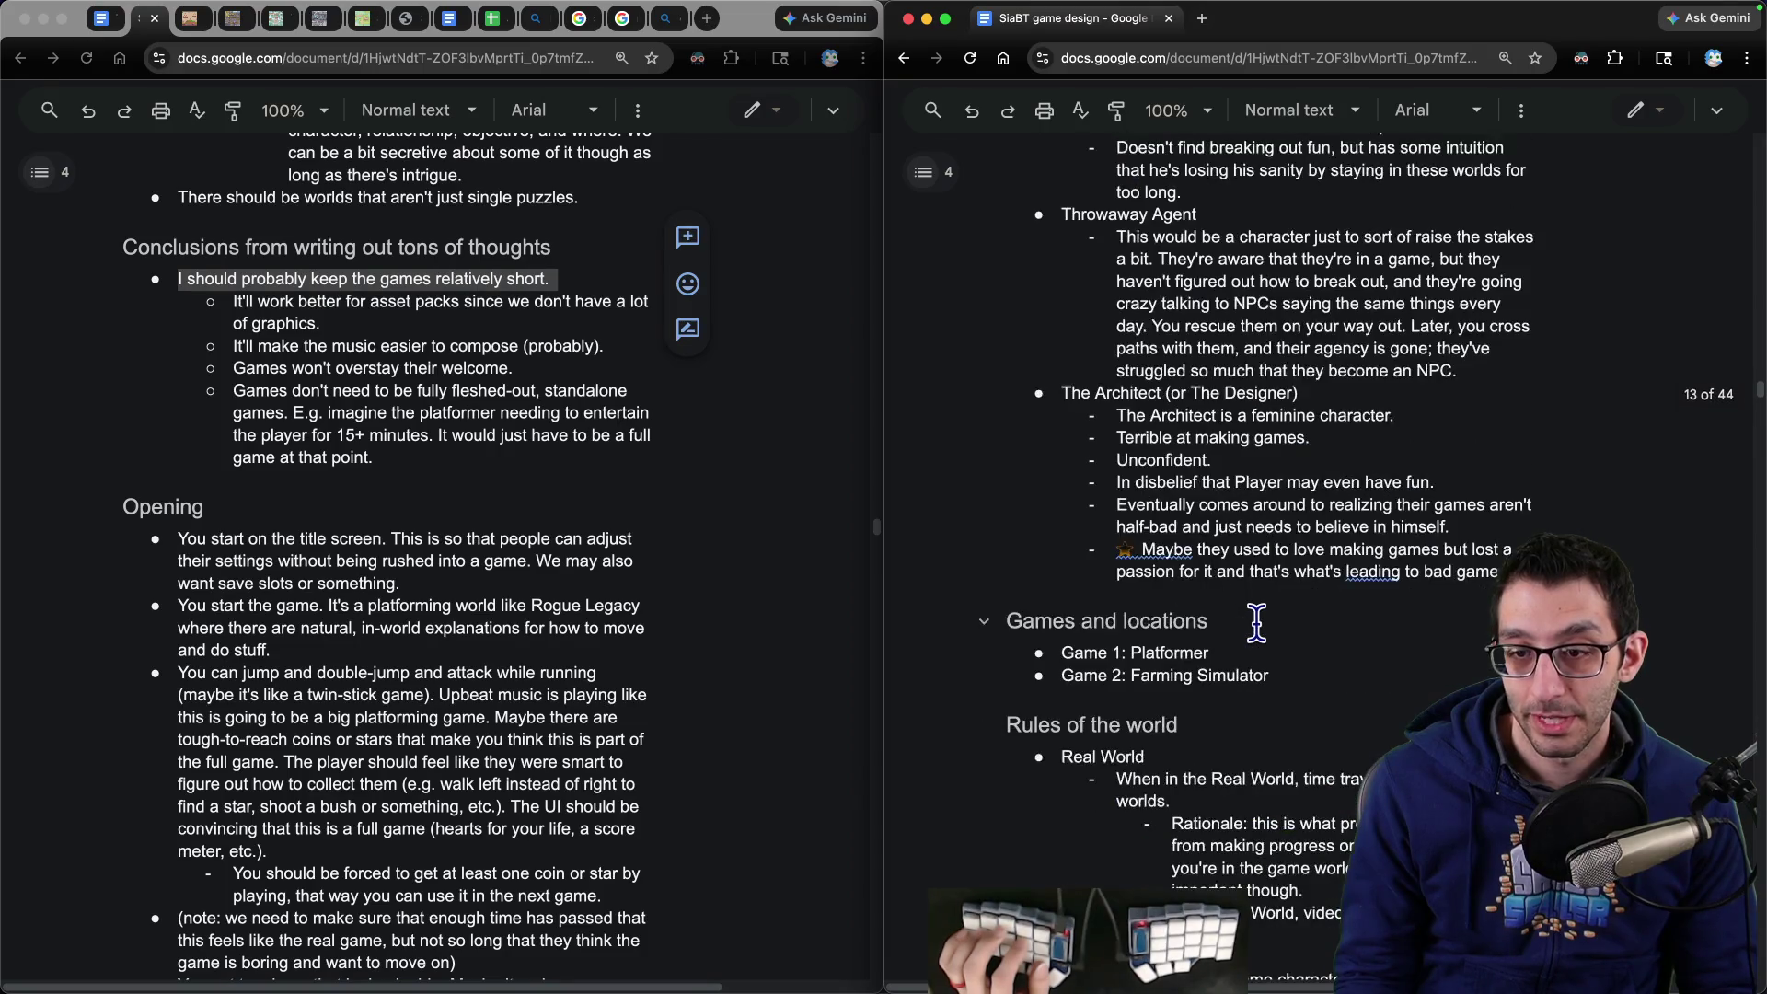
scroll(1257, 631, up, 20)
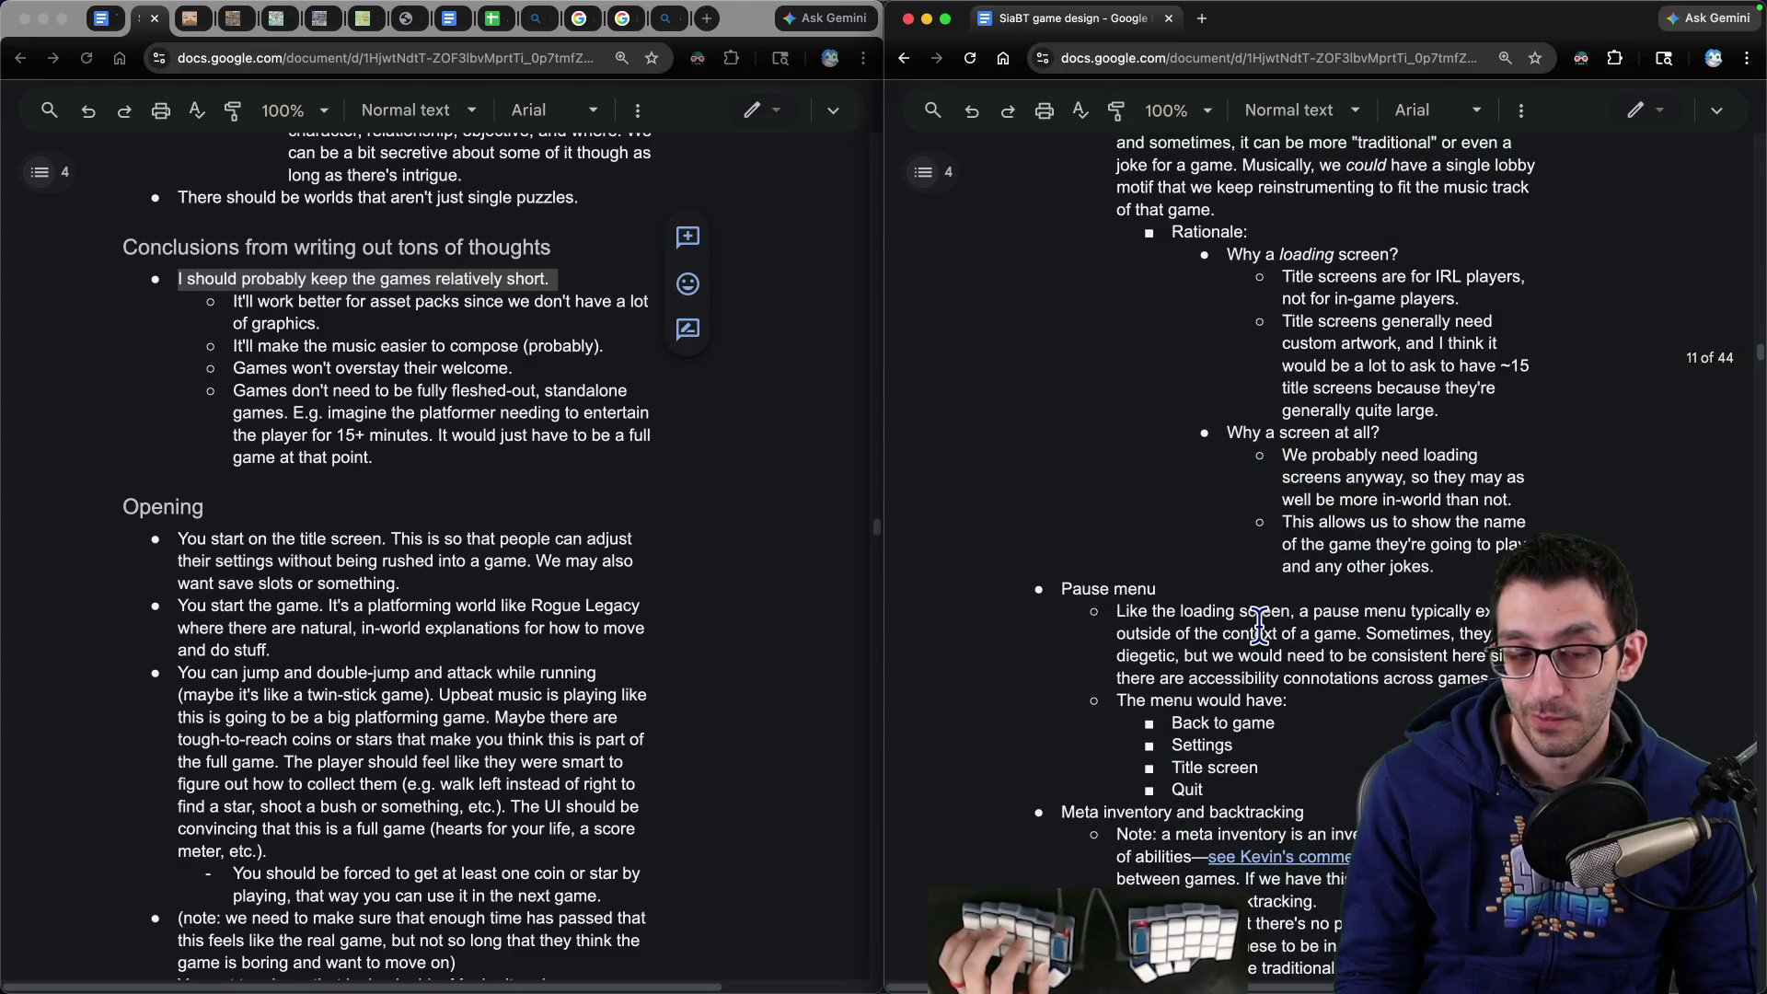
scroll(1259, 626, down, 20)
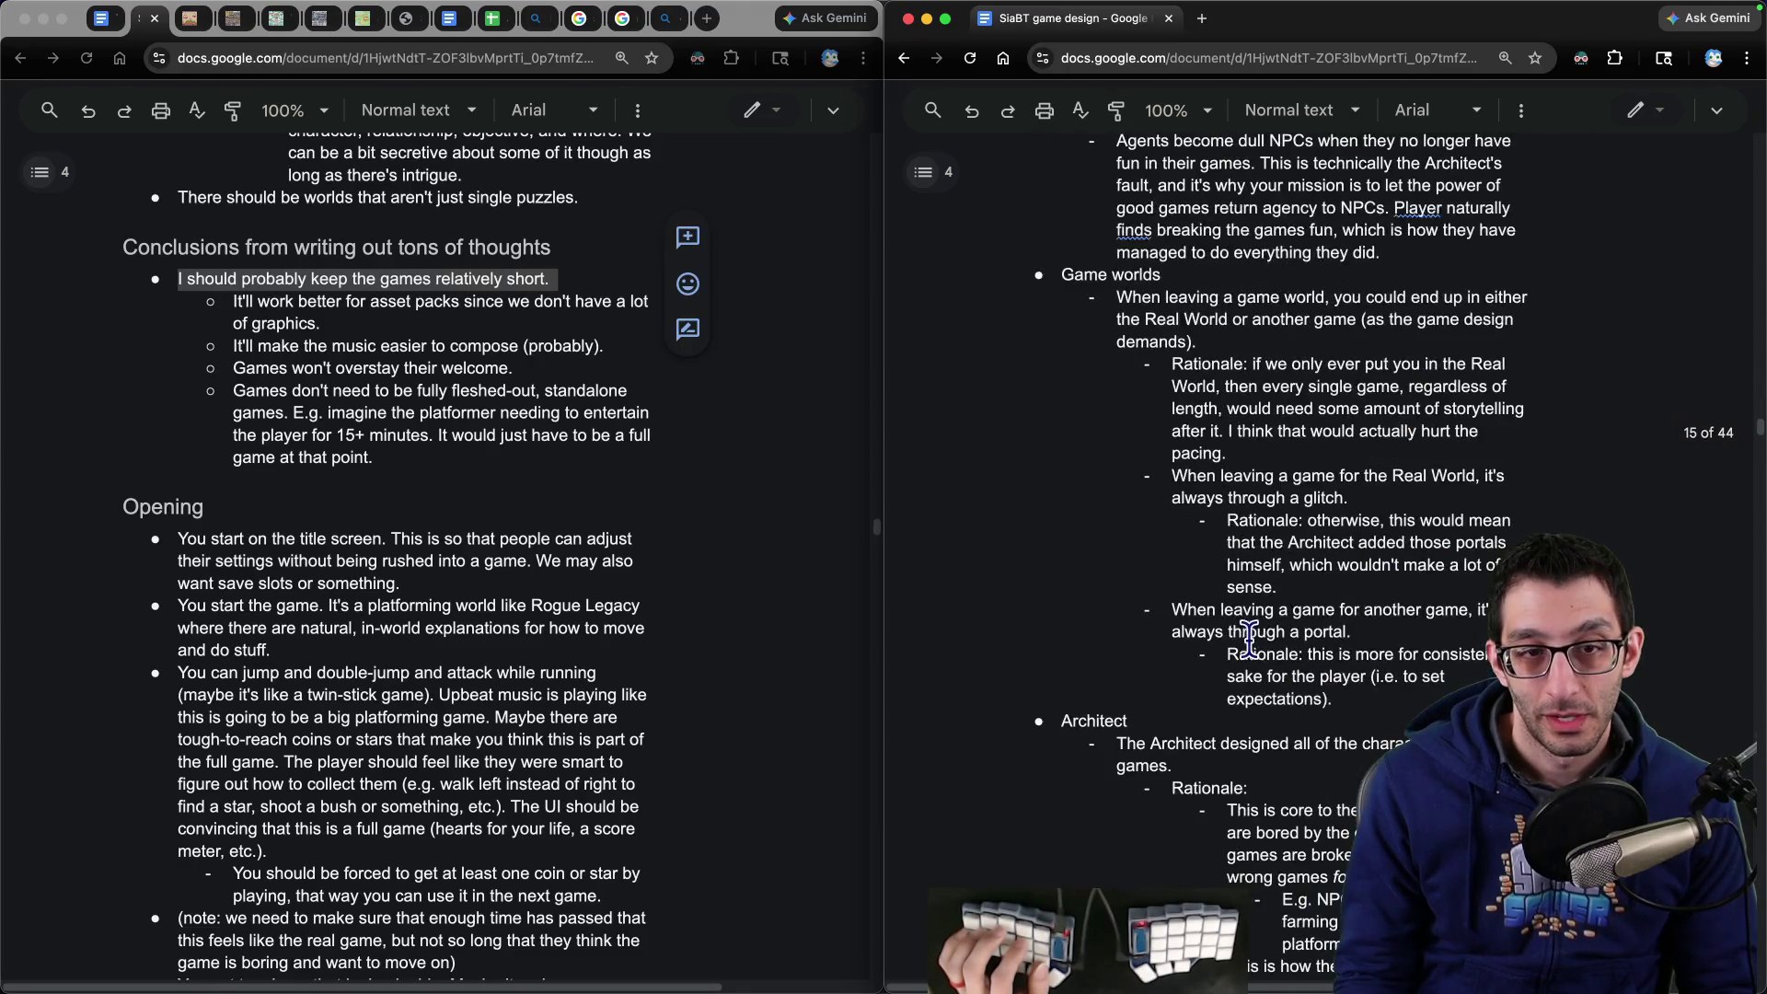
- Jump to the Implementation notes section via the document outline
click(928, 173)
scroll(1058, 548, down, 8)
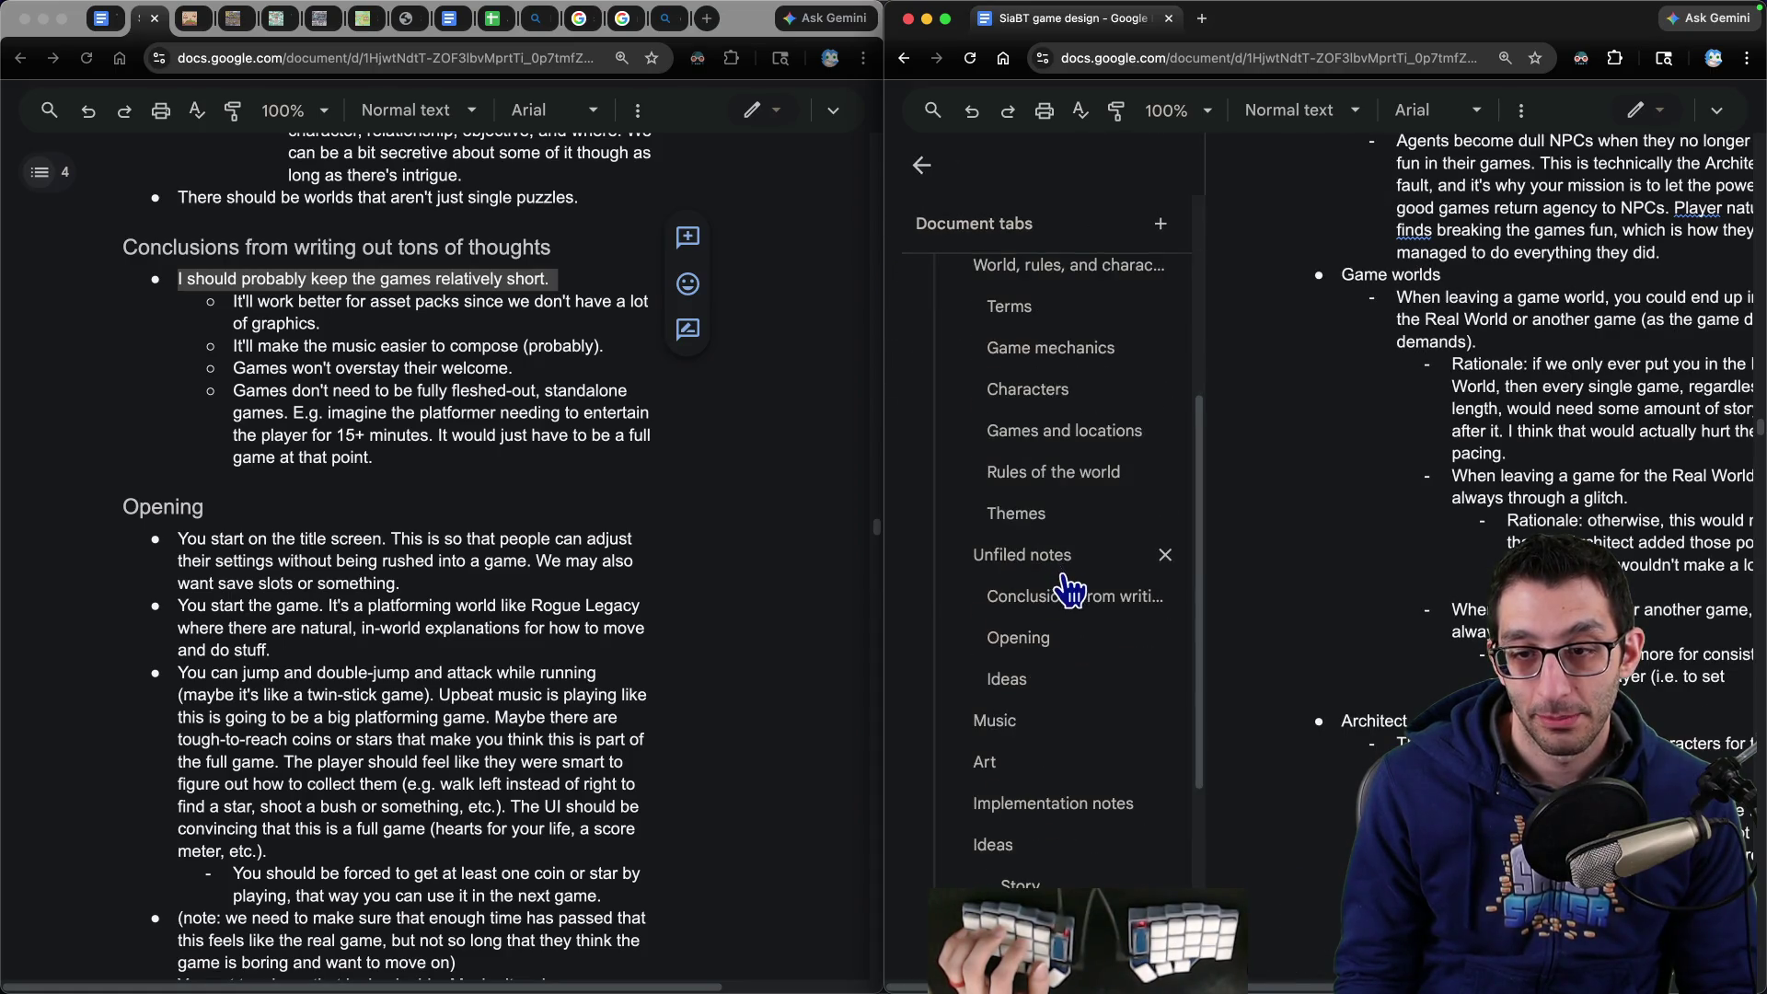
click(1006, 635)
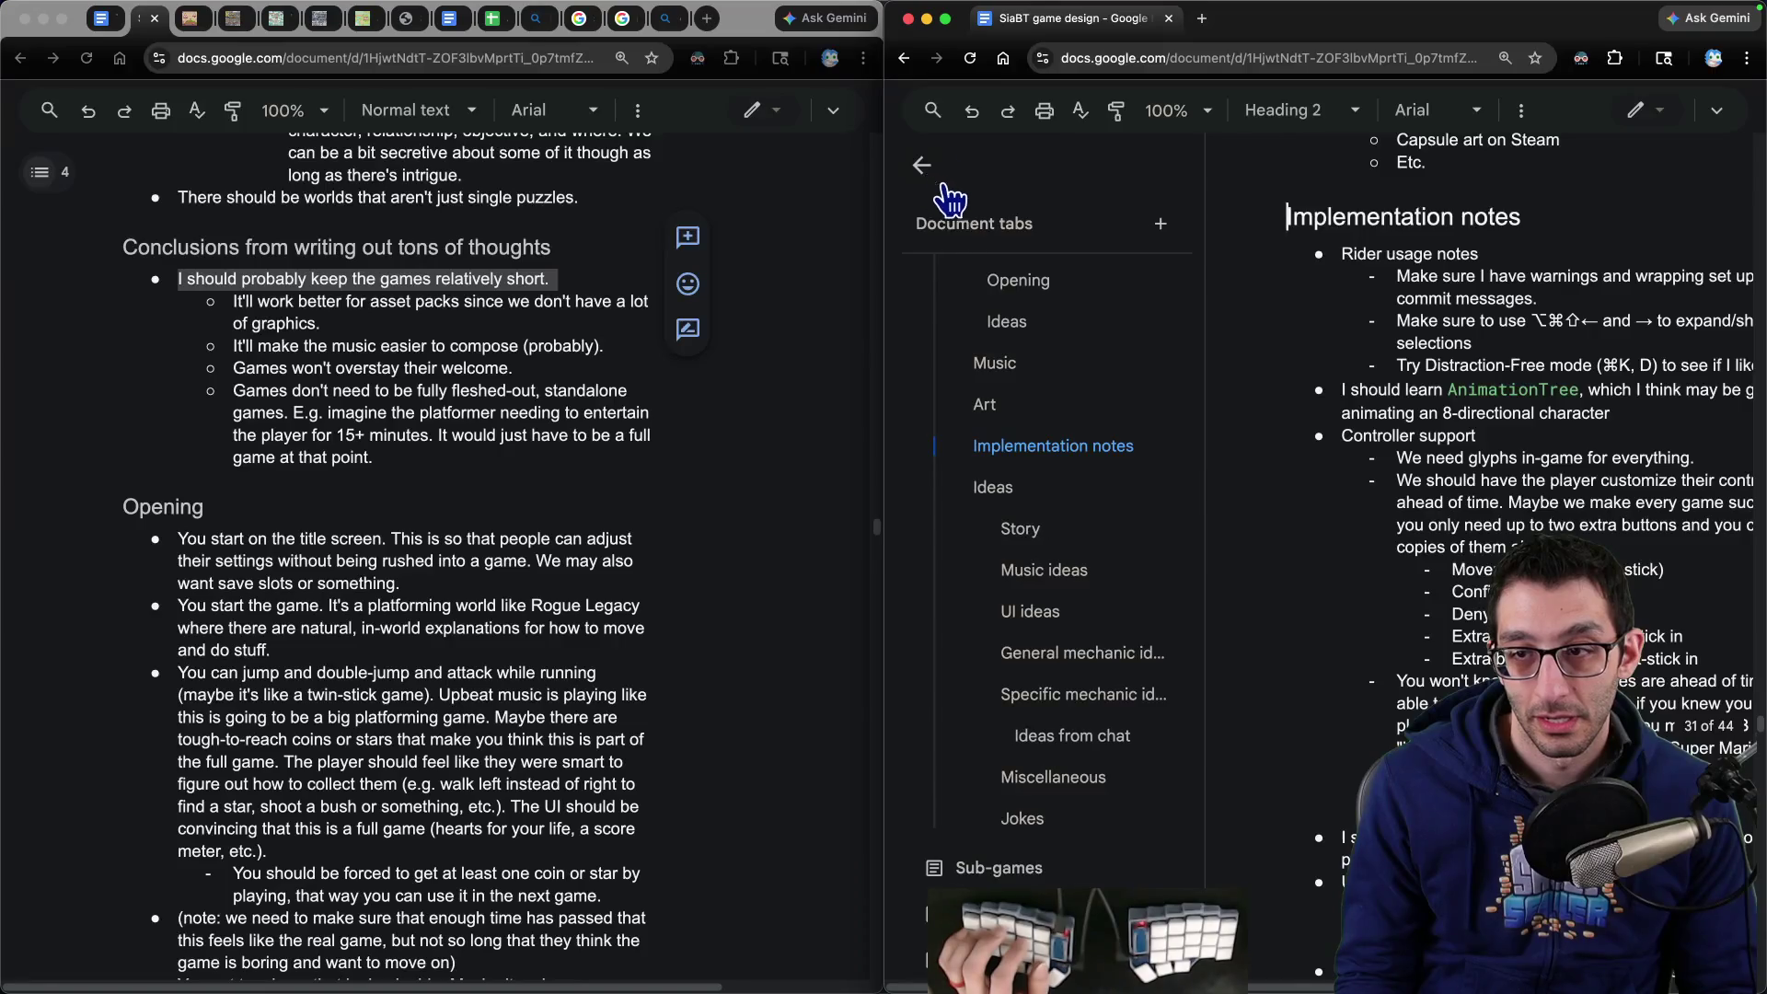
click(922, 165)
- Remove the Conclusions notes list and its empty heading from the unfiled notes
drag(375, 458, 216, 281)
key(shift+Up)
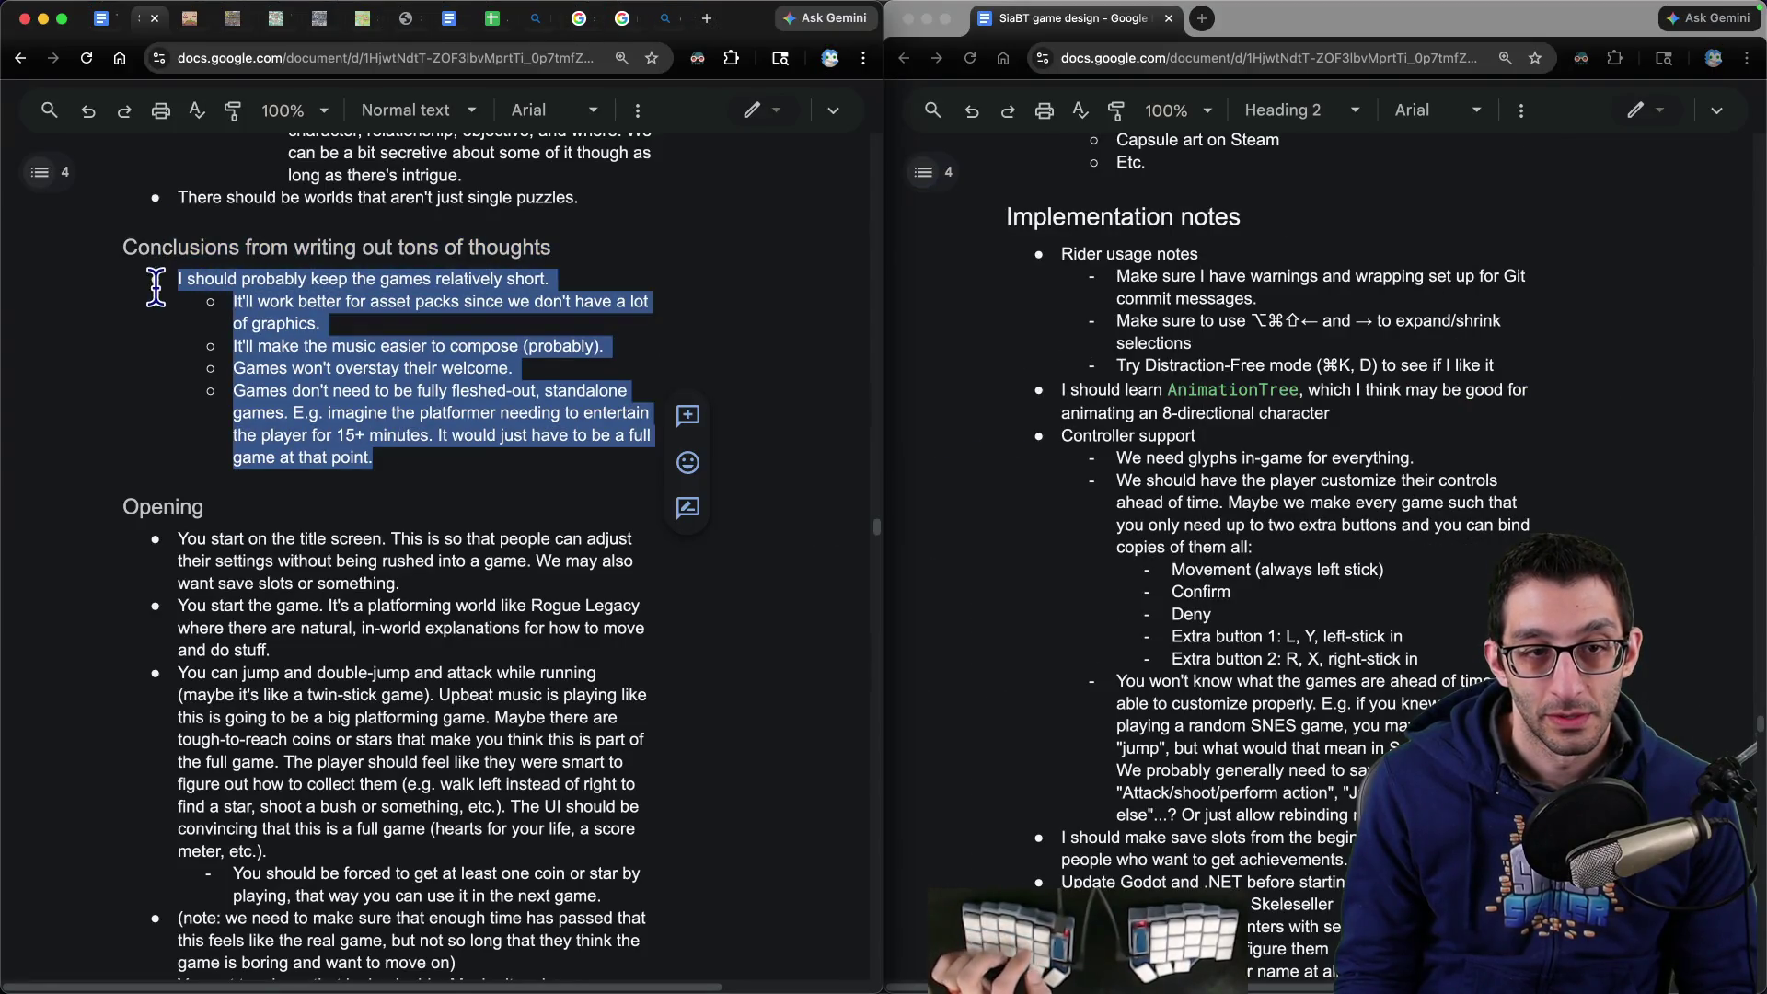
key(BackSpace)
scroll(932, 428, down, 3)
drag(592, 244, 79, 244)
key(BackSpace)
- Add a 'Making sub-games' bullet after the produce-more-music note and paste the notes beneath it
scroll(1215, 412, down, 10)
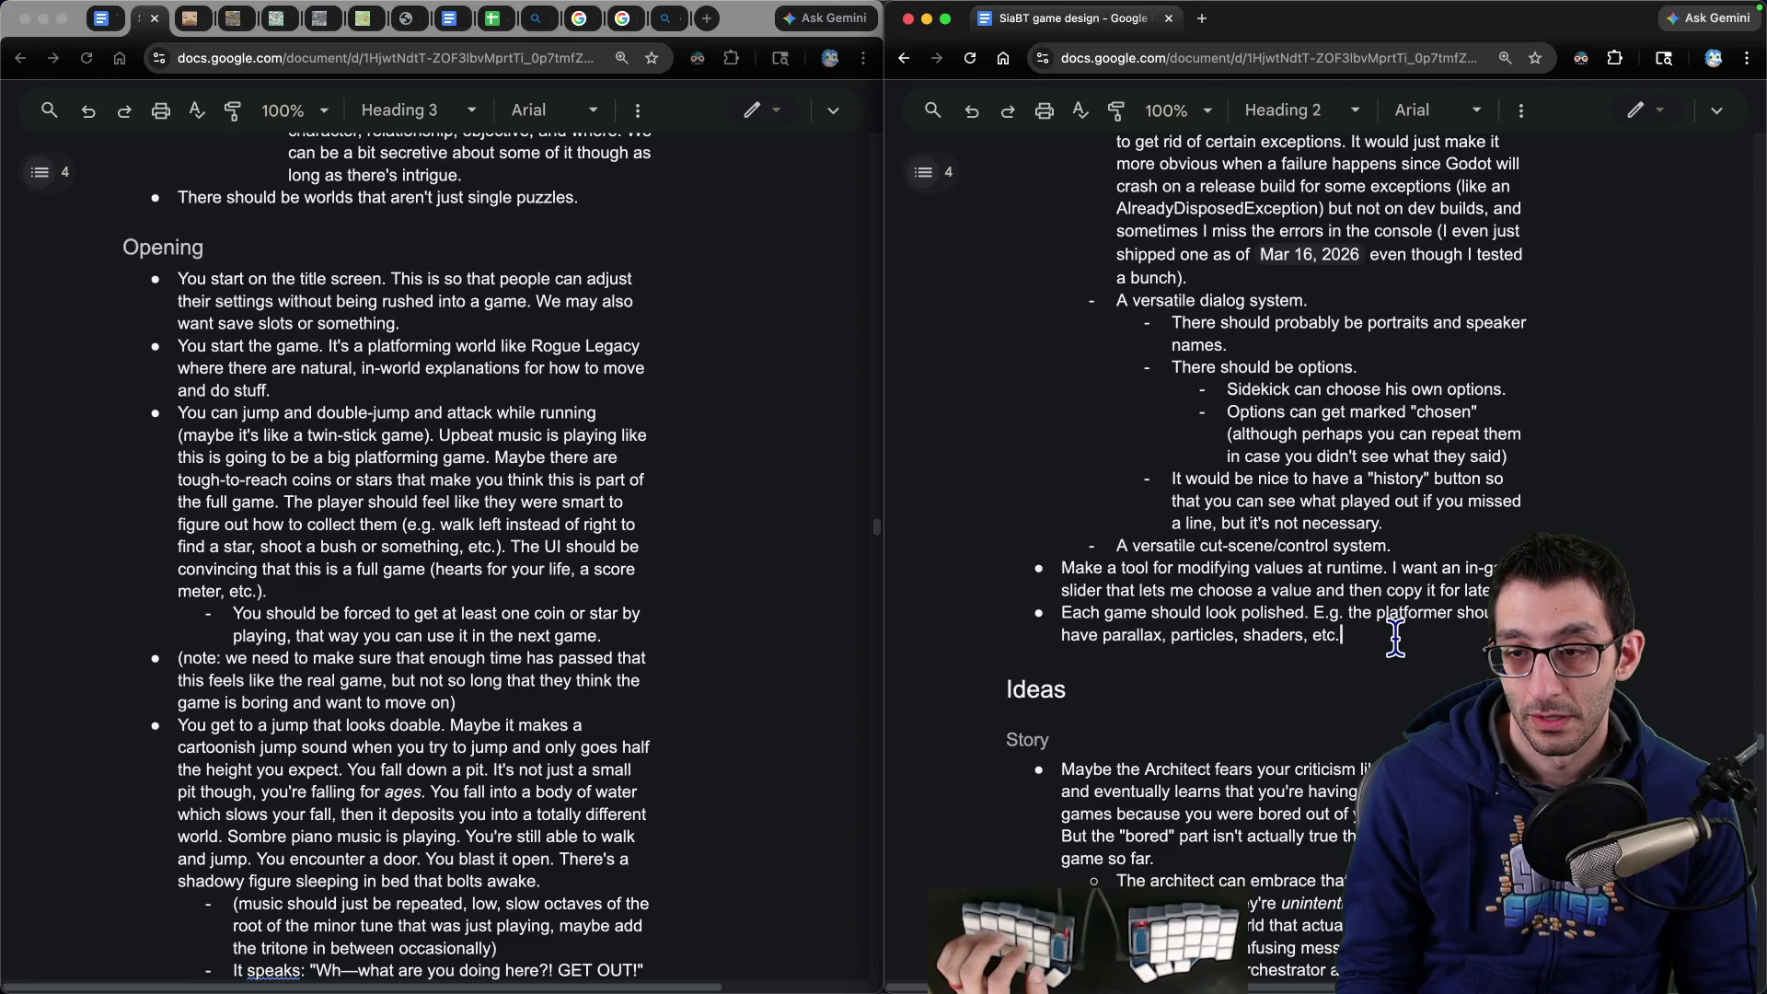
scroll(1395, 637, up, 5)
scroll(1395, 637, down, 1)
click(1409, 434)
key(Return)
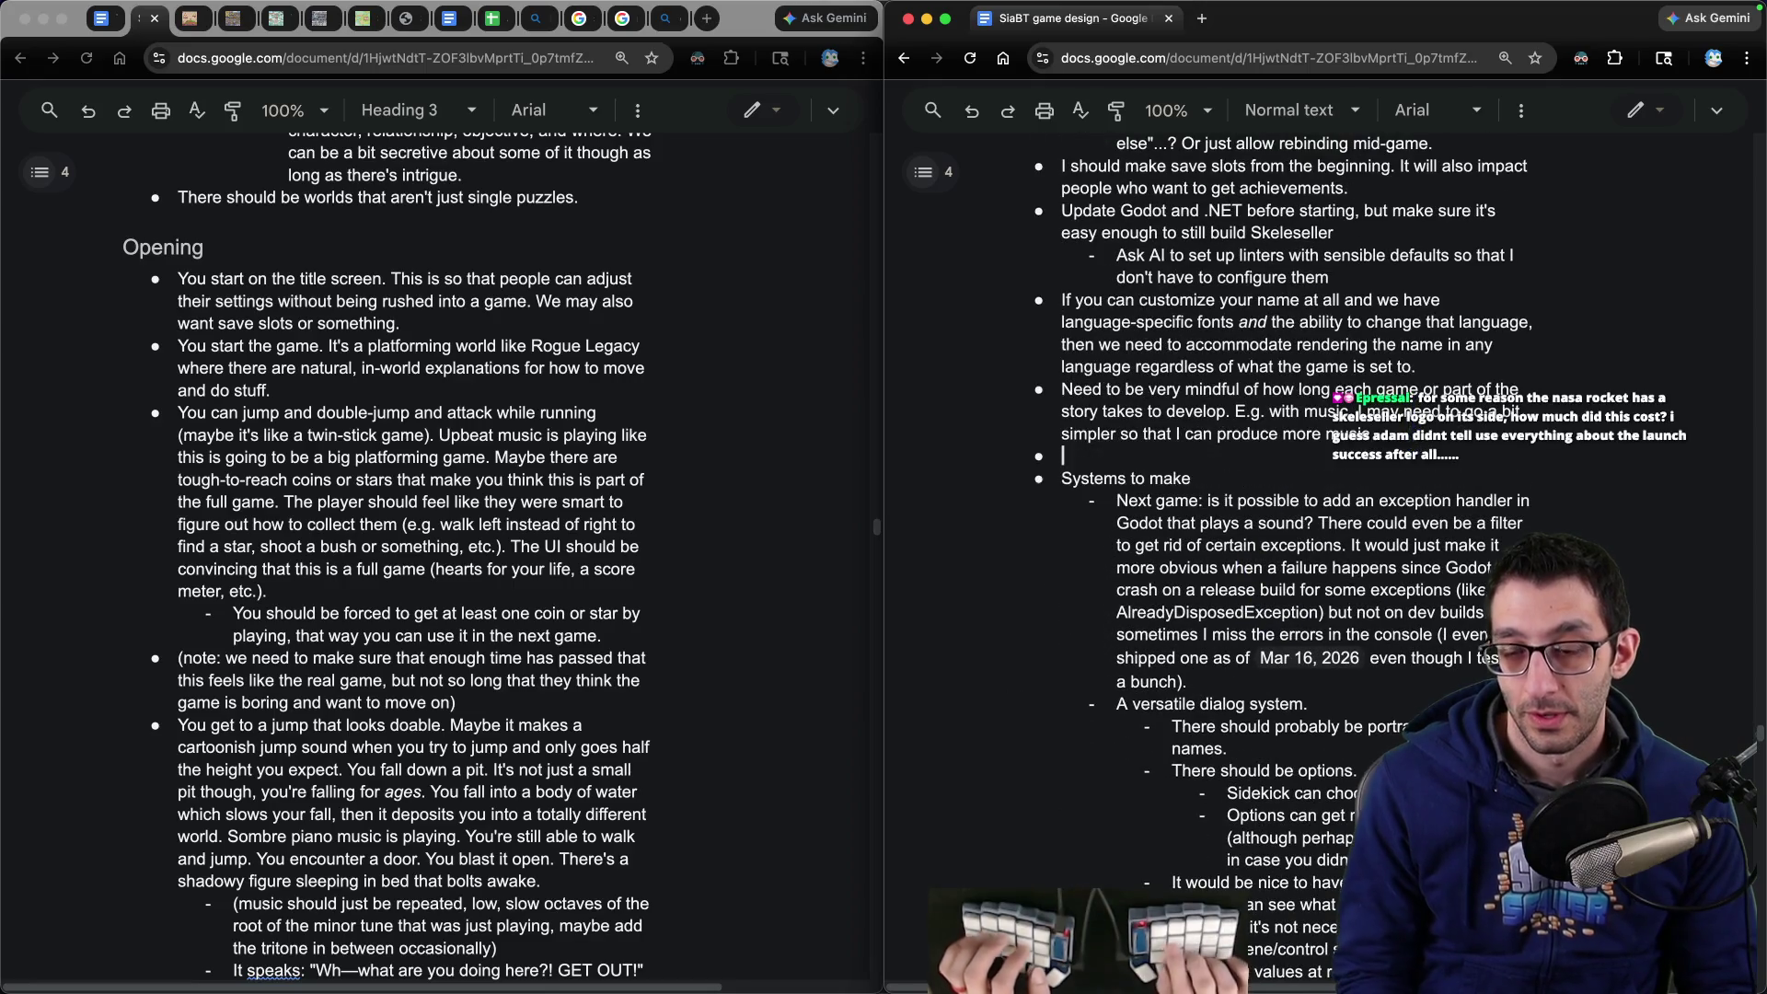
text(Making sub-games)
key(Return)
key(super+v)
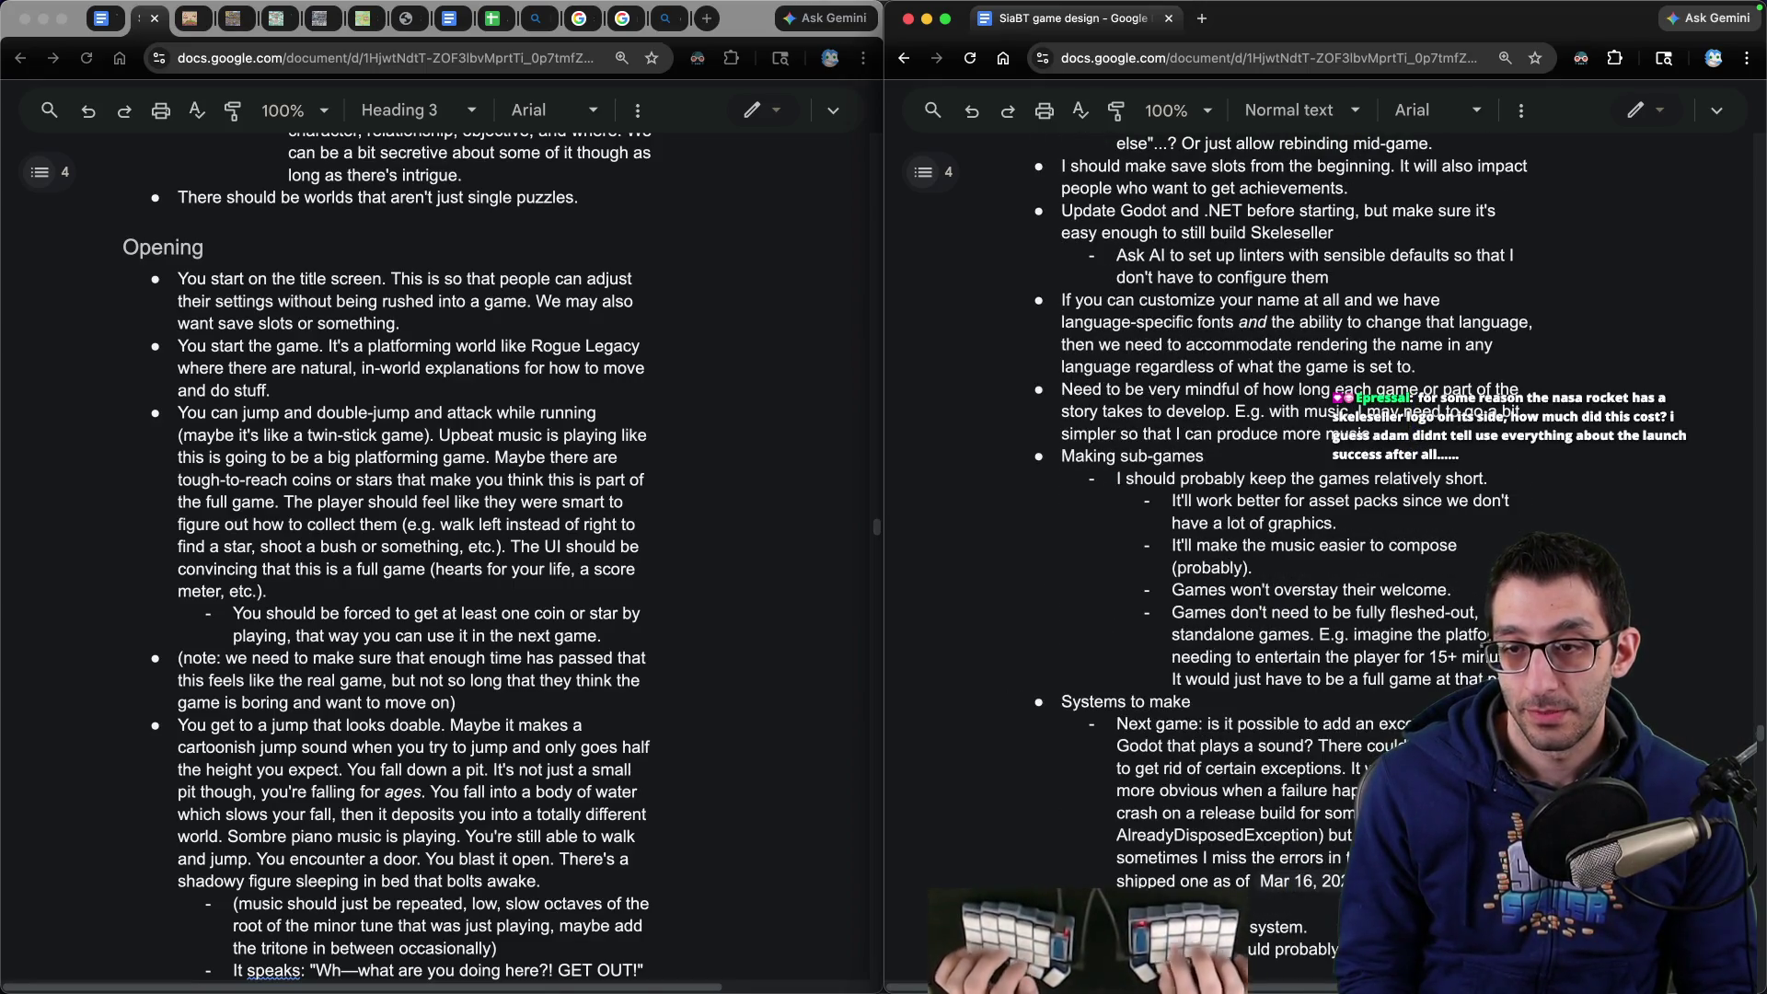
key(shift+Up)
key(shift+Up)
key(shift+Up)
key(Left)
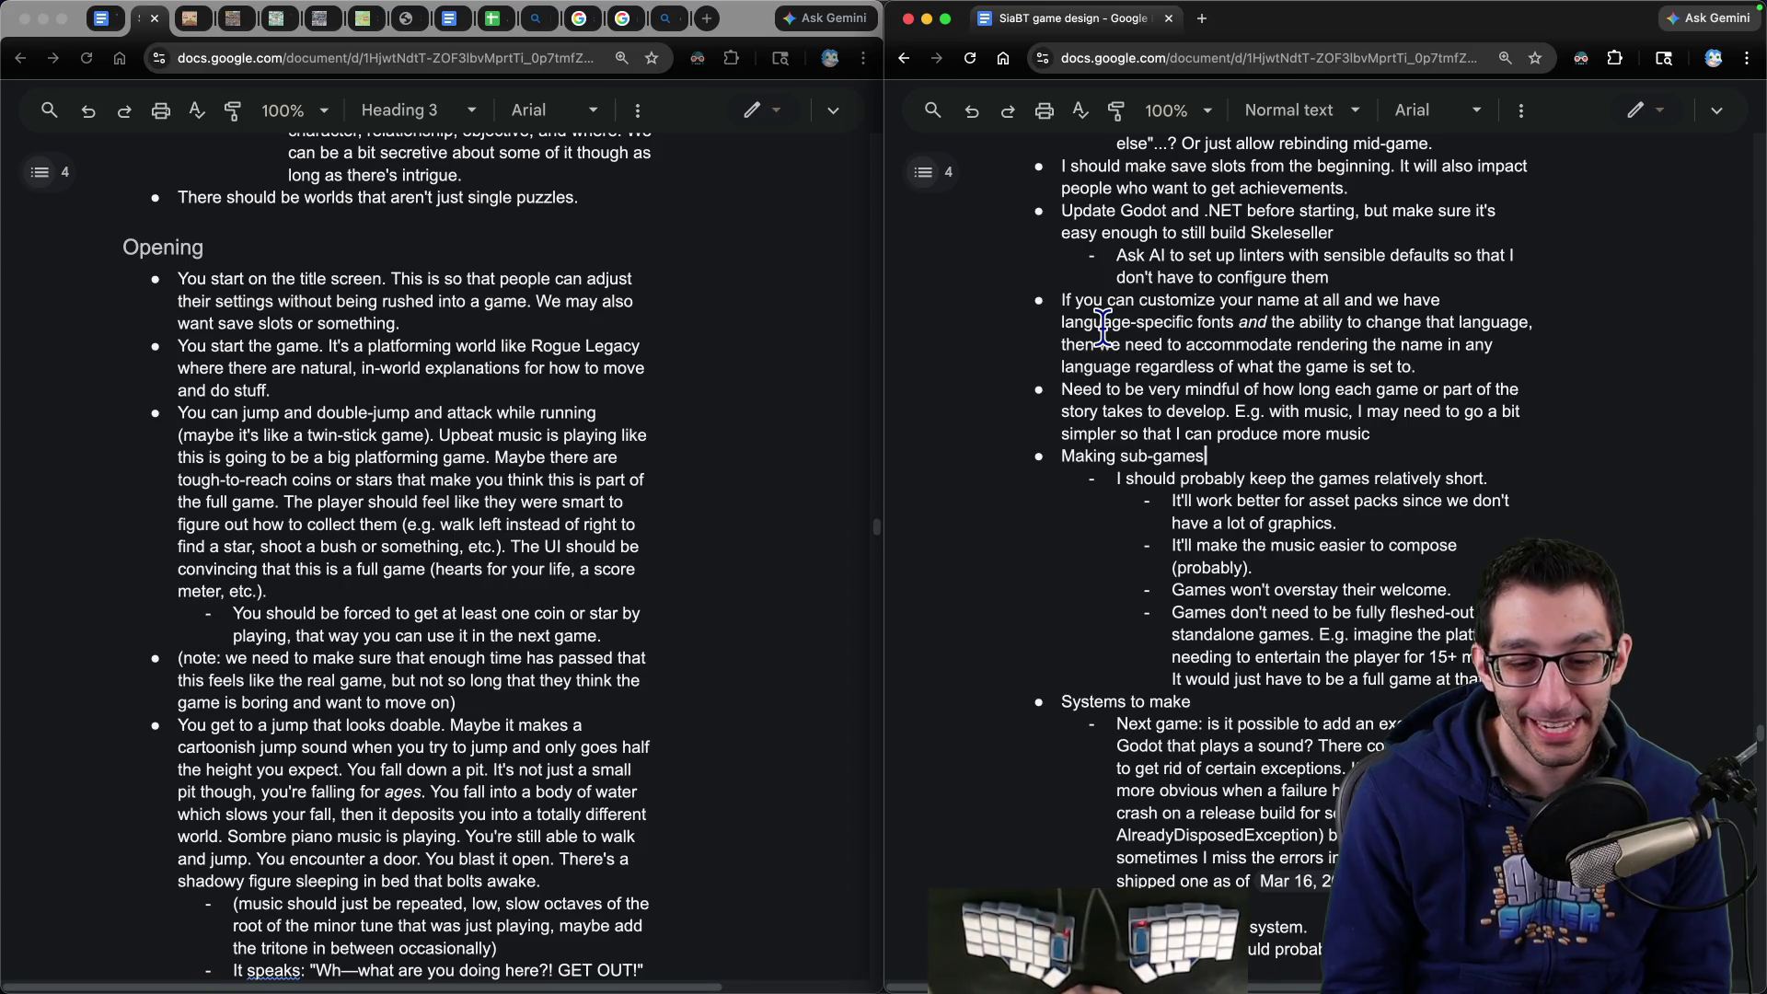
key(super+Tab)
- Create a new untitled VS Code note containing 'PlaySkeleseller', then return to Chrome
key(super+n)
text(PlaySkeleseller)
key(super+shift+Left)
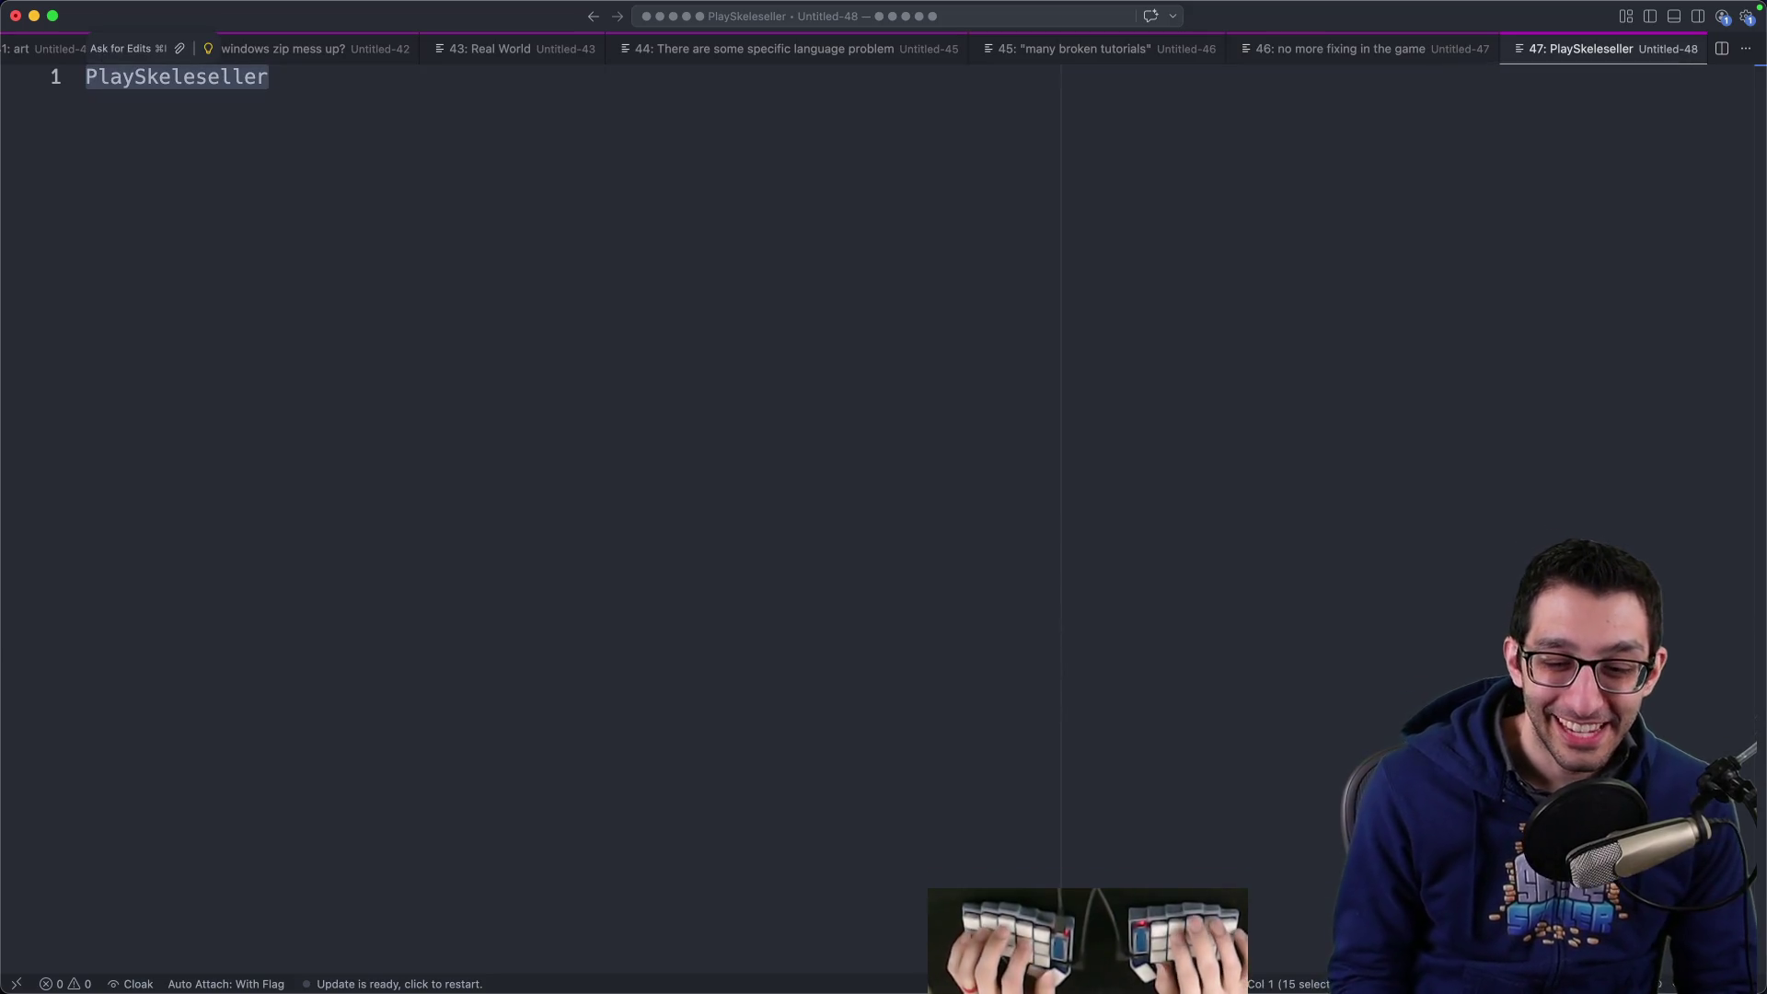
key(Right)
key(super+shift+Left)
key(Right)
key(super+shift+Left)
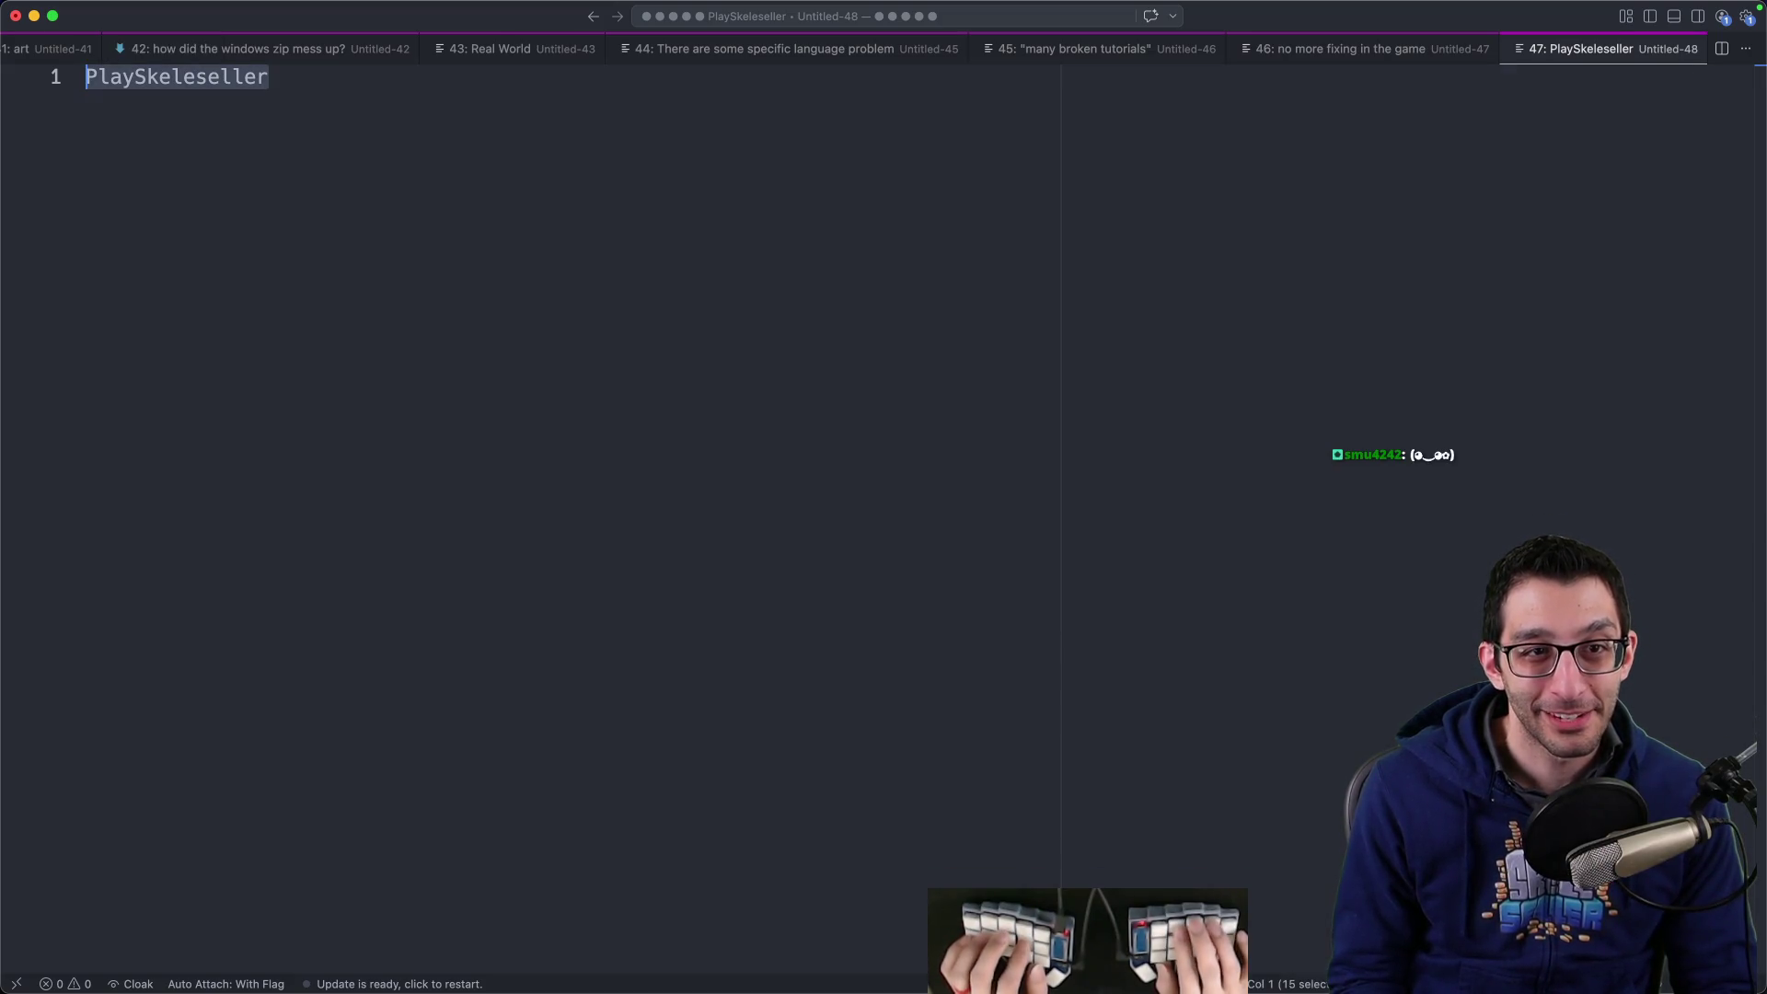
key(super+Tab)
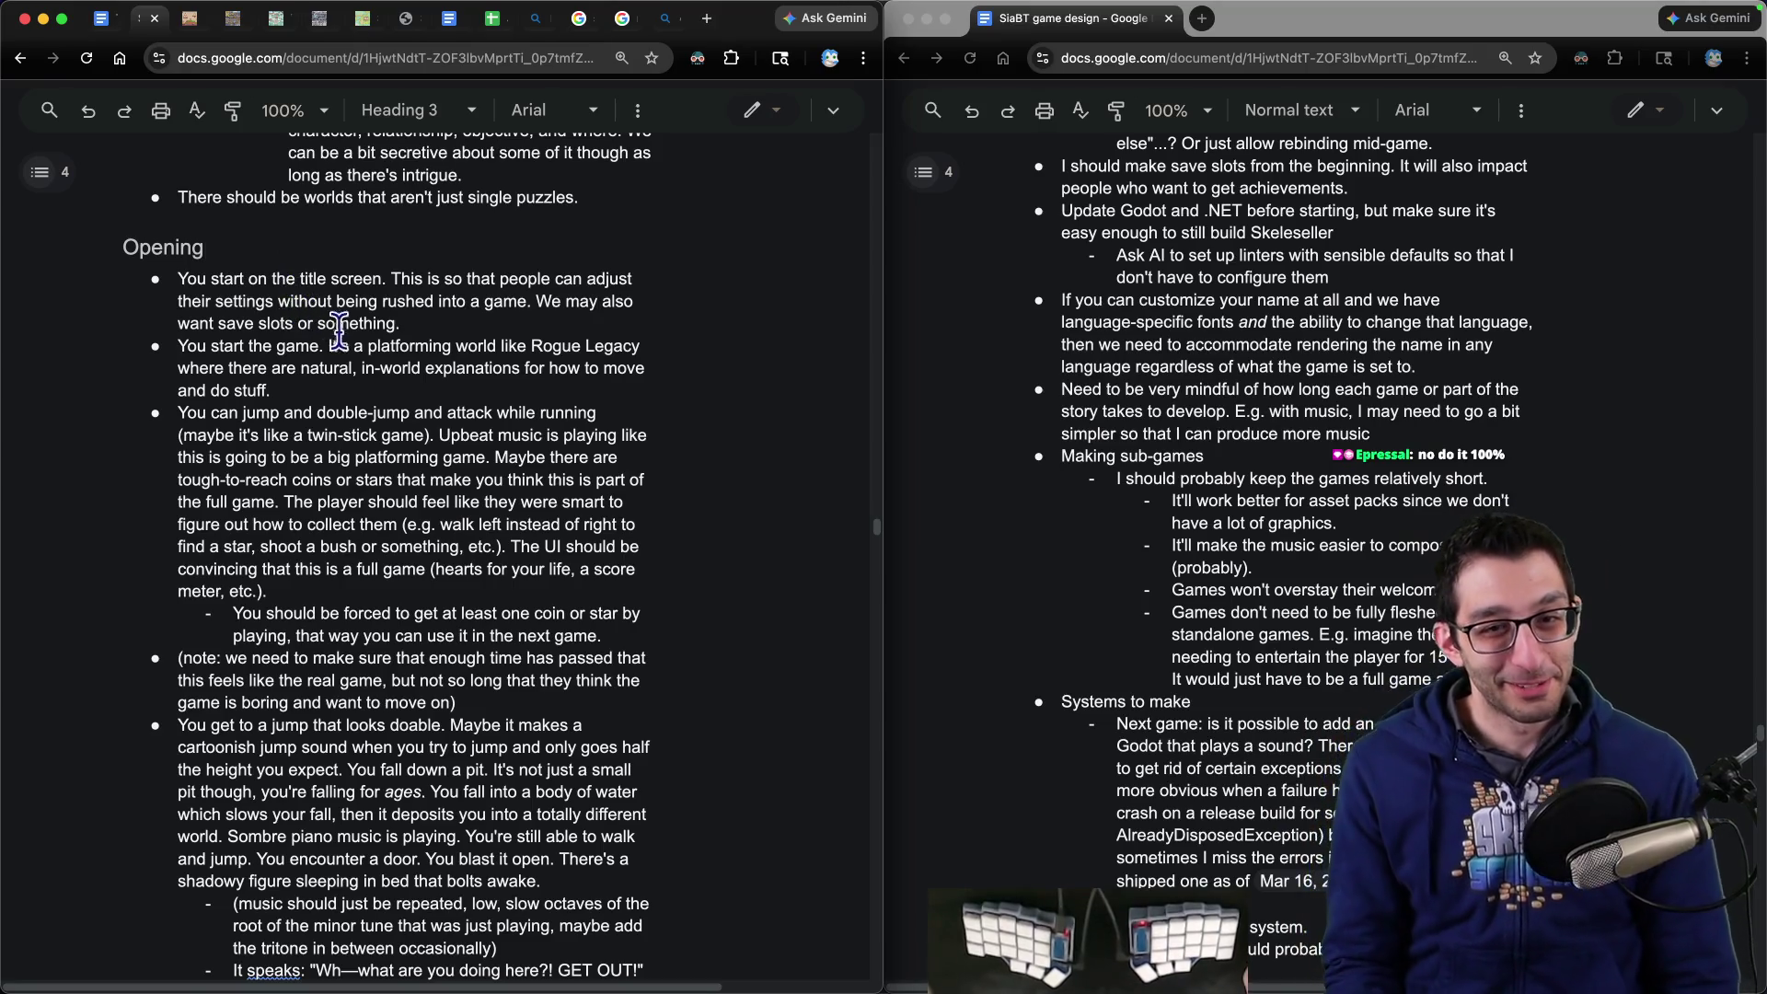
- Select and deselect the title-screen bullet under Opening, then scroll back up the notes
click(415, 324)
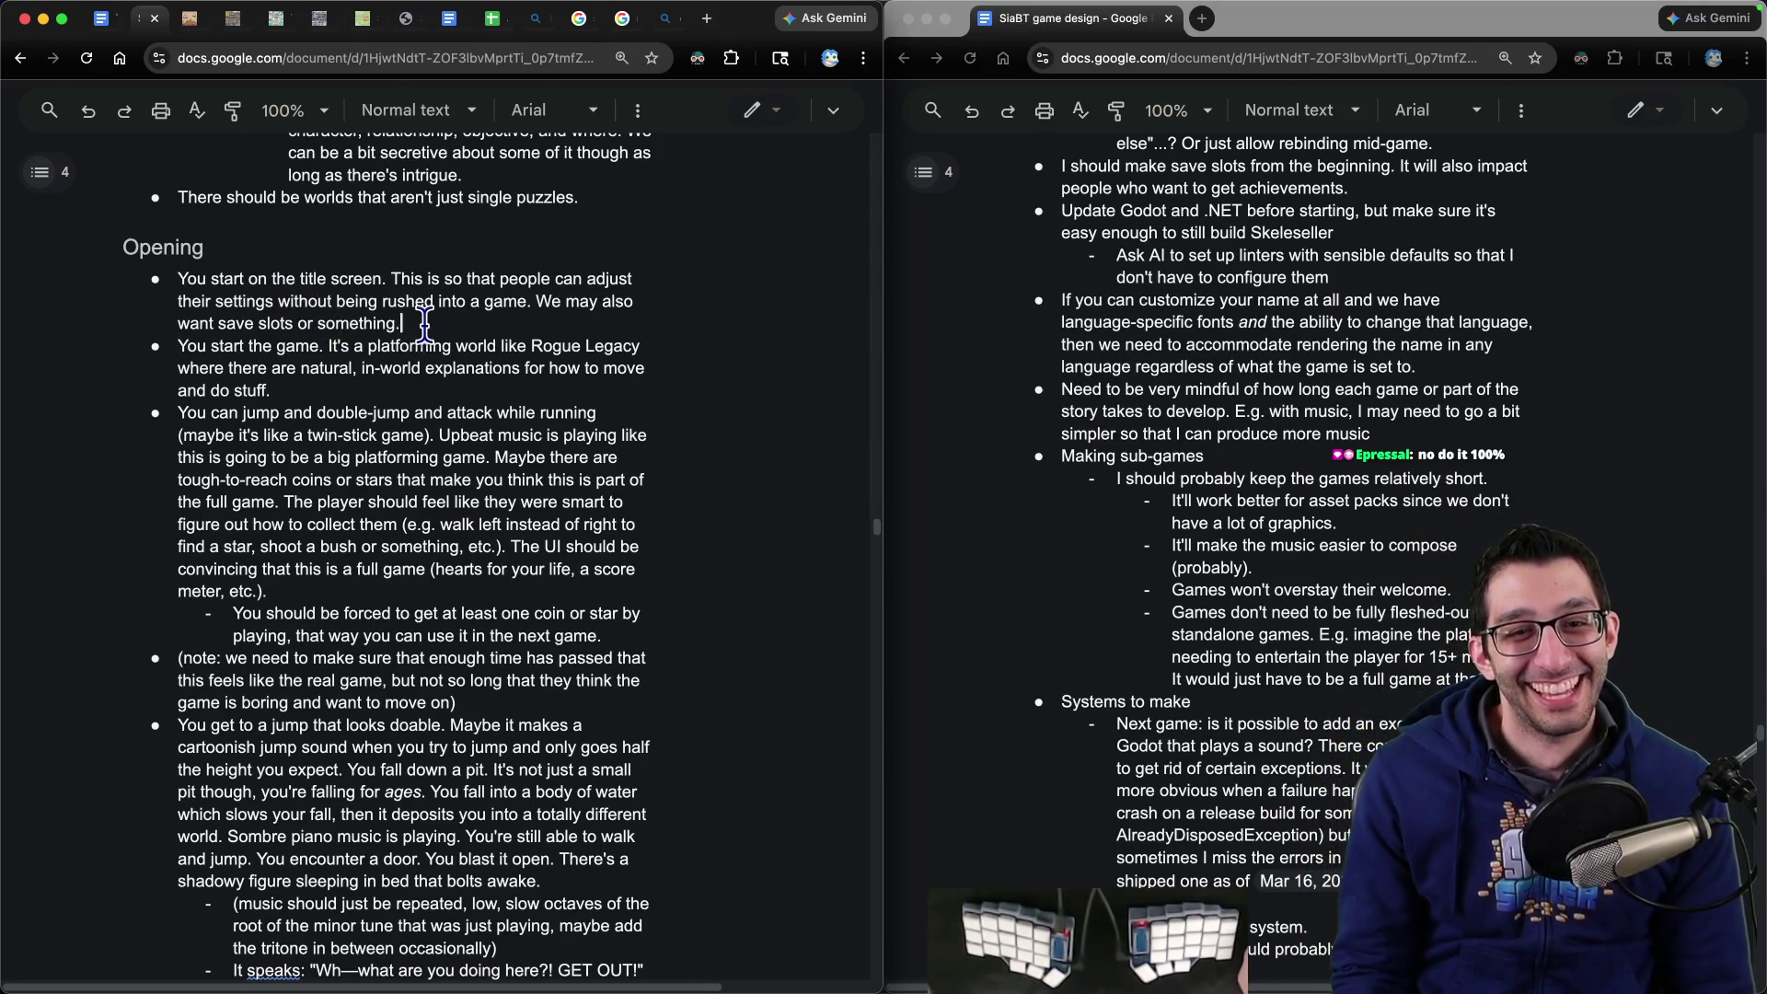
drag(178, 285, 446, 329)
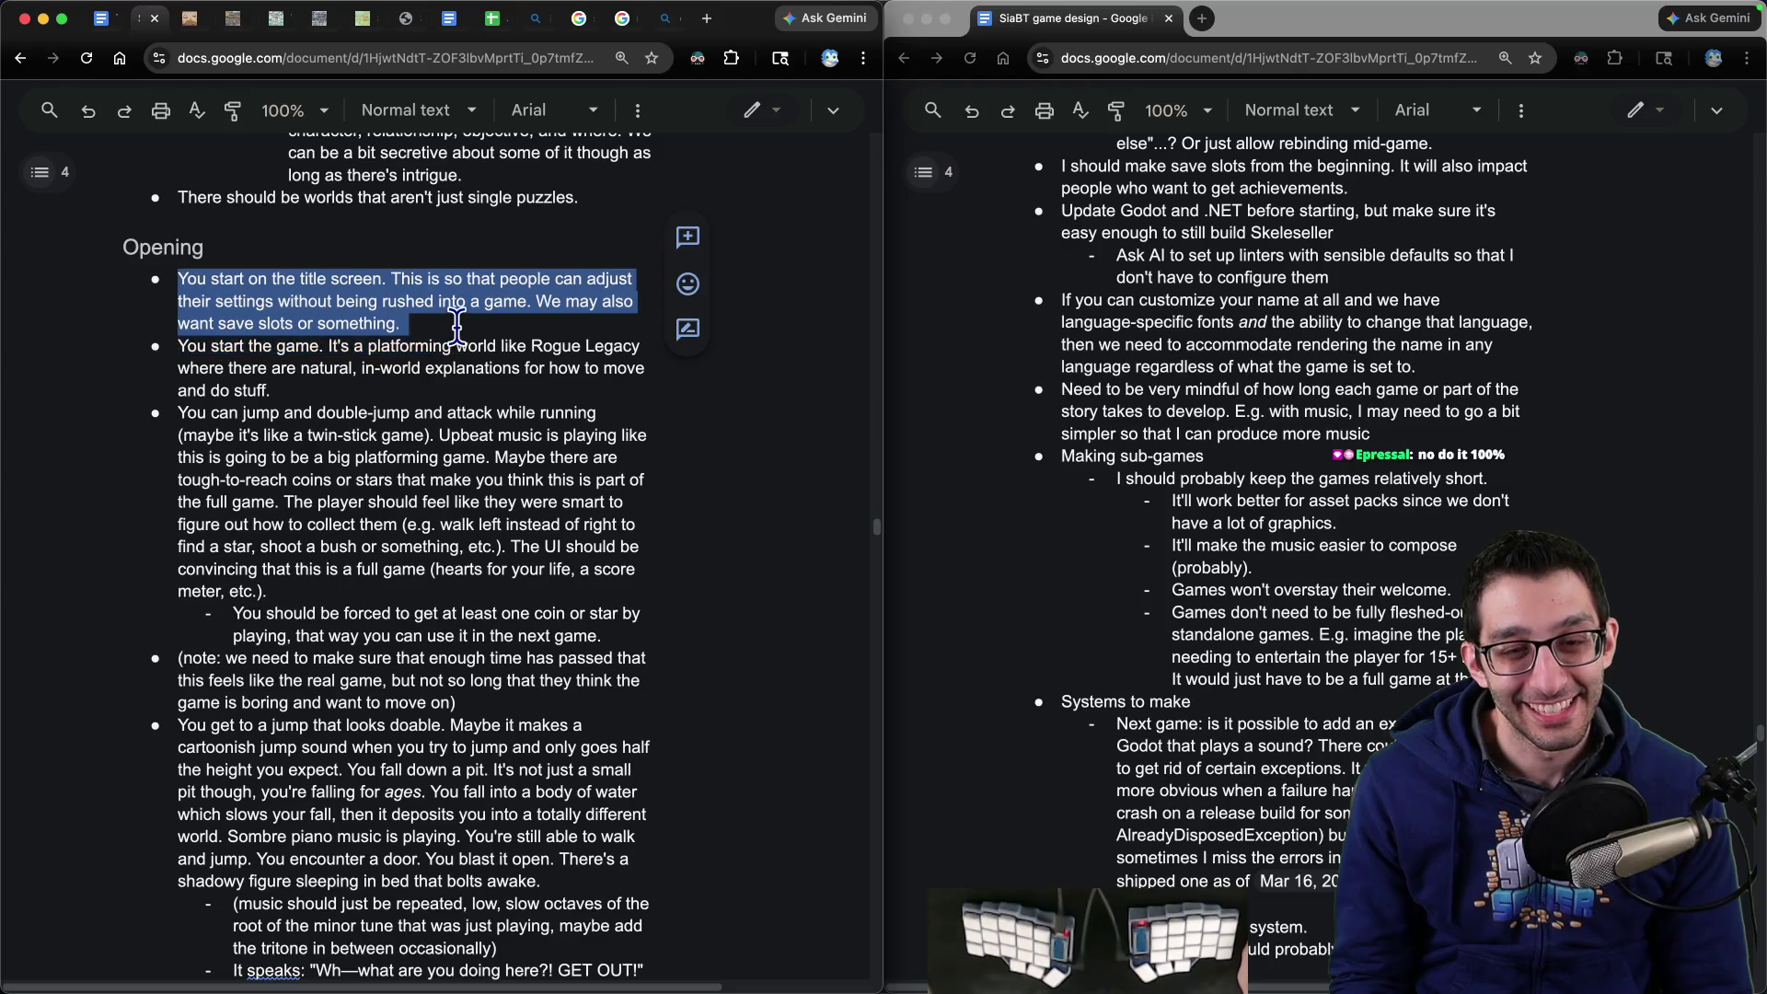
click(457, 327)
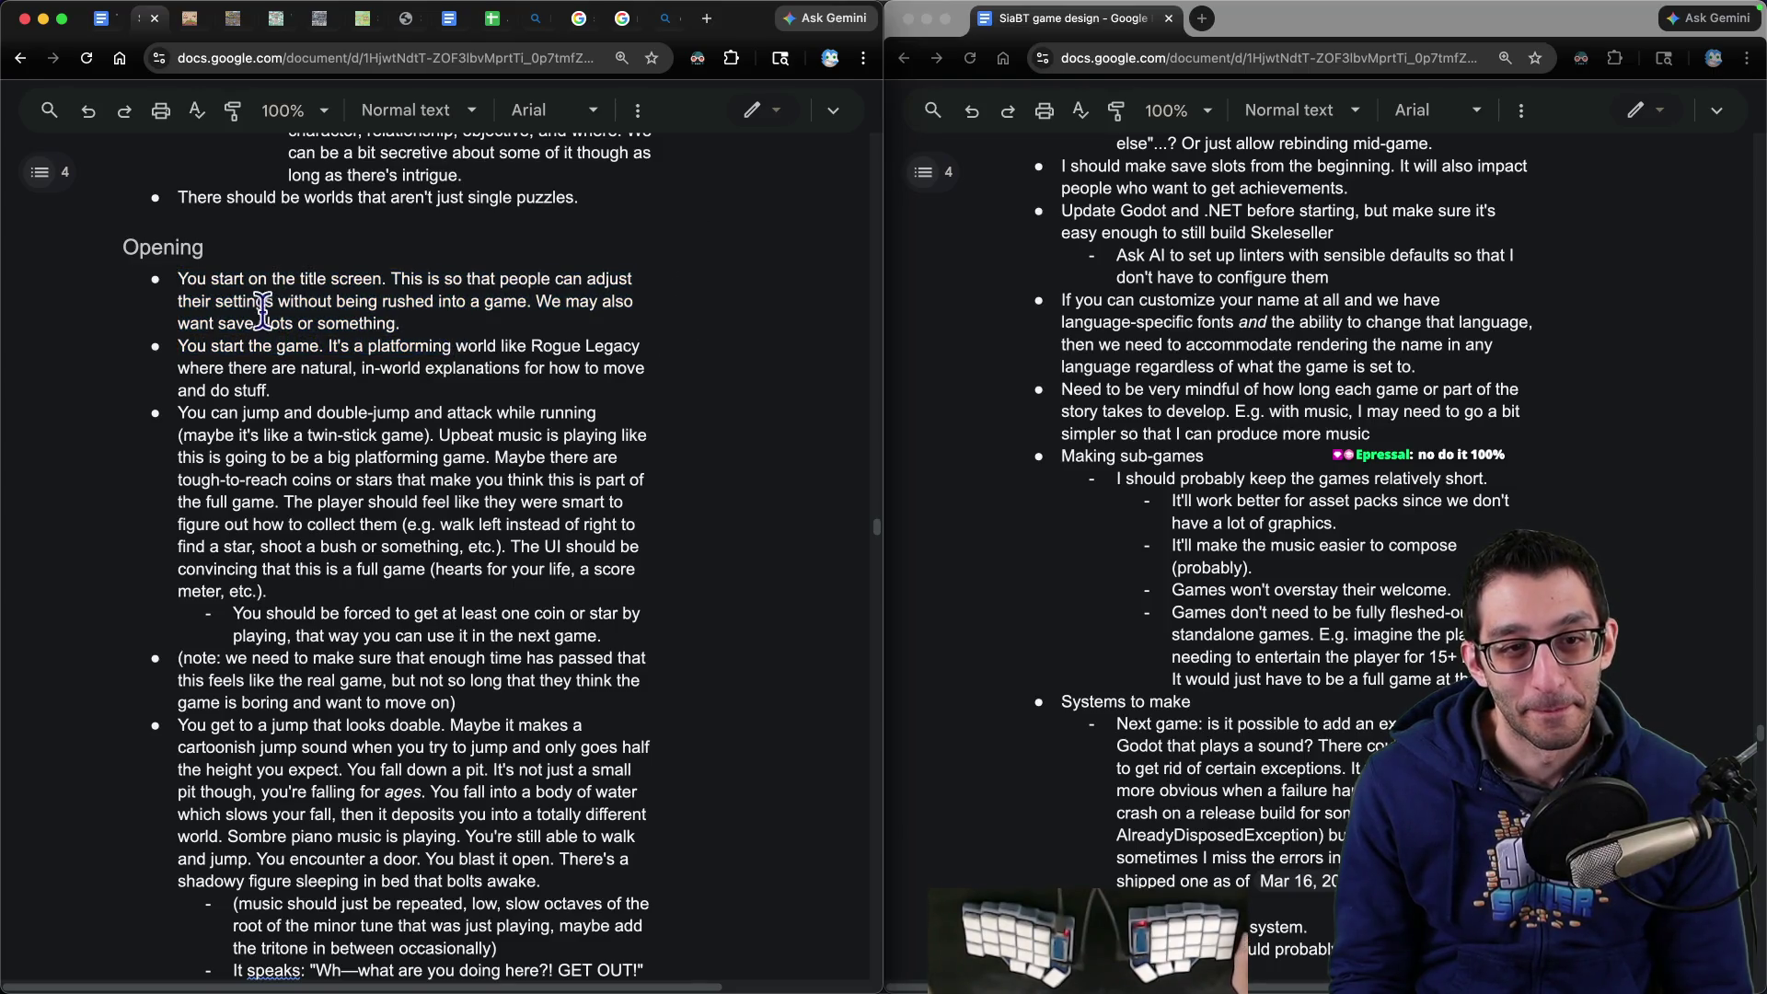
scroll(191, 287, up, 20)
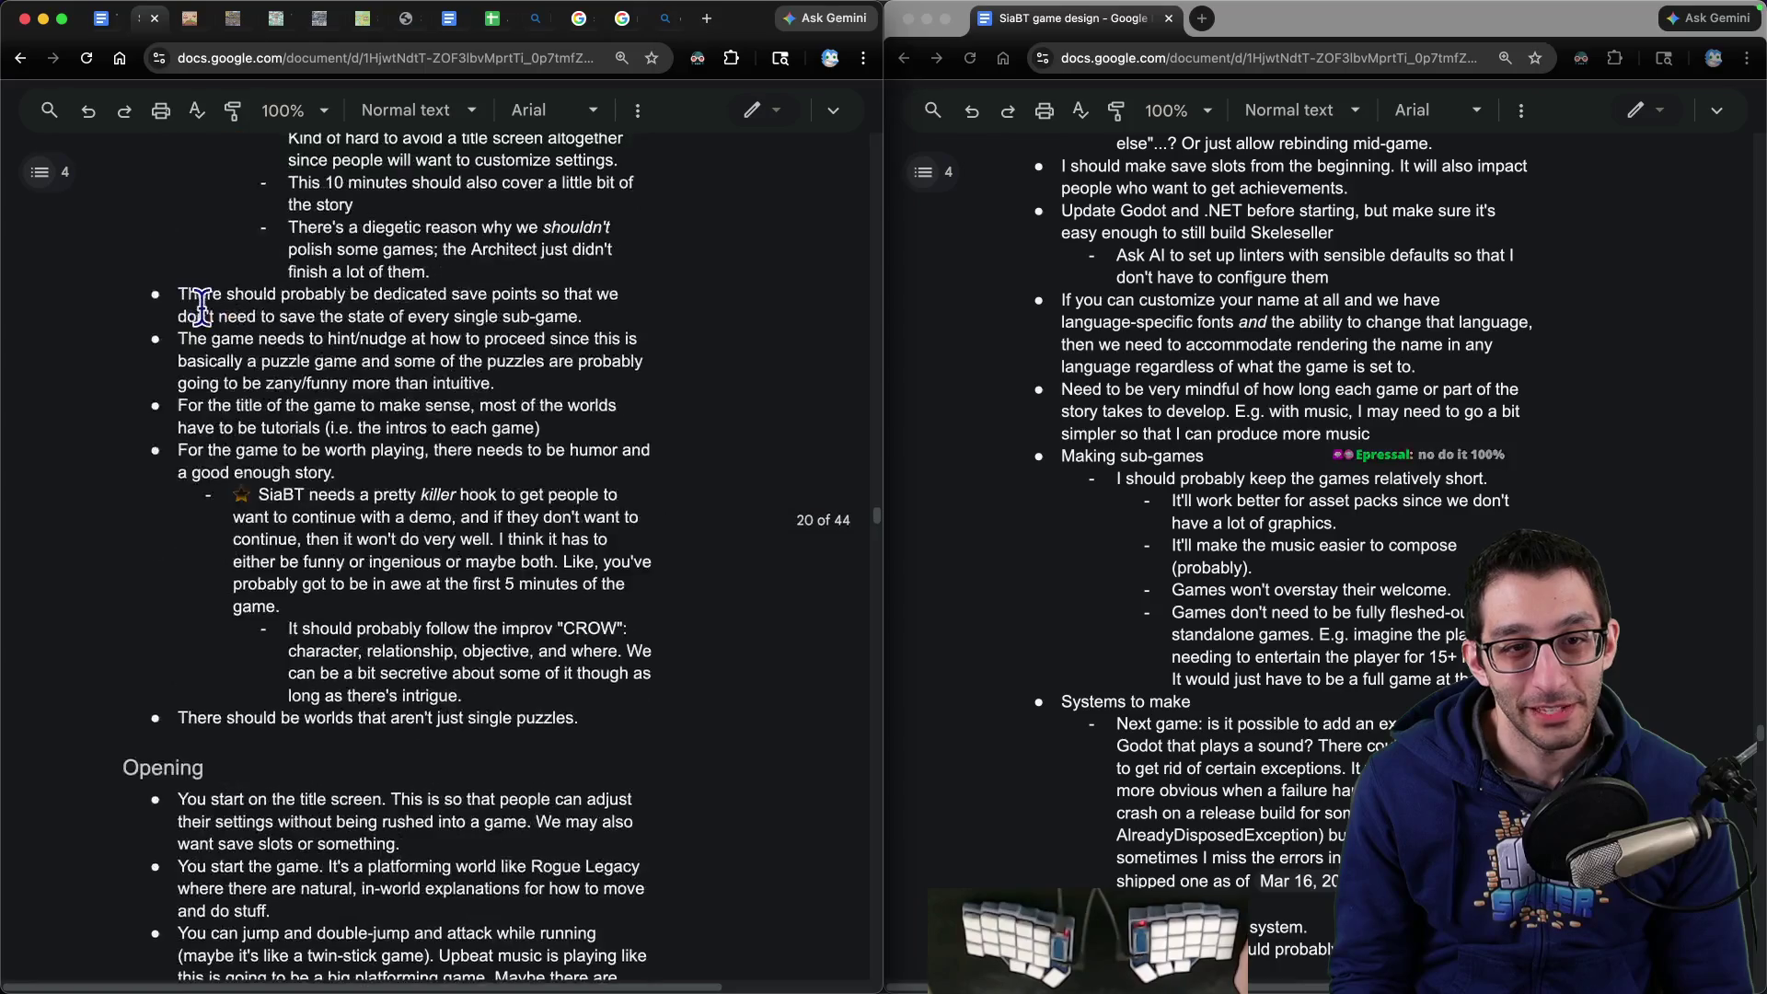
scroll(204, 308, up, 5)
scroll(212, 308, down, 9)
scroll(226, 304, up, 4)
- Cut the 'It could resemble ACTUAL games' note and select the elevator-pitch note
mouse_move(223, 230)
mouse_down()
mouse_move(477, 232)
mouse_move(521, 297)
mouse_up()
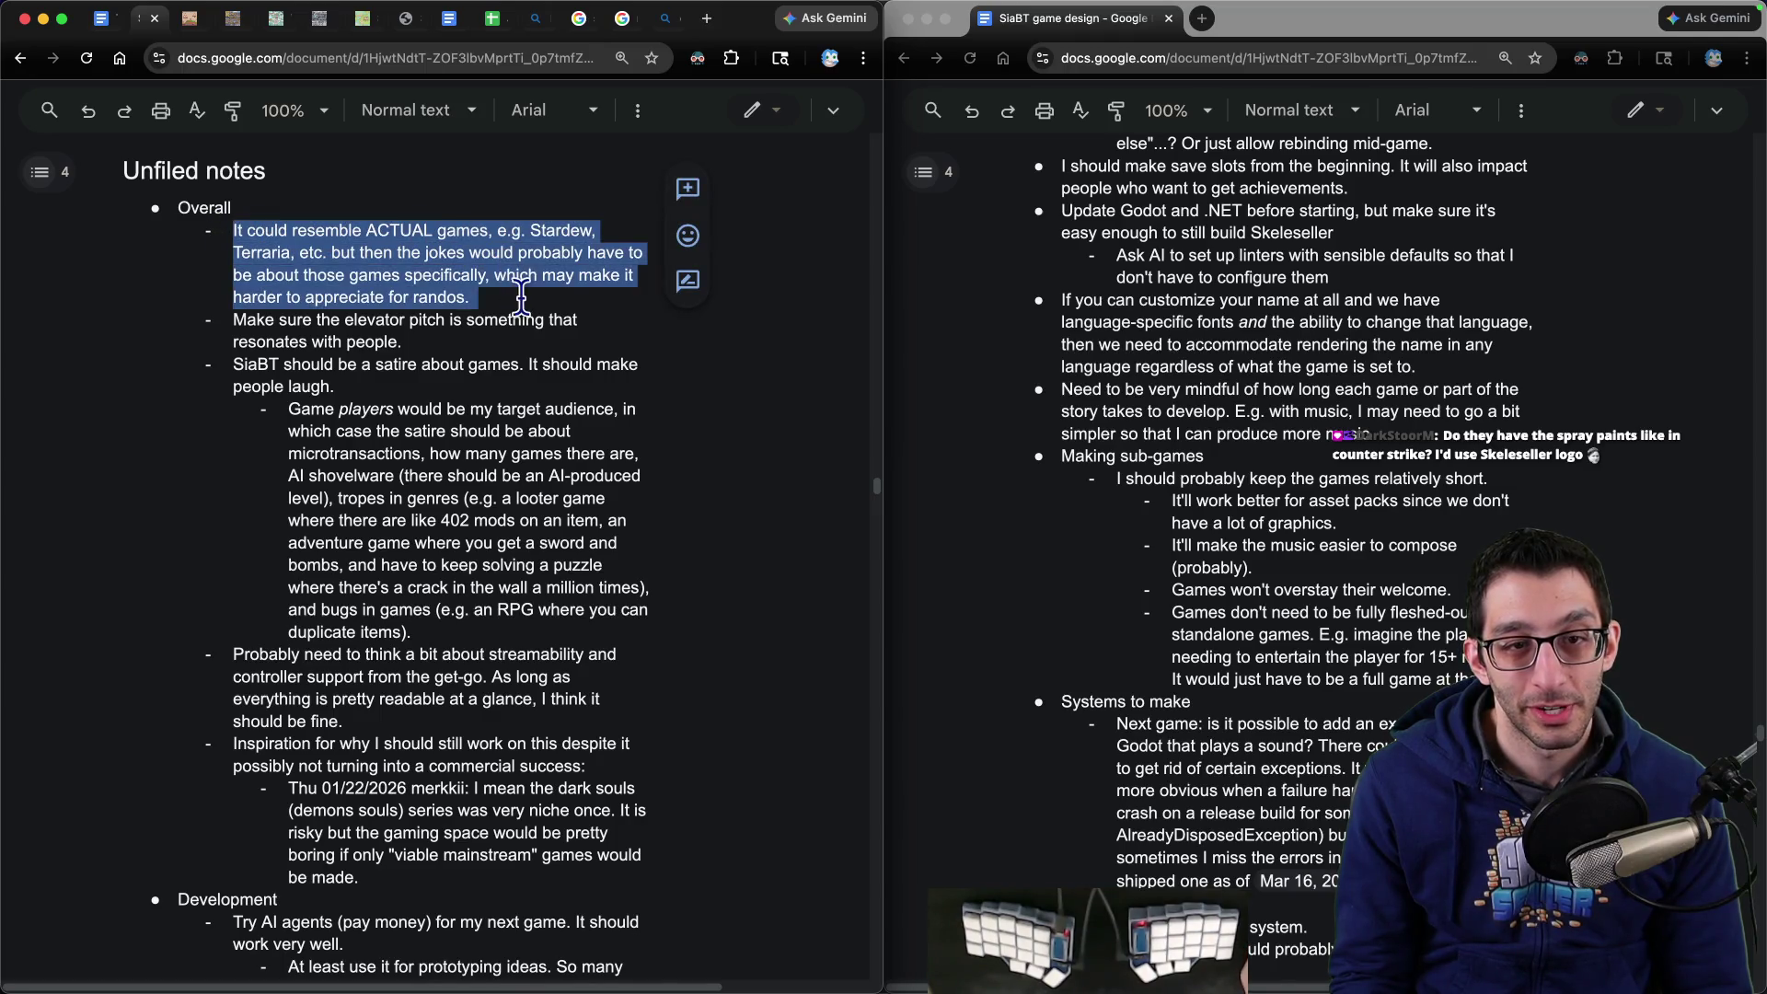
key(ctrl+x)
drag(232, 230, 449, 253)
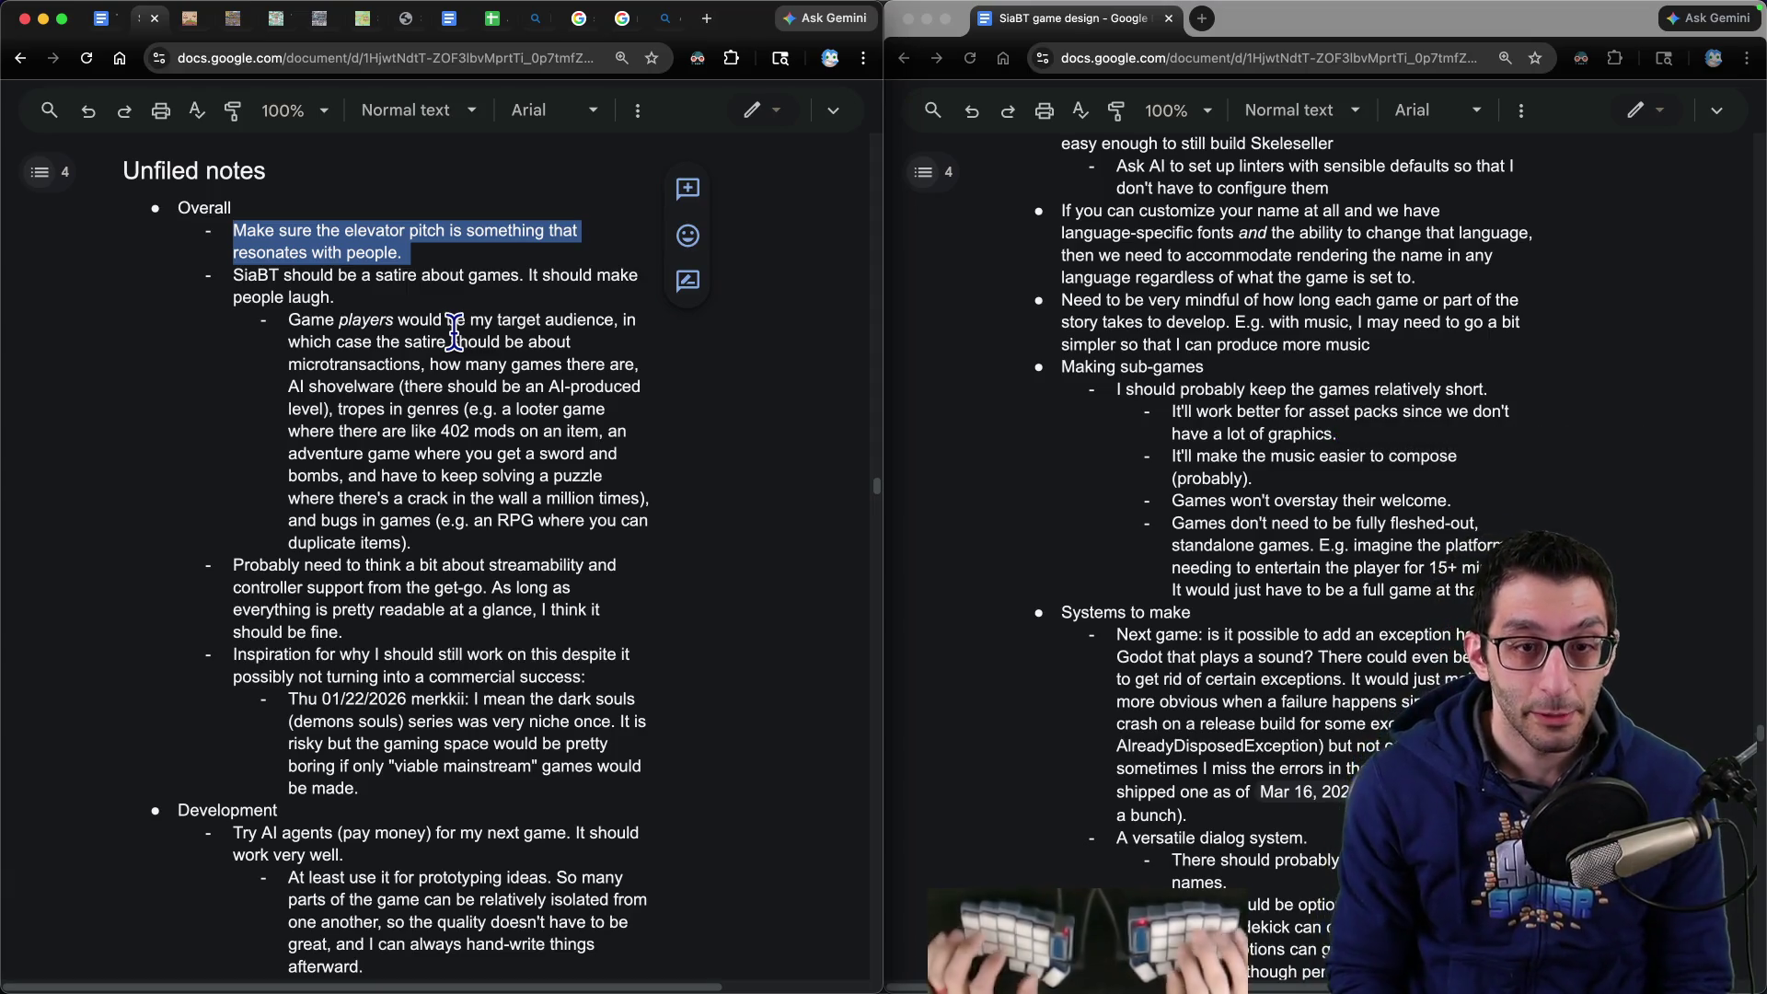
key(super+t)
- Highlight the Skeleseller store description, close the Steam tab, and return to the SiaBT elevator-pitch note
key(s)
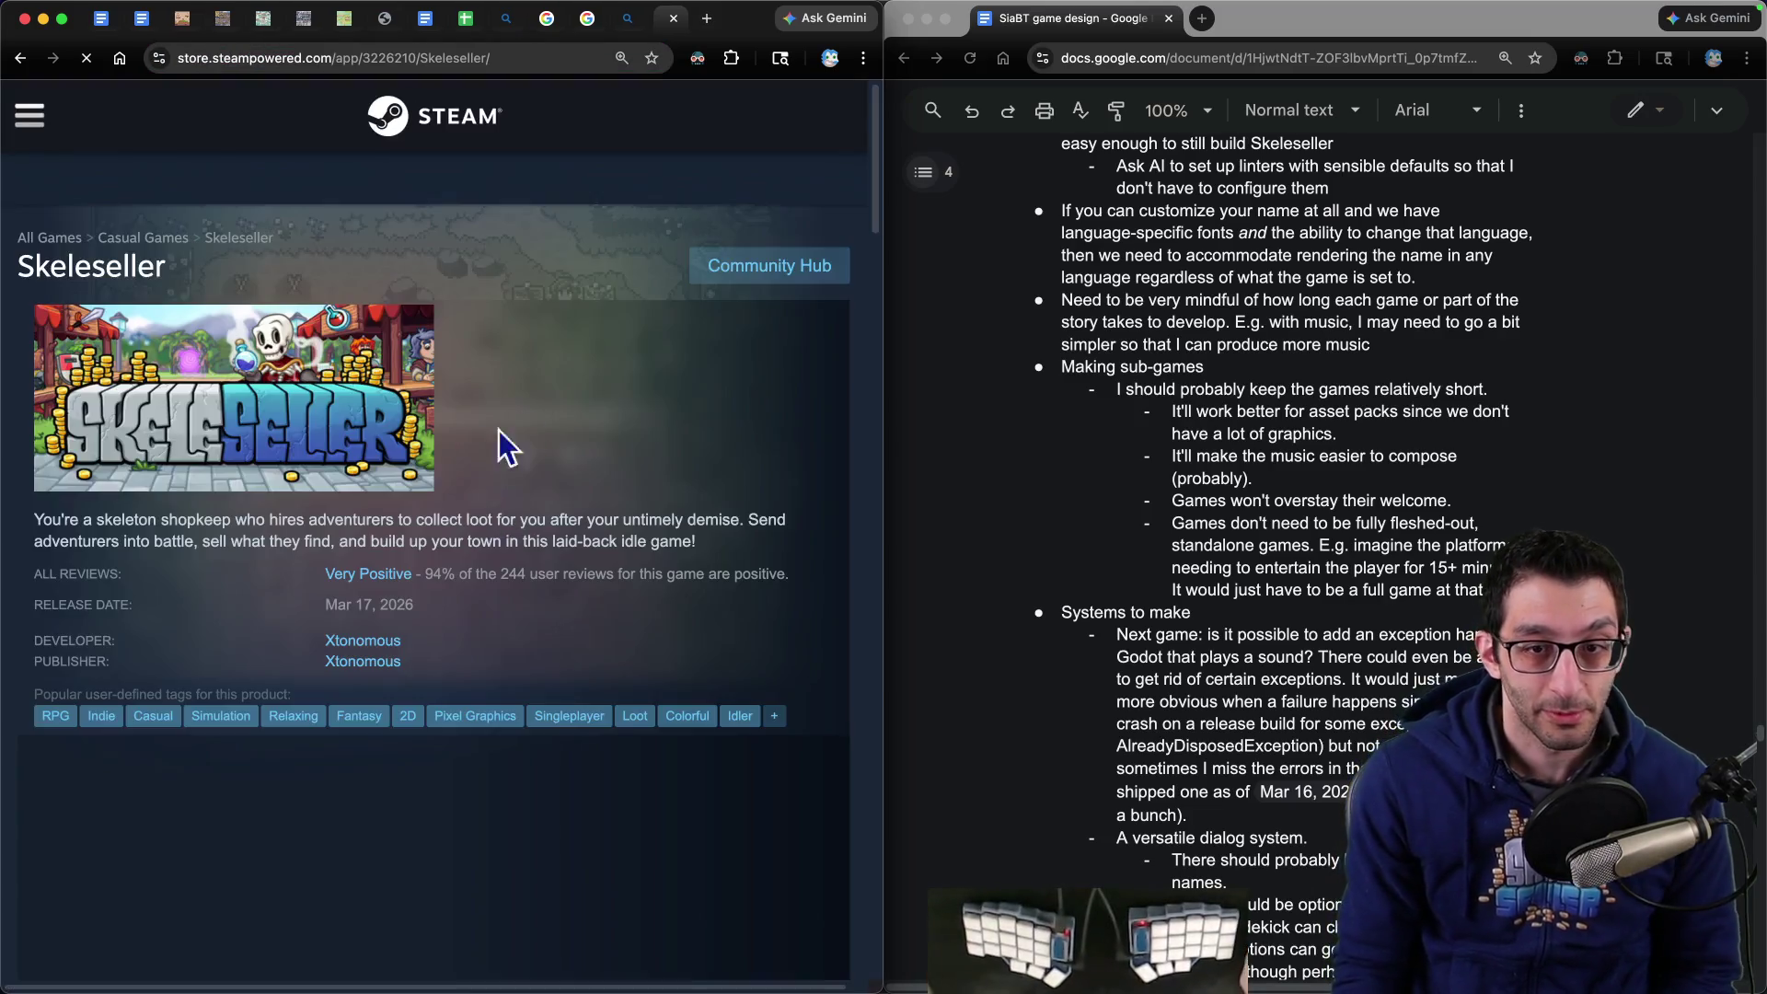
drag(49, 521, 778, 564)
drag(97, 520, 699, 520)
drag(91, 543, 776, 549)
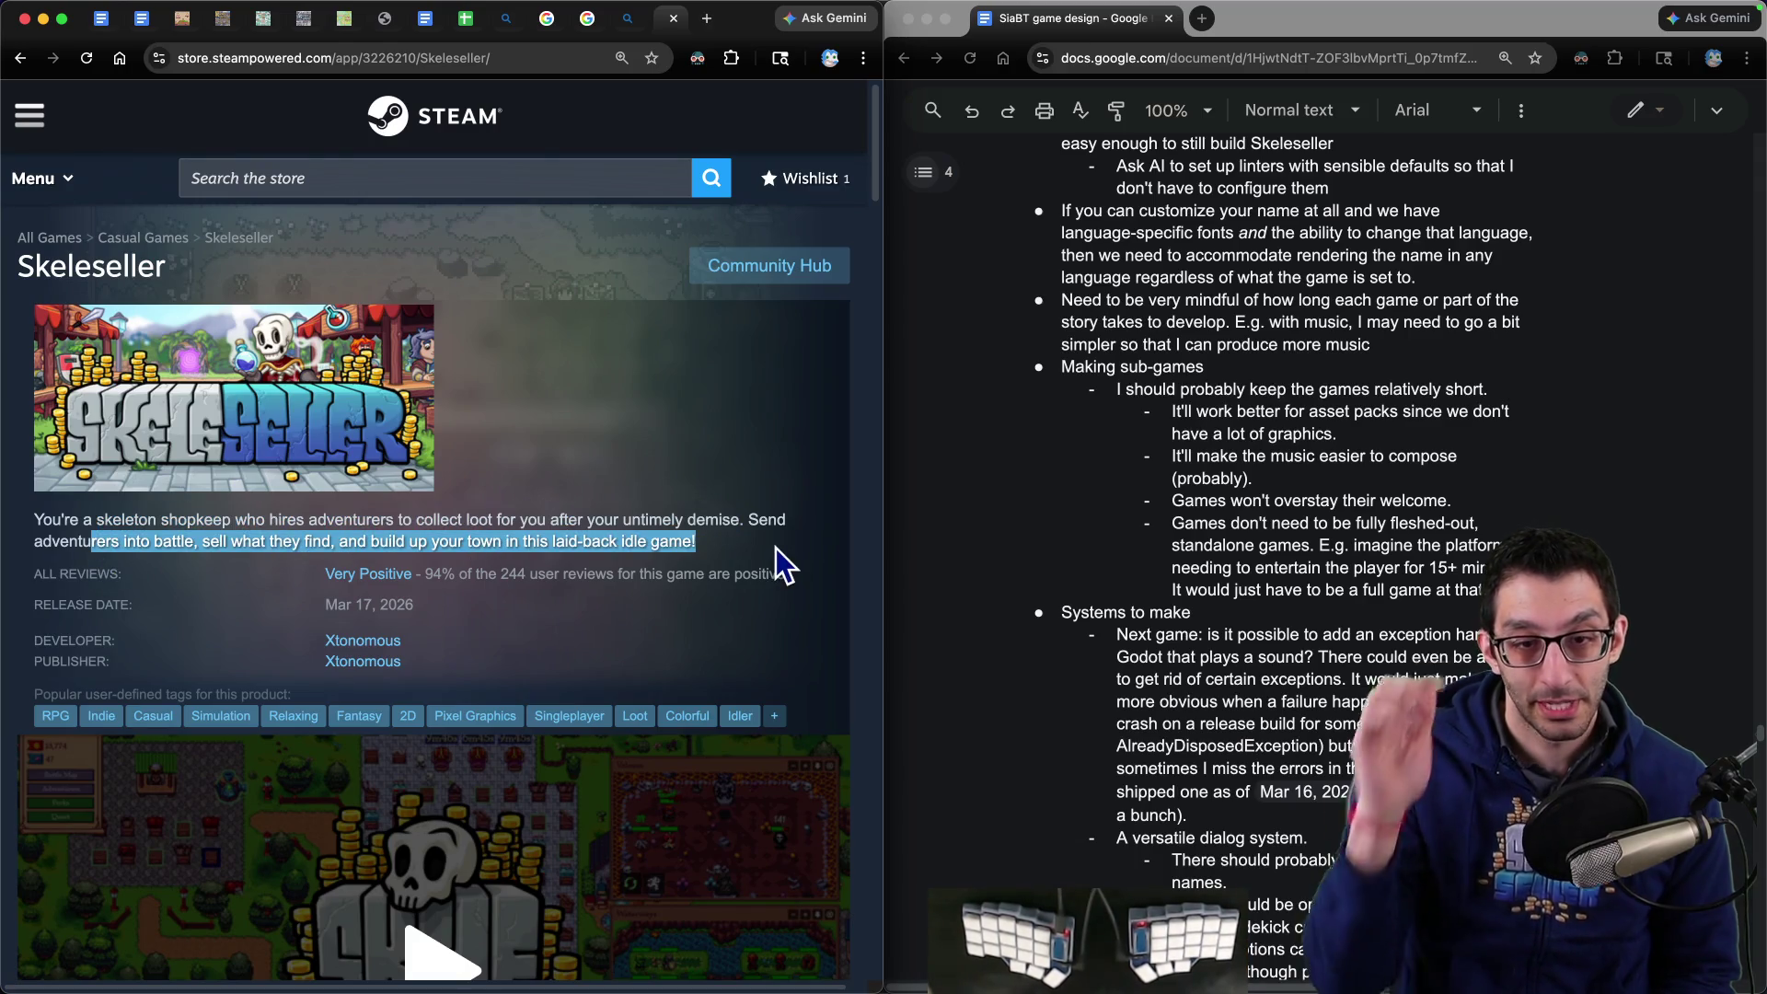
key(super+w)
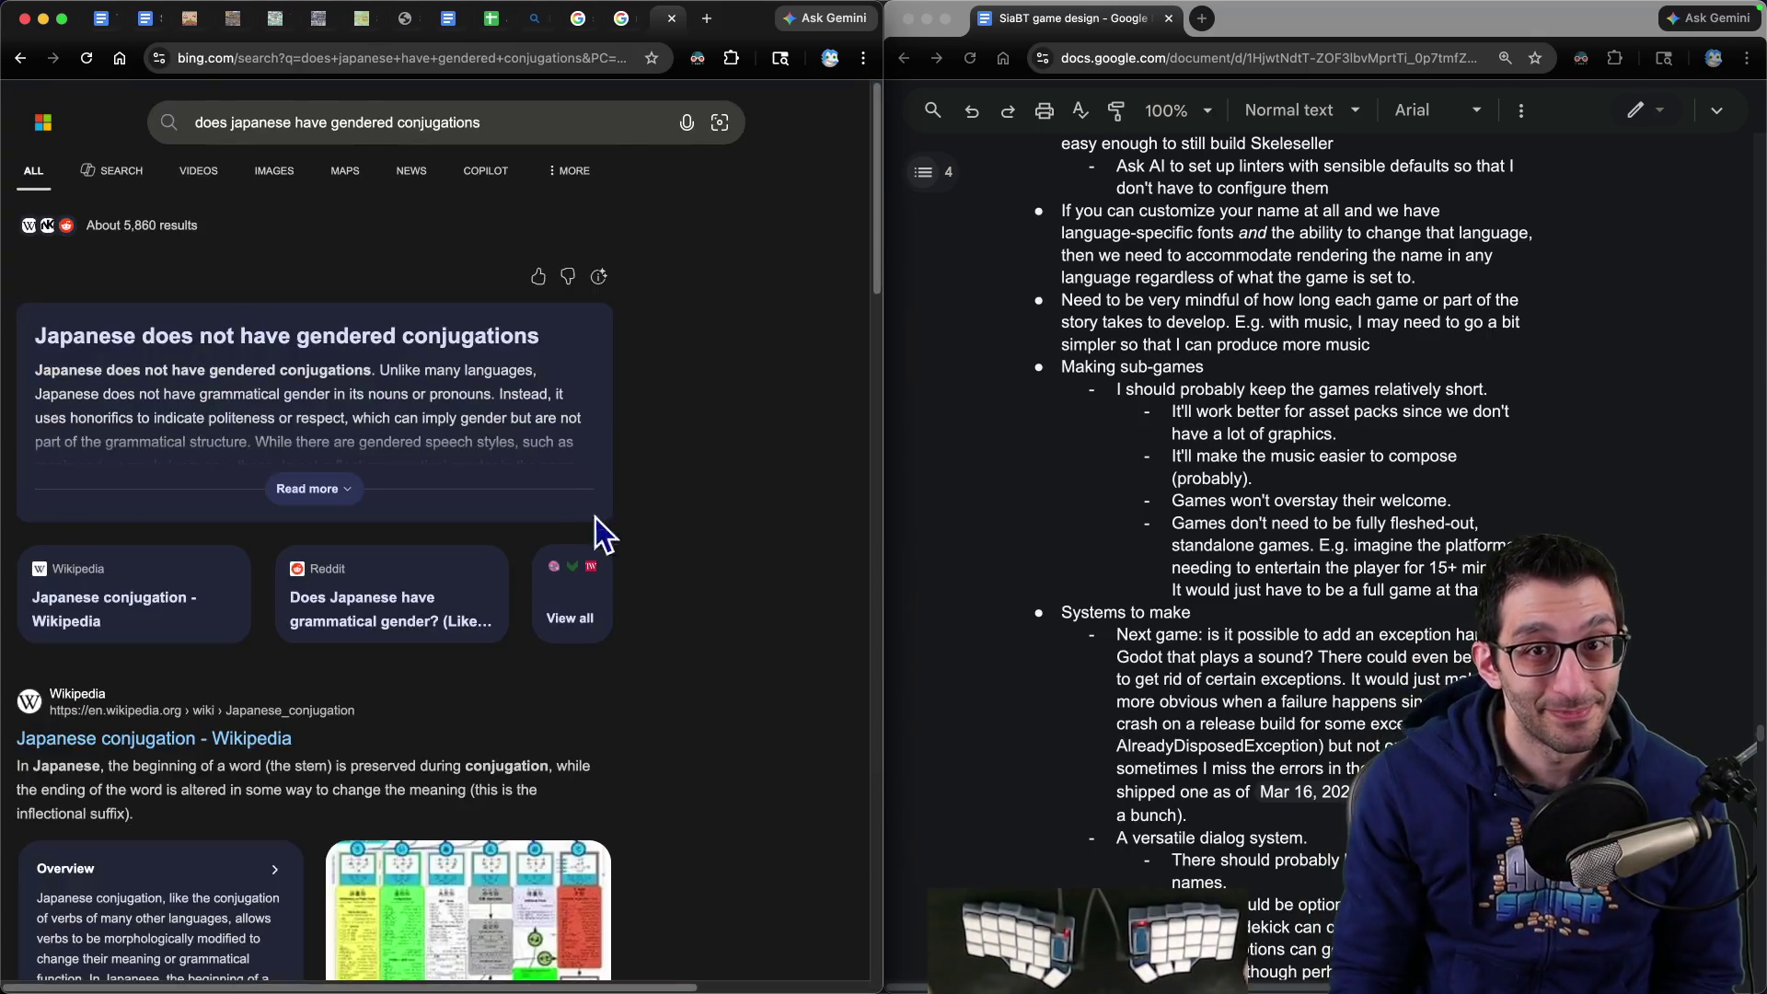
key(super+1)
key(super+2)
drag(409, 255, 164, 239)
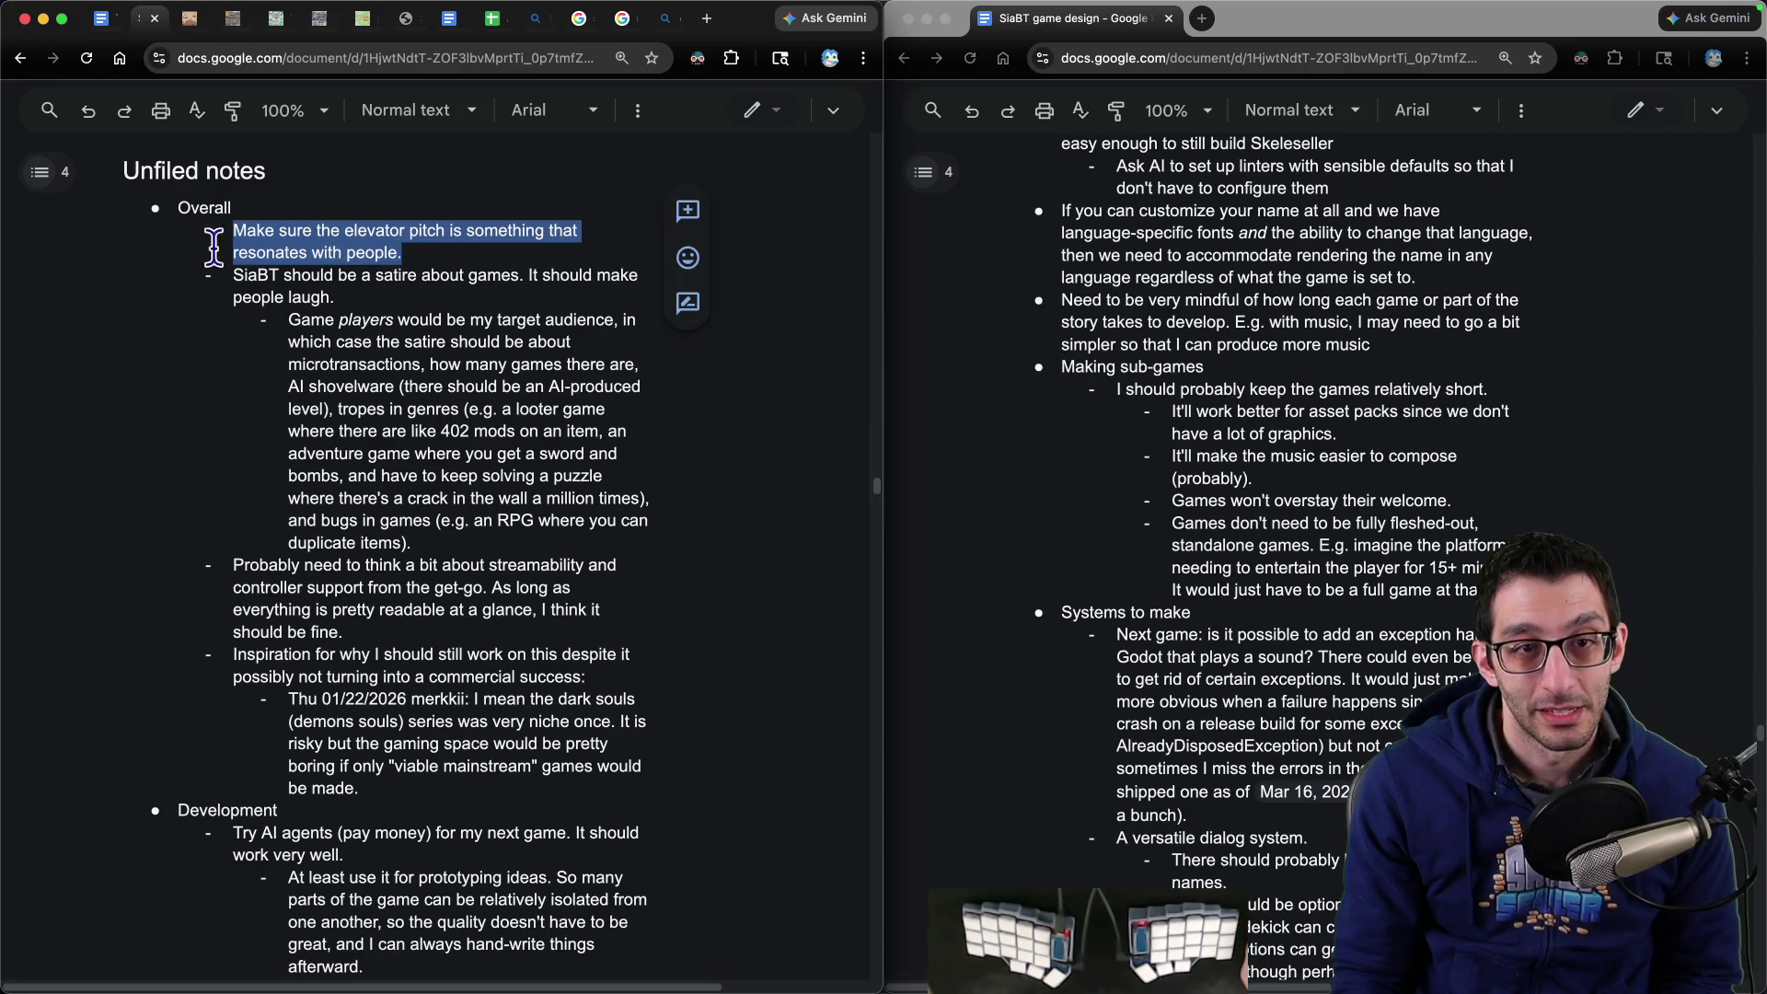
- Delete the elevator-pitch note, then select the 'like 402 mods on an item' satire phrase
key(super+x)
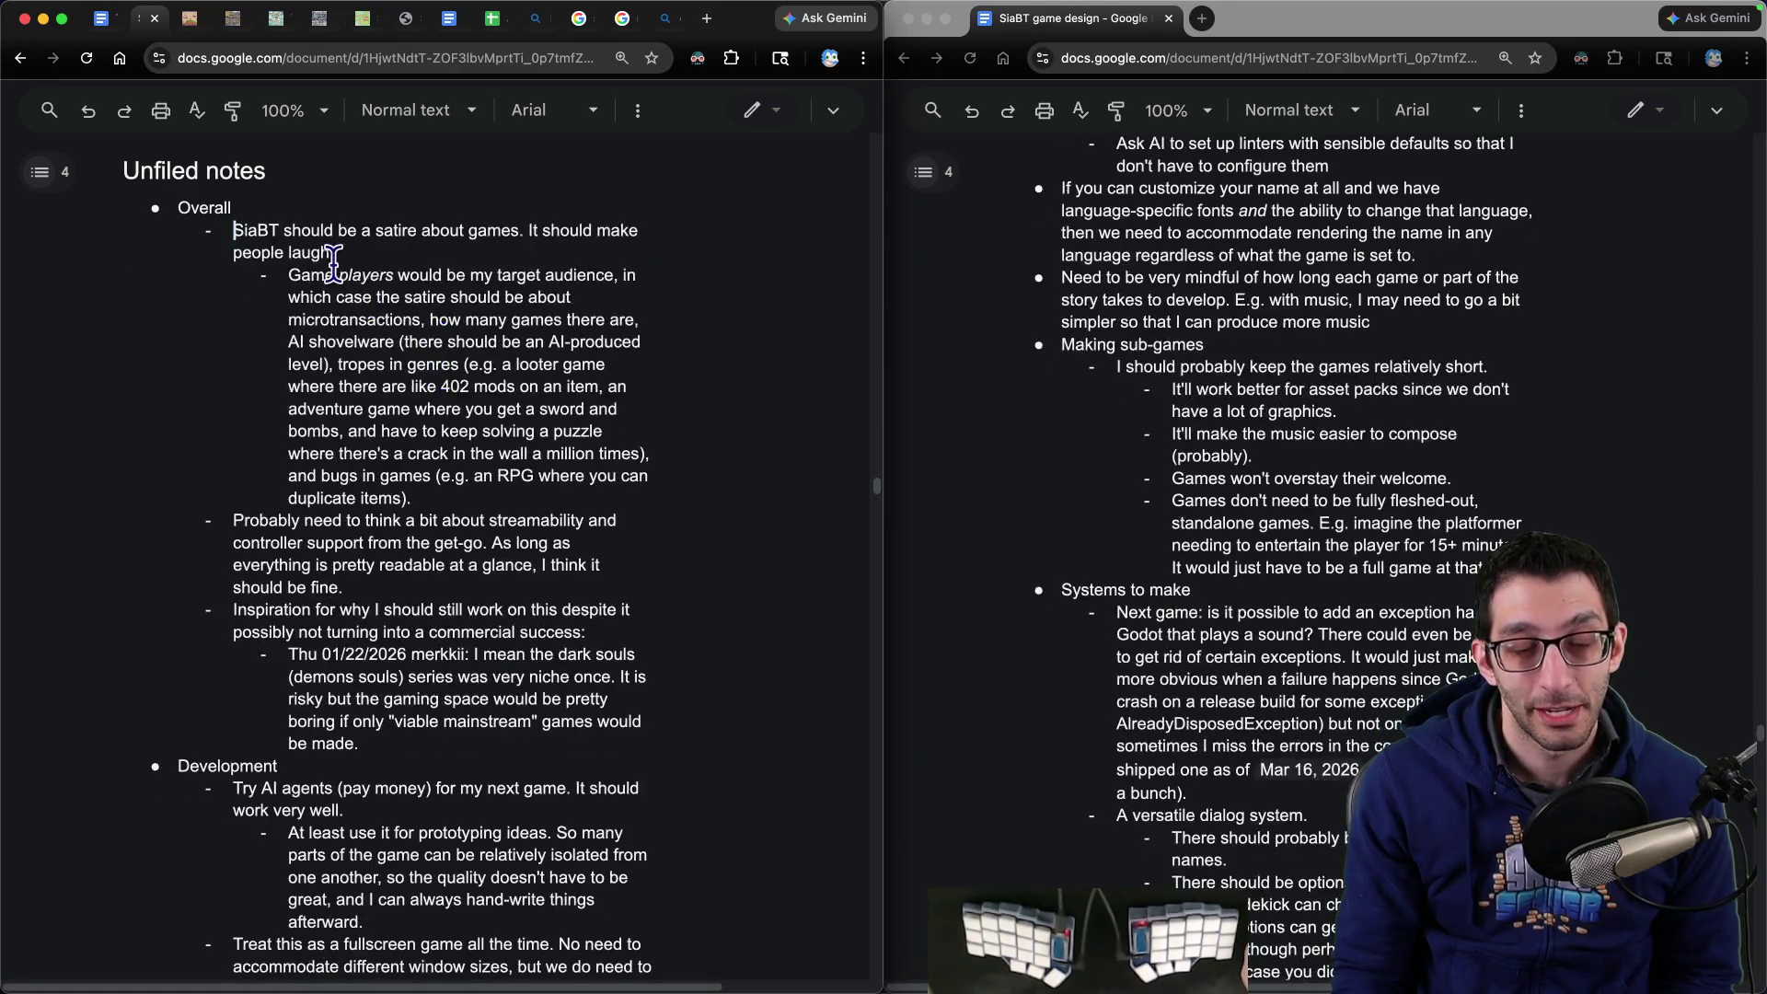
mouse_move(229, 230)
mouse_down()
mouse_move(592, 251)
mouse_move(575, 294)
mouse_move(626, 495)
mouse_up()
mouse_move(412, 387)
mouse_down()
mouse_move(611, 409)
mouse_move(603, 386)
mouse_up()
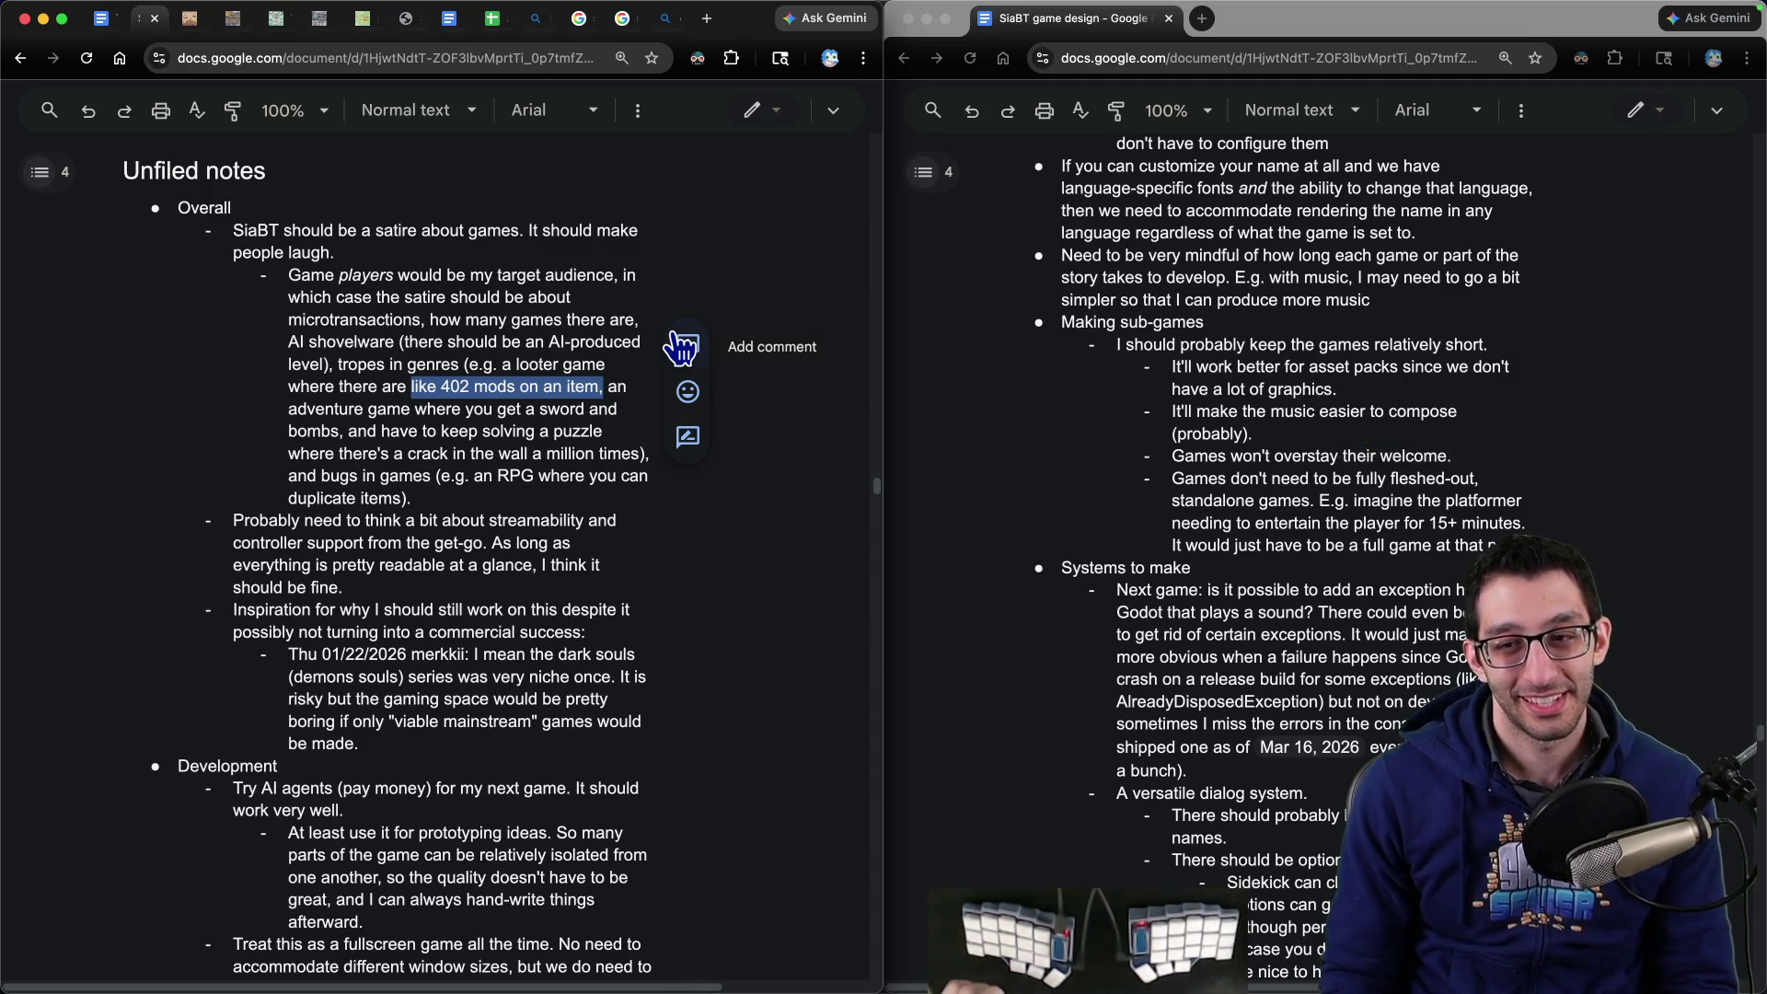
click(1253, 432)
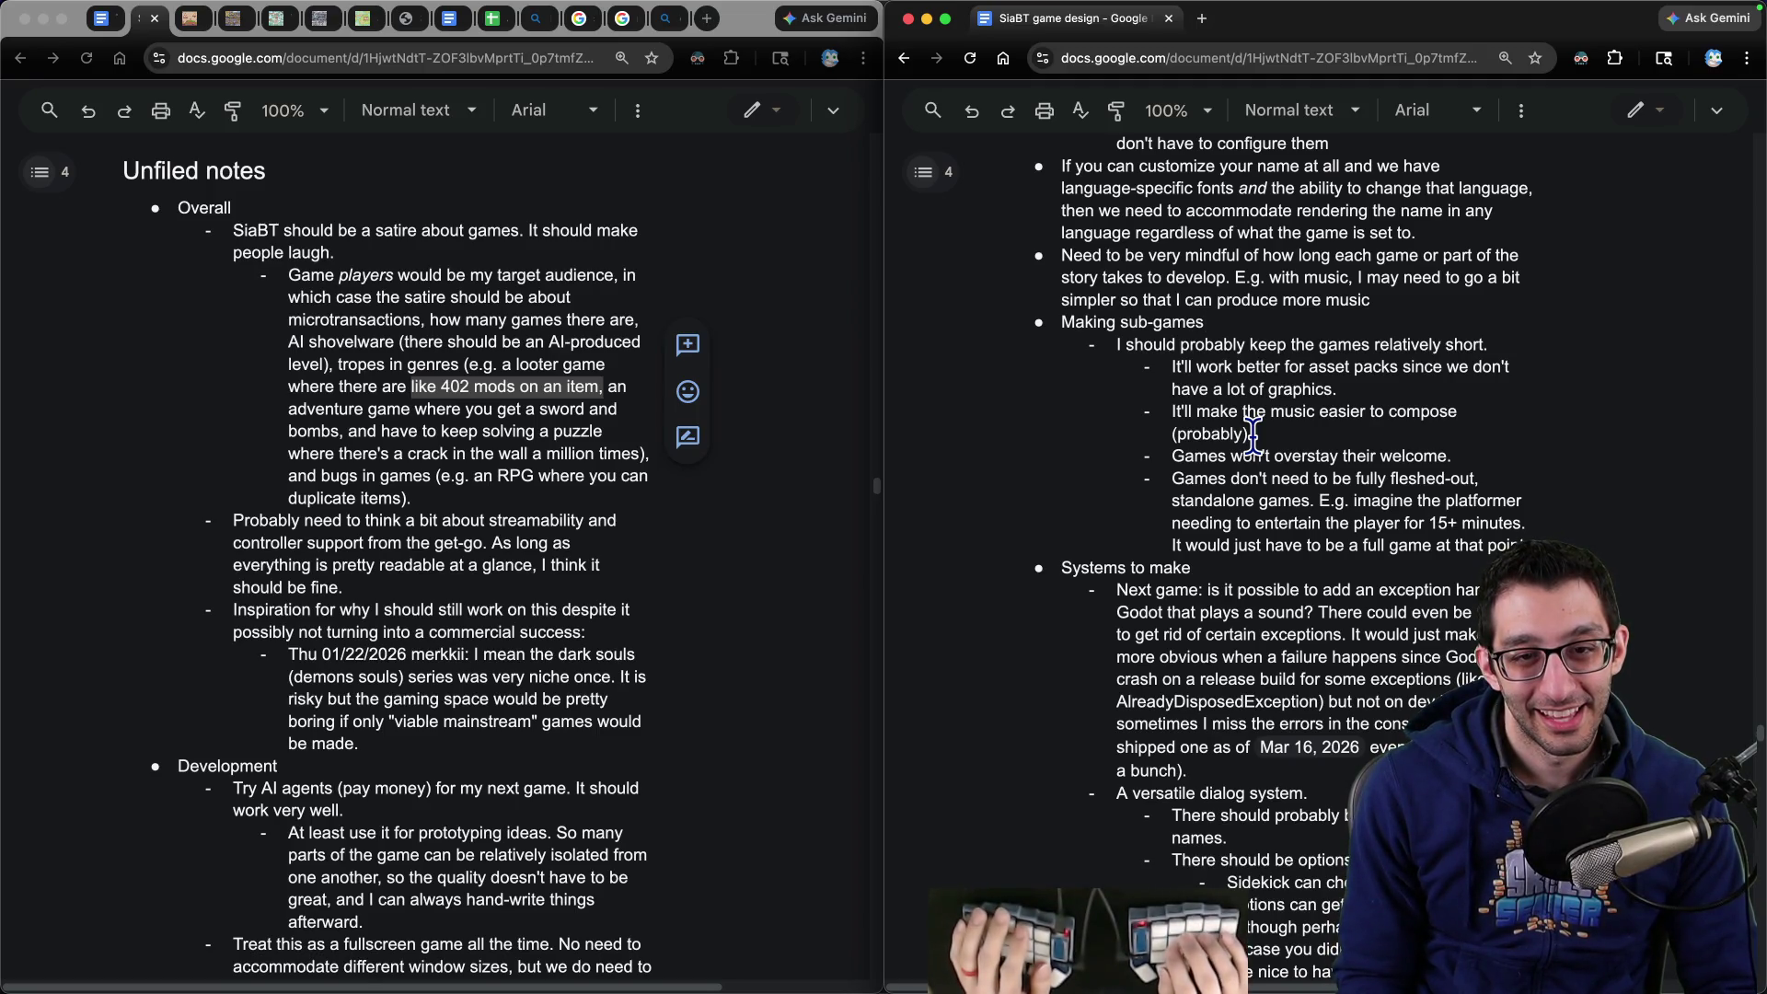
key(super+Down)
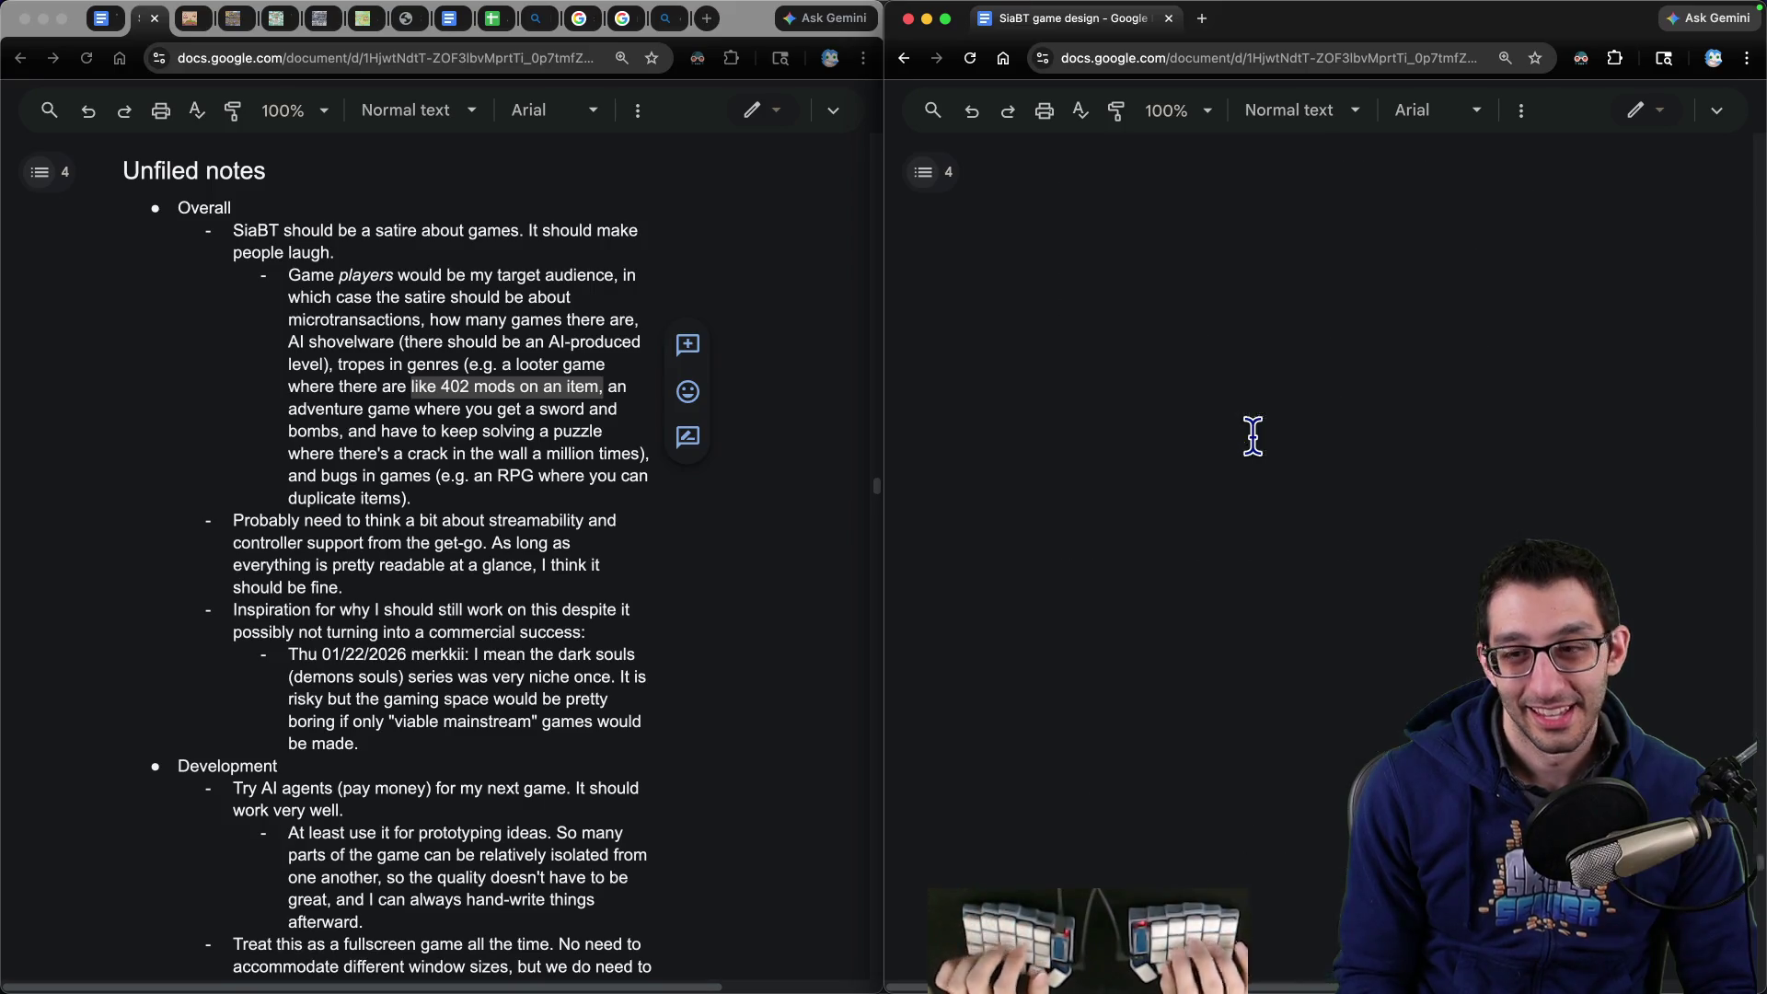
- Scroll the right-hand copy to Specific mechanic ideas and place the caret in the 'A game' bullet
scroll(1075, 501, down, 20)
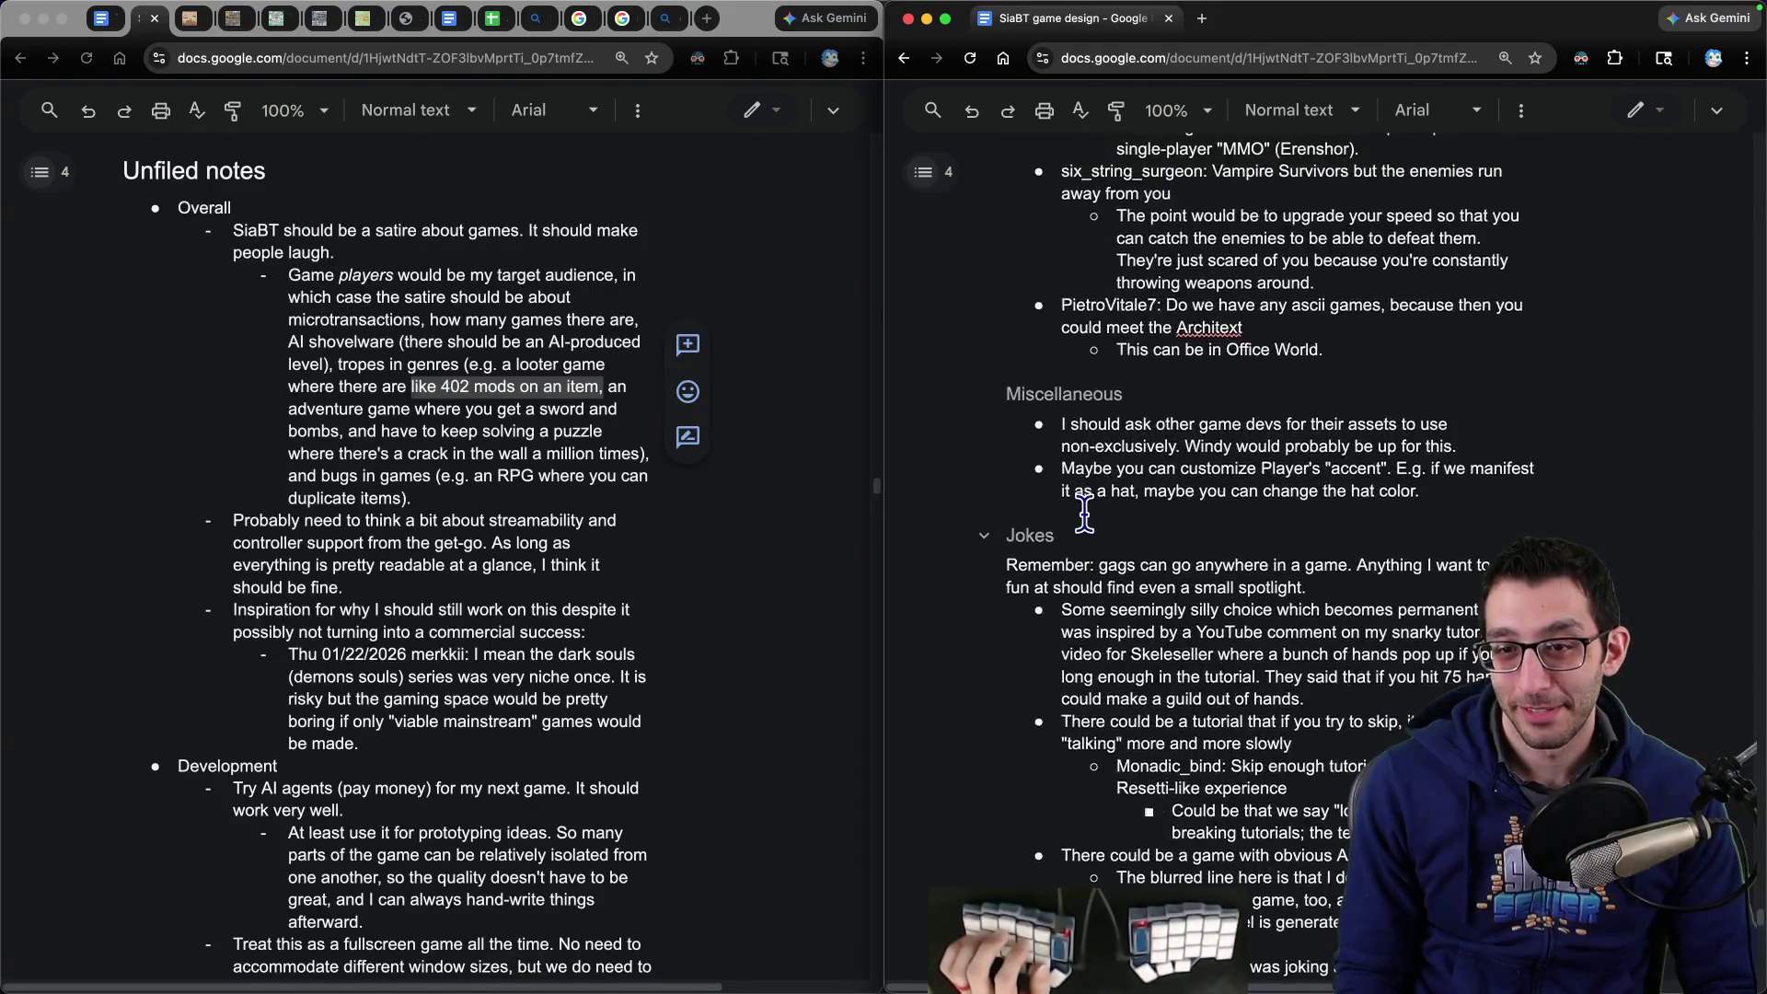
scroll(1088, 518, up, 20)
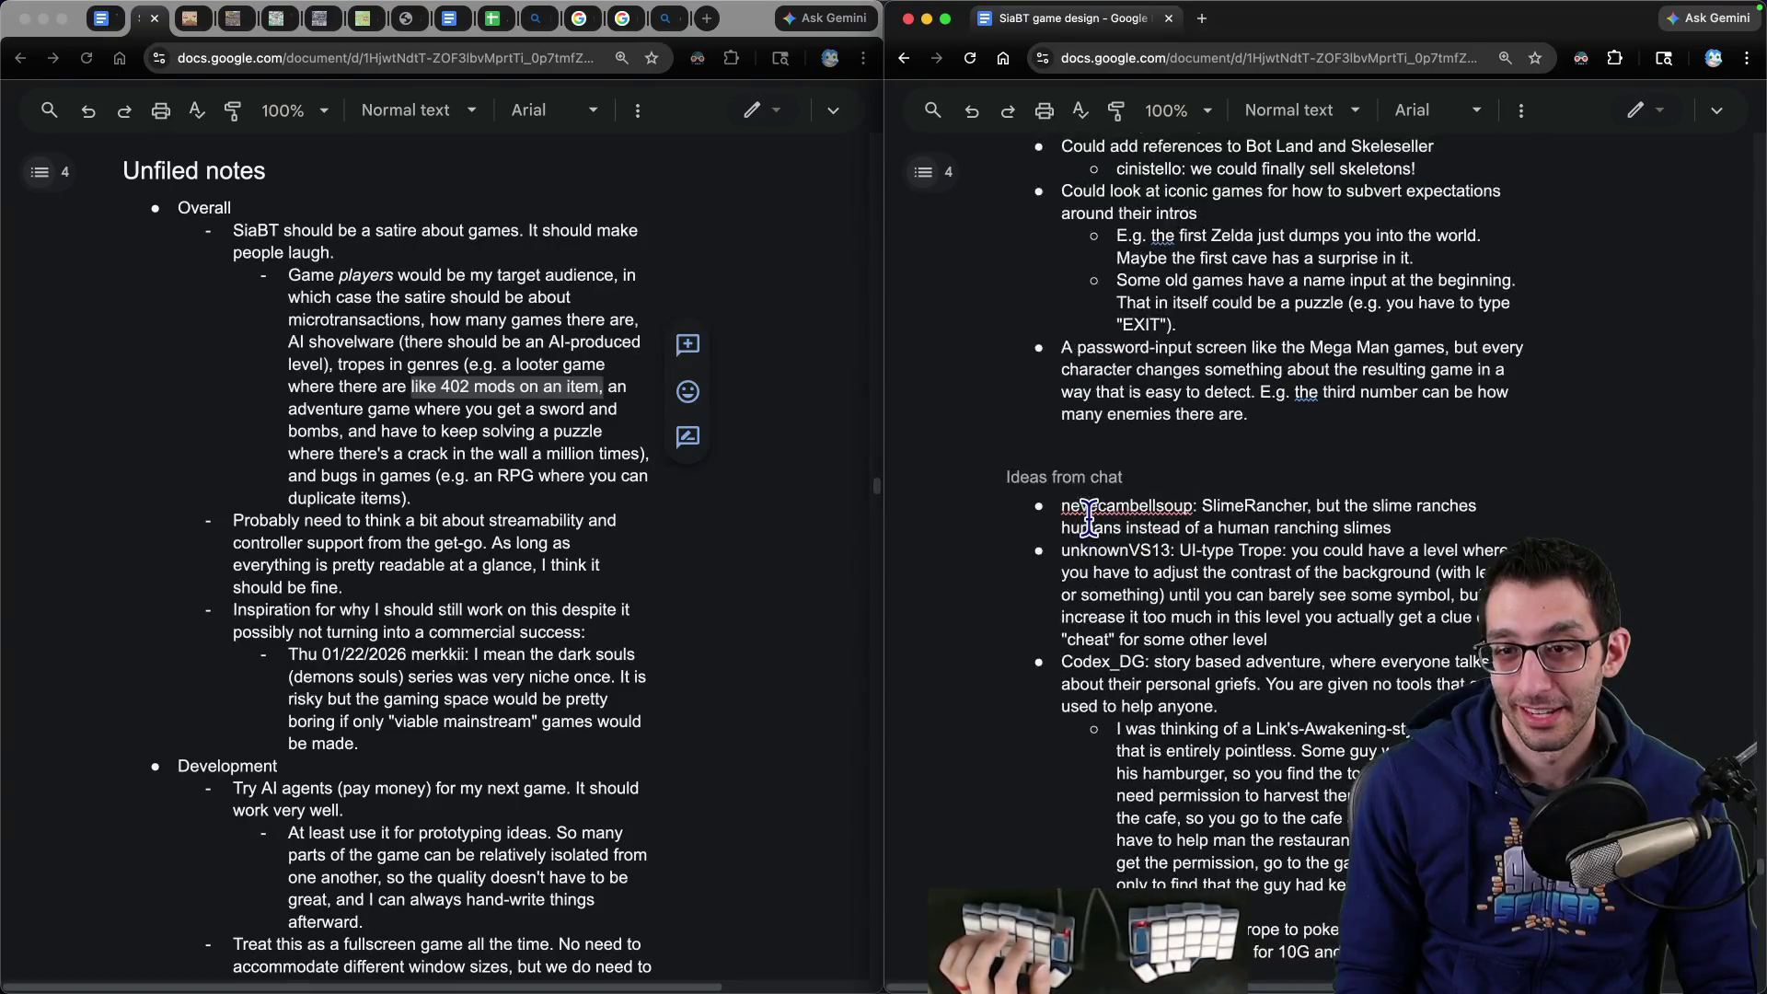
scroll(1088, 517, up, 7)
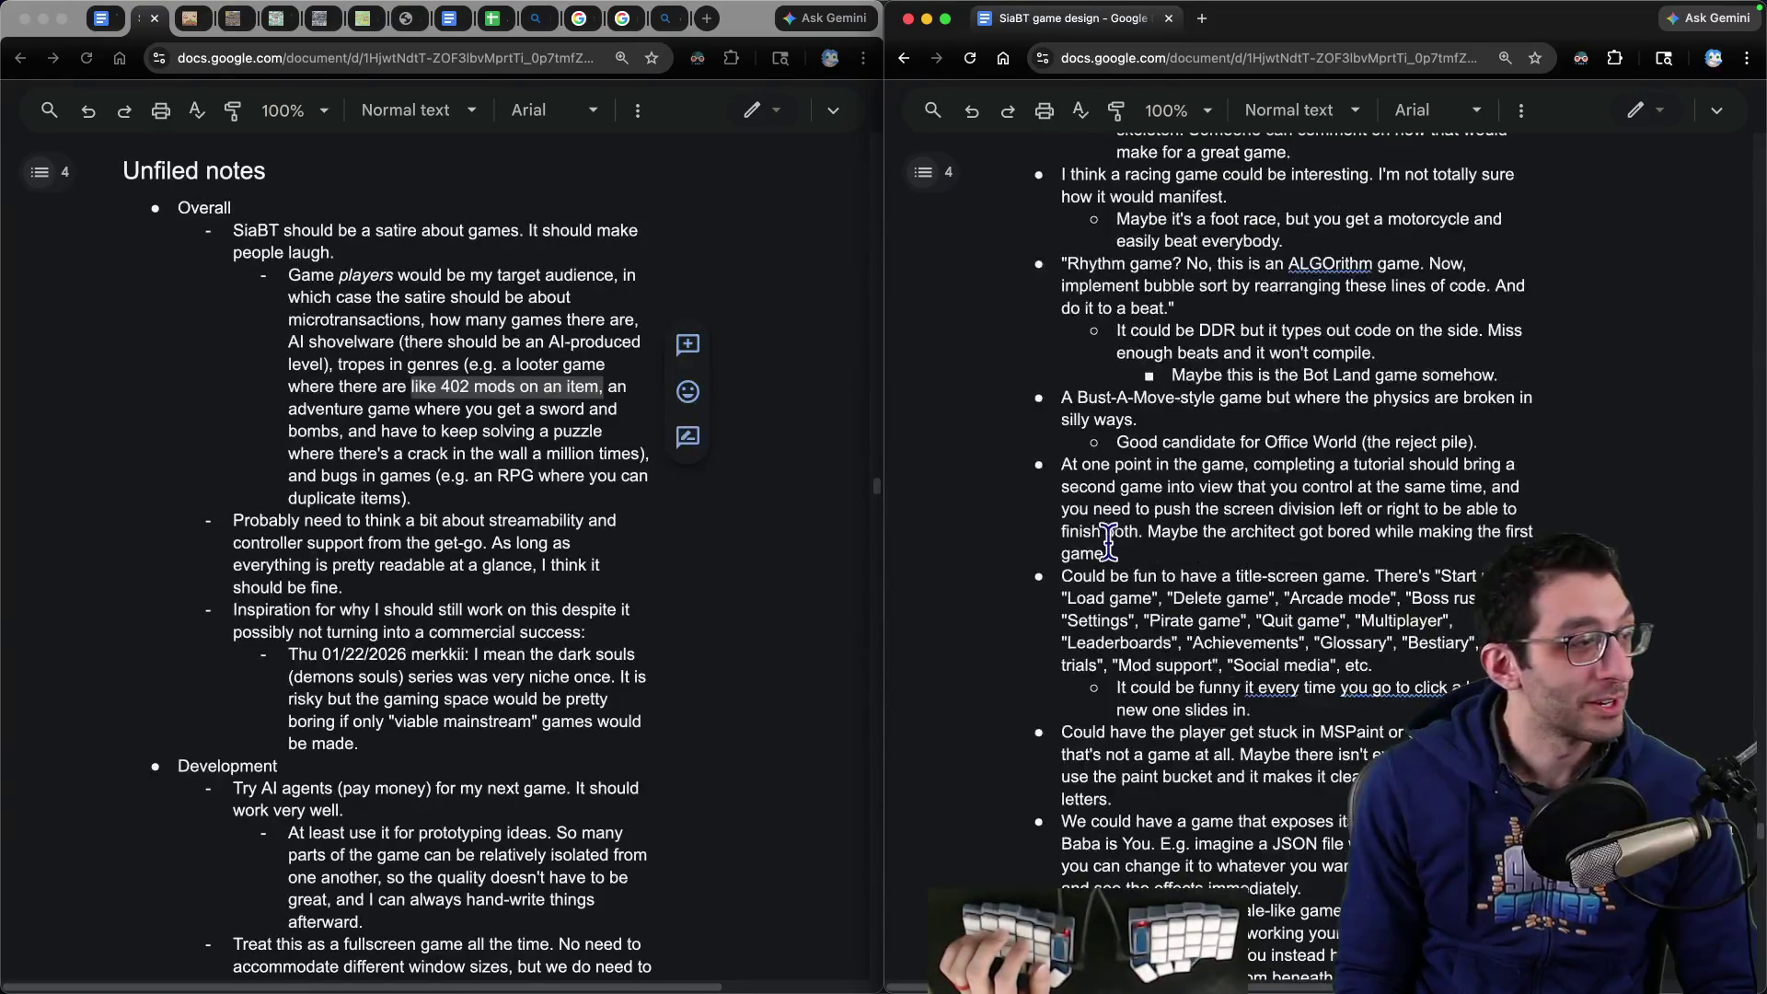
scroll(1117, 543, up, 15)
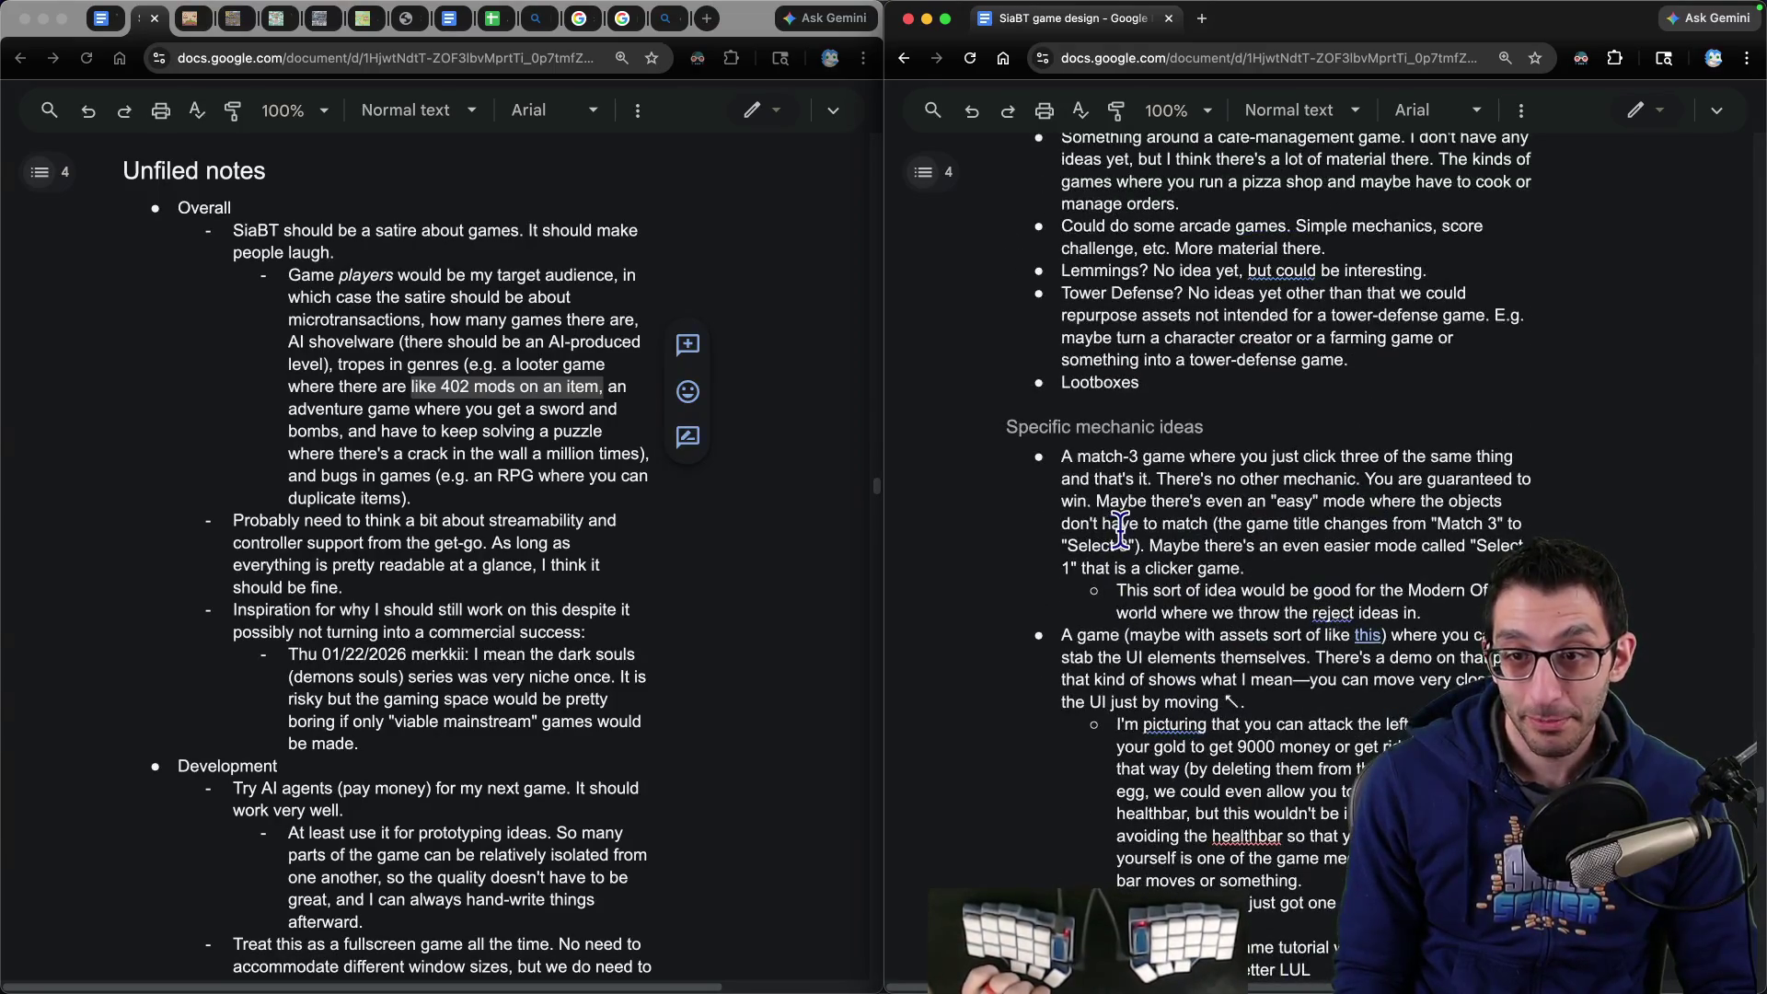
scroll(1119, 529, down, 10)
scroll(1121, 532, up, 7)
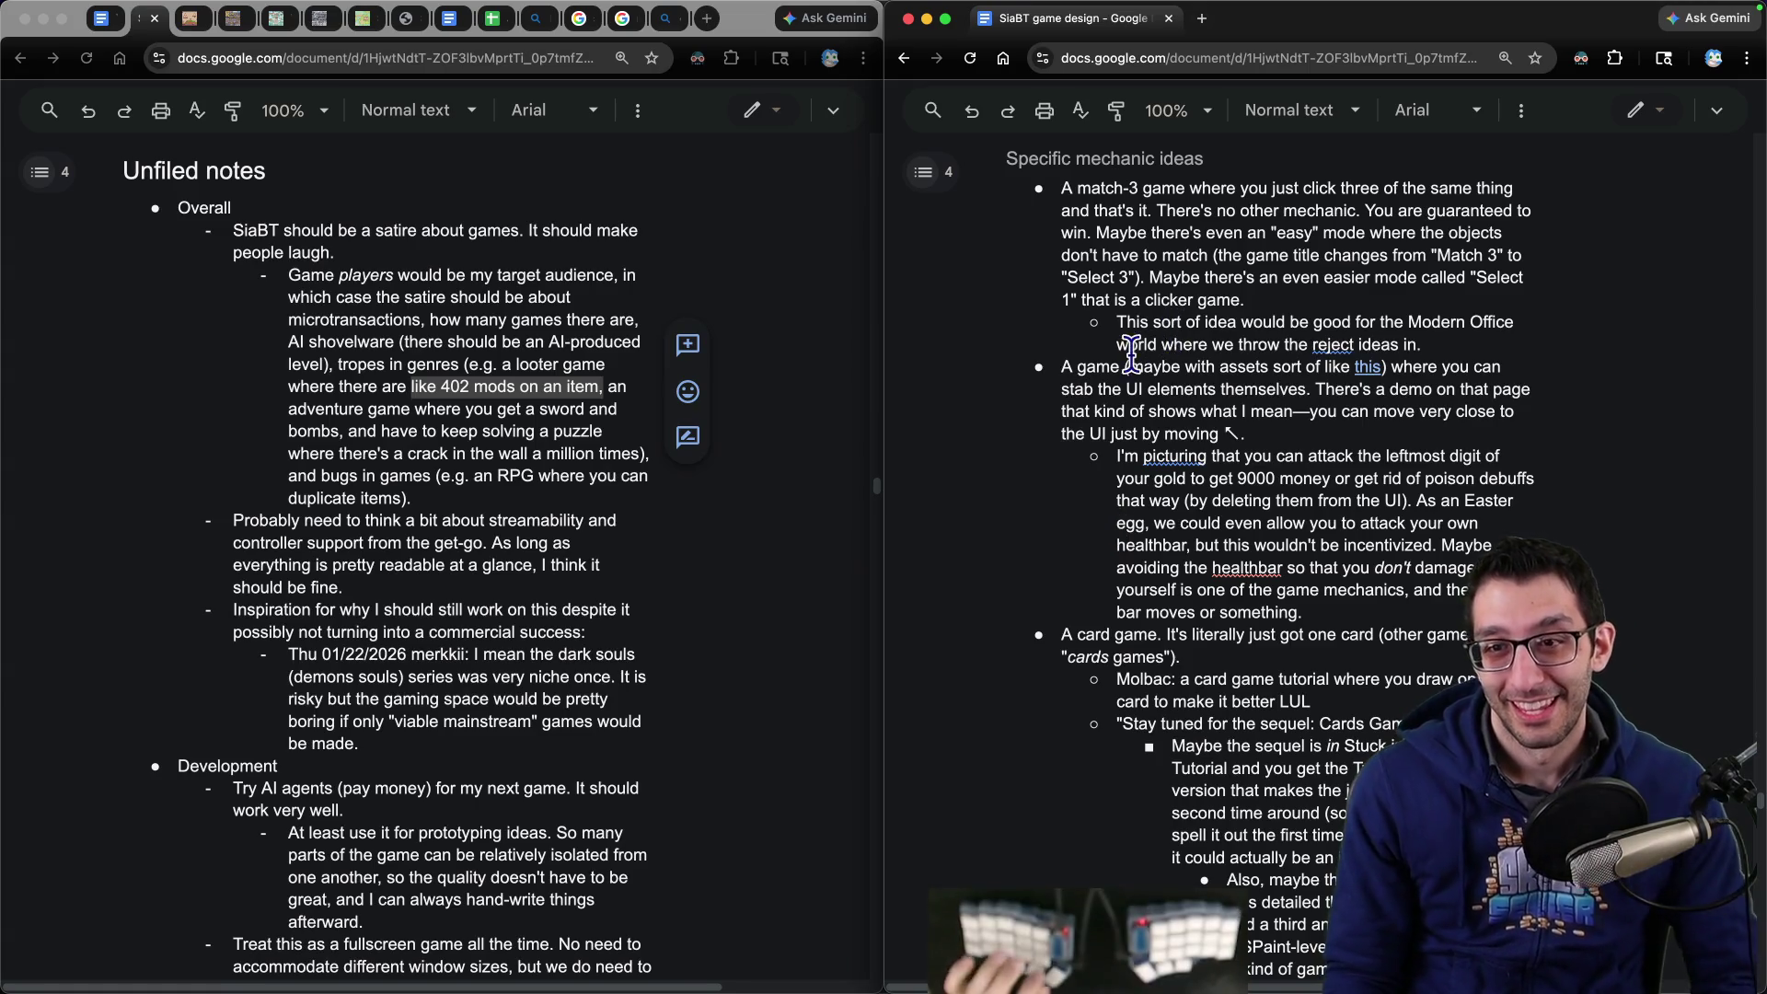
click(1187, 339)
- Add a loot-game item-mods bullet above 'A game' and delete the SiaBT satire note from Unfiled notes
key(Down)
key(Home)
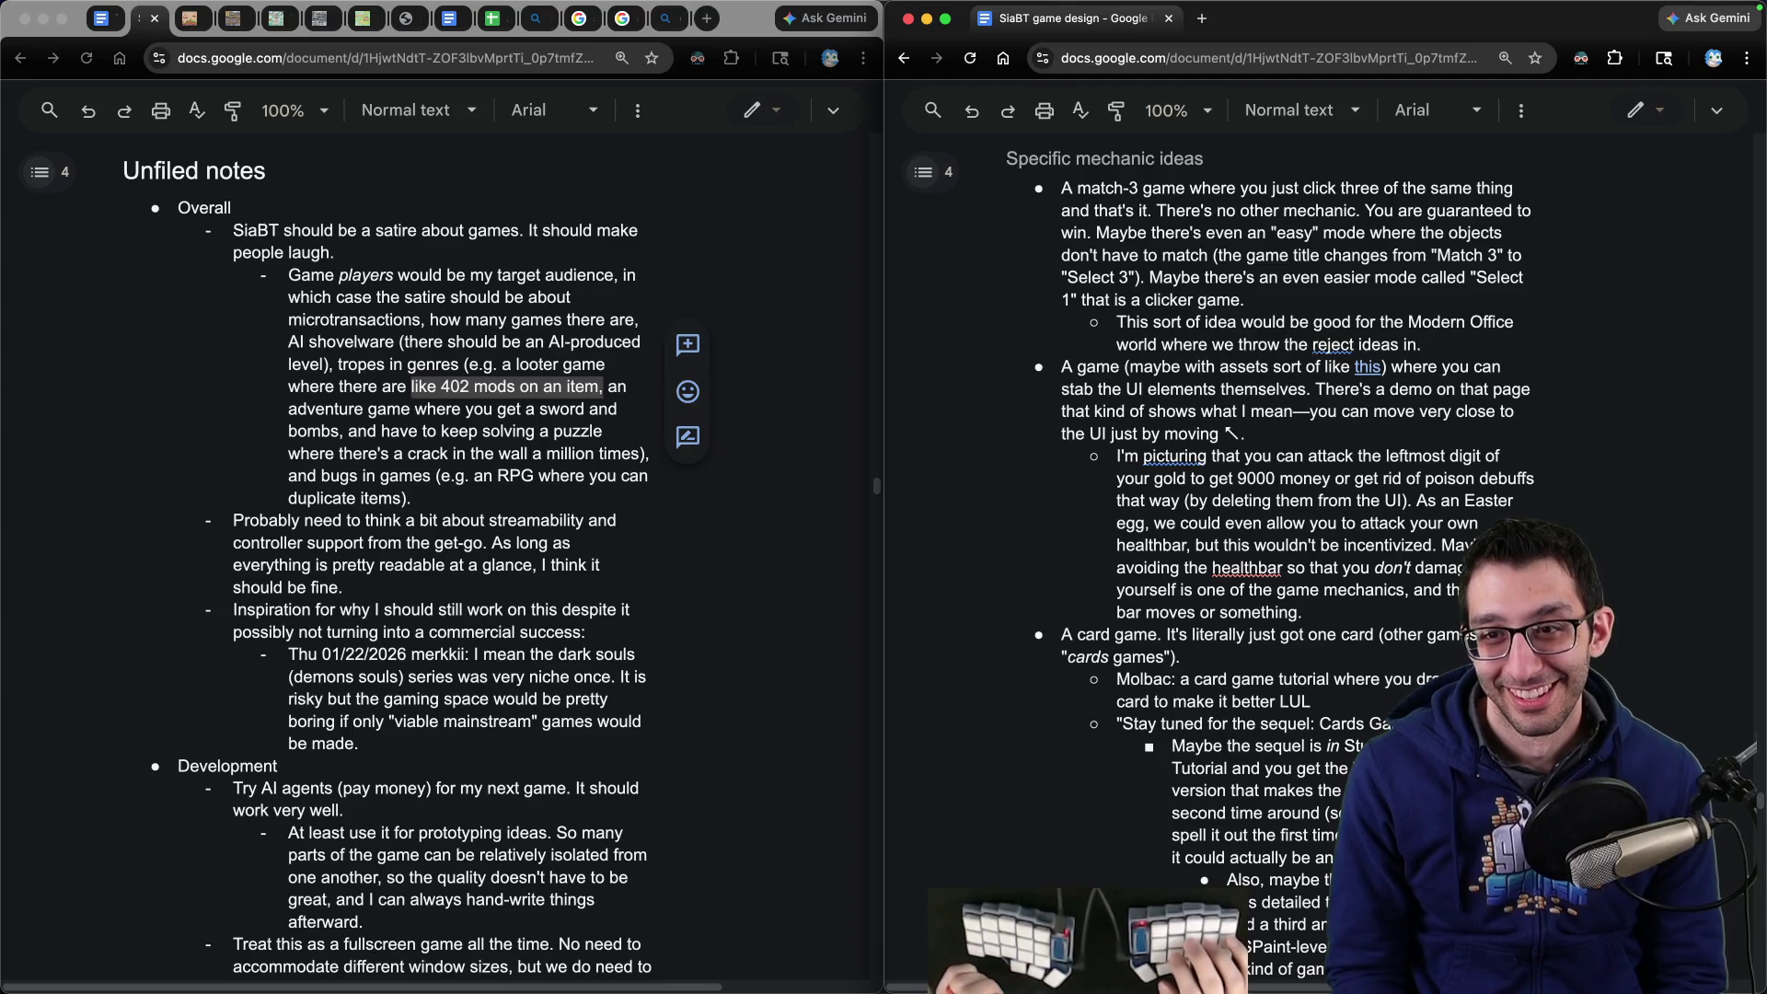
key(Return)
text(Something making fun of loot-collection games like D2 or PoE)
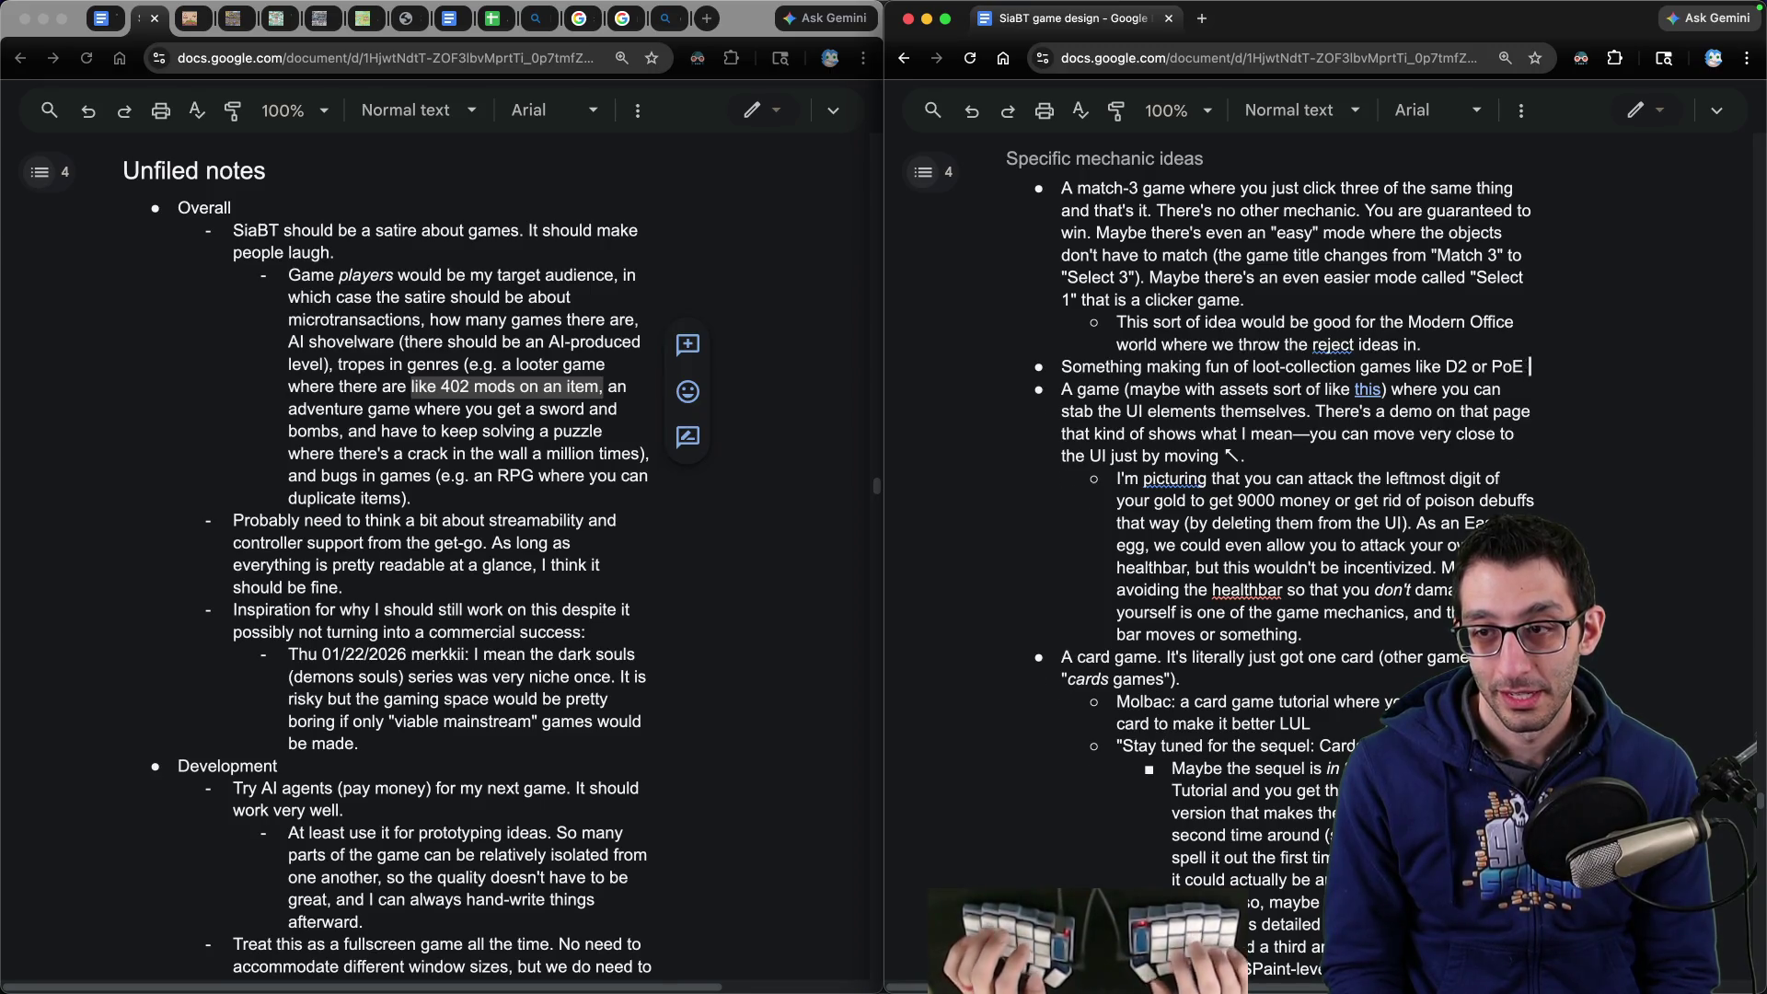
text(where there are a million mods on i)
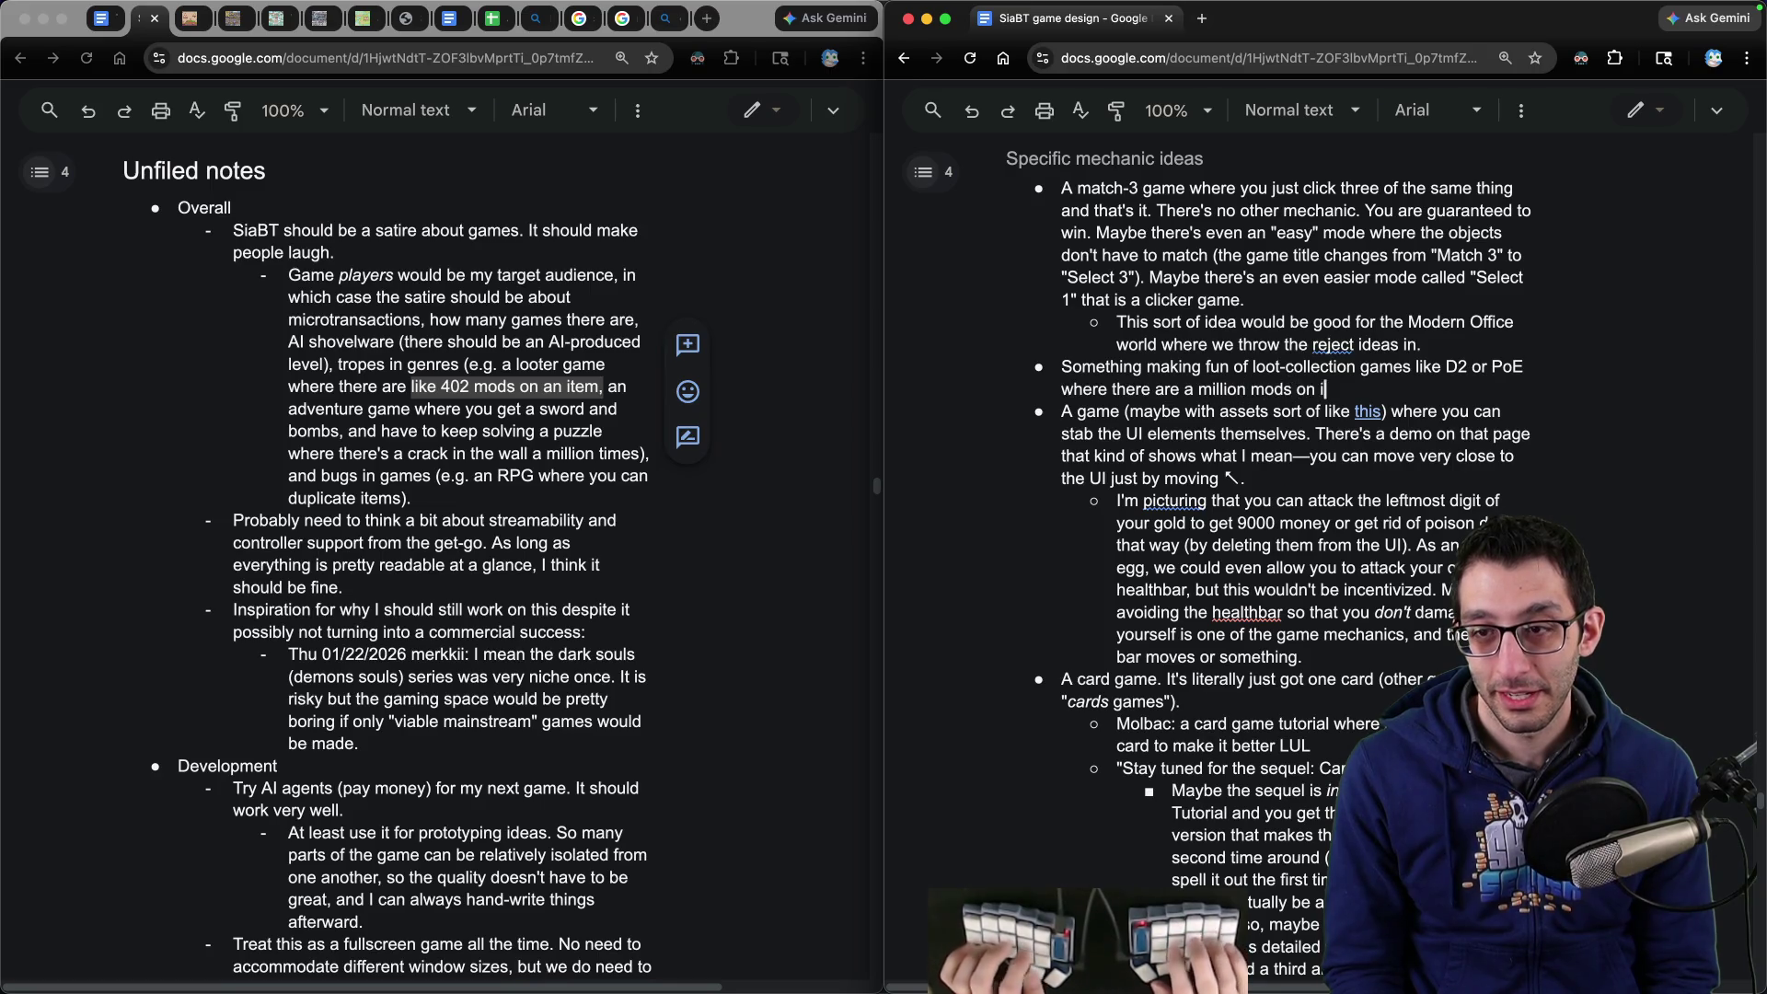
text(tems and it's really hard t)
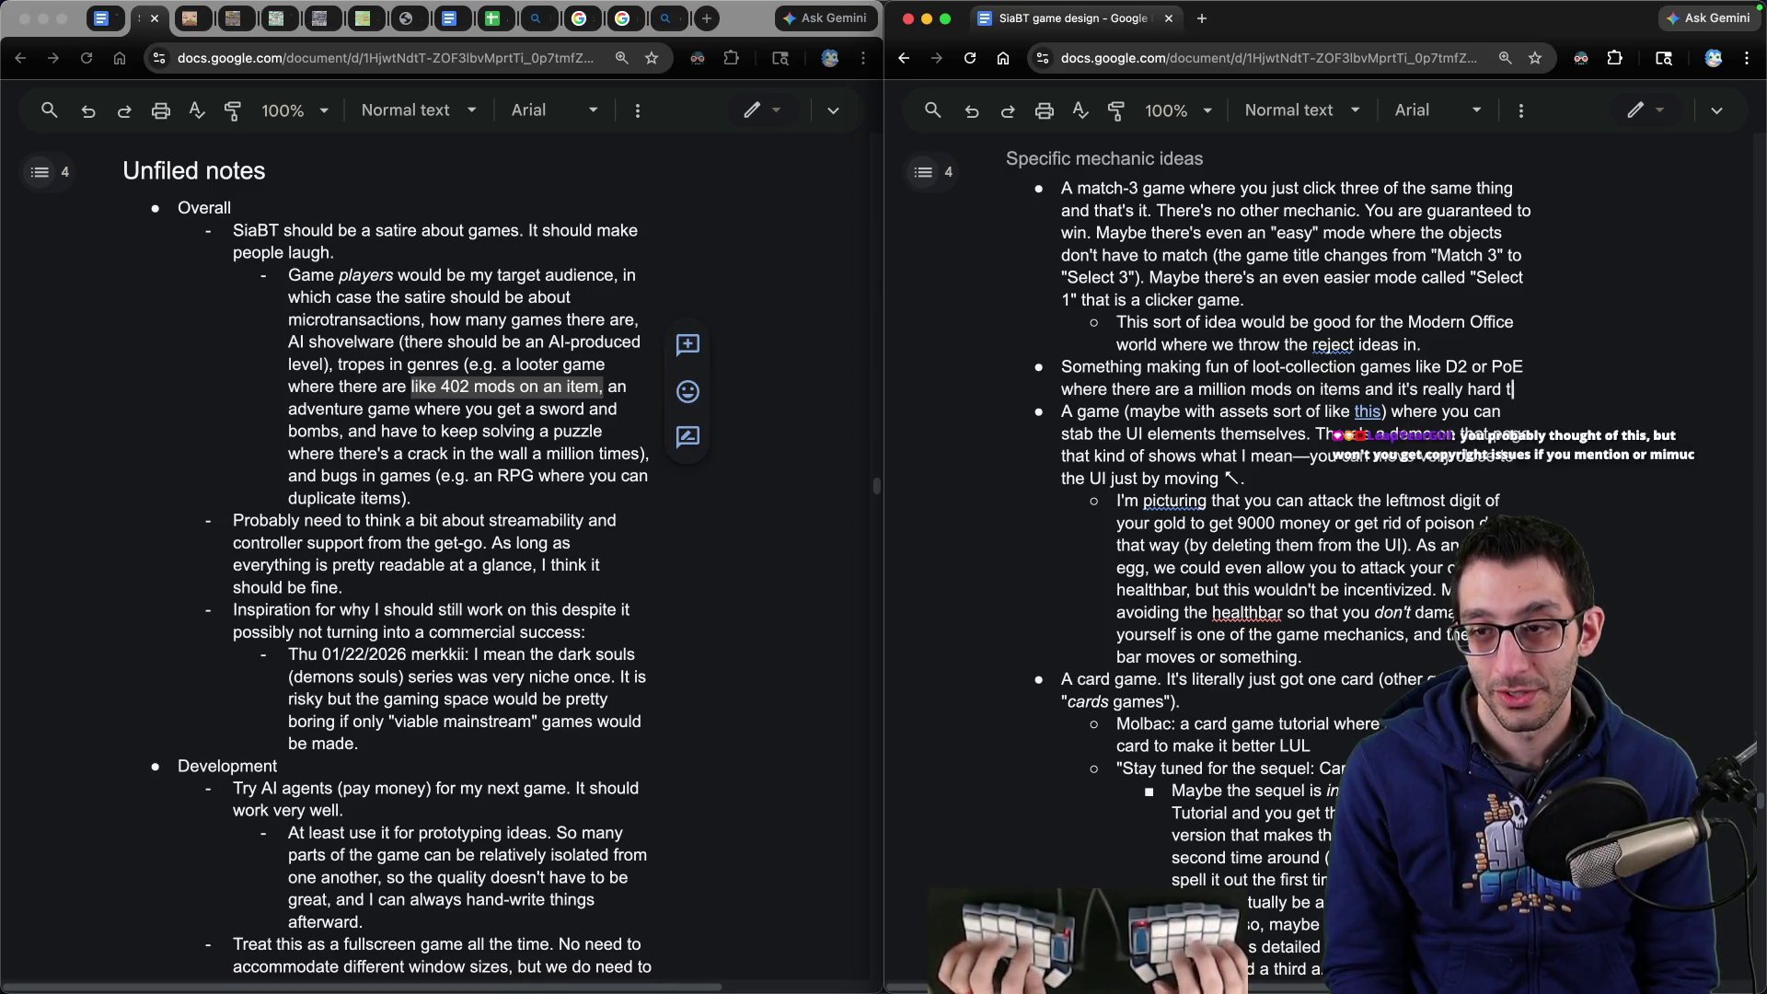
text(o compare them.)
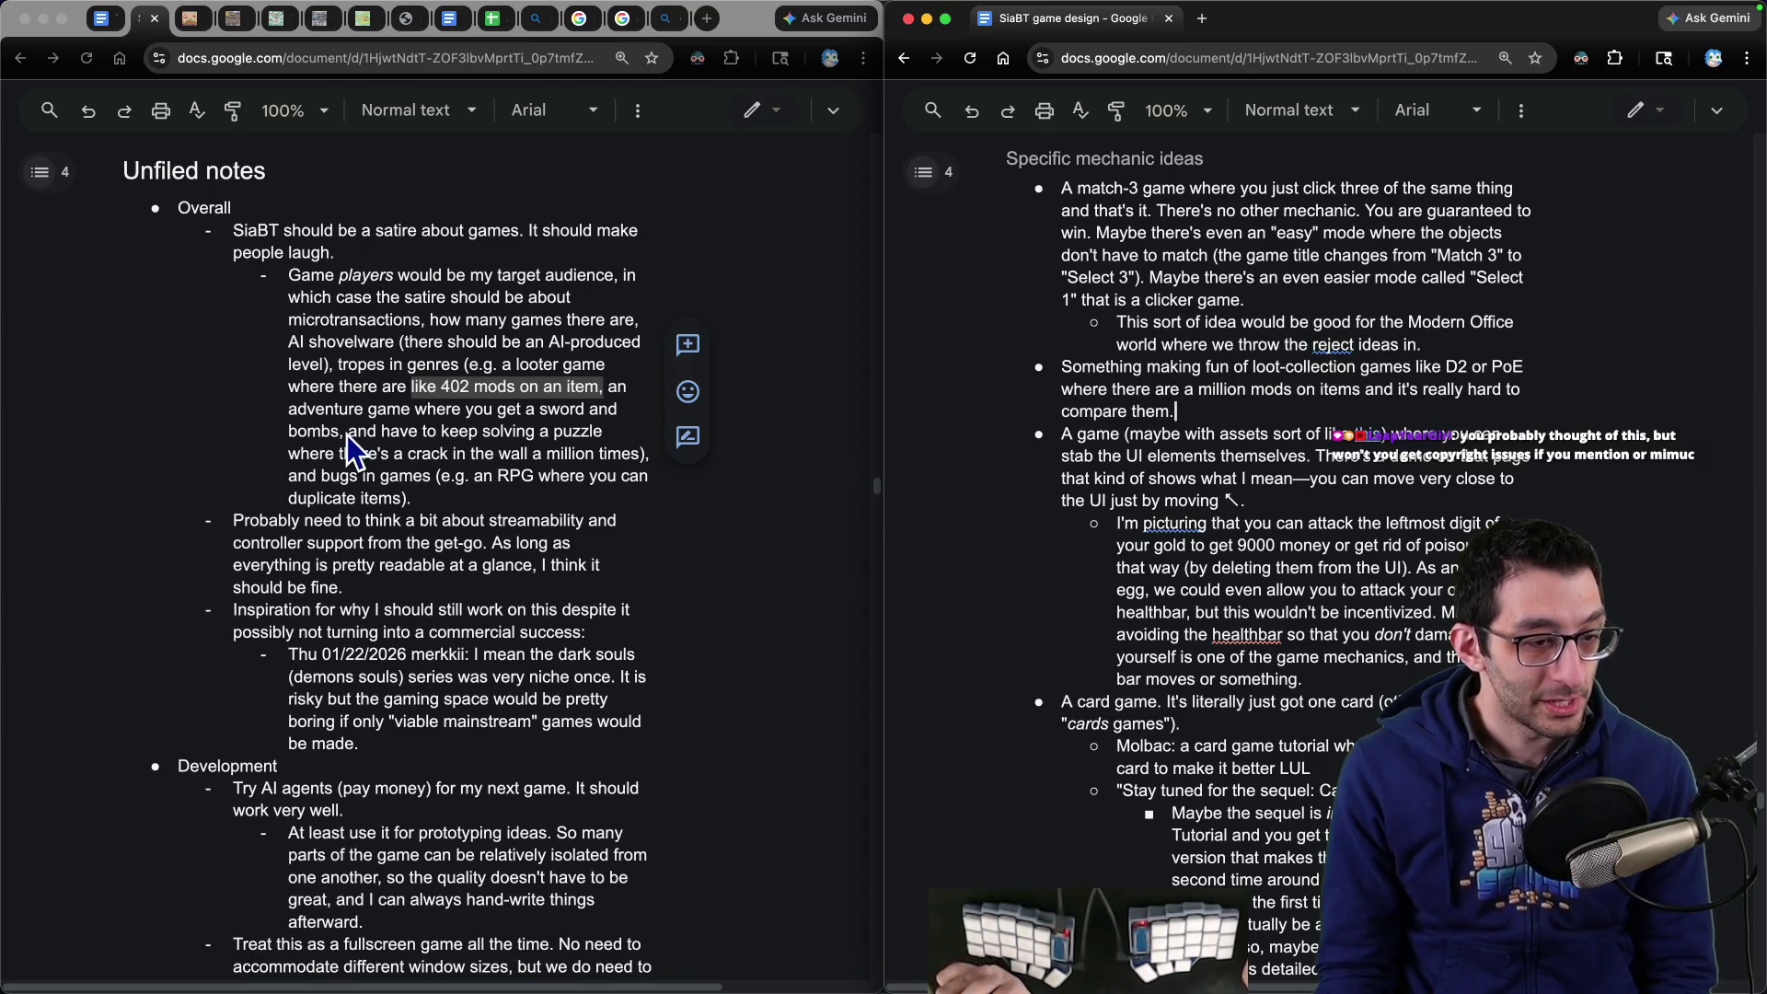
mouse_move(414, 499)
mouse_down()
mouse_move(196, 263)
mouse_move(221, 230)
mouse_up()
key(BackSpace)
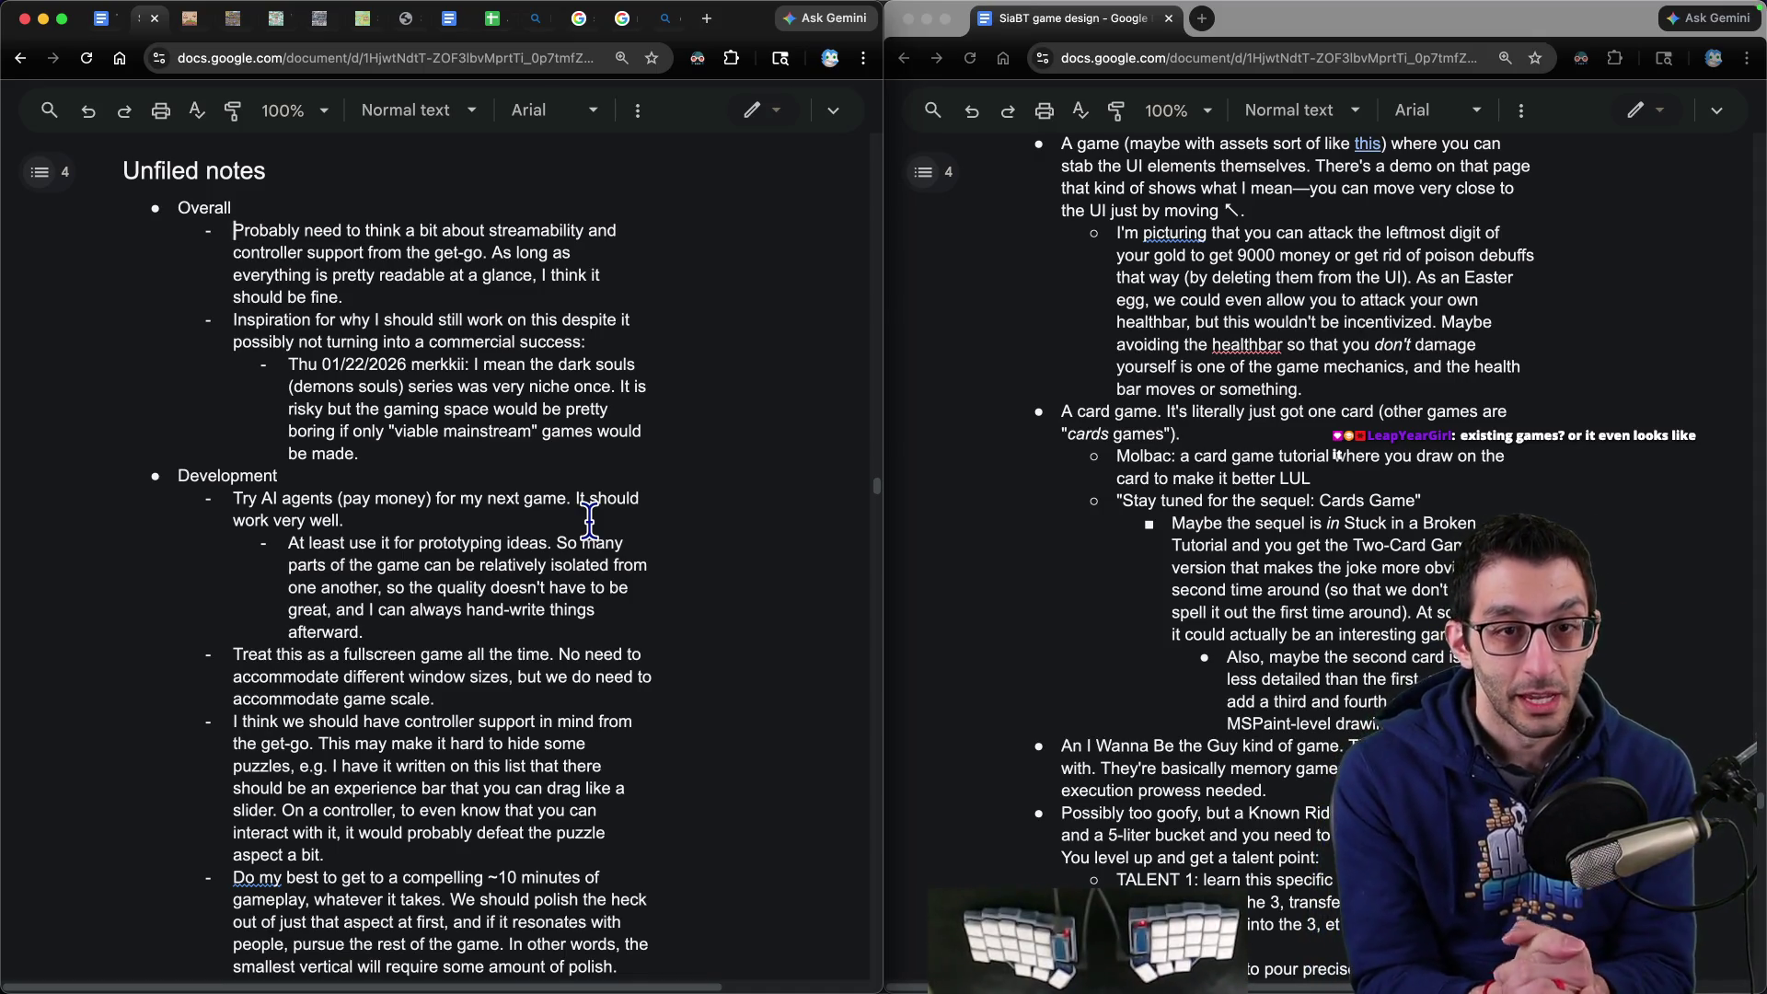
- Start a new scratch file in the code editor with 'fair use' and an indented 'transf' line
key(super+Tab)
key(super+n)
text(fair use)
key(Return)
key(Tab)
text(transf)
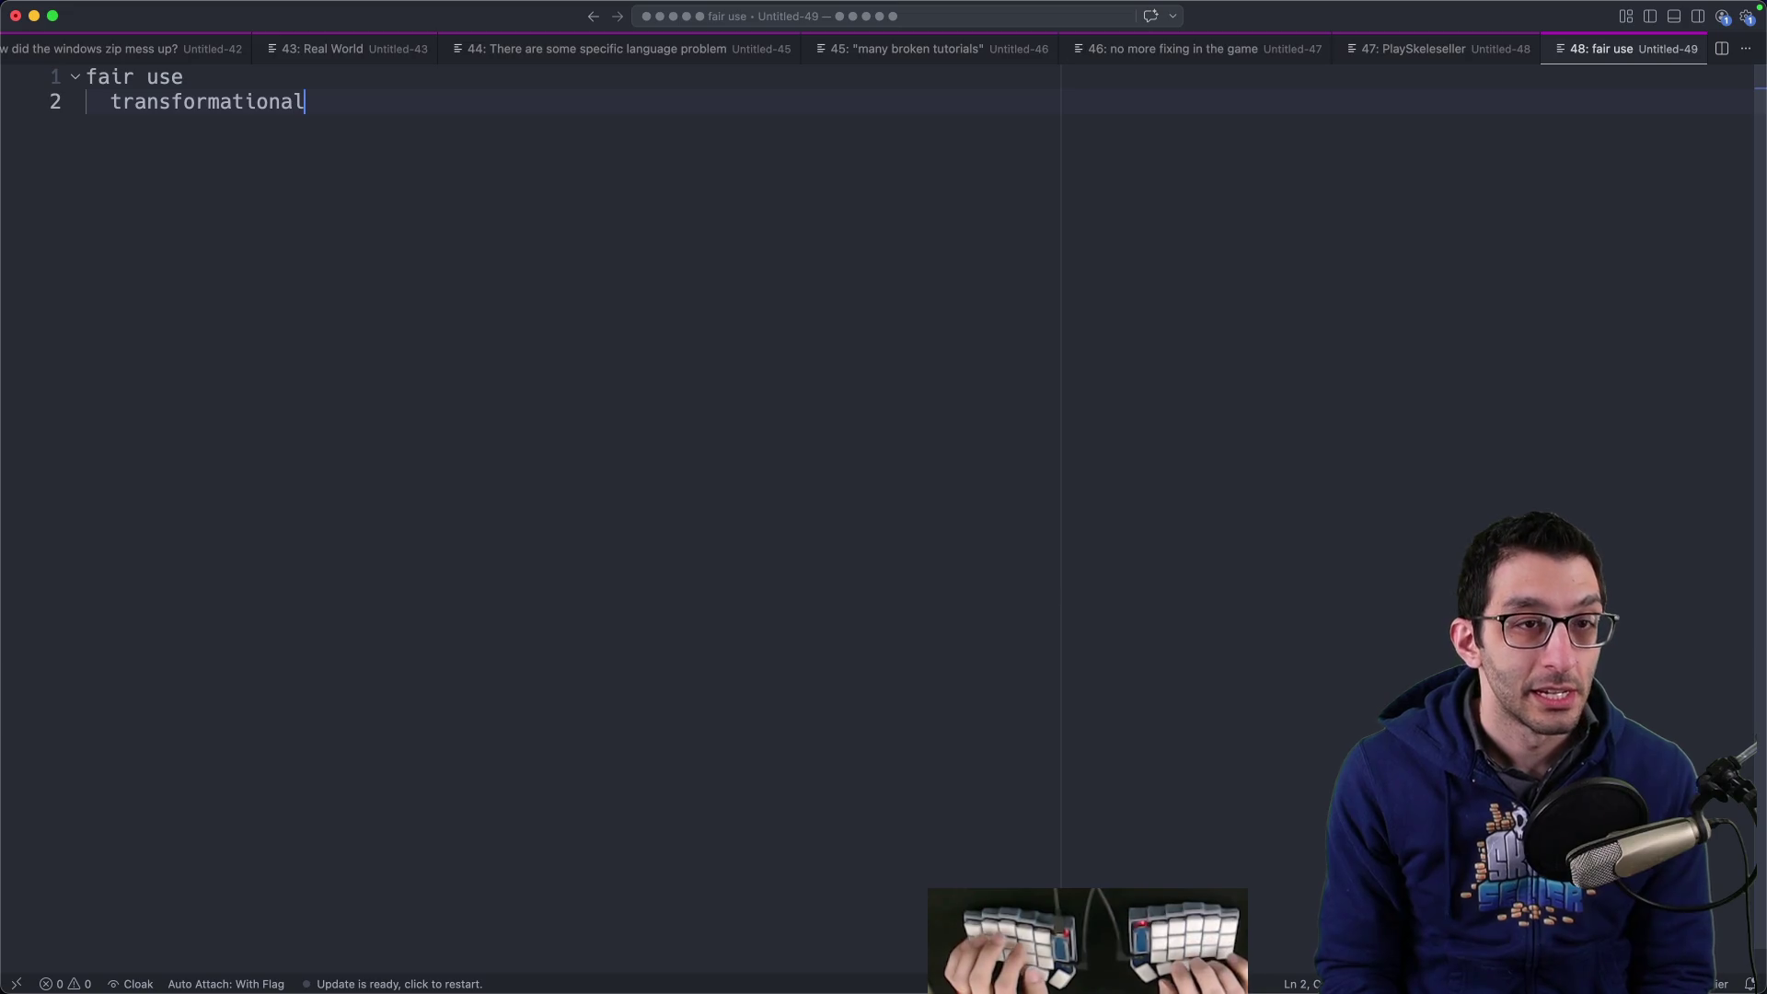
- Add the Family Guy clip in a 30-minute YouTube video example, with an indented '29 minutes of Family Guy' line
key(Tab)
key(Tab)
text(show a clip of)
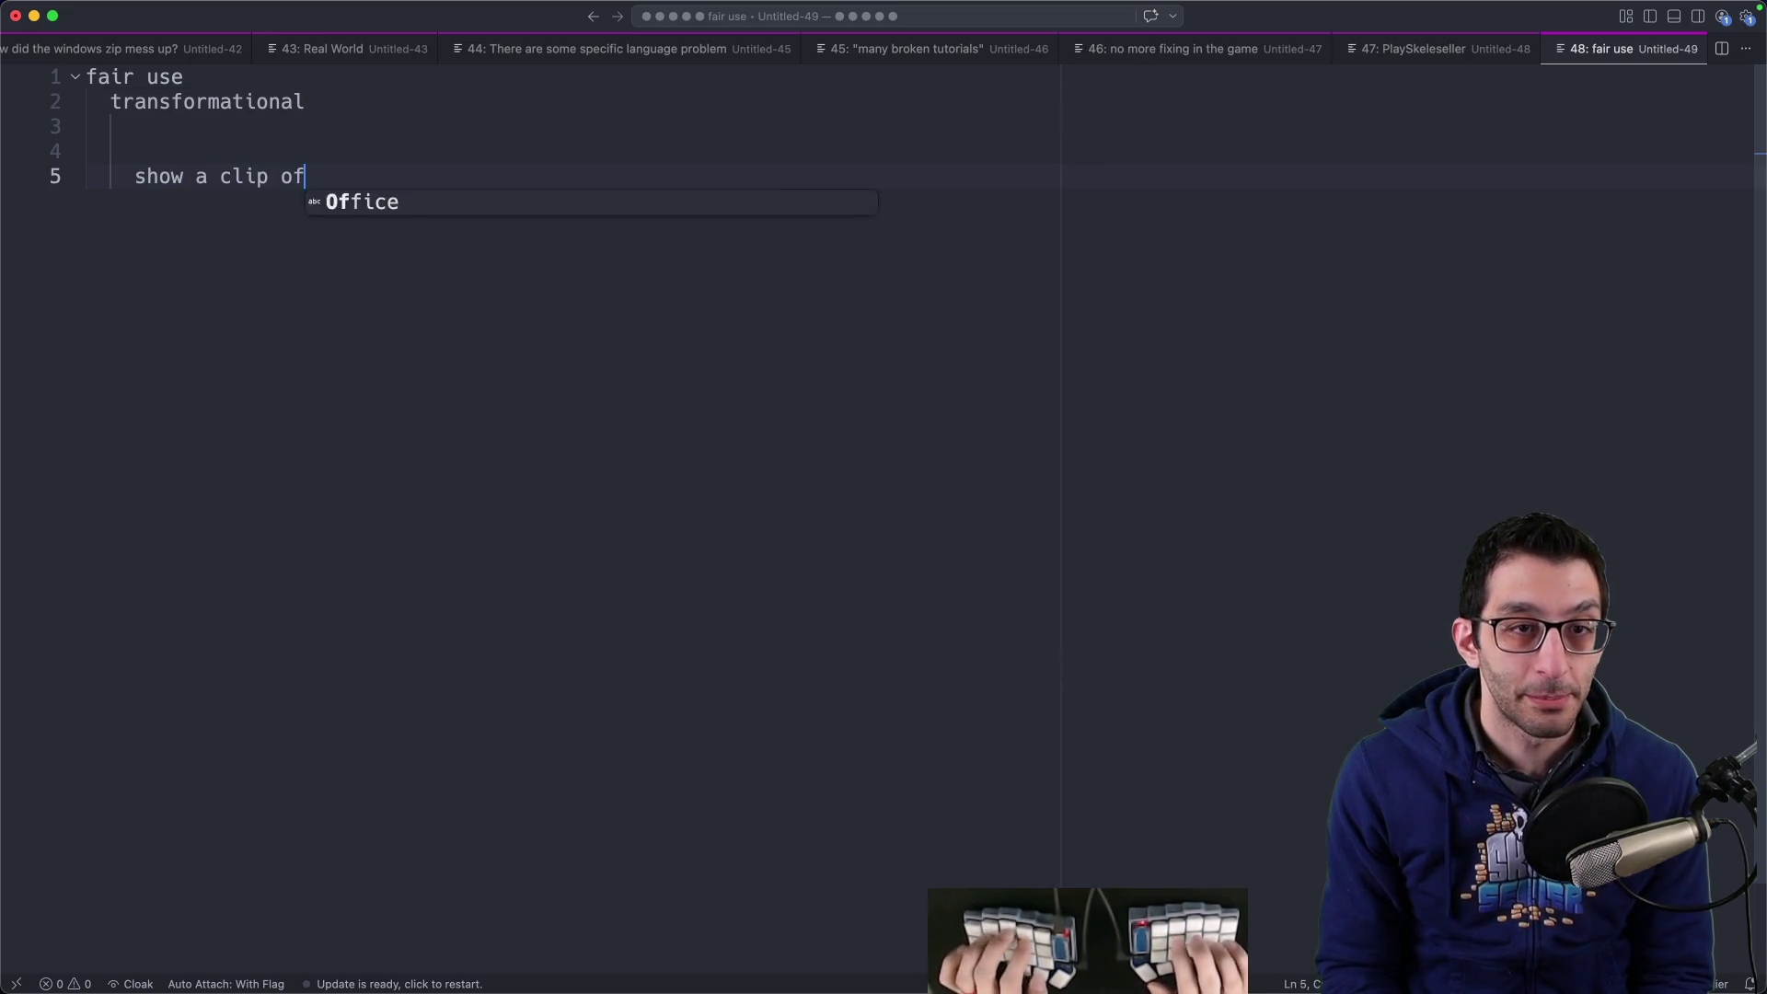
text( Fami Guy in my)
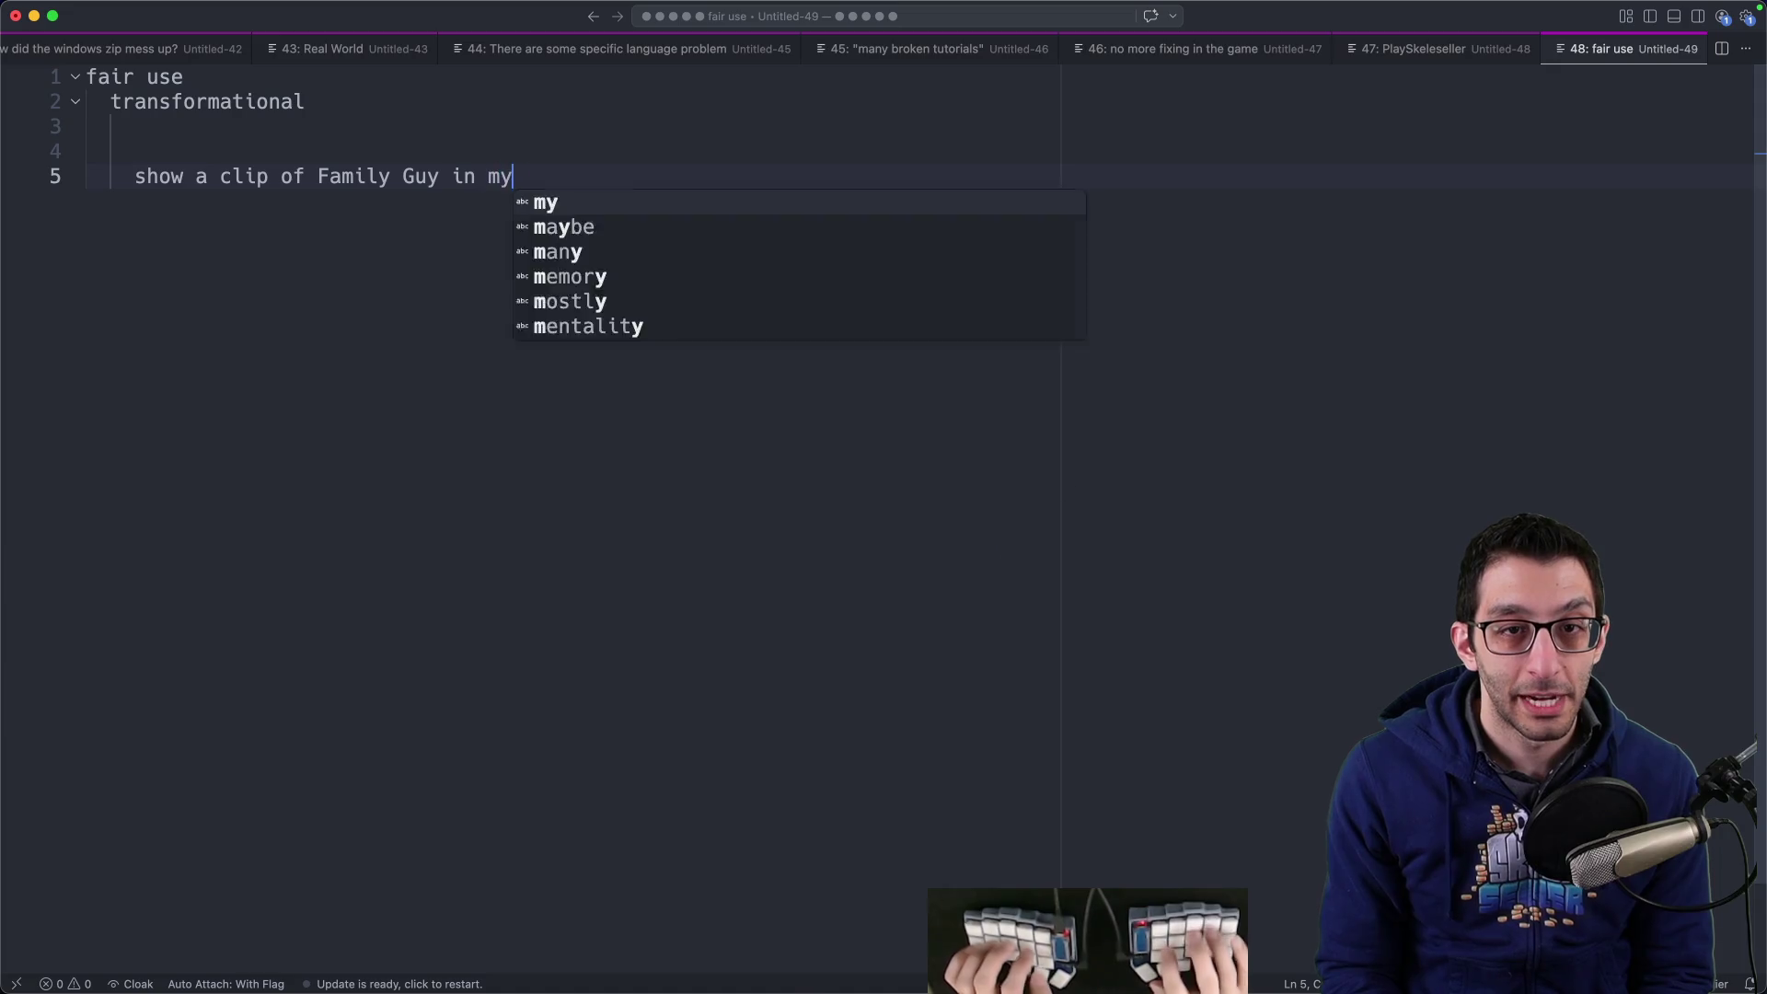
text( 30-minute YouT)
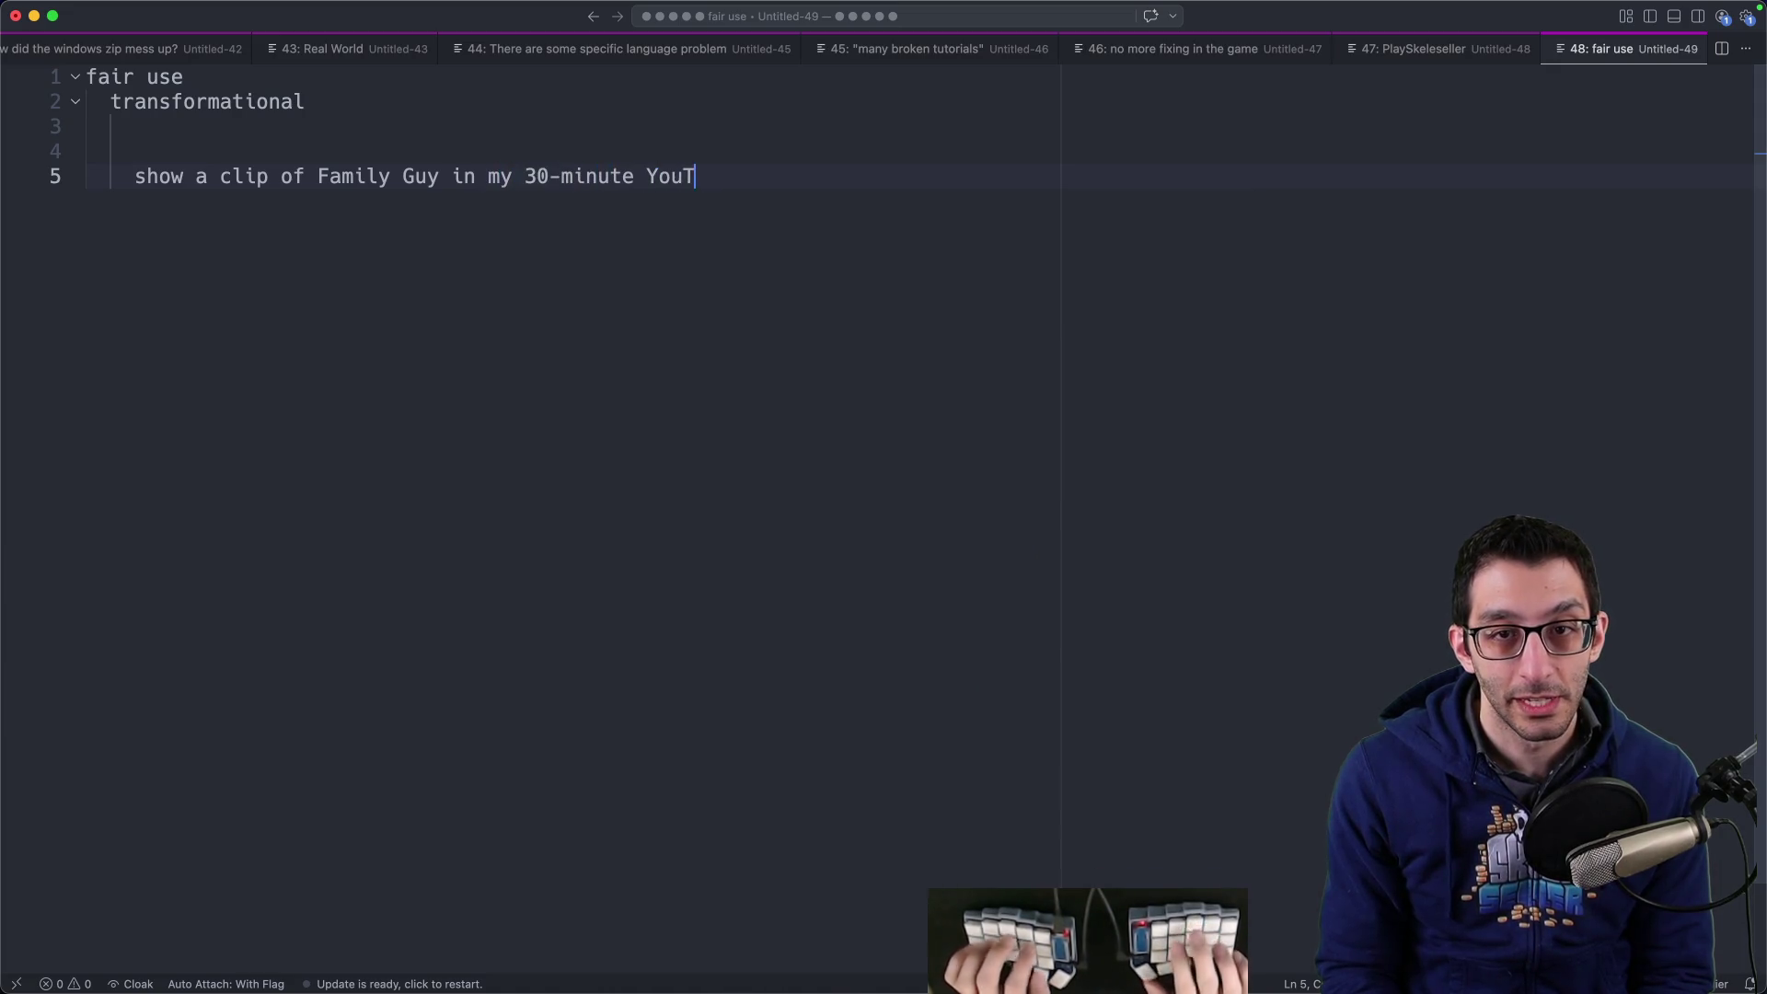
text(ube vidoeo)
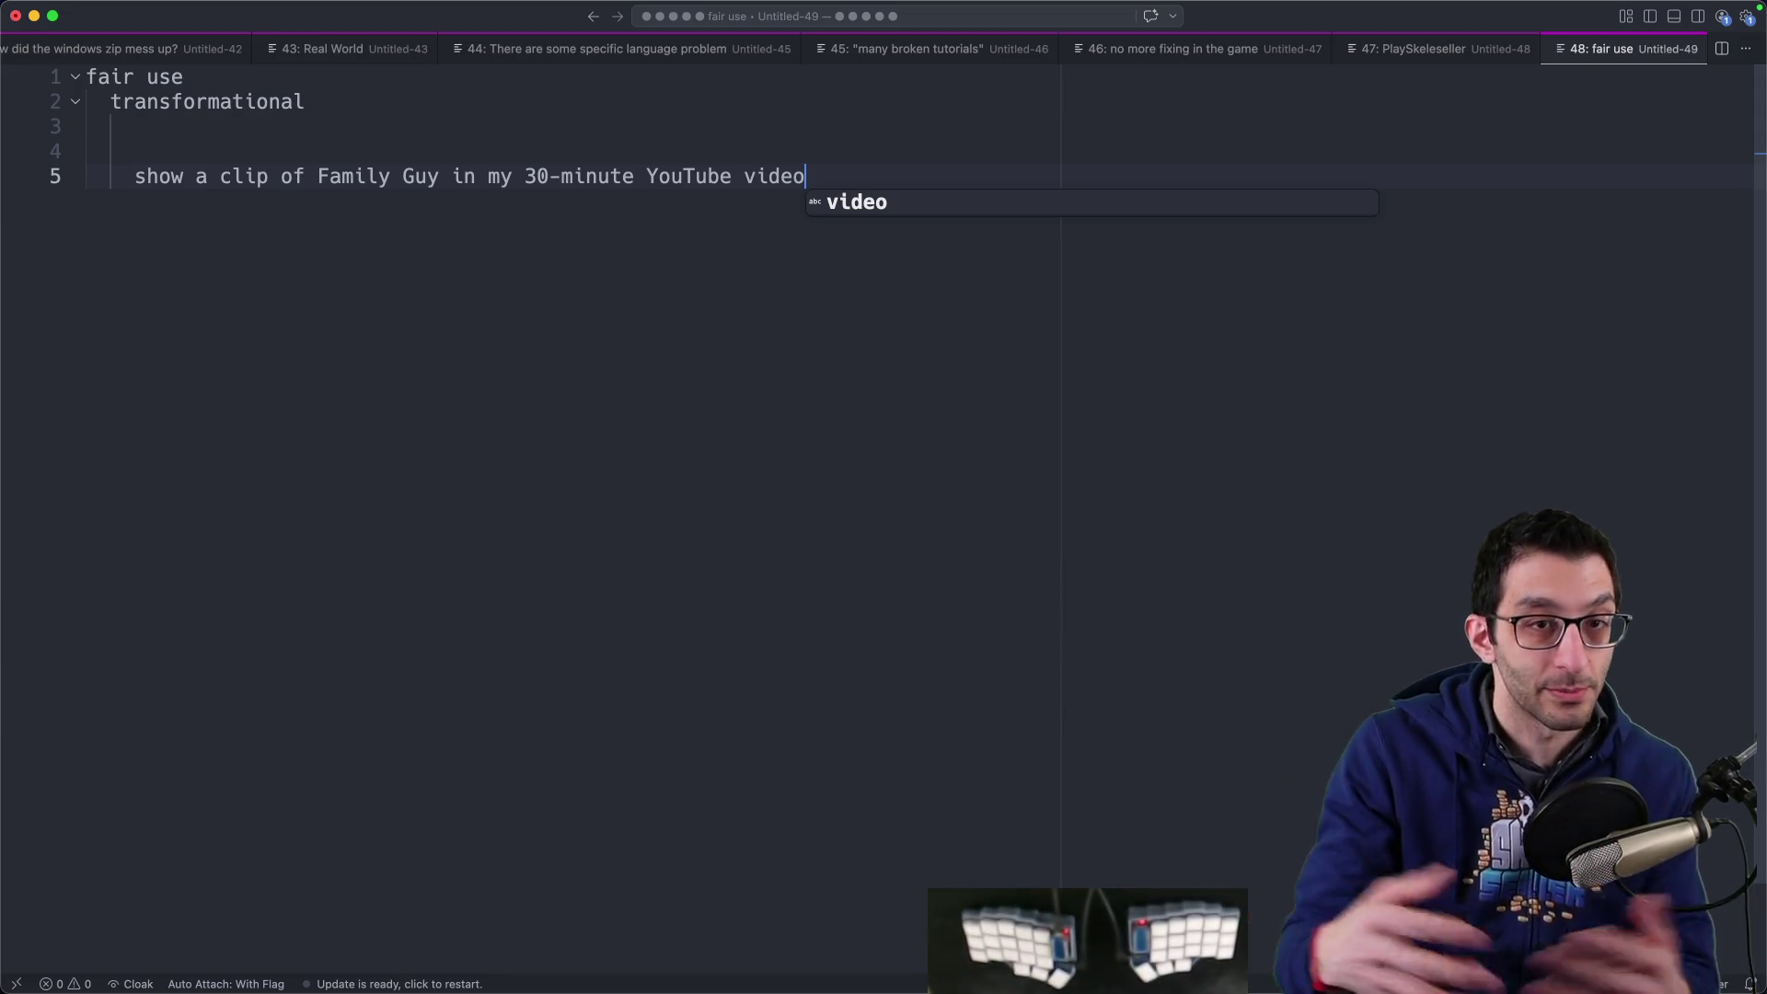
shift+click(143, 184)
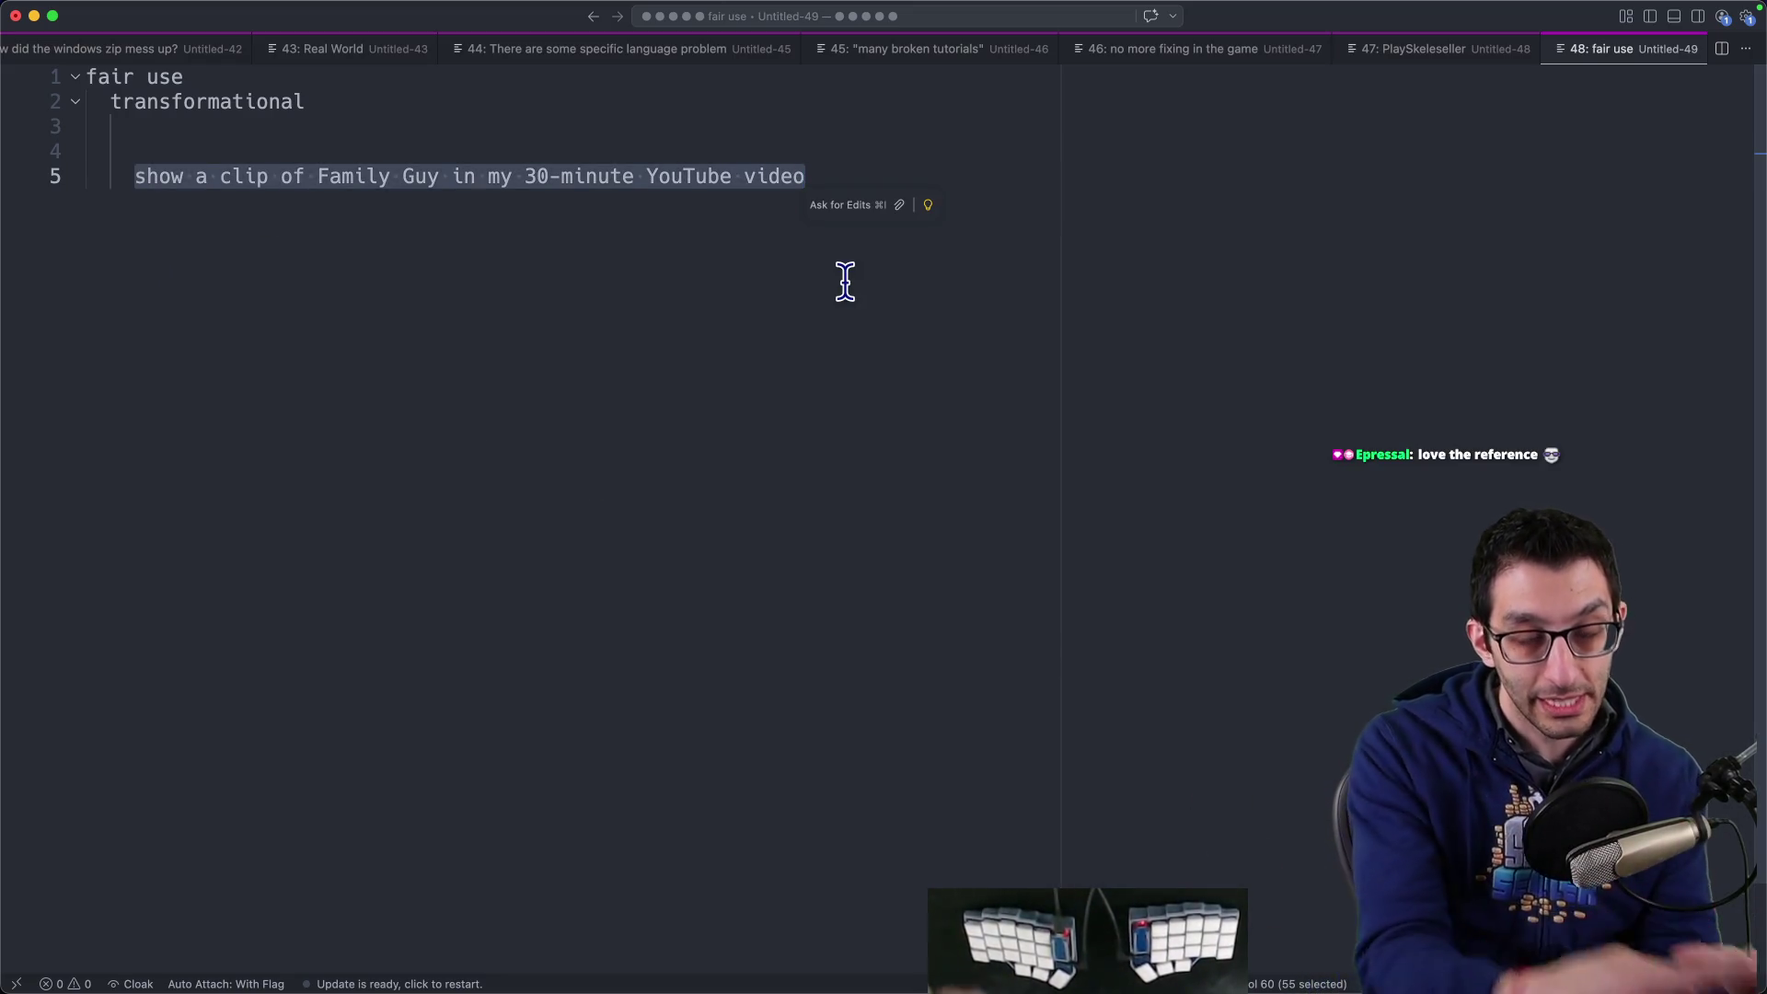
key(Escape)
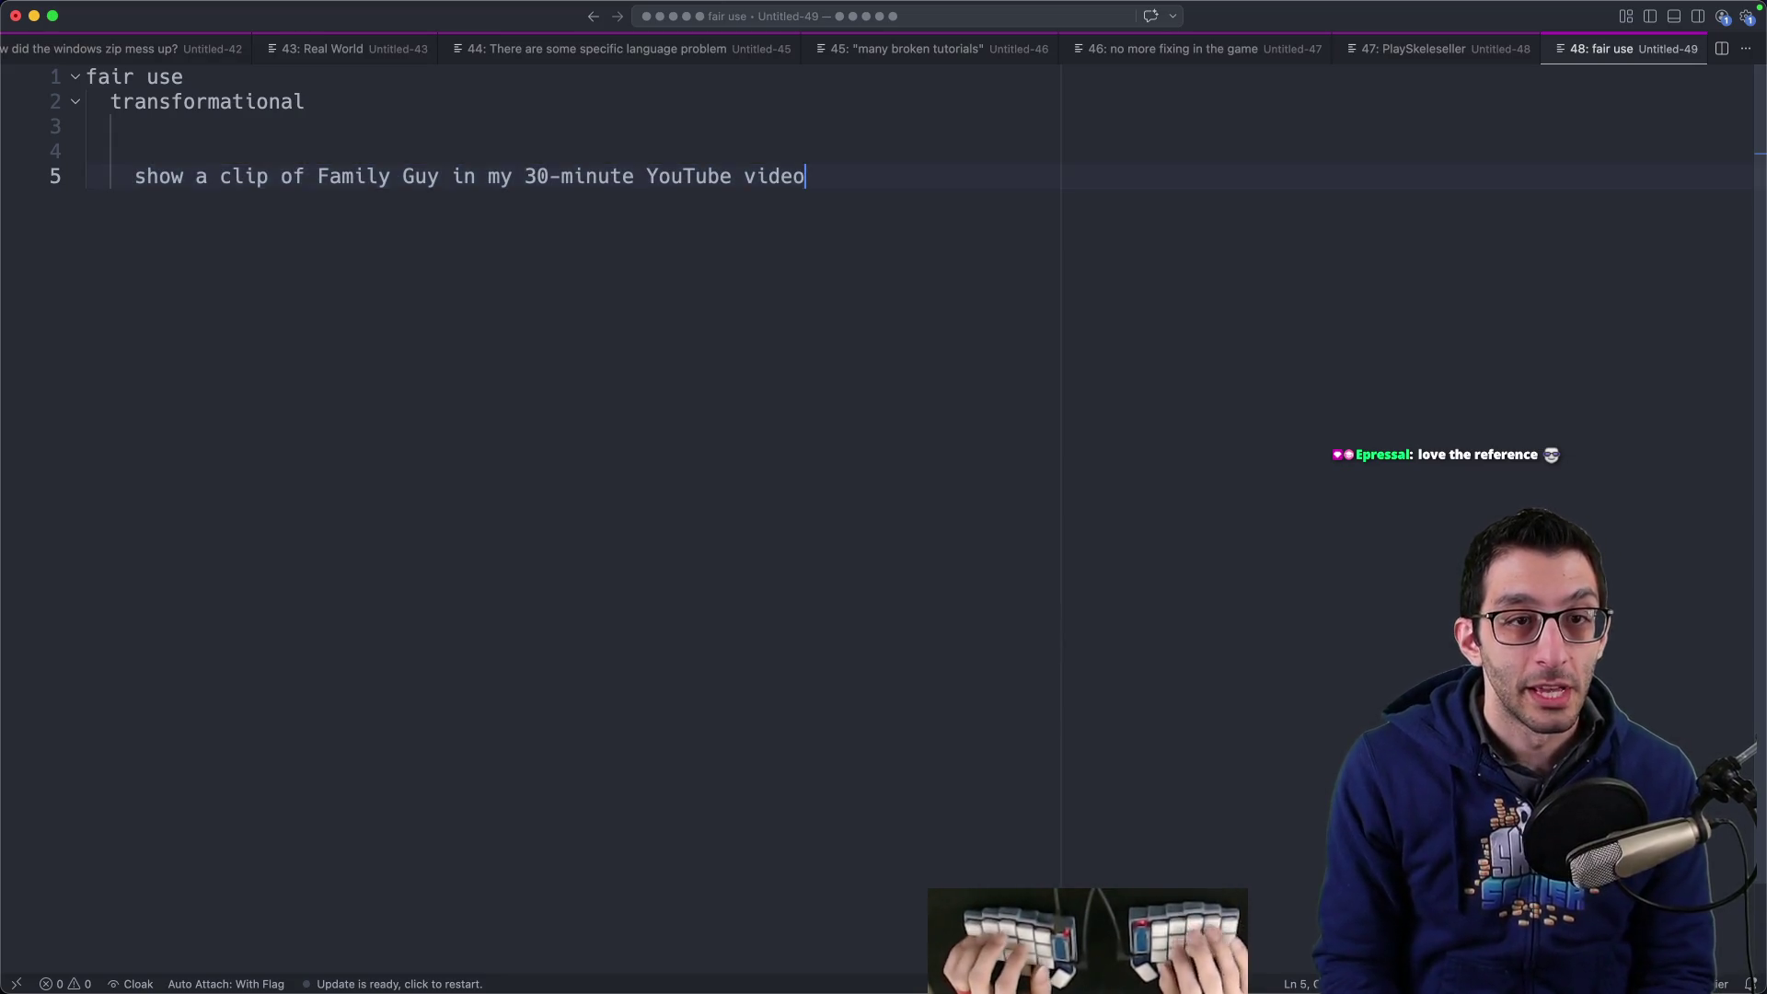
text(30-i)
key(BackSpace)
text(minute)
key(Return)
key(Tab)
text(2)
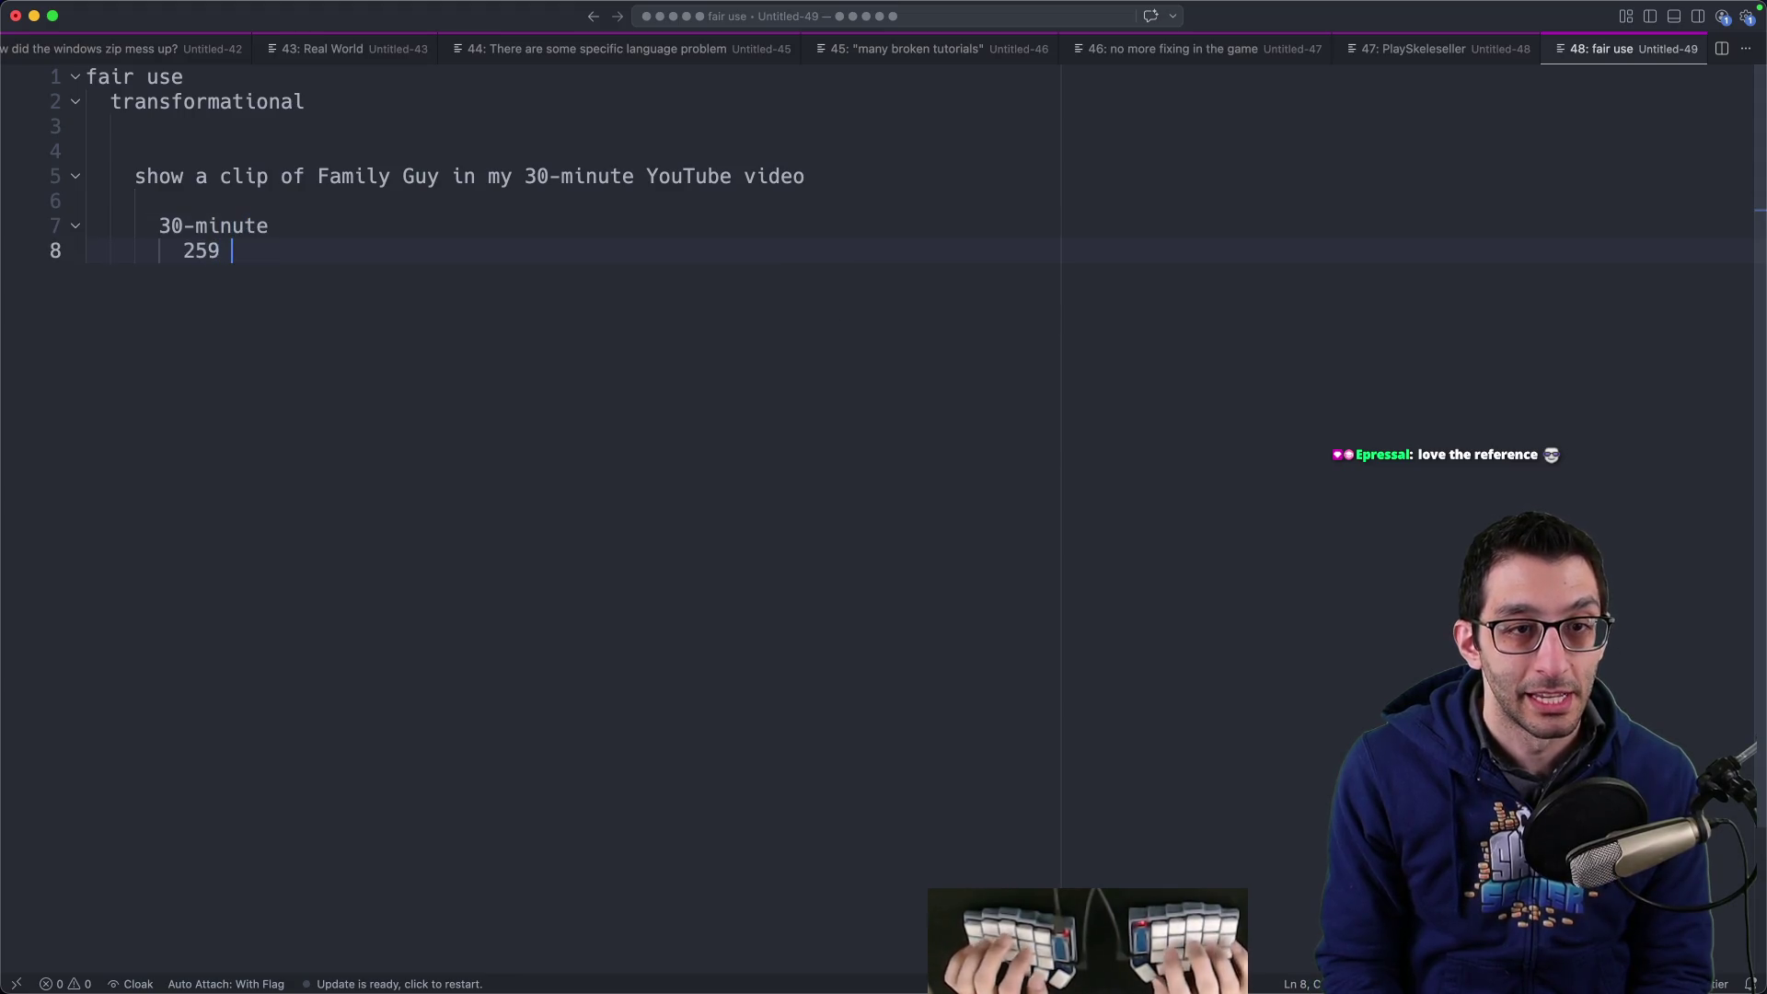
text(9 minutes of Fami)
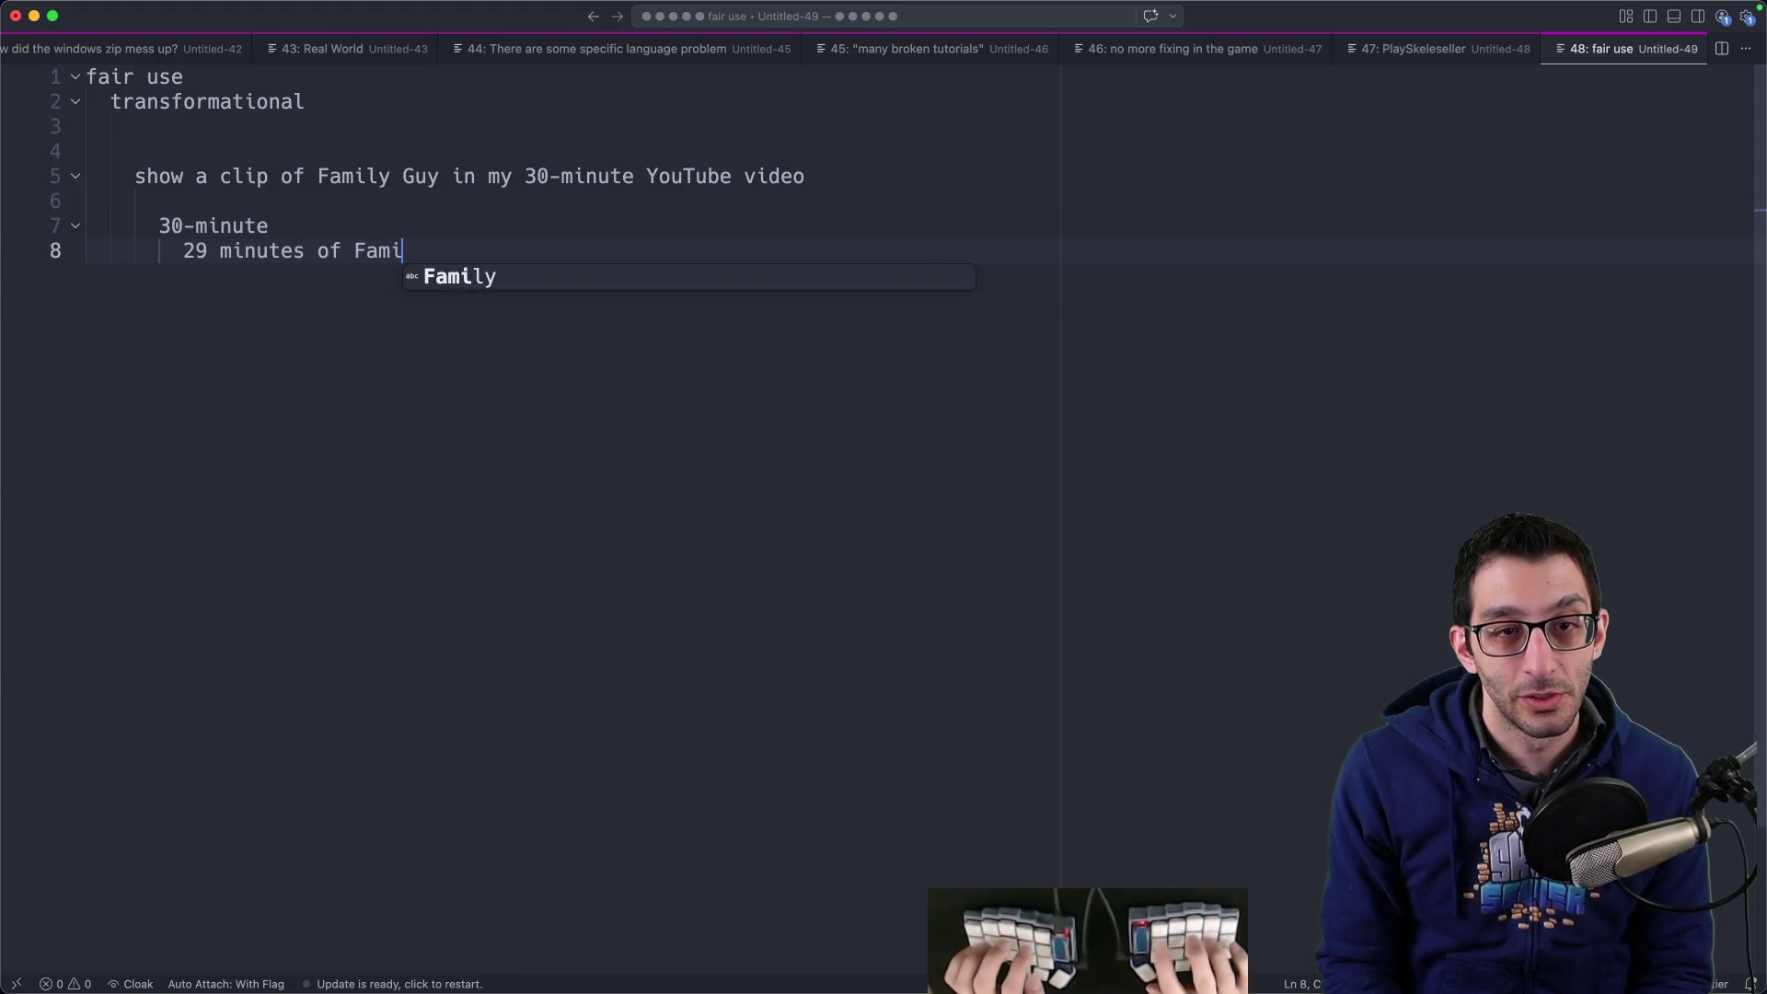
text(ly Guy)
- Close the fair-use note without saving and return to Google Docs
key(super+w)
click(842, 561)
key(super+Tab)
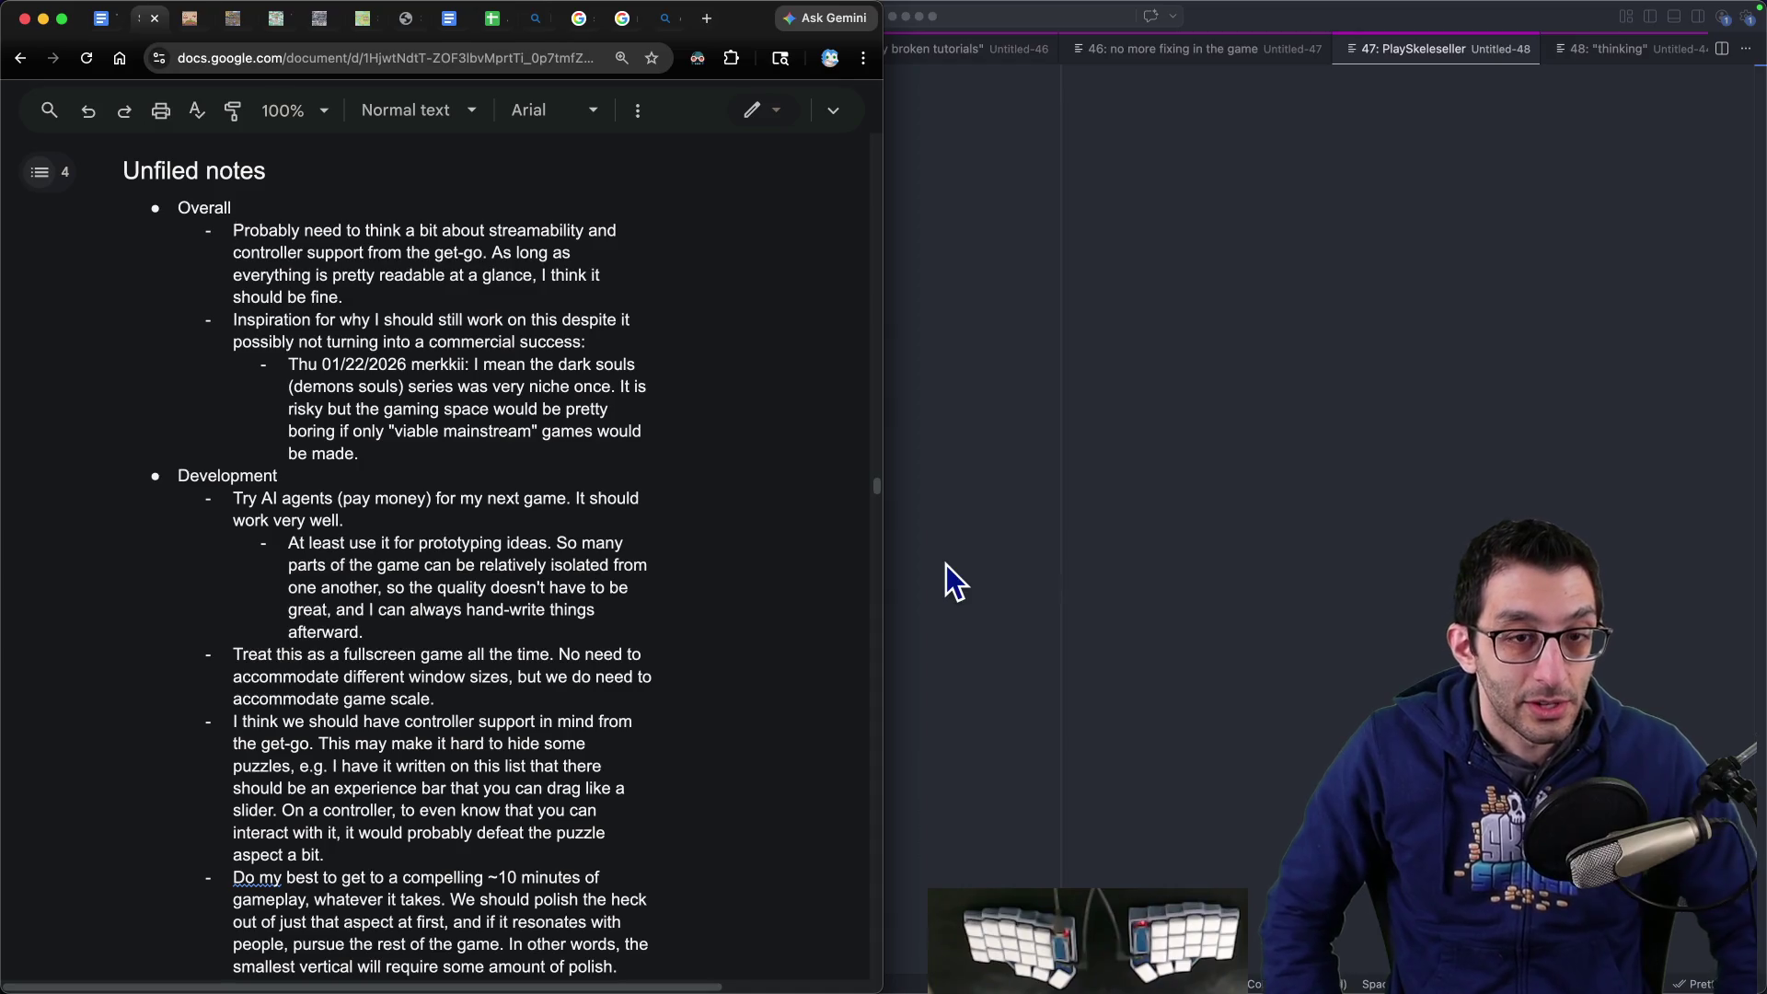
- Open a new empty scratch file in the code editor
key(shift+Down)
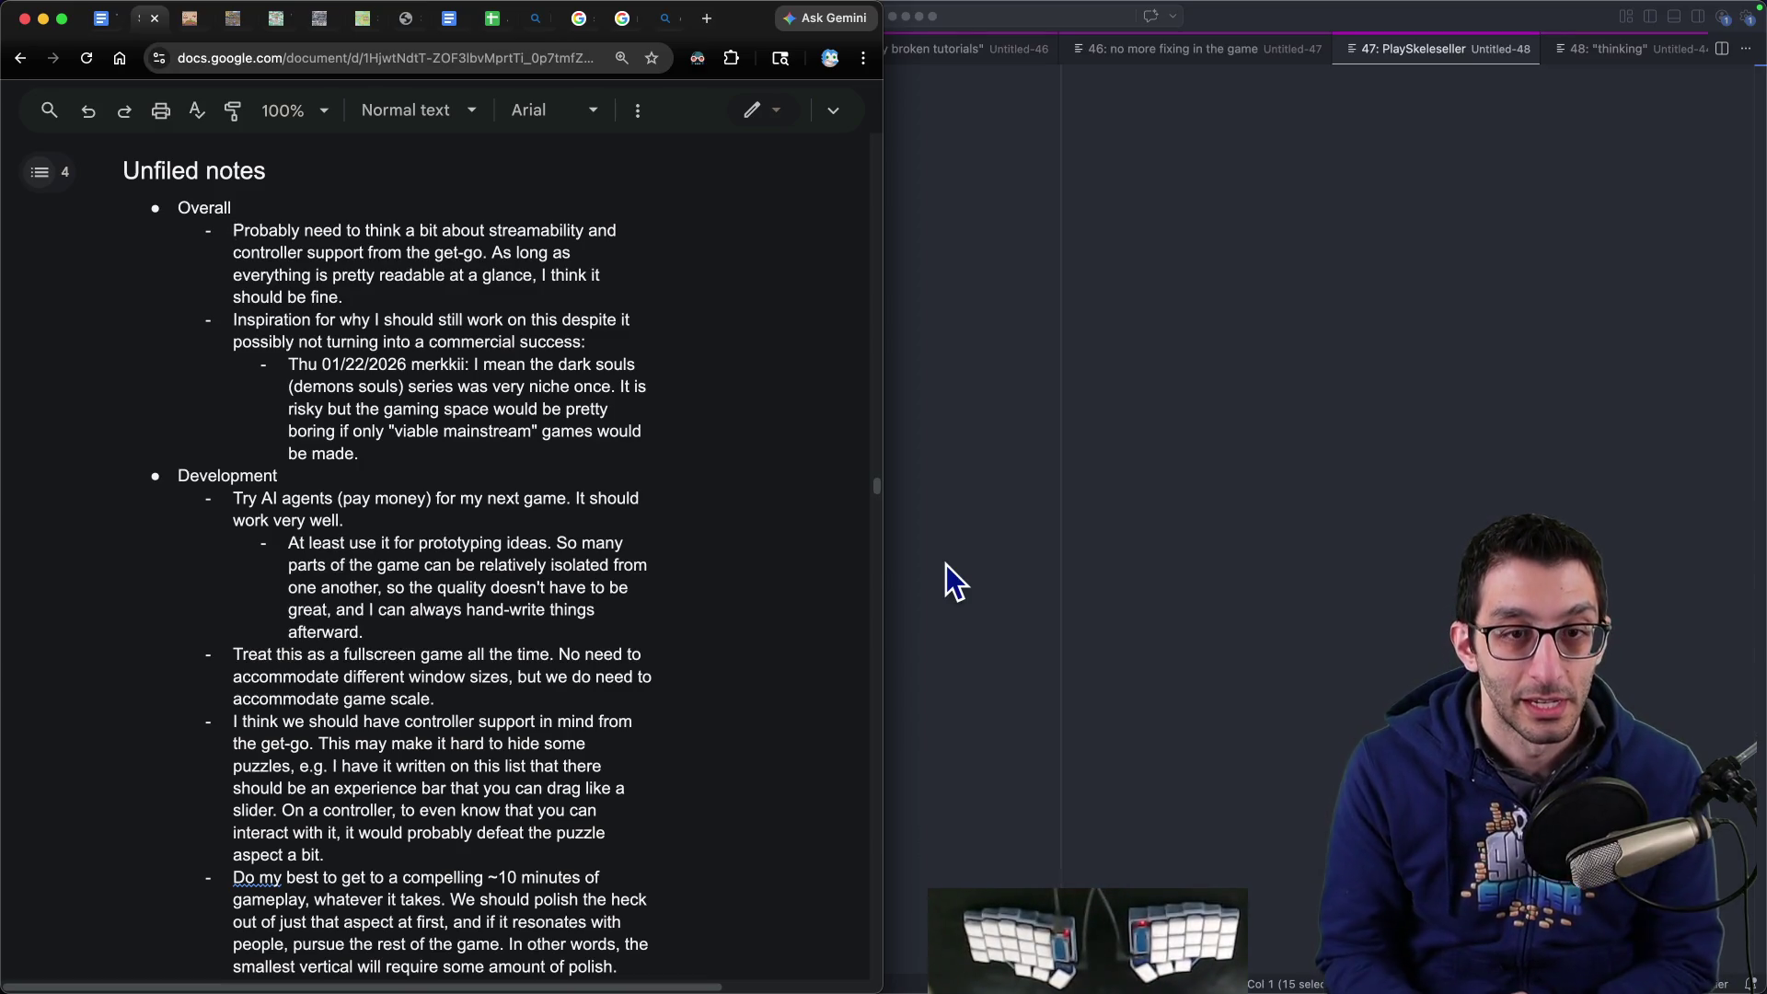
click(951, 564)
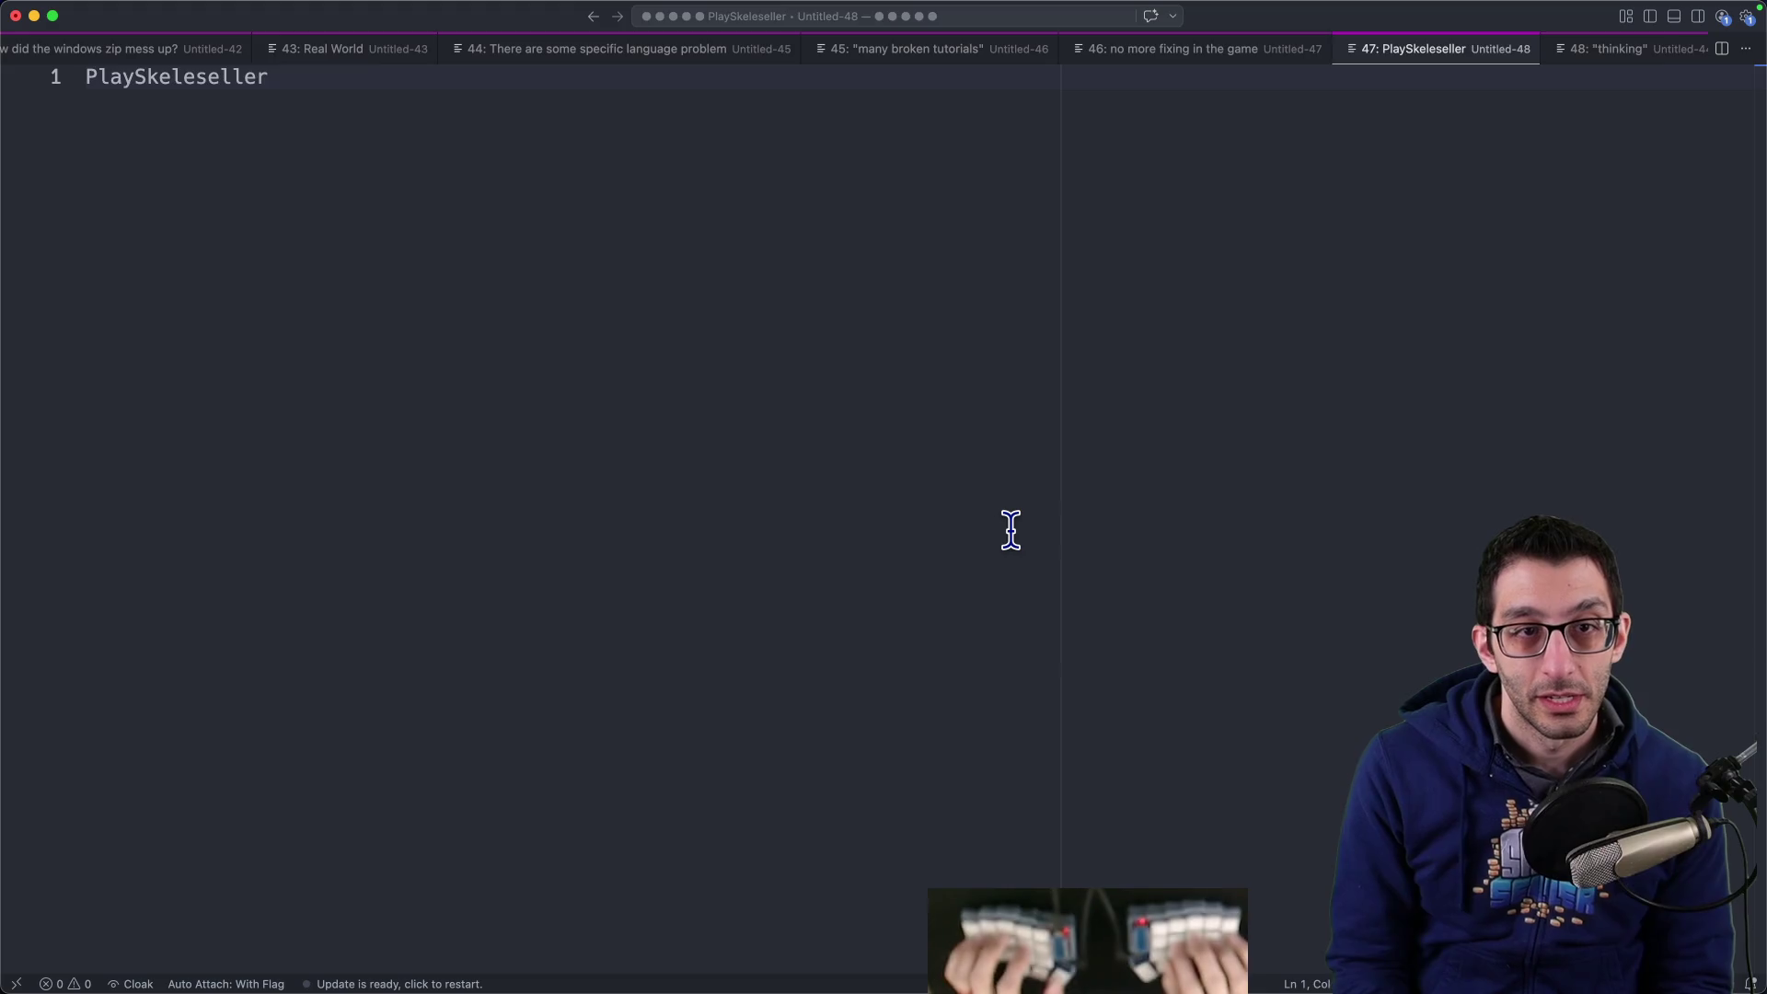
key(super+n)
key(super+Tab)
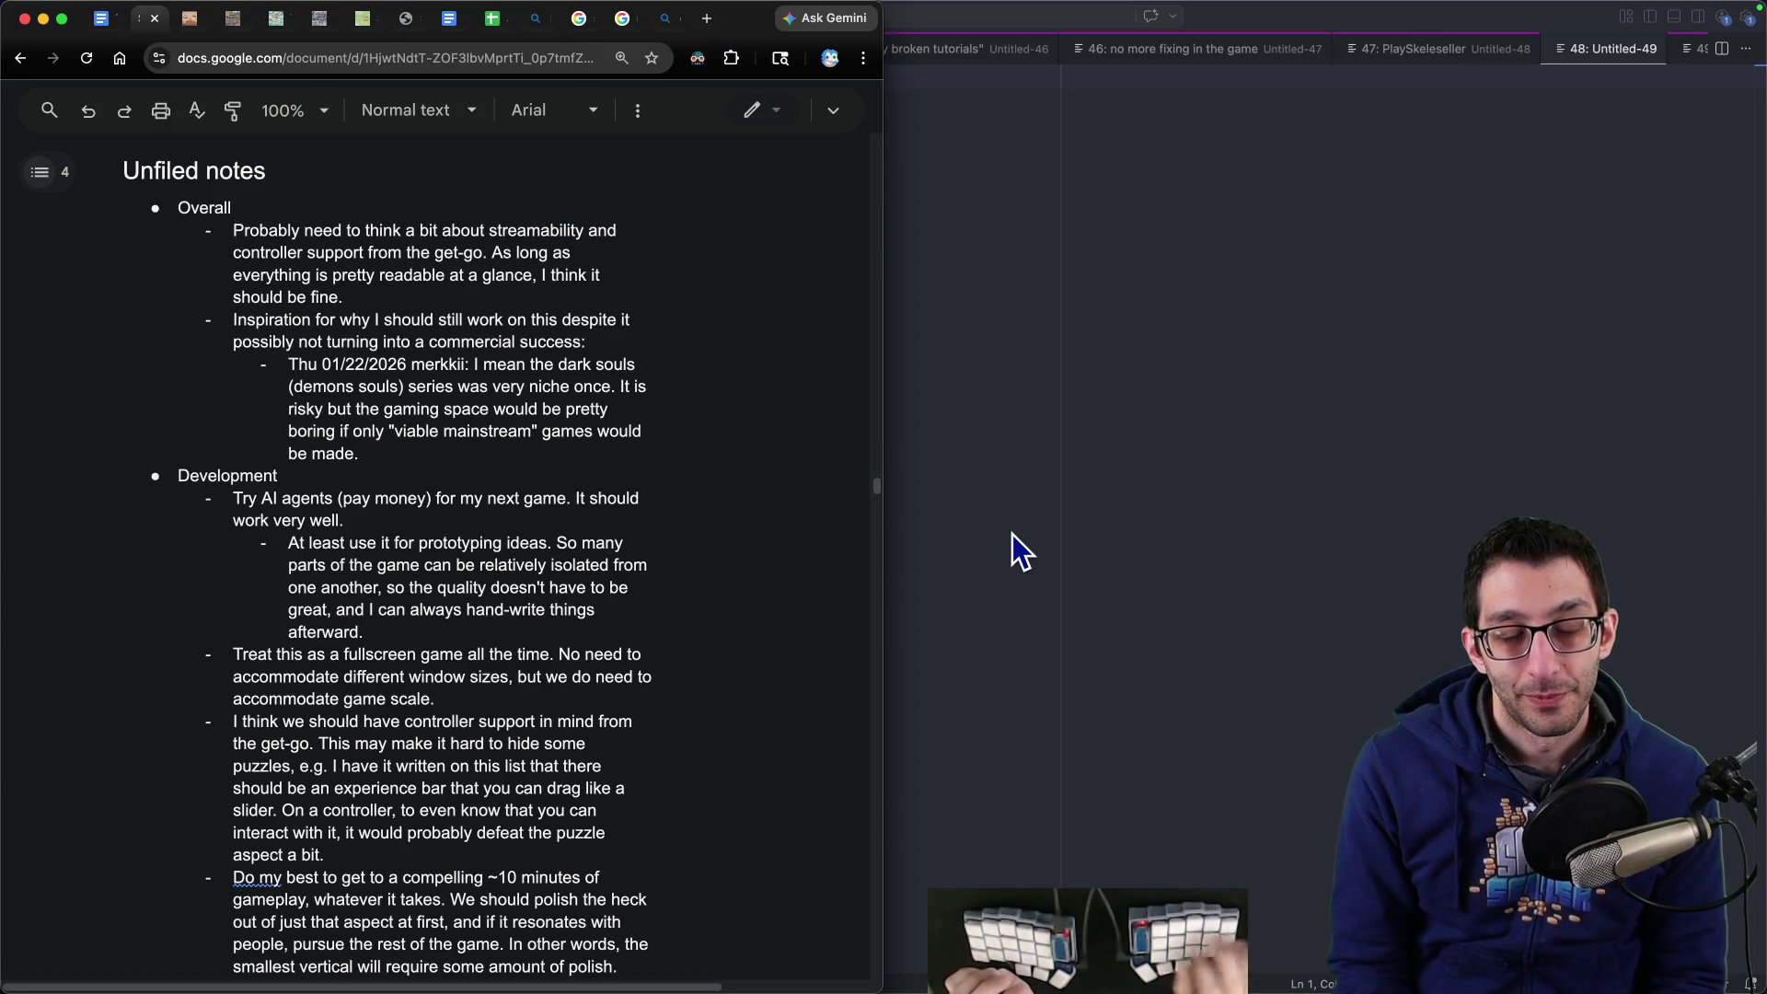
- Select and then deselect the notes under Overall in Unfiled notes
click(371, 458)
mouse_move(371, 457)
mouse_down()
mouse_move(237, 295)
mouse_move(234, 230)
mouse_up()
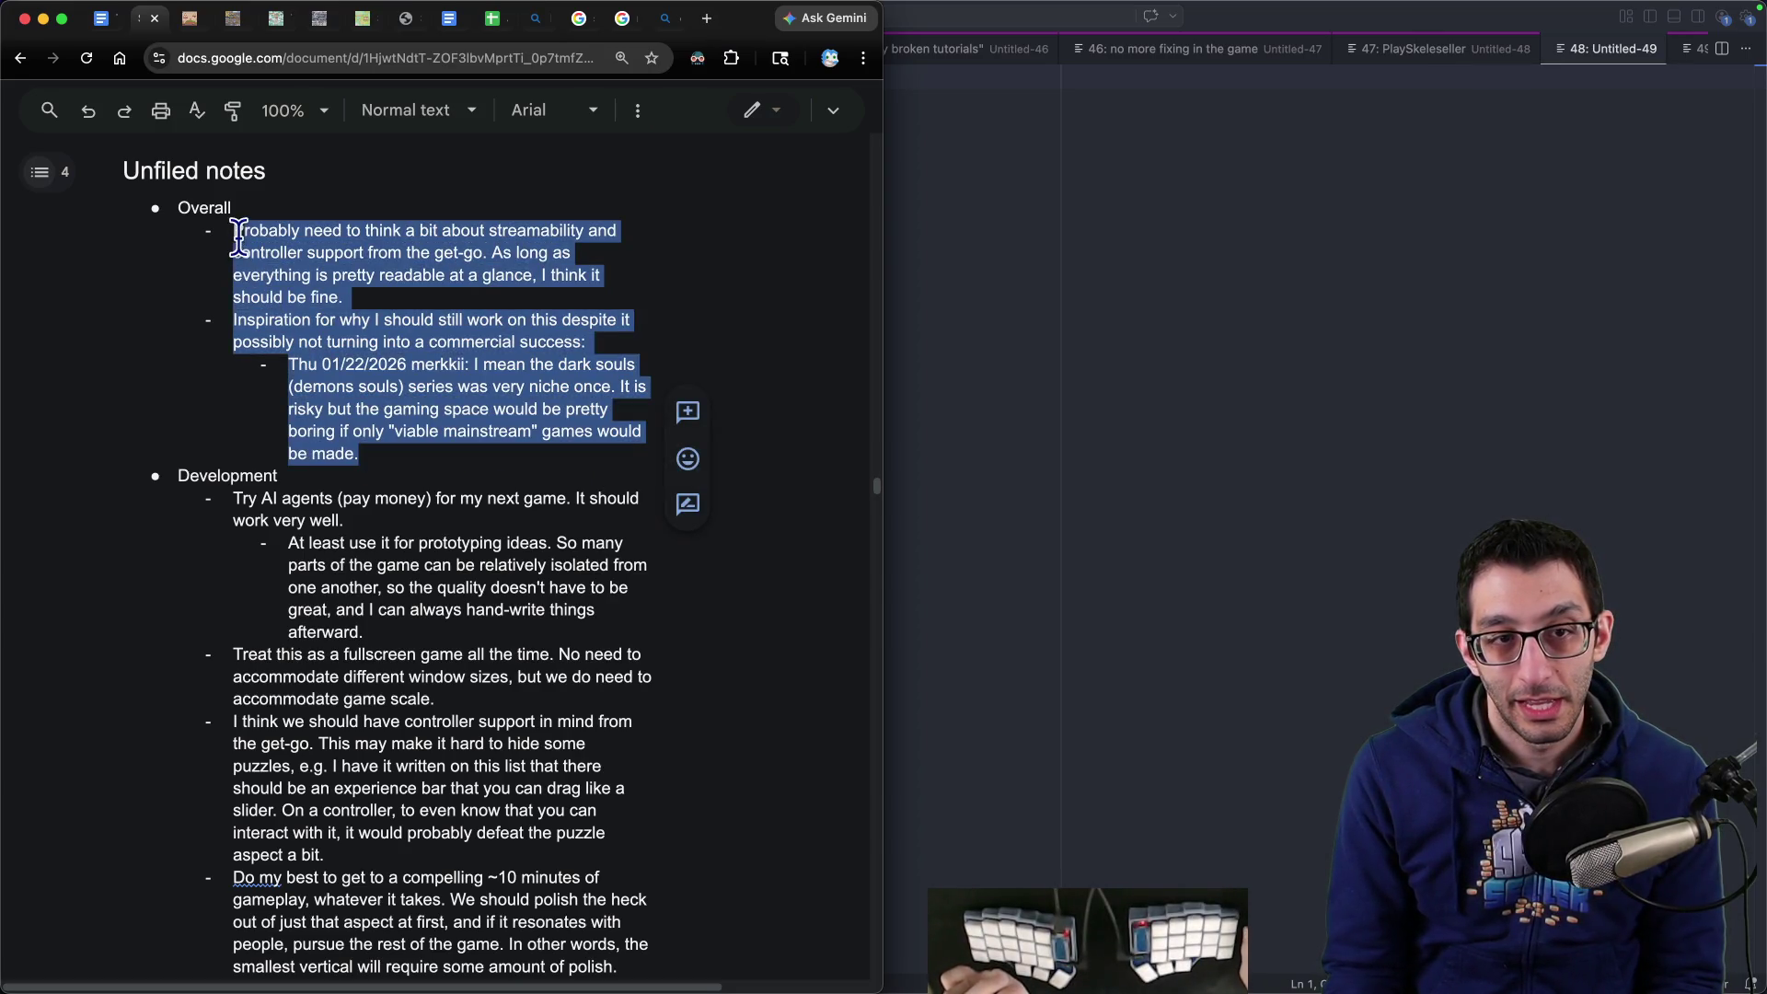
click(478, 241)
key(super+Left)
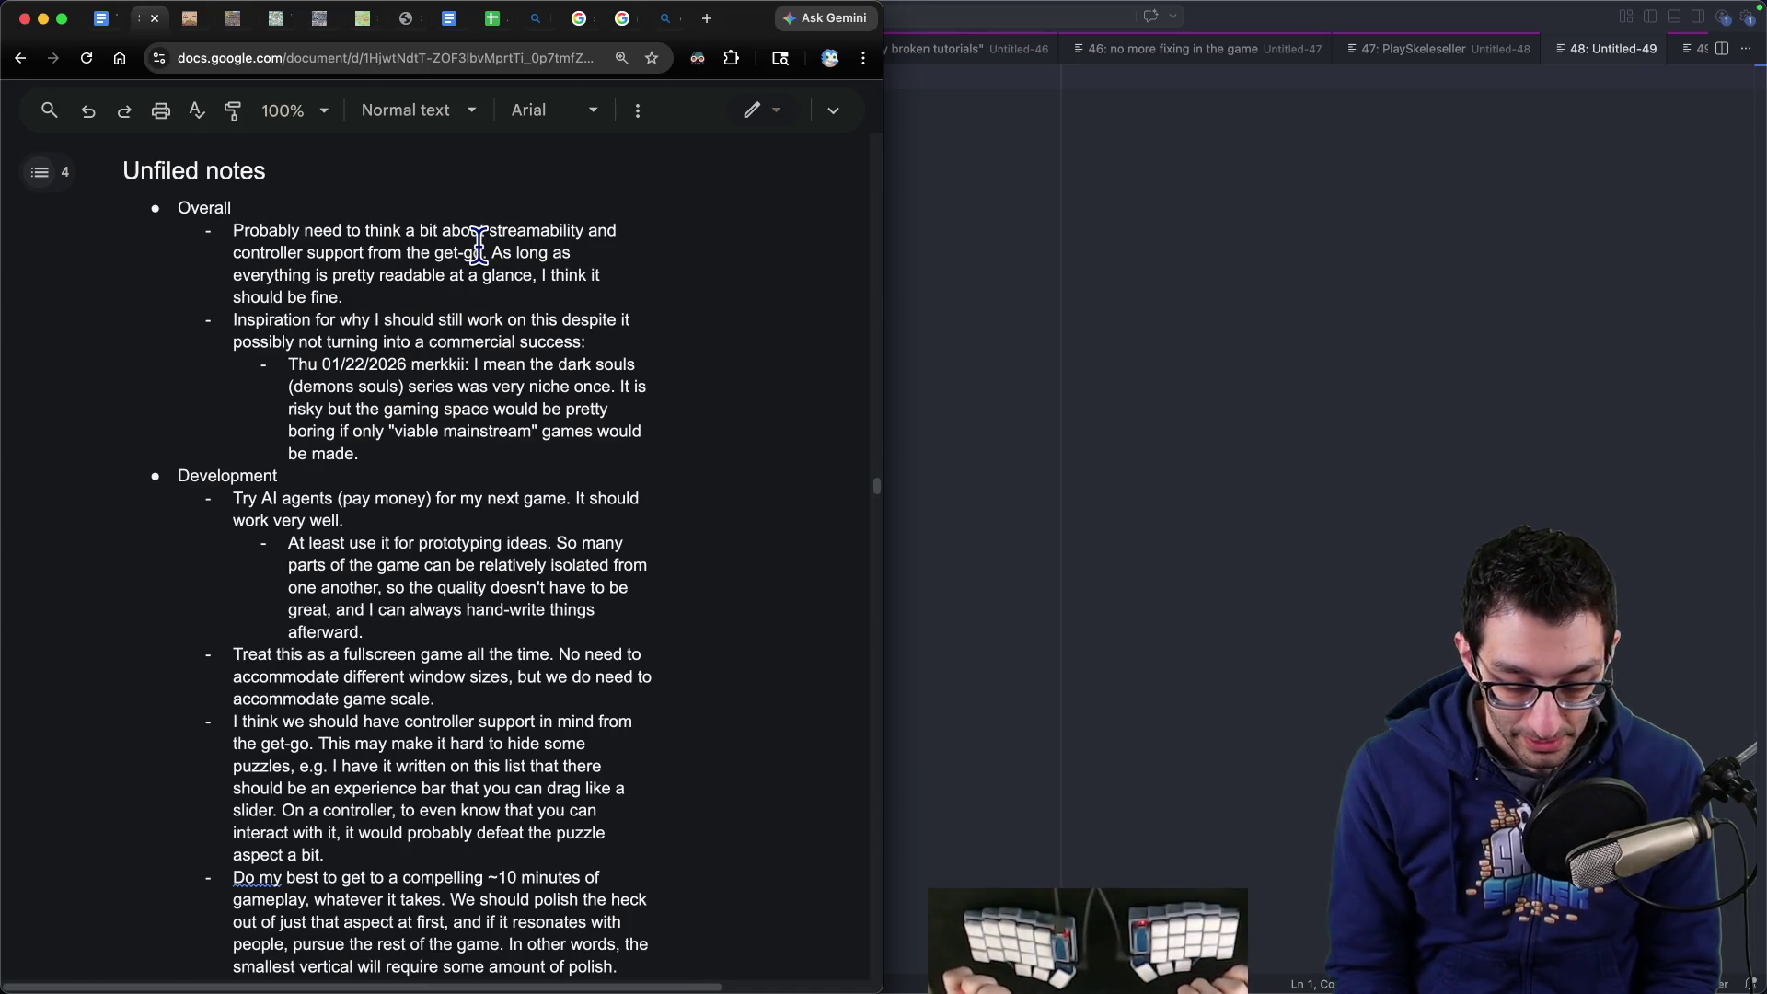
- Open the TODO document showing Wednesday's 'File the unfiled stuff' plan
key(super+t)
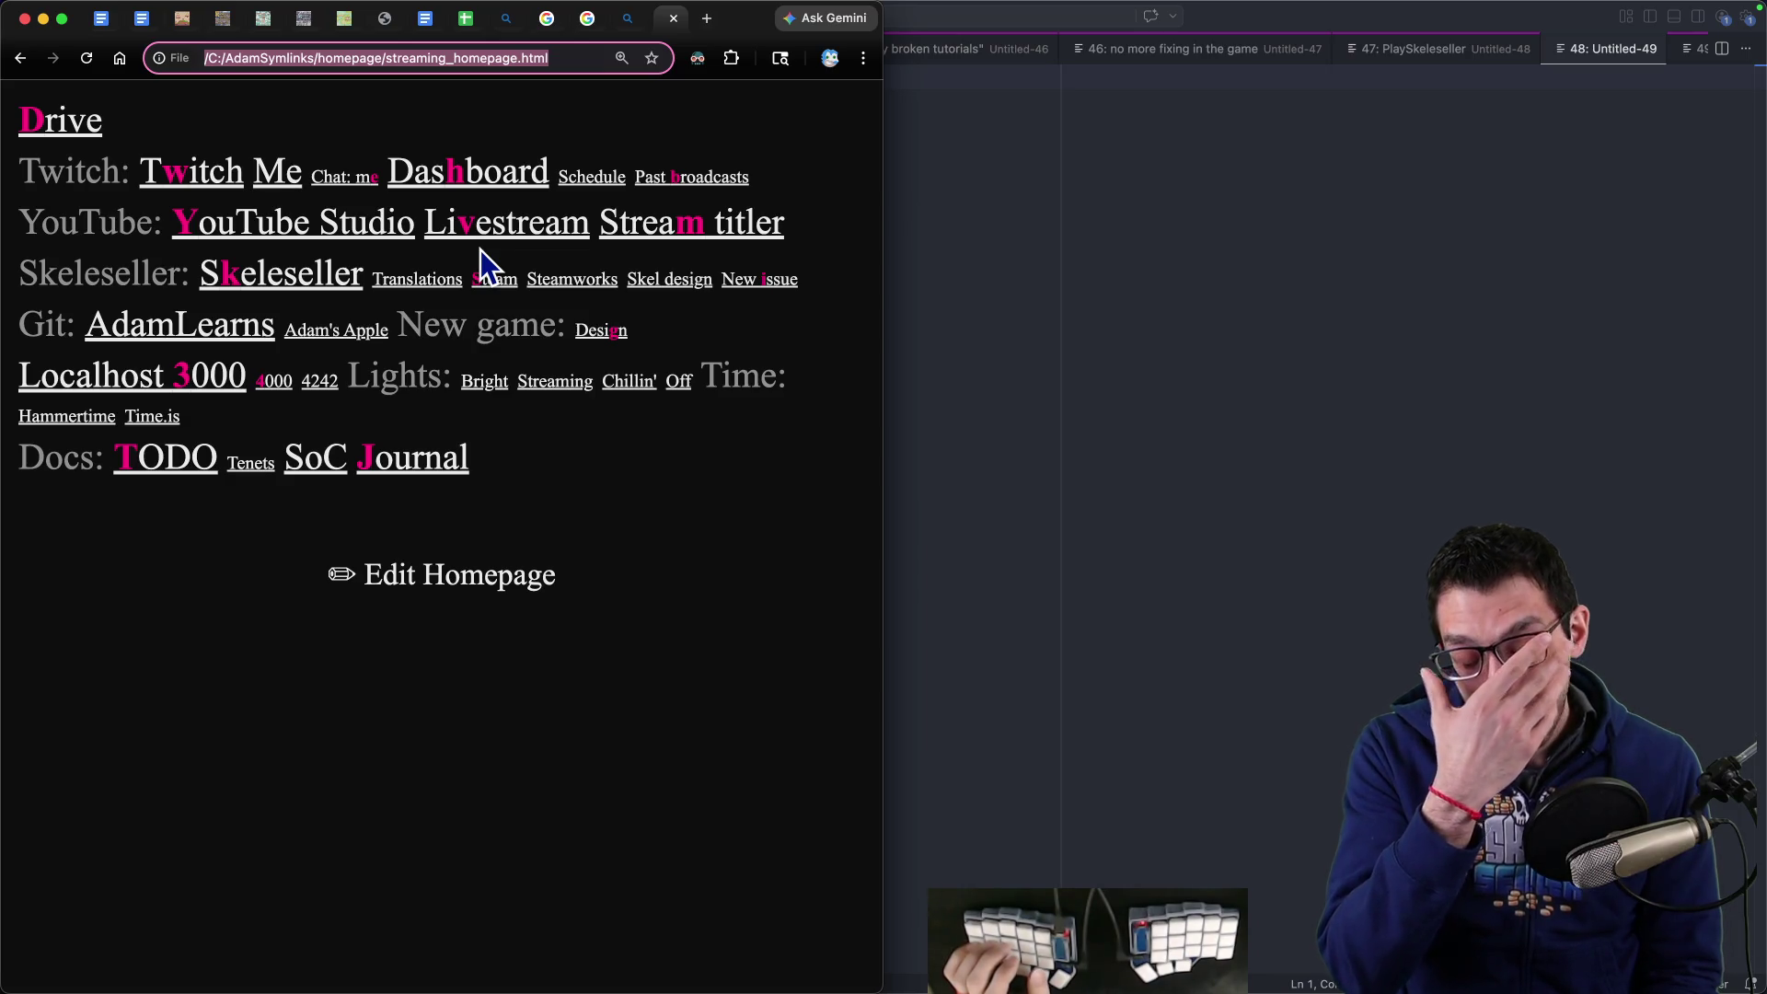
click(1275, 413)
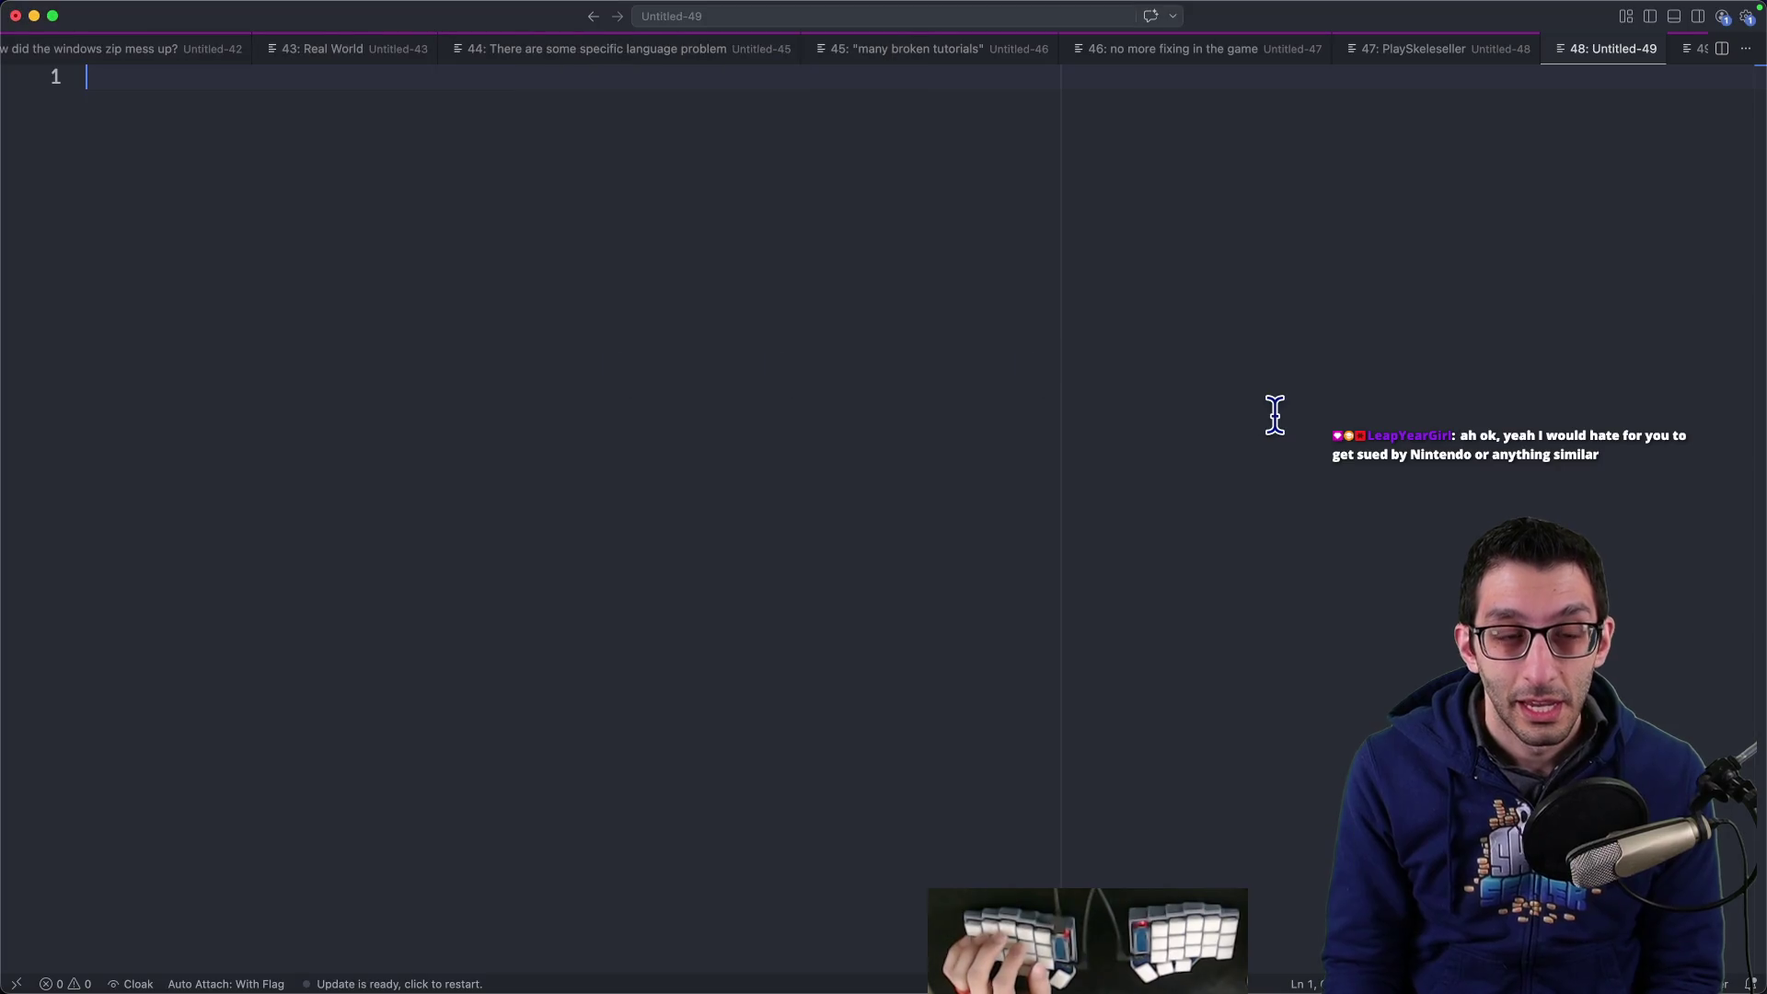
key(super+Tab)
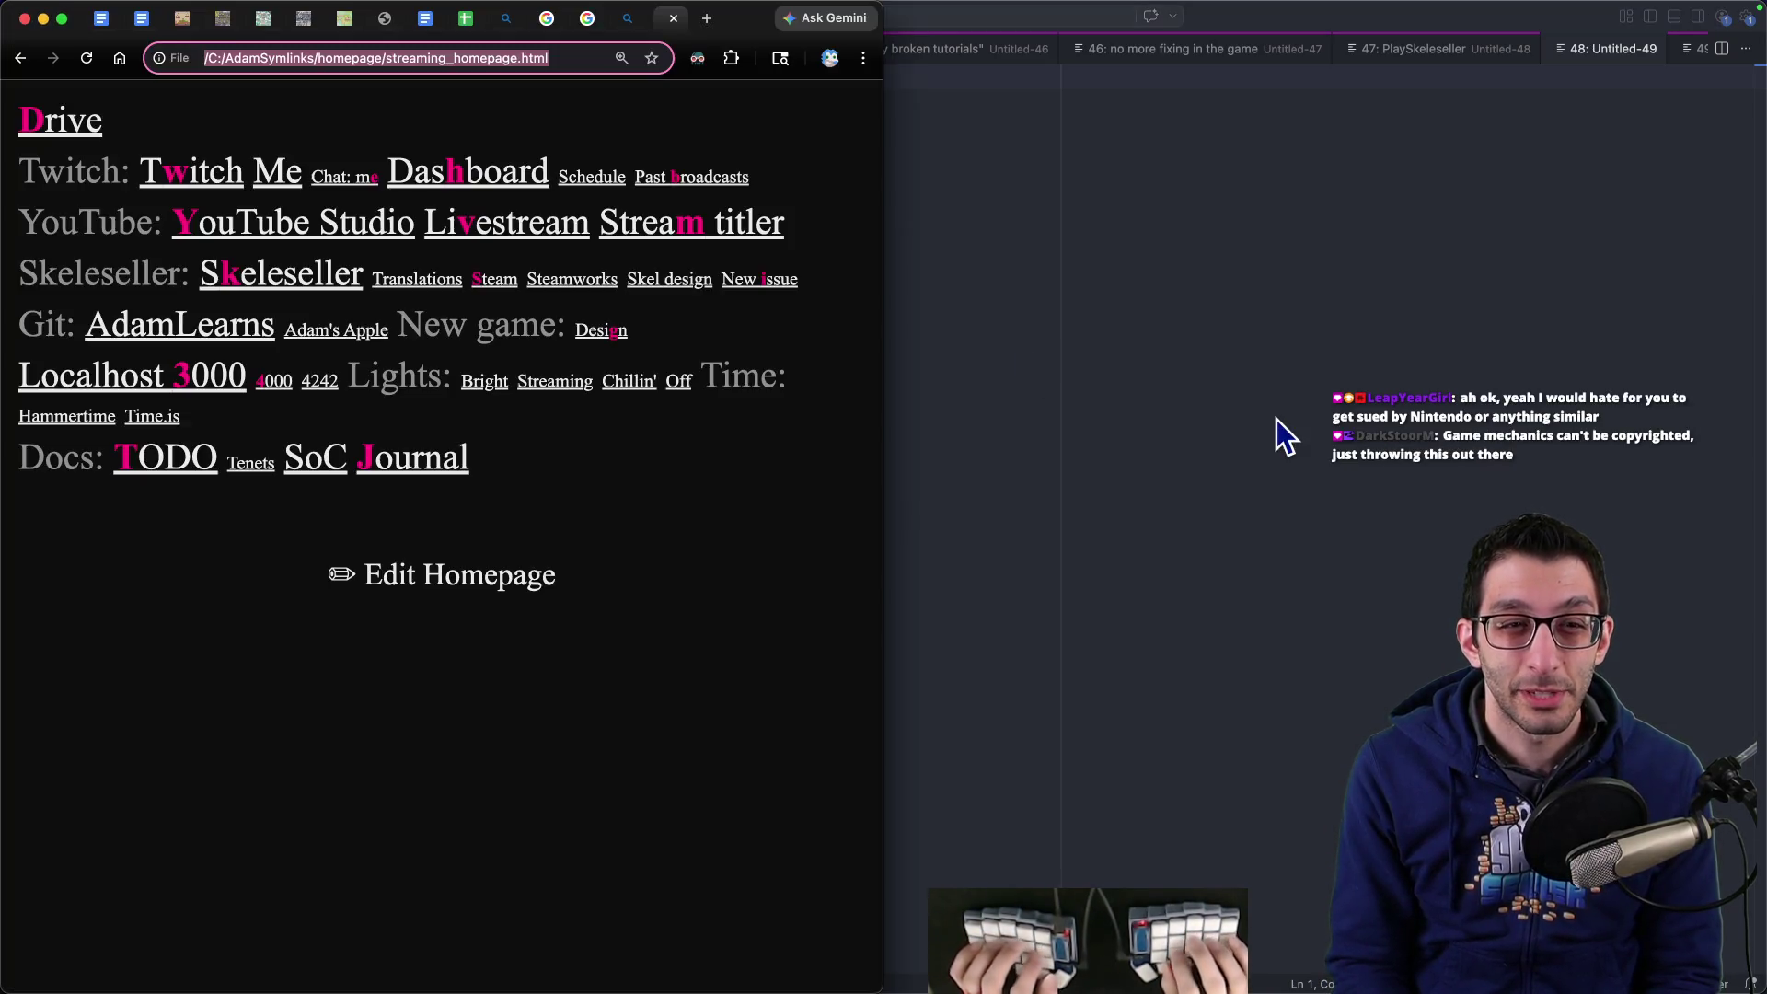
key(super+1)
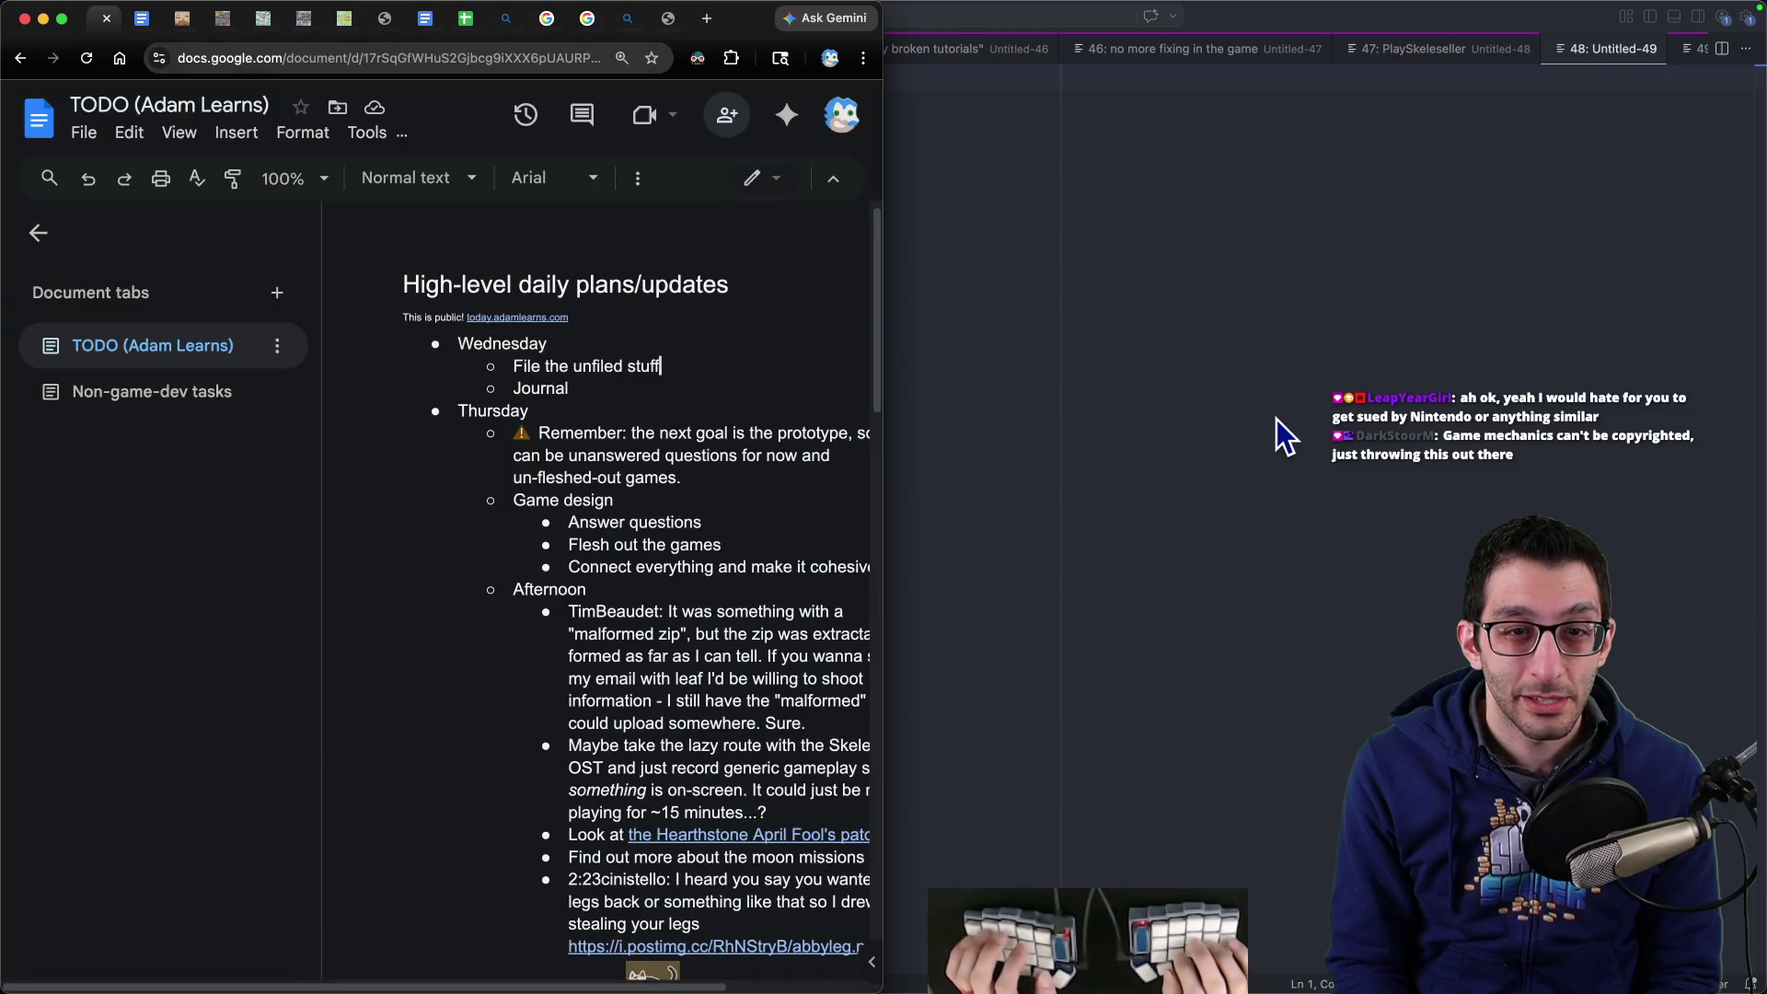
- Return to the Unfiled notes tab and bring the SiaBT game design doc window alongside
key(super+2)
key(super+grave)
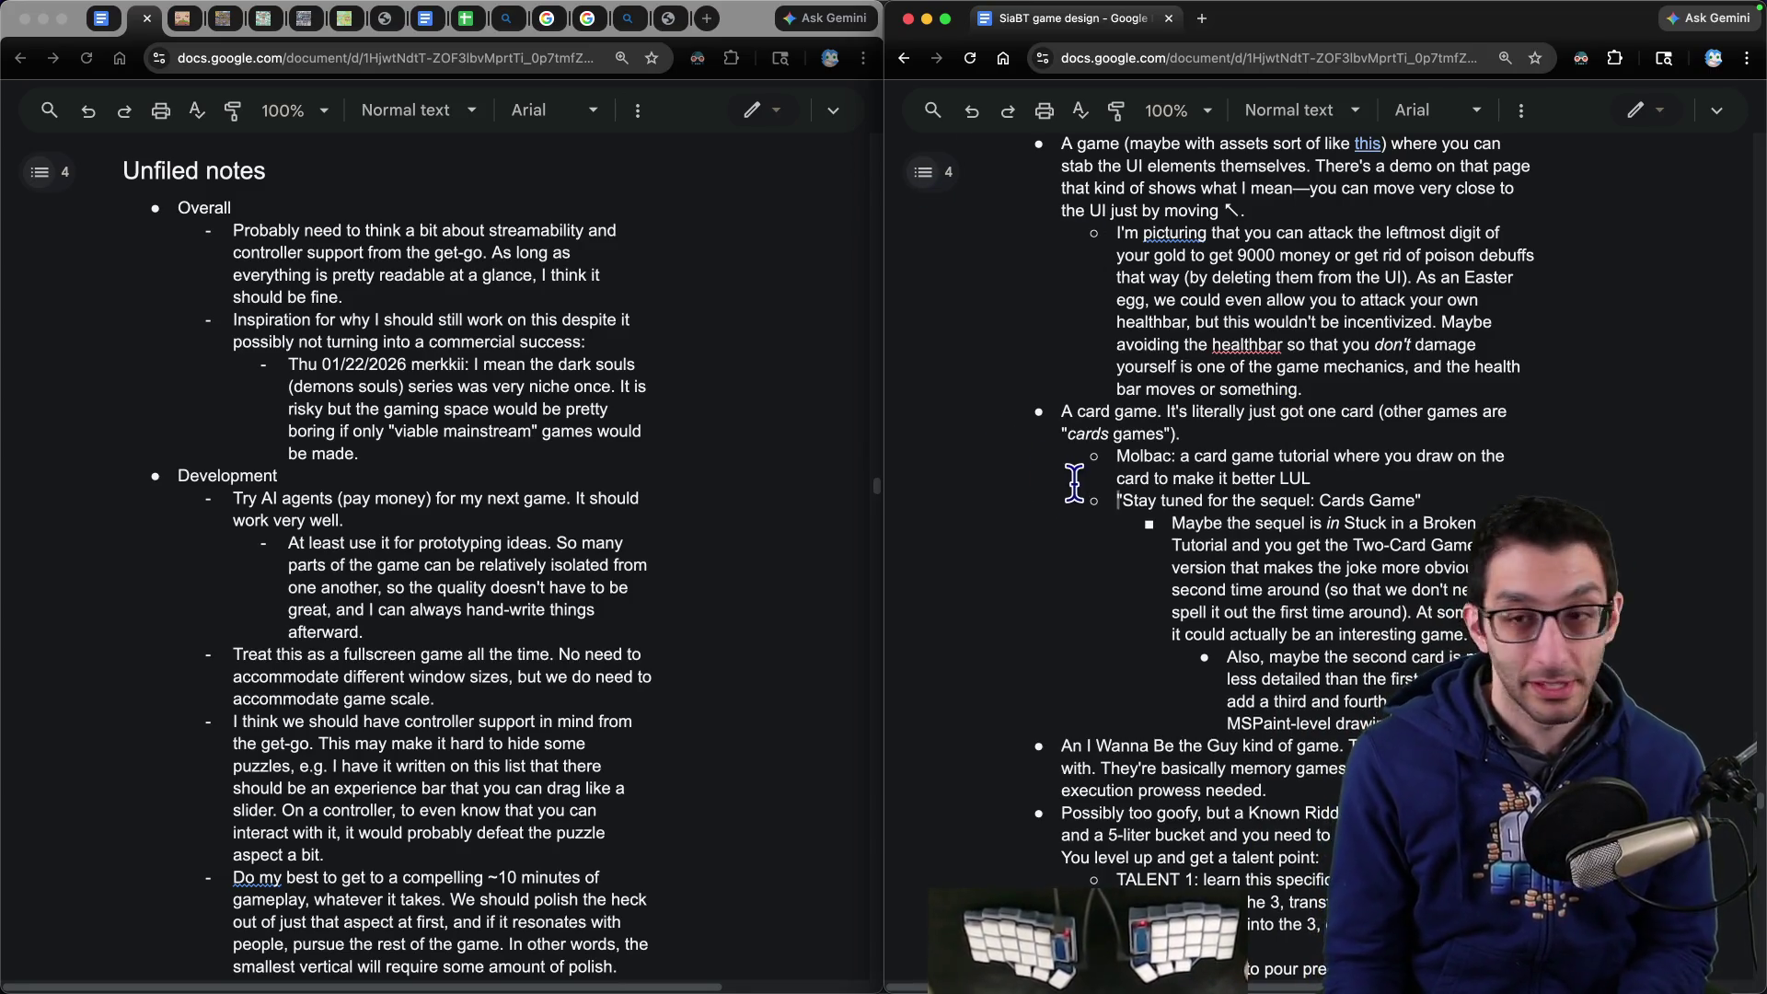
- Open the design doc in its own window and jump to Sub-games > Maximum Chickens
scroll(1074, 482, up, 8)
scroll(1086, 497, down, 4)
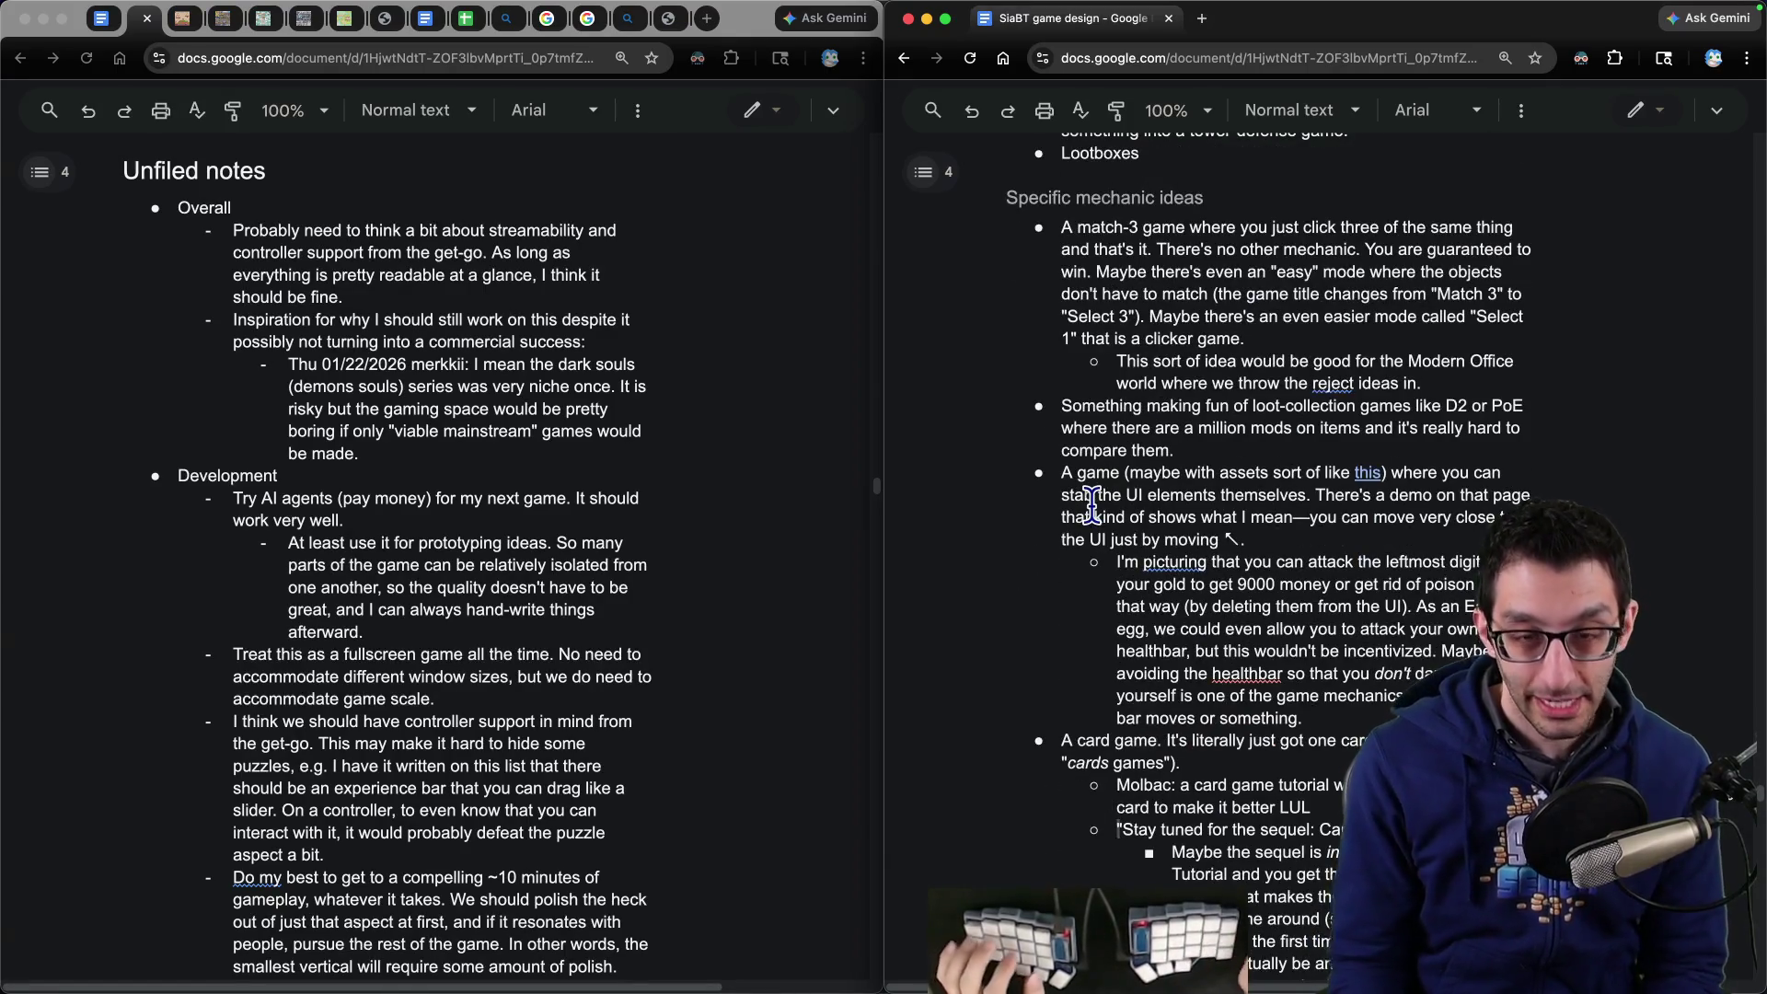
click(385, 147)
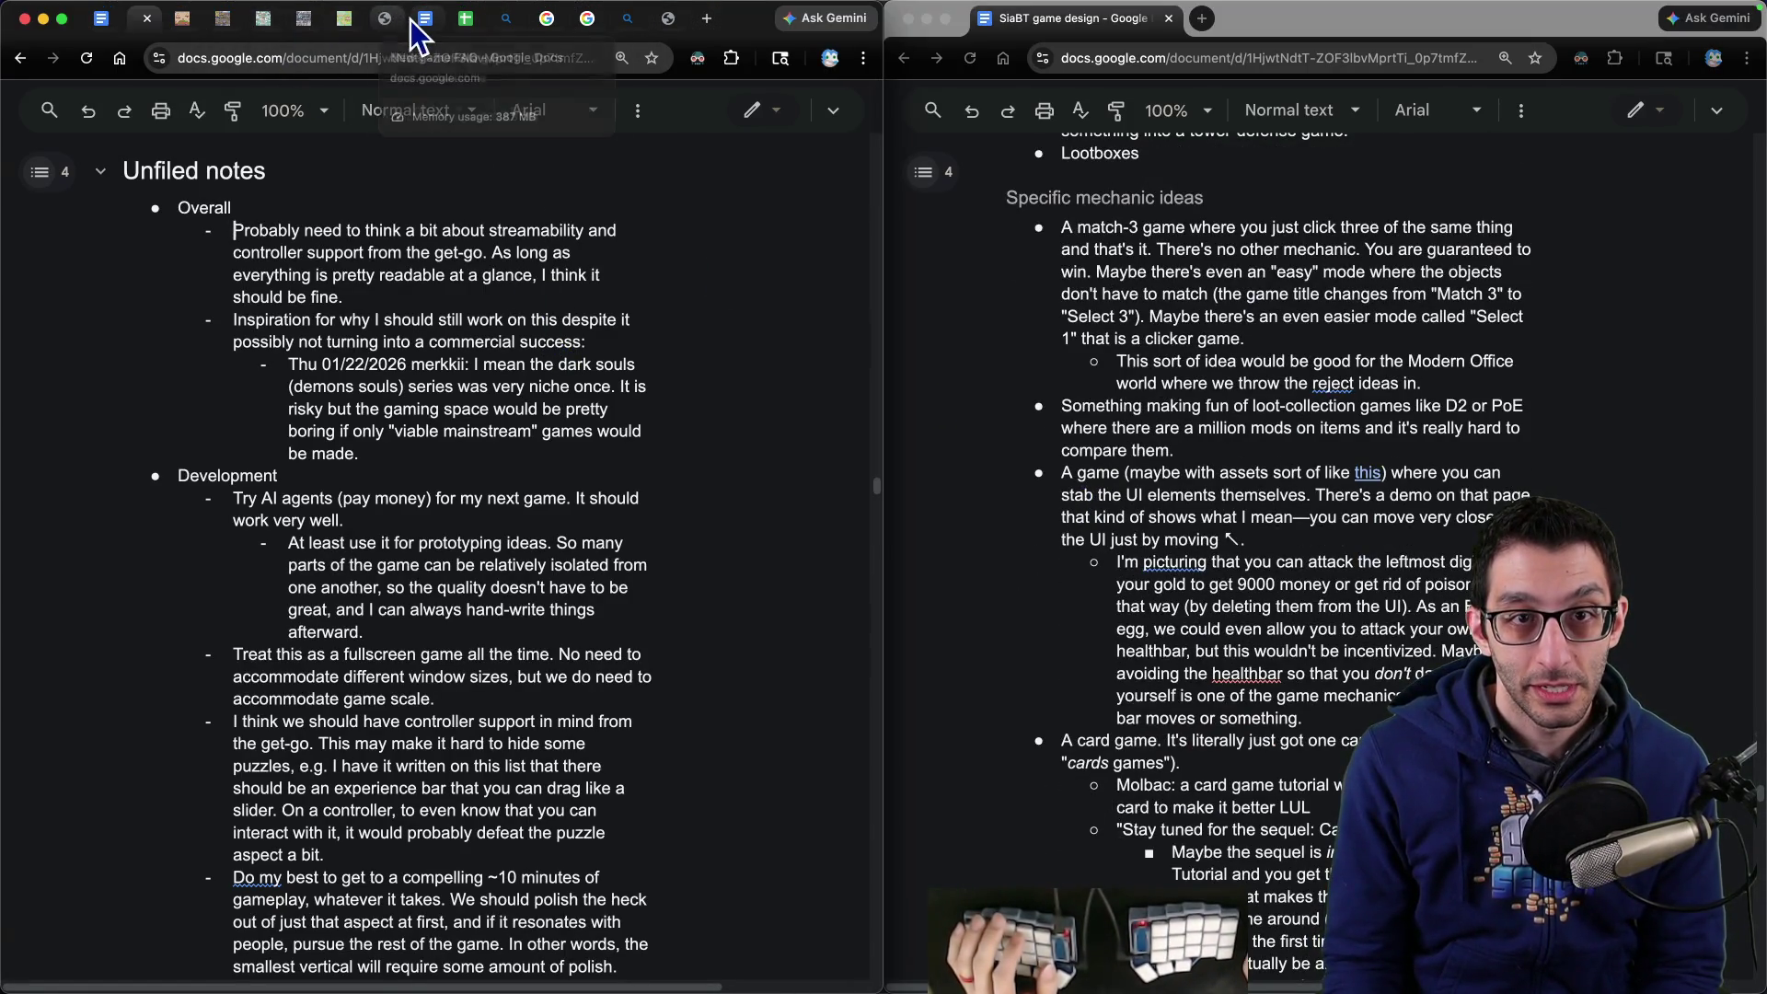
middle_click(87, 58)
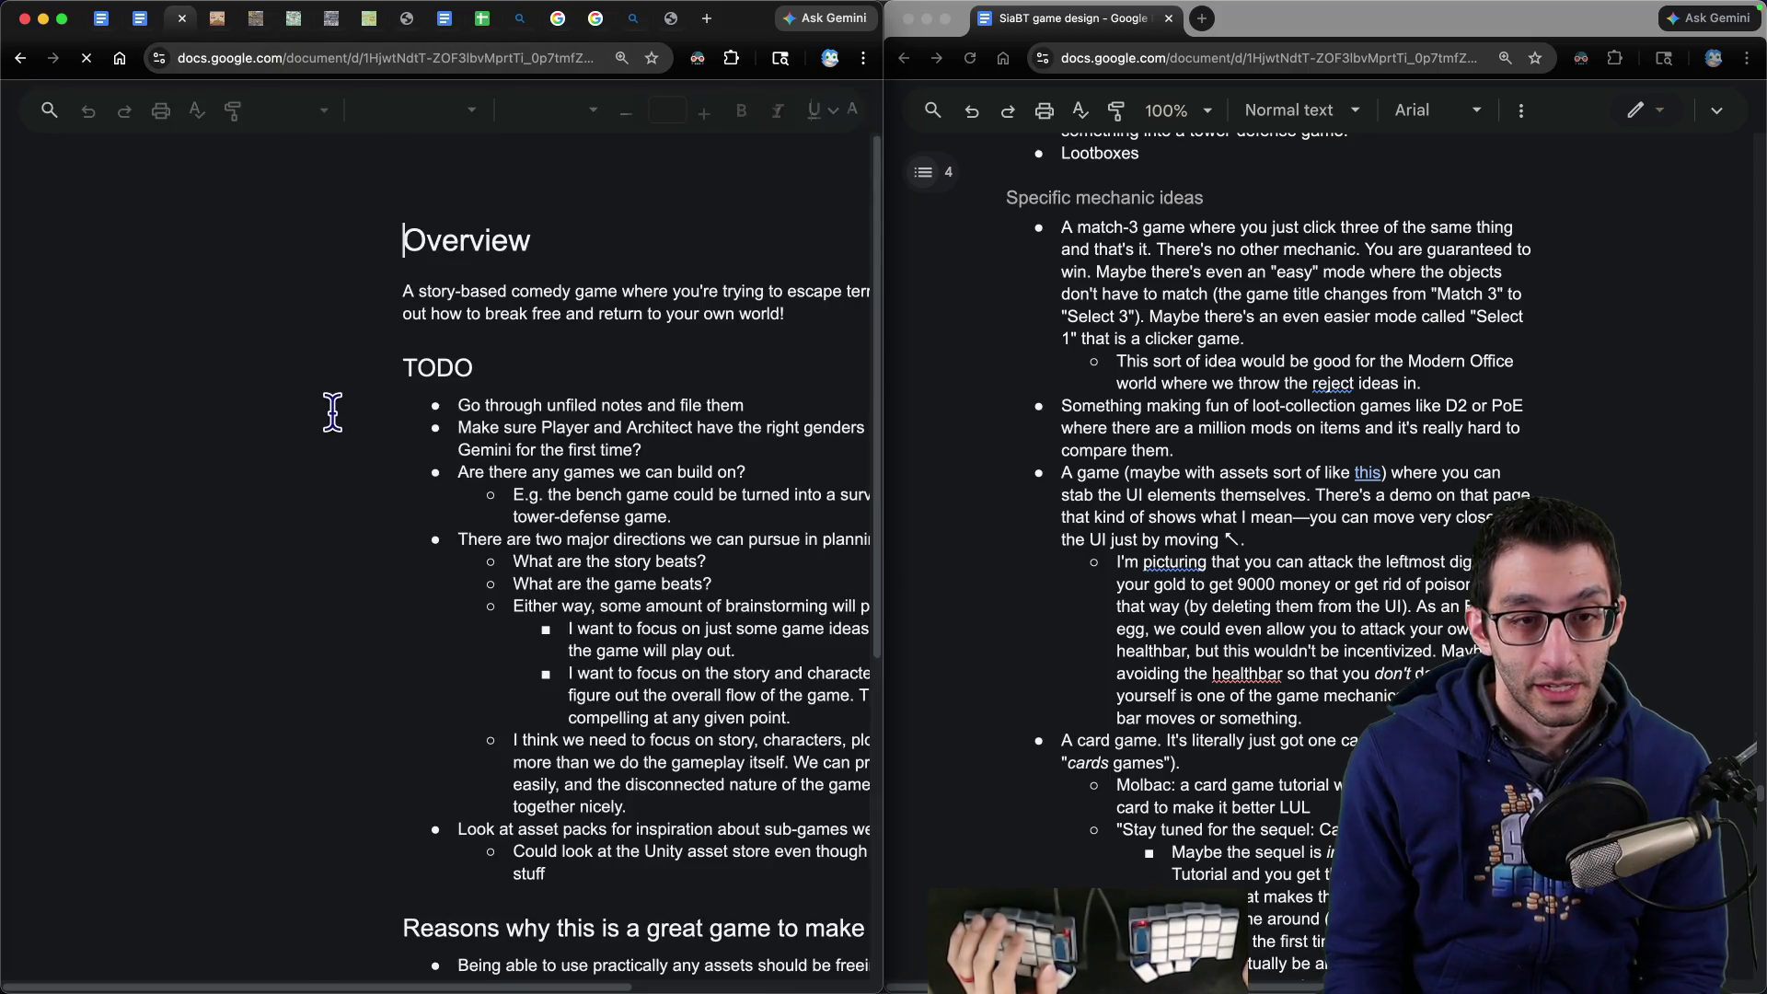
mouse_move(183, 18)
mouse_down()
mouse_move(209, 158)
mouse_move(300, 315)
mouse_move(124, 440)
mouse_up()
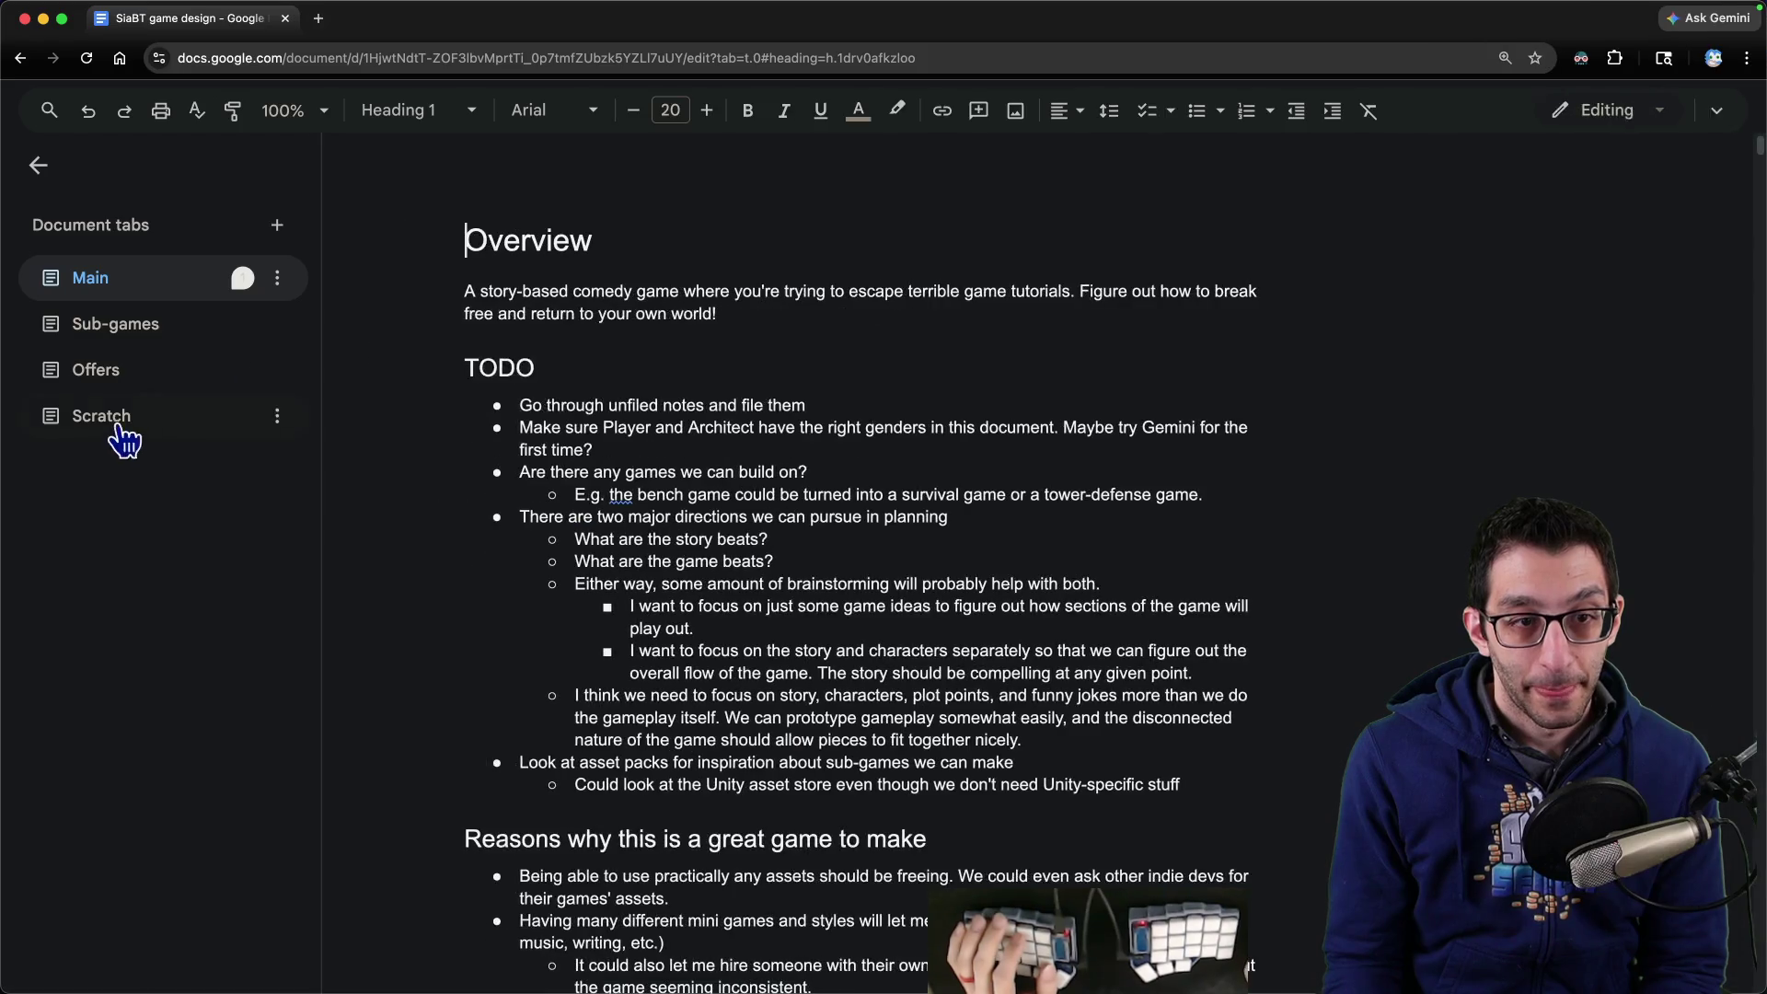
click(121, 327)
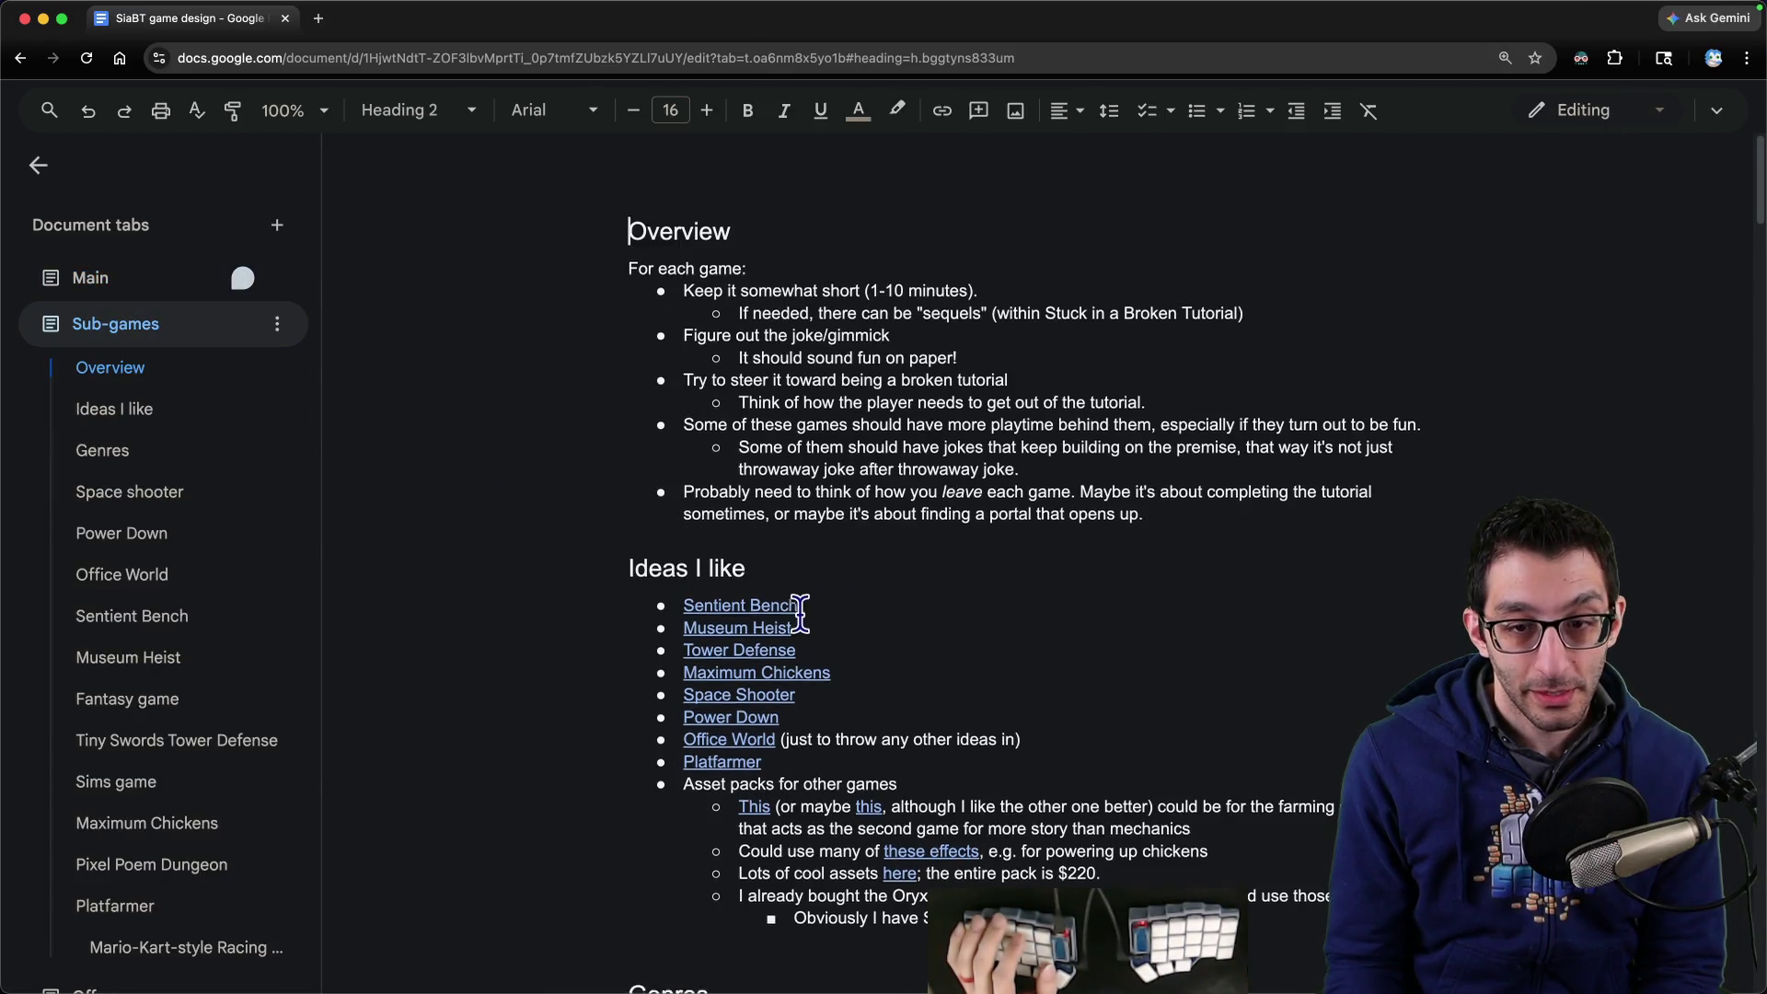
scroll(799, 614, down, 2)
click(794, 516)
click(810, 556)
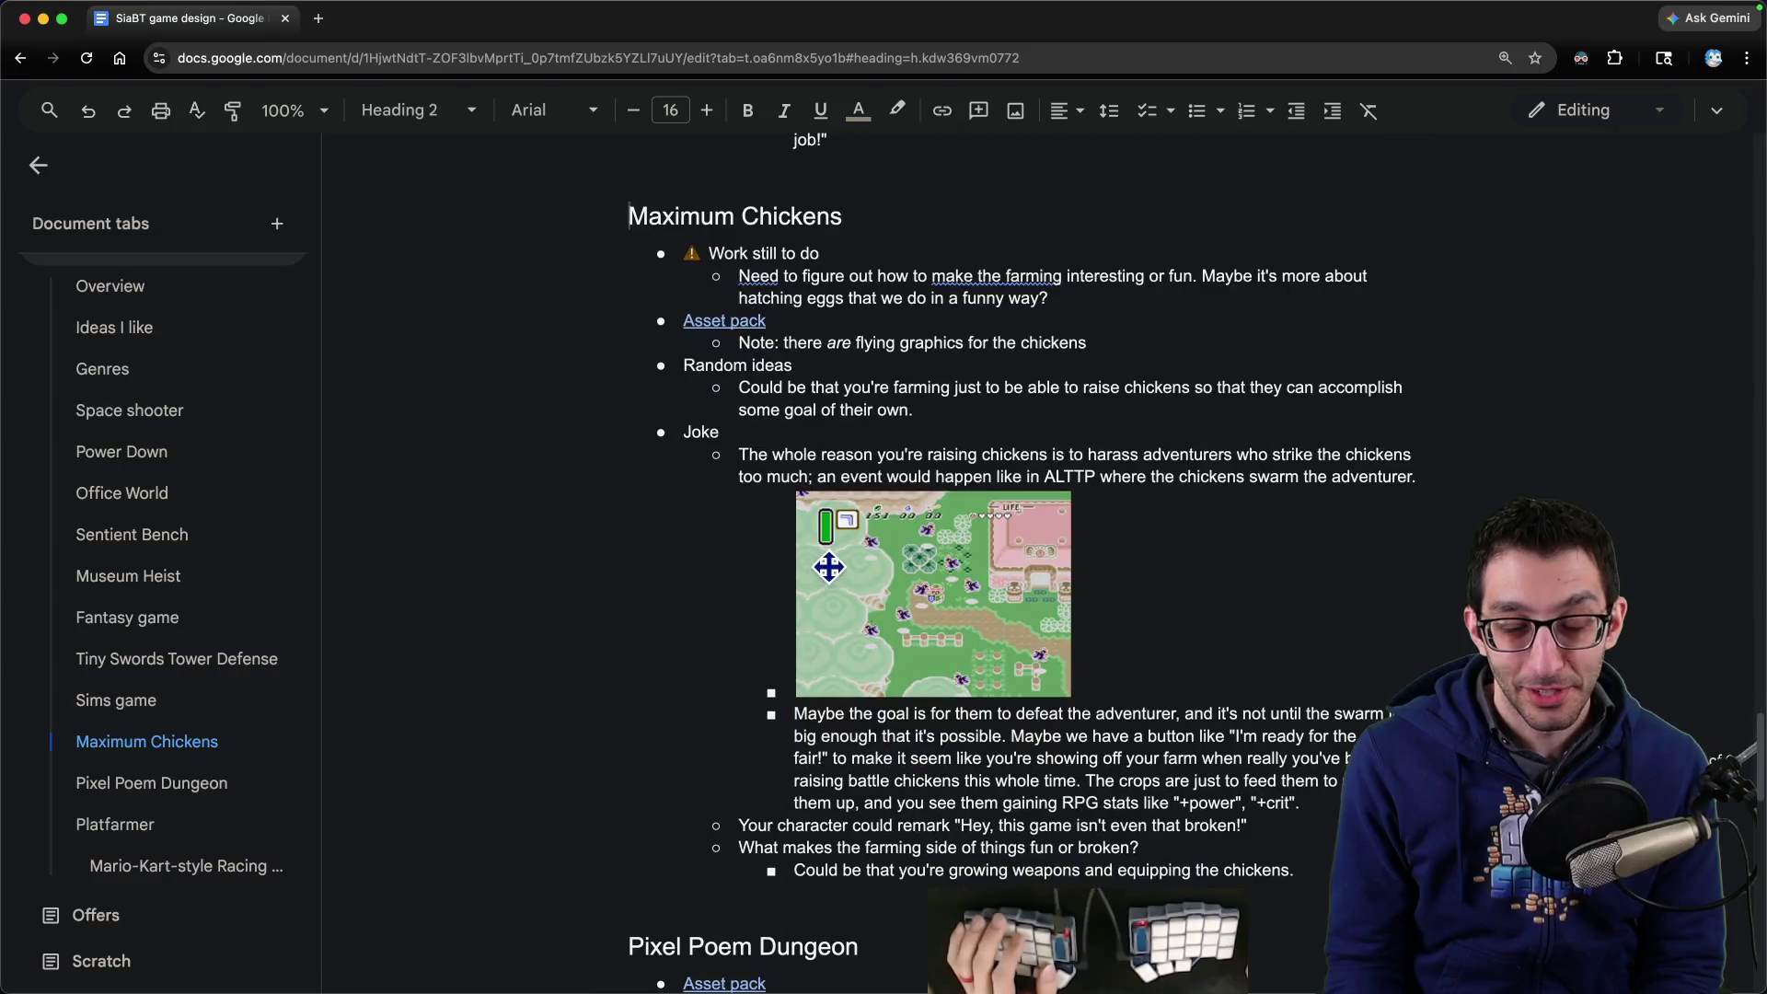
- Look over the Sprout Lands asset pack page, then return to the design doc
click(713, 324)
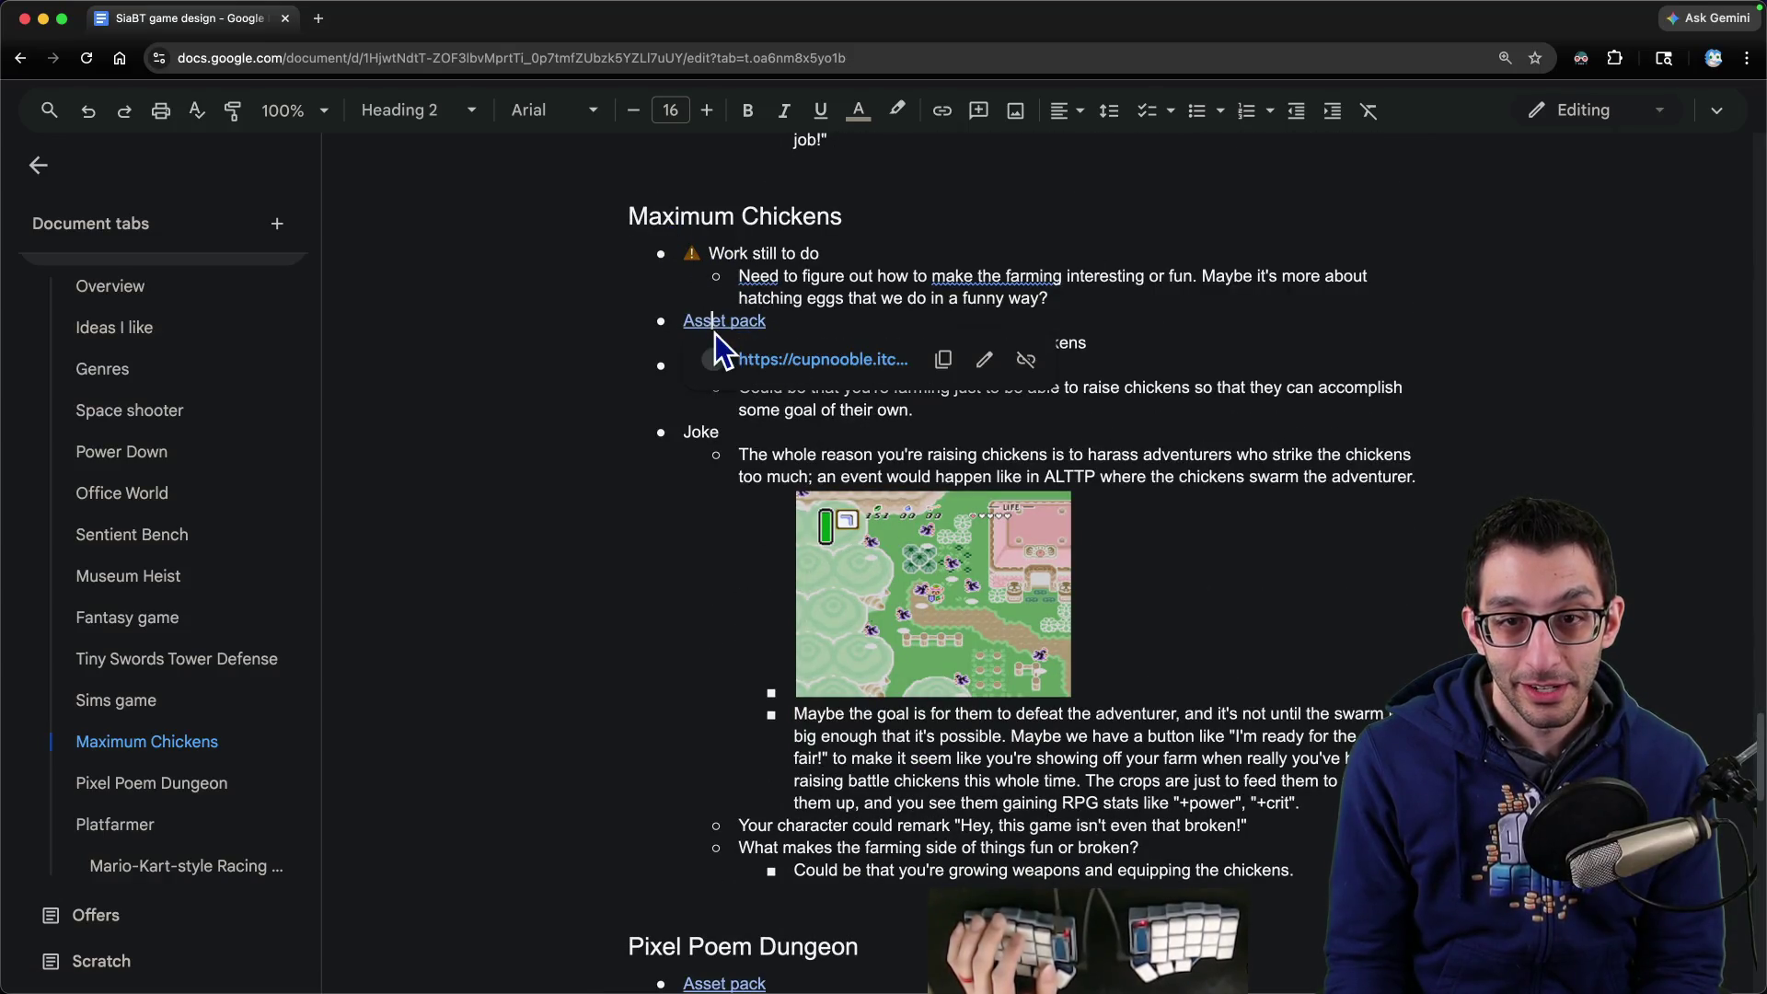
click(736, 361)
scroll(988, 440, down, 4)
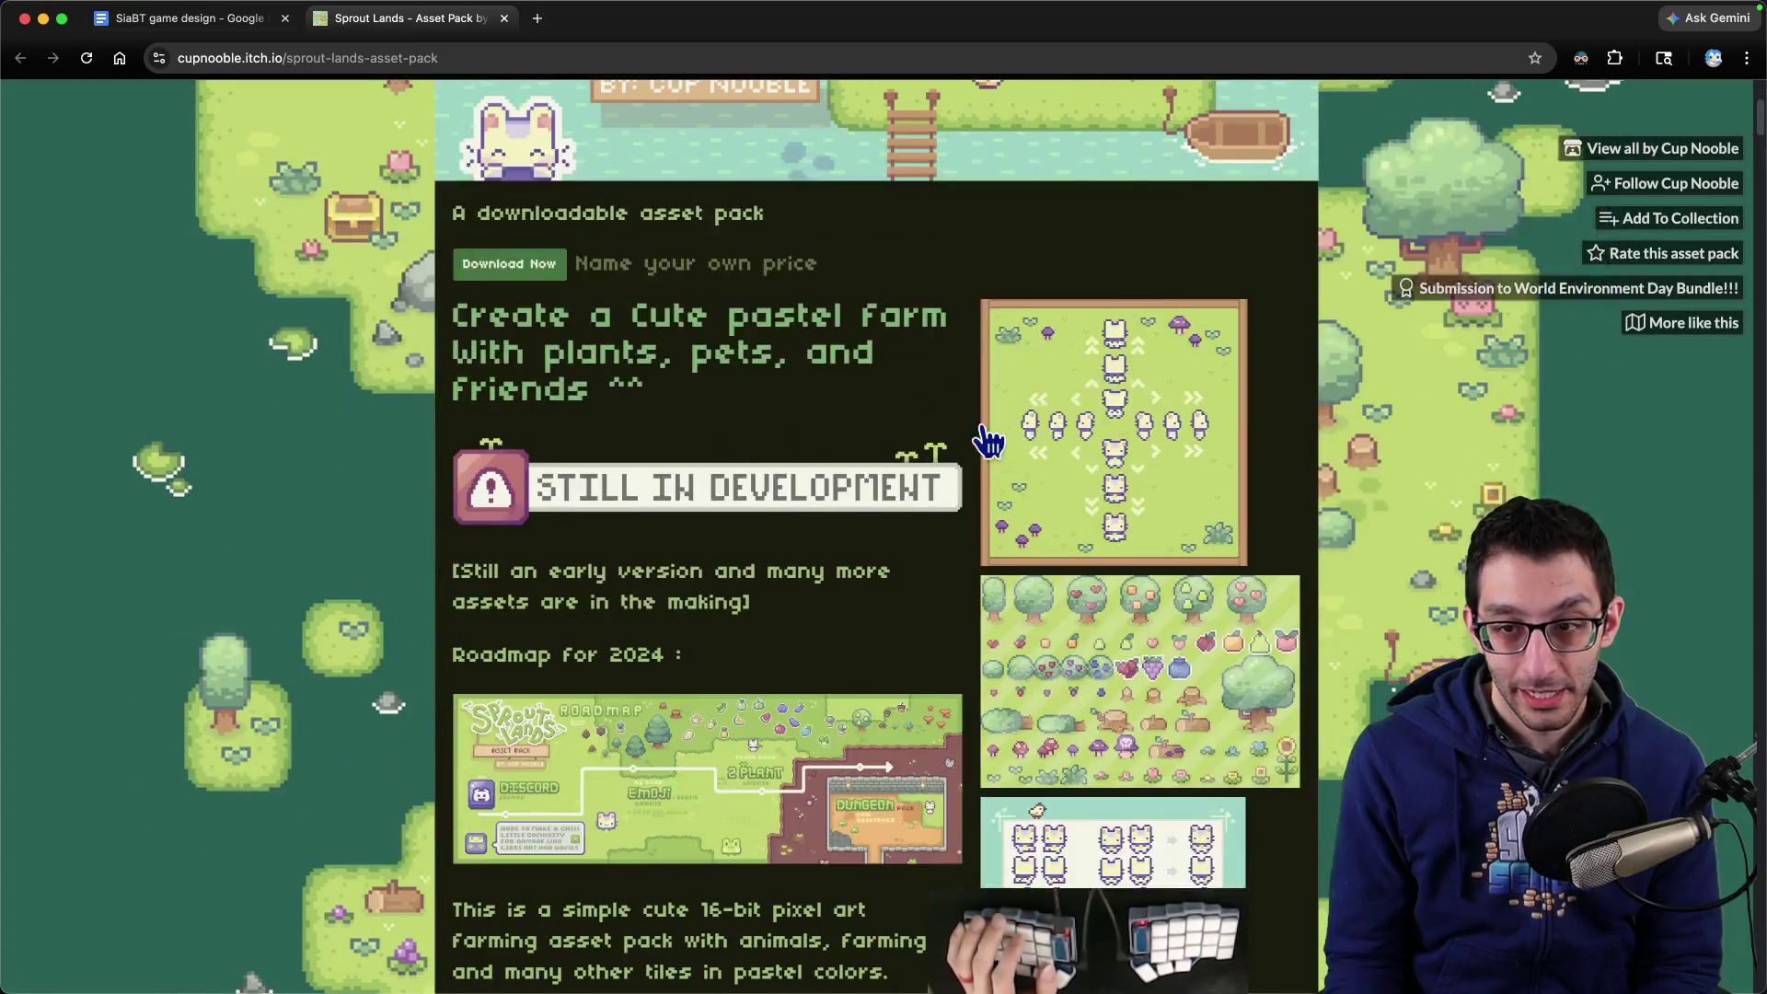
scroll(988, 440, down, 6)
scroll(1057, 477, down, 4)
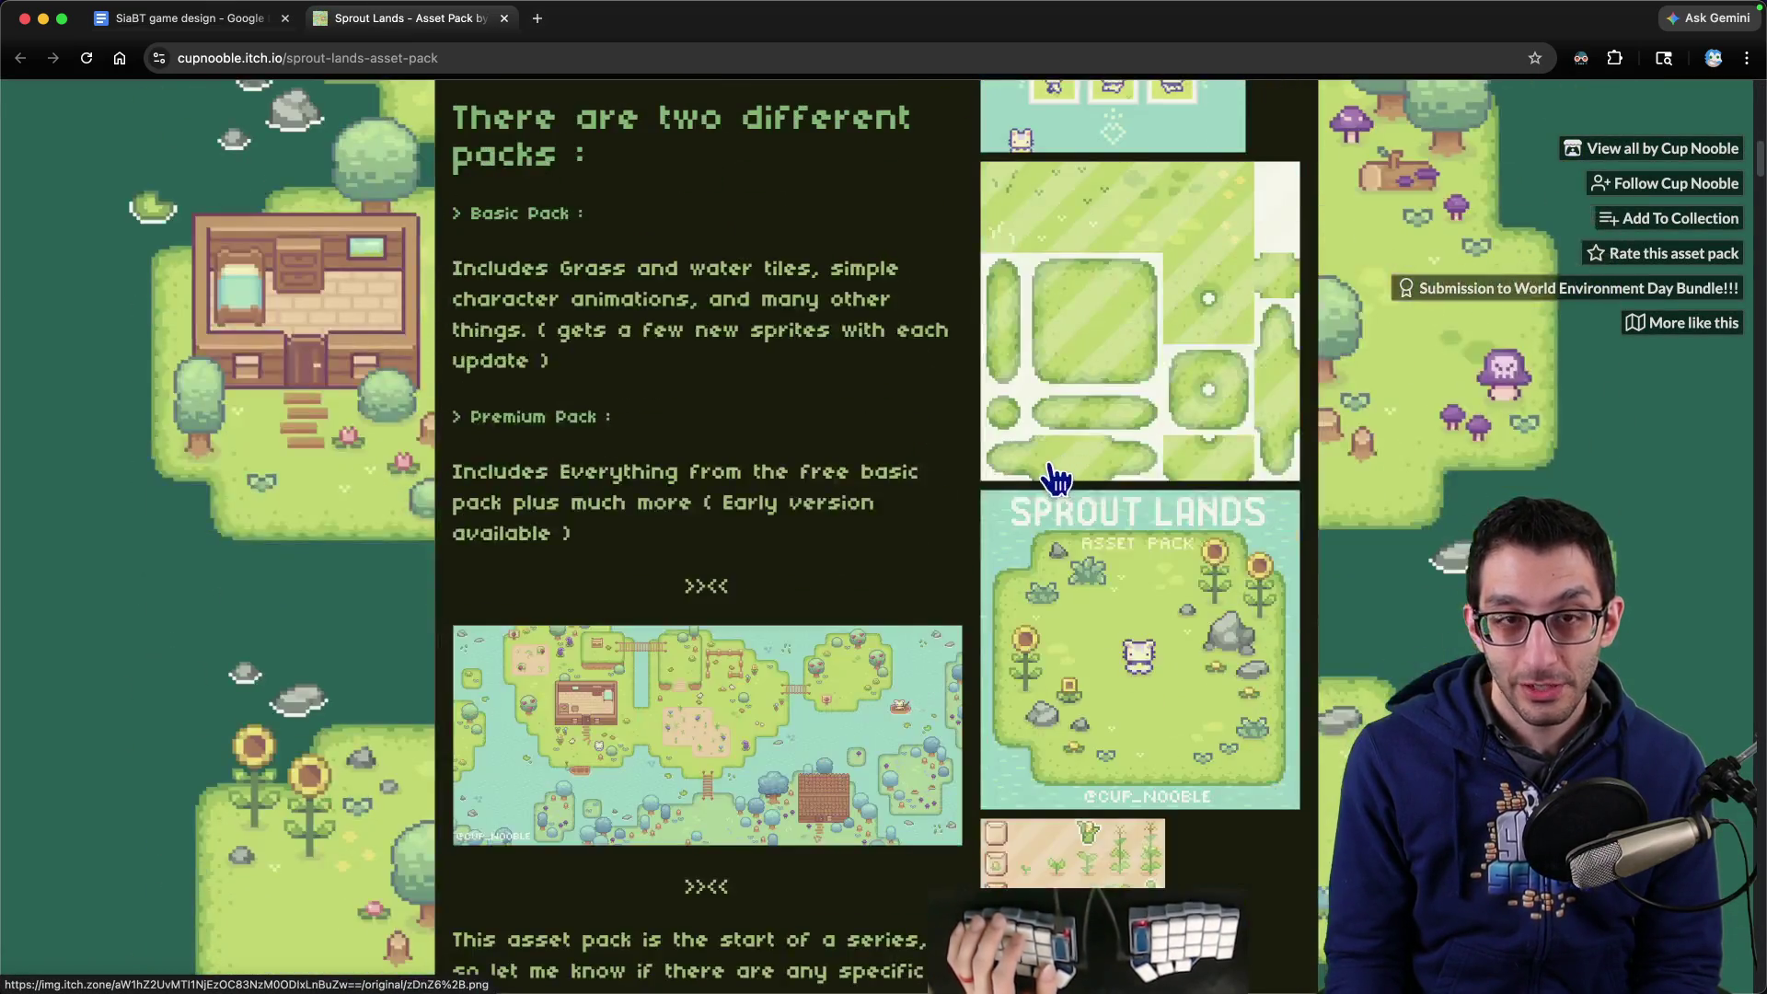
key(ctrl+shift+Tab)
- Copy the chicken-swarm screenshot to the clipboard with the 'copy im' menu search
click(920, 561)
right_click(931, 561)
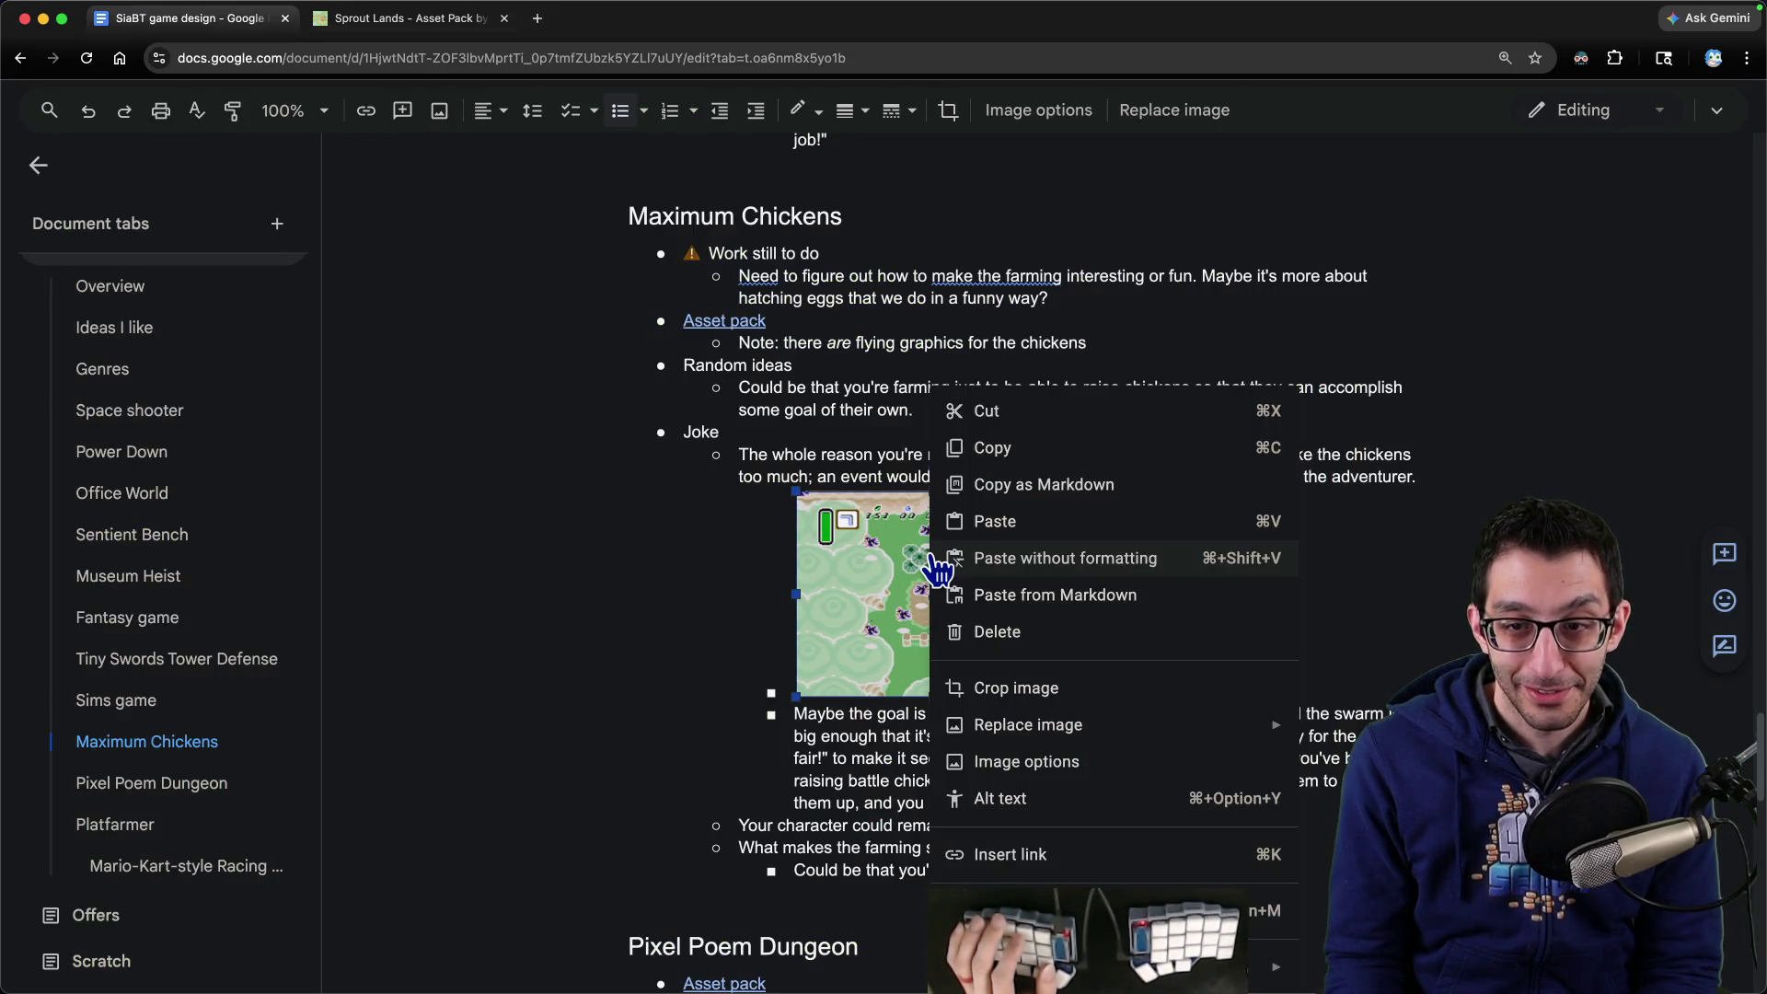
click(858, 555)
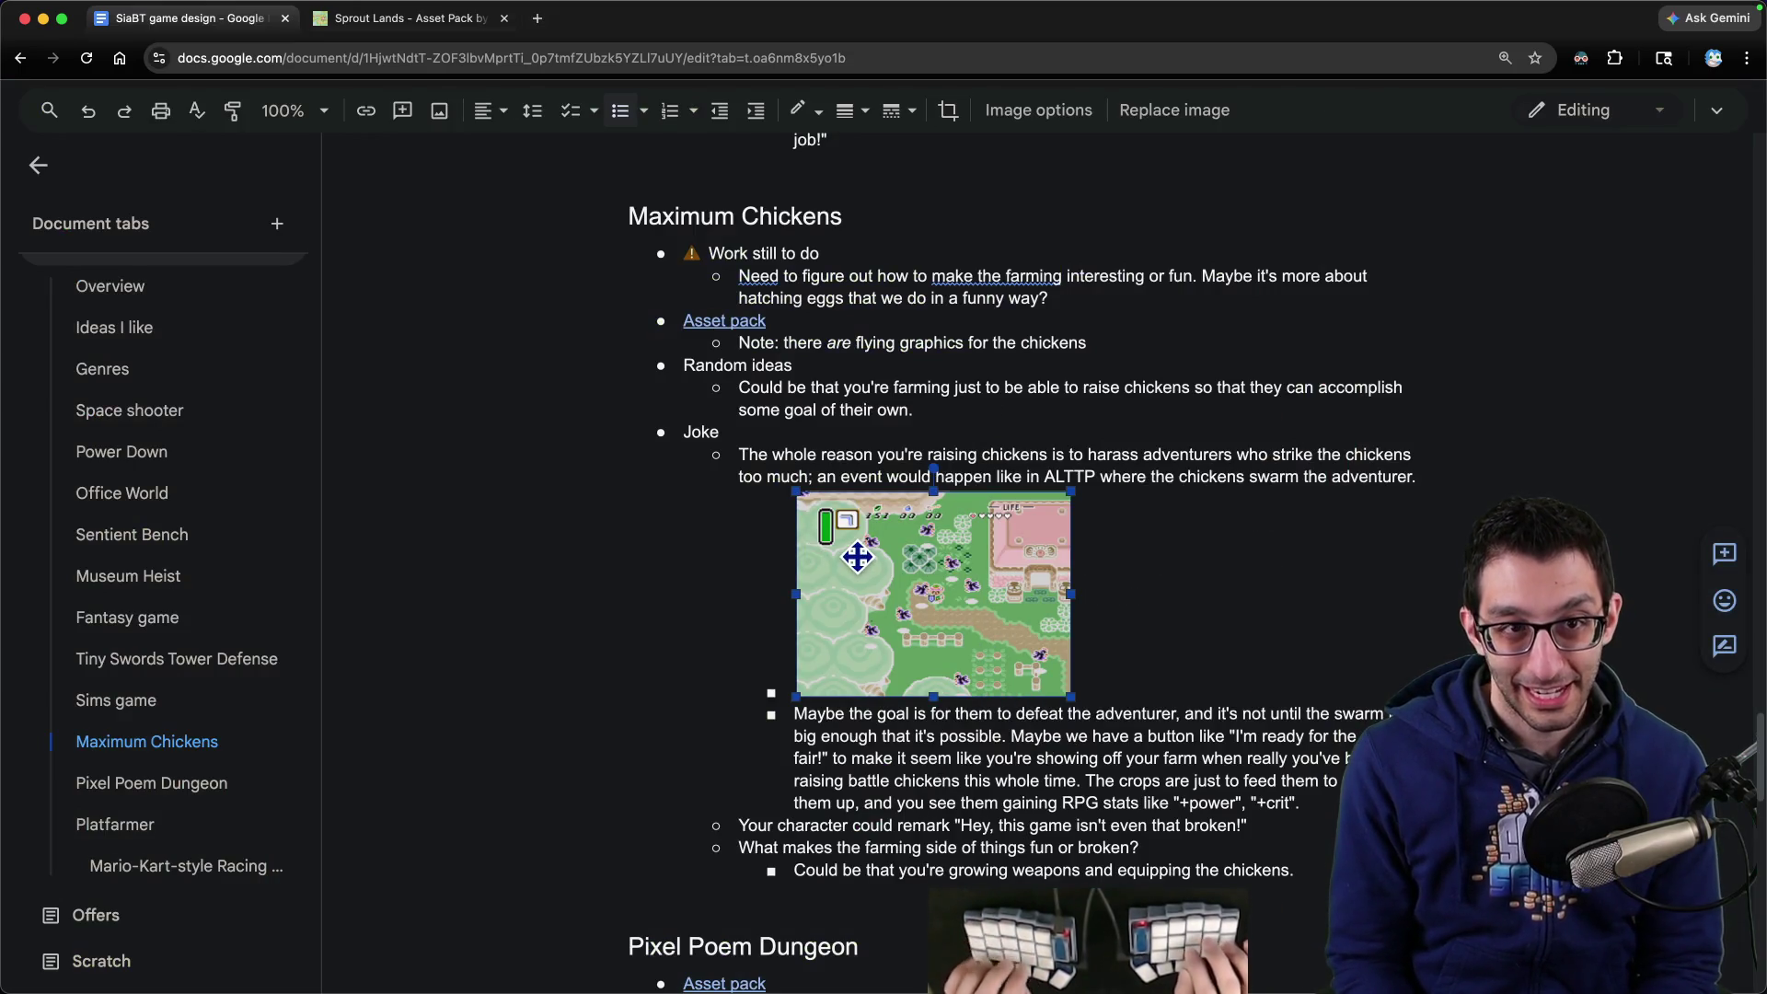
key(alt+slash)
text(copy im)
key(Return)
mouse_move(851, 985)
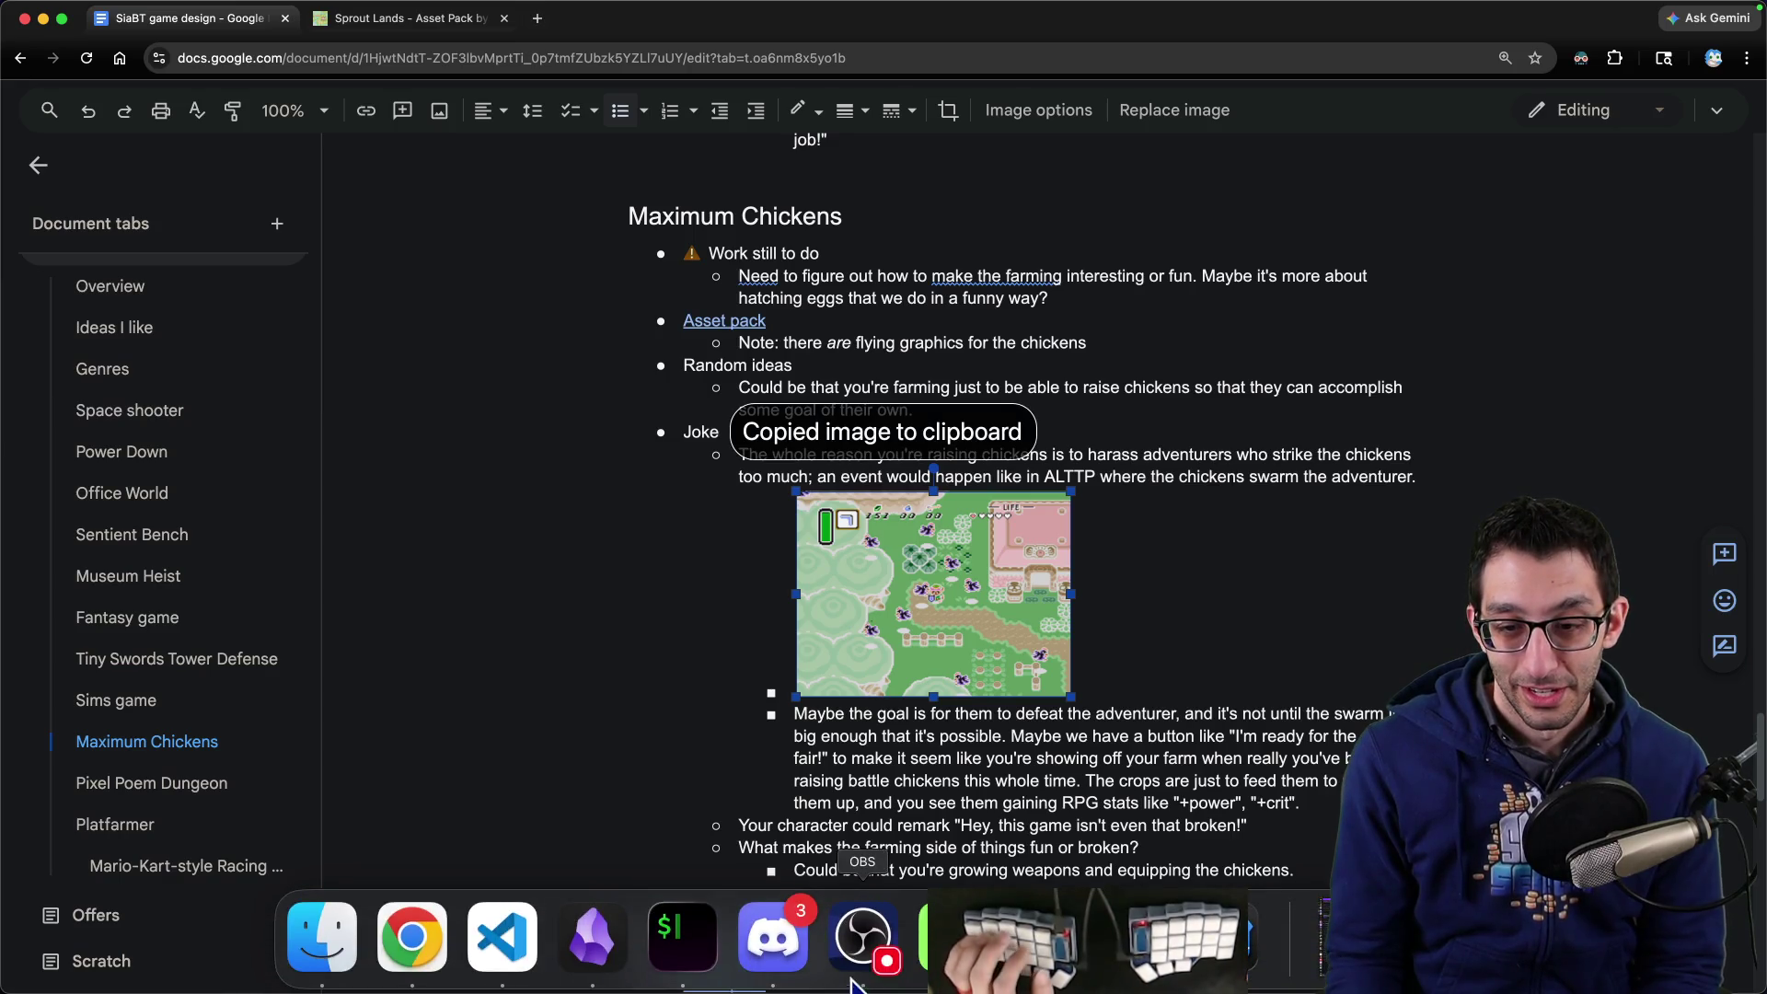
click(952, 937)
- Create a new Affinity document from the copied chicken-swarm screenshot, then return to the design doc
key(super+alt+shift+n)
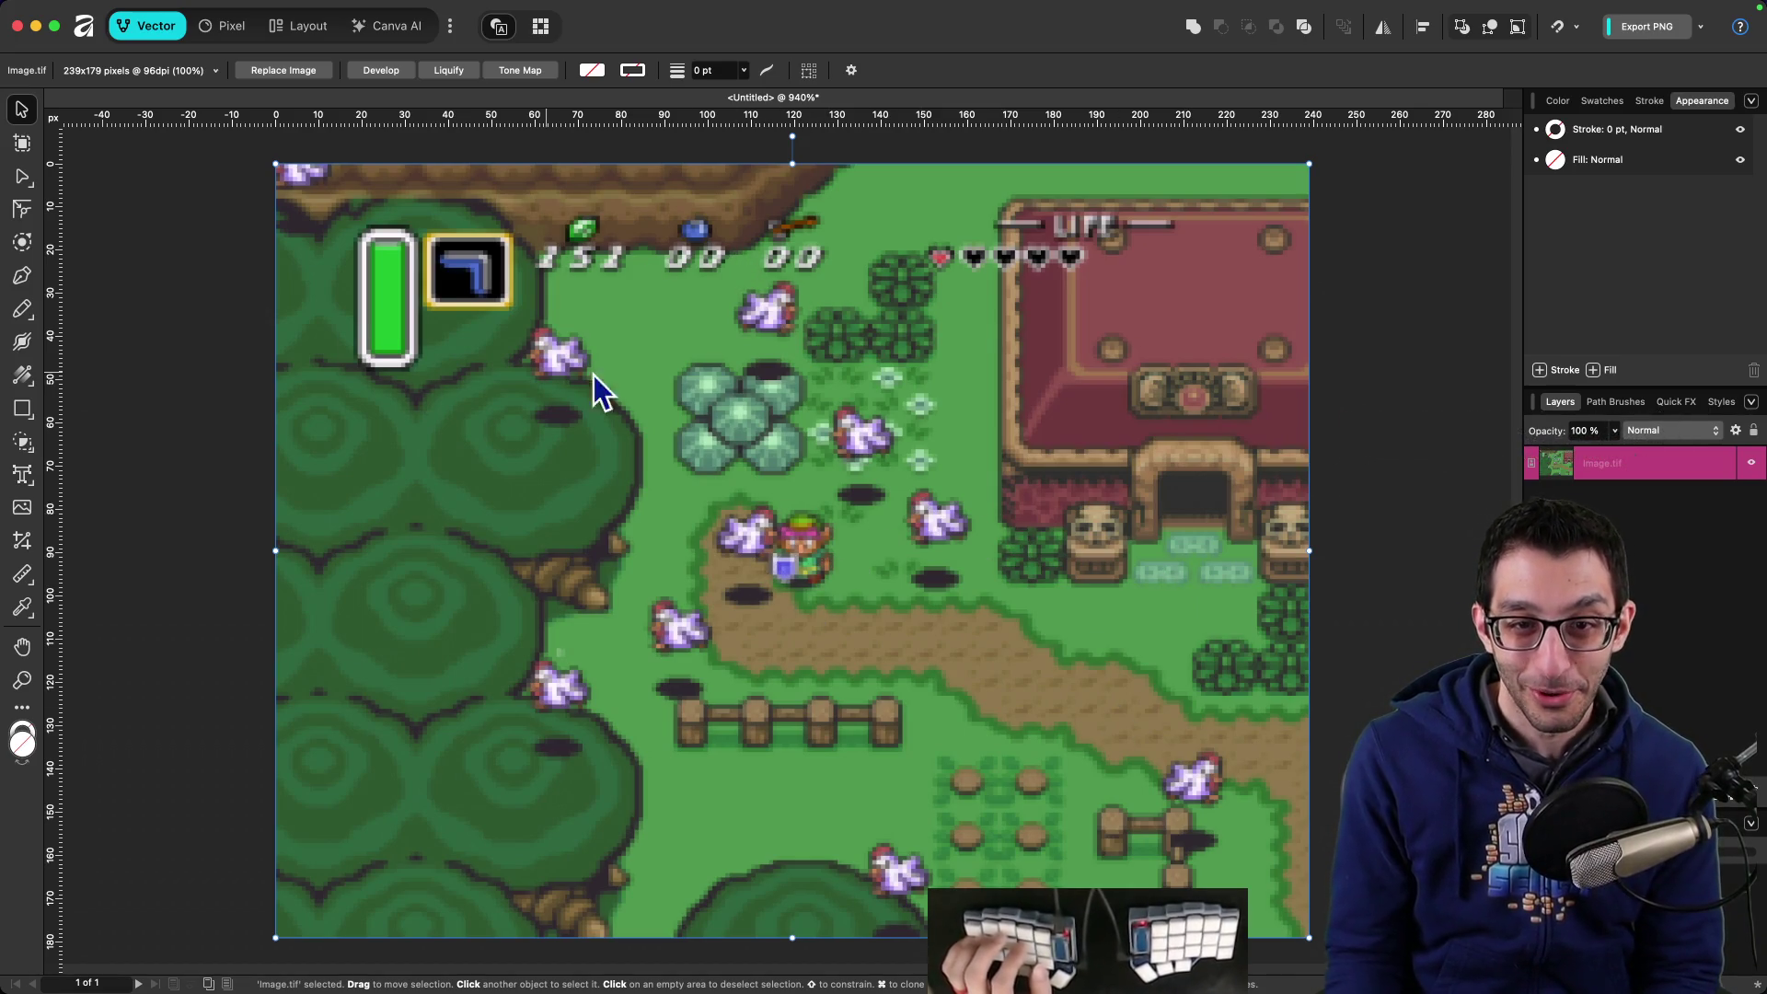
key(super+Tab)
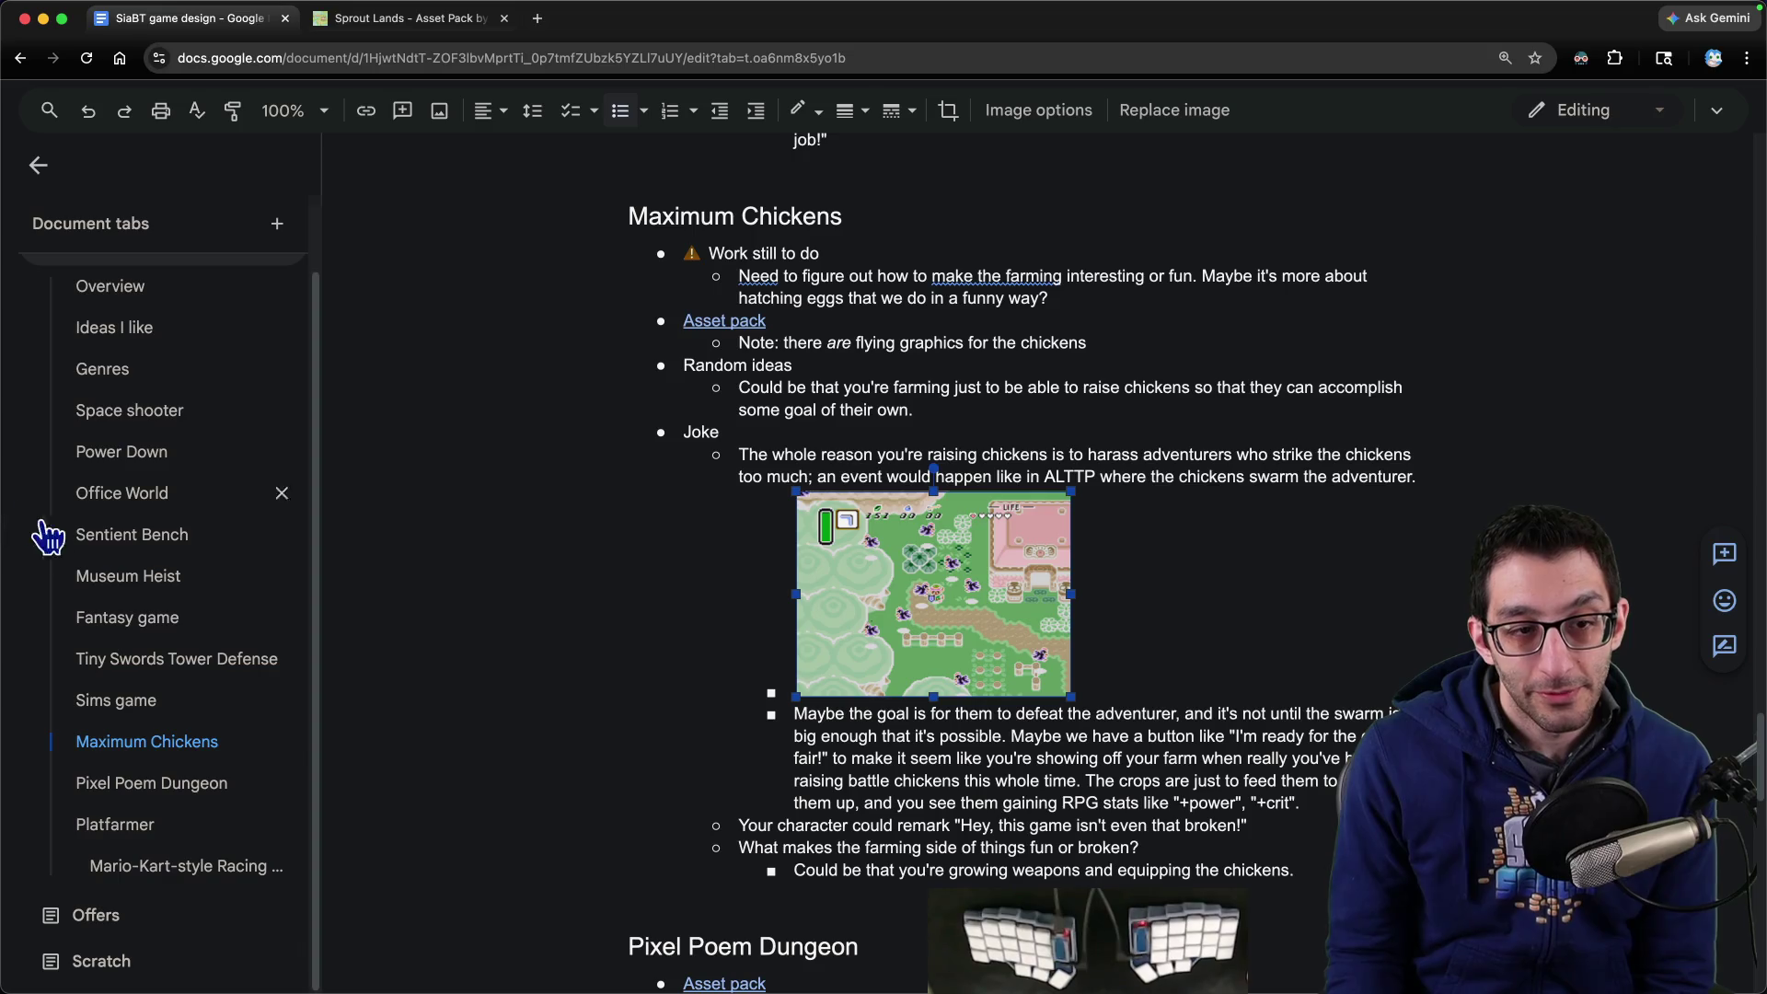
- Open the design doc's Main tab and show it in a second window beside Unfiled notes
scroll(47, 536, up, 2)
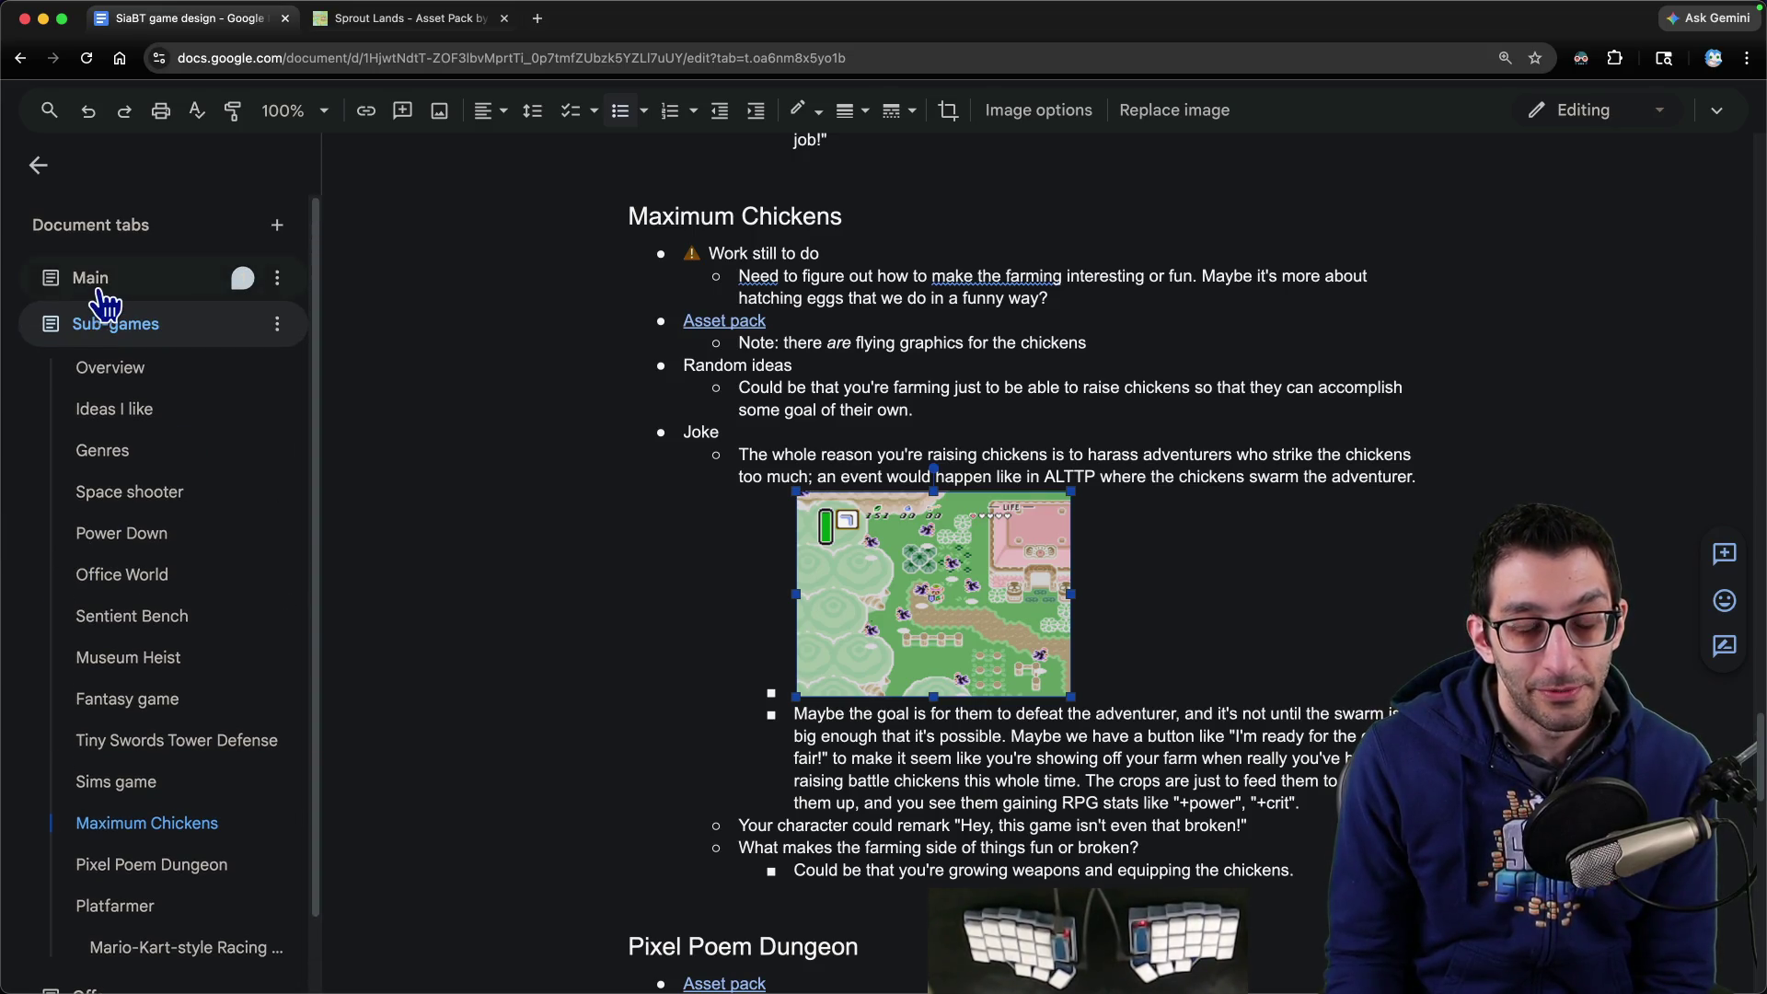
click(96, 280)
click(756, 301)
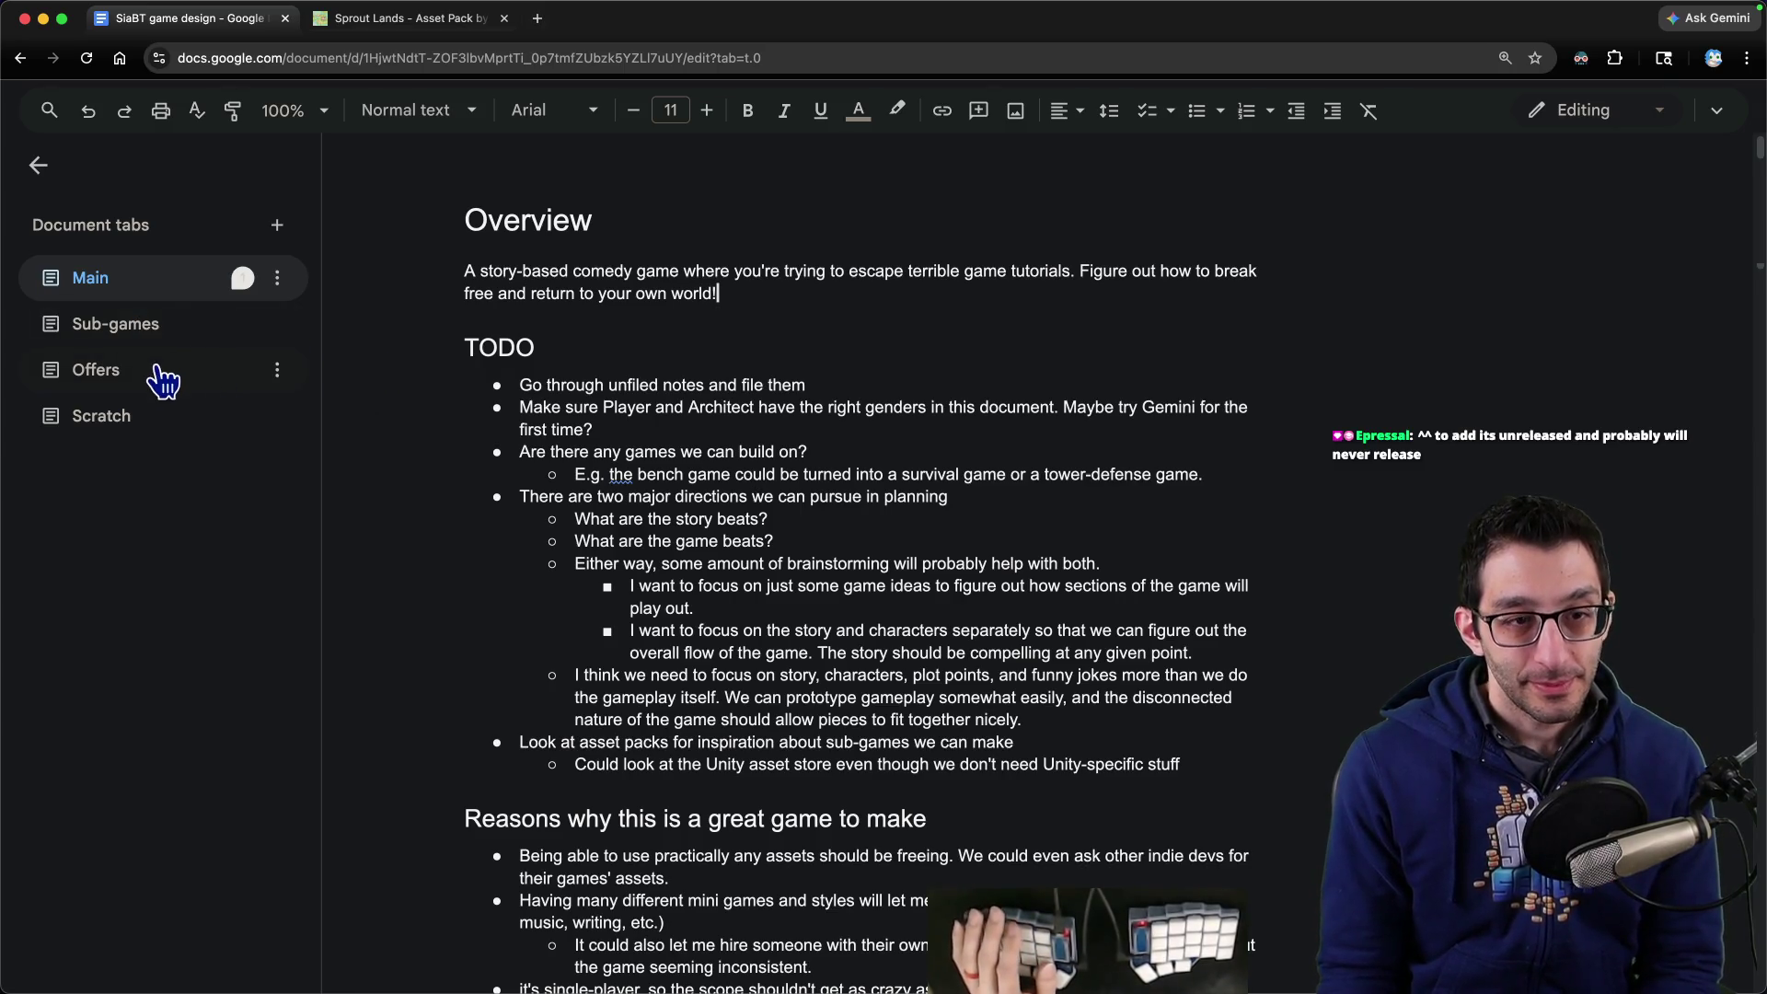
key(ctrl+Left)
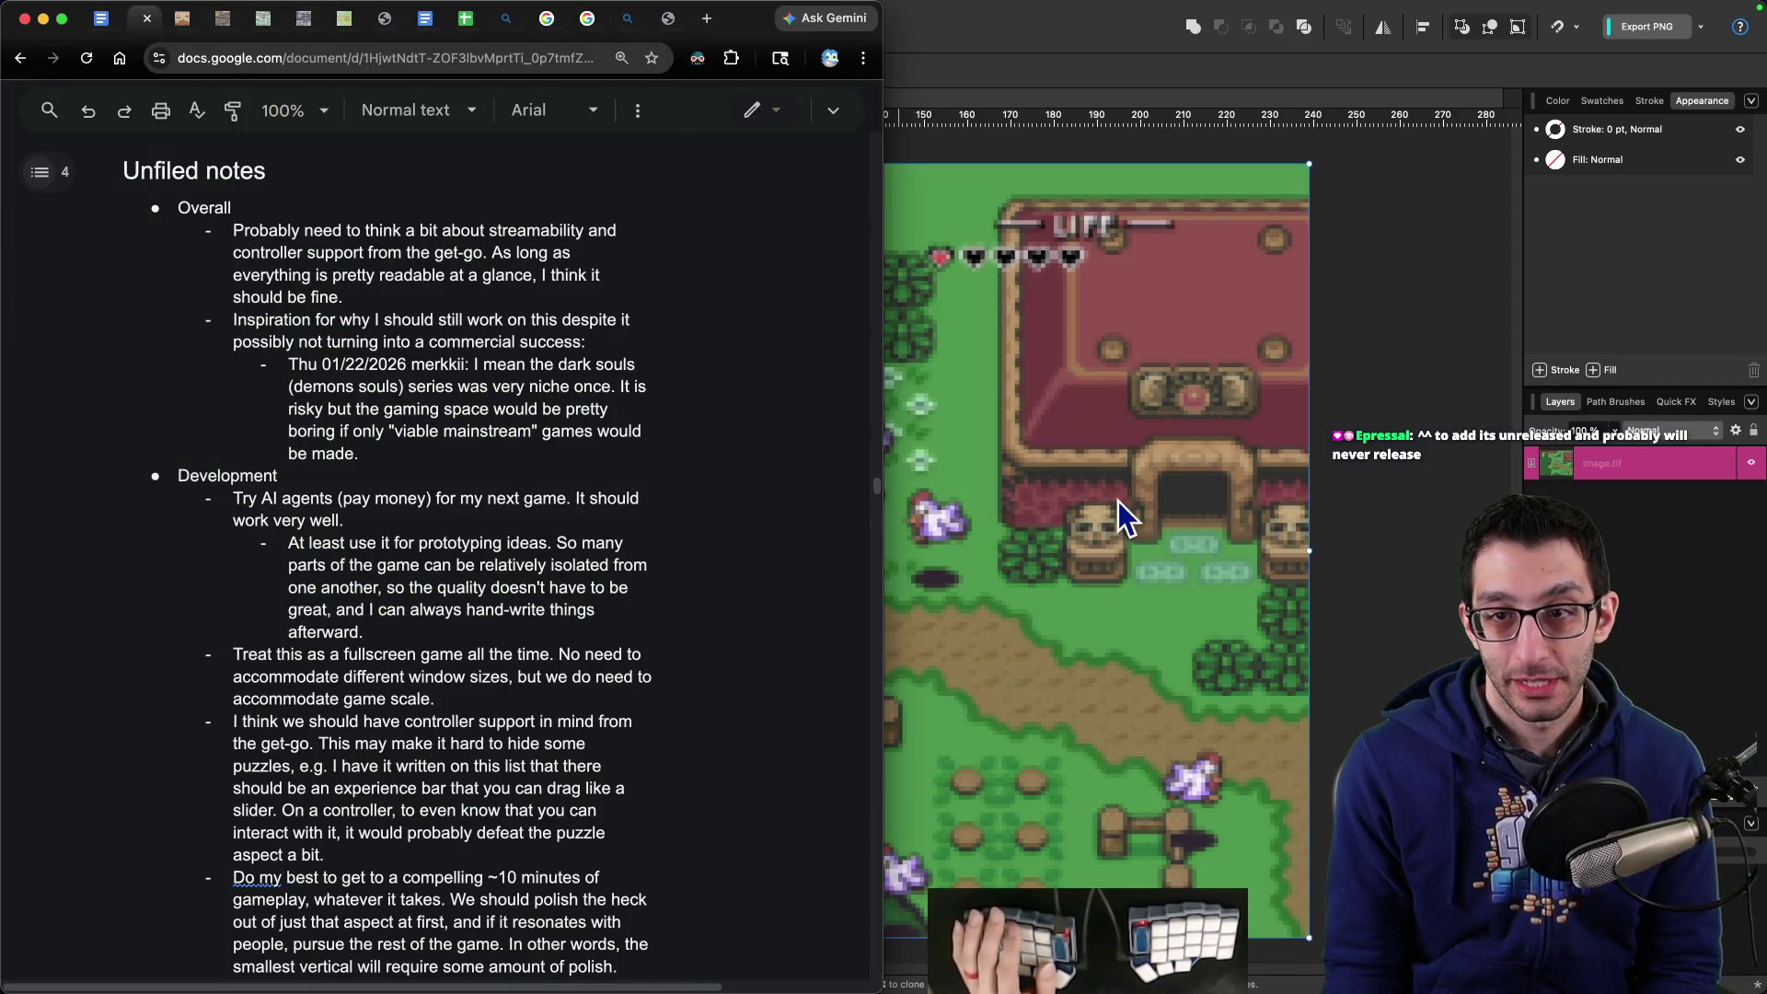
key(super+grave)
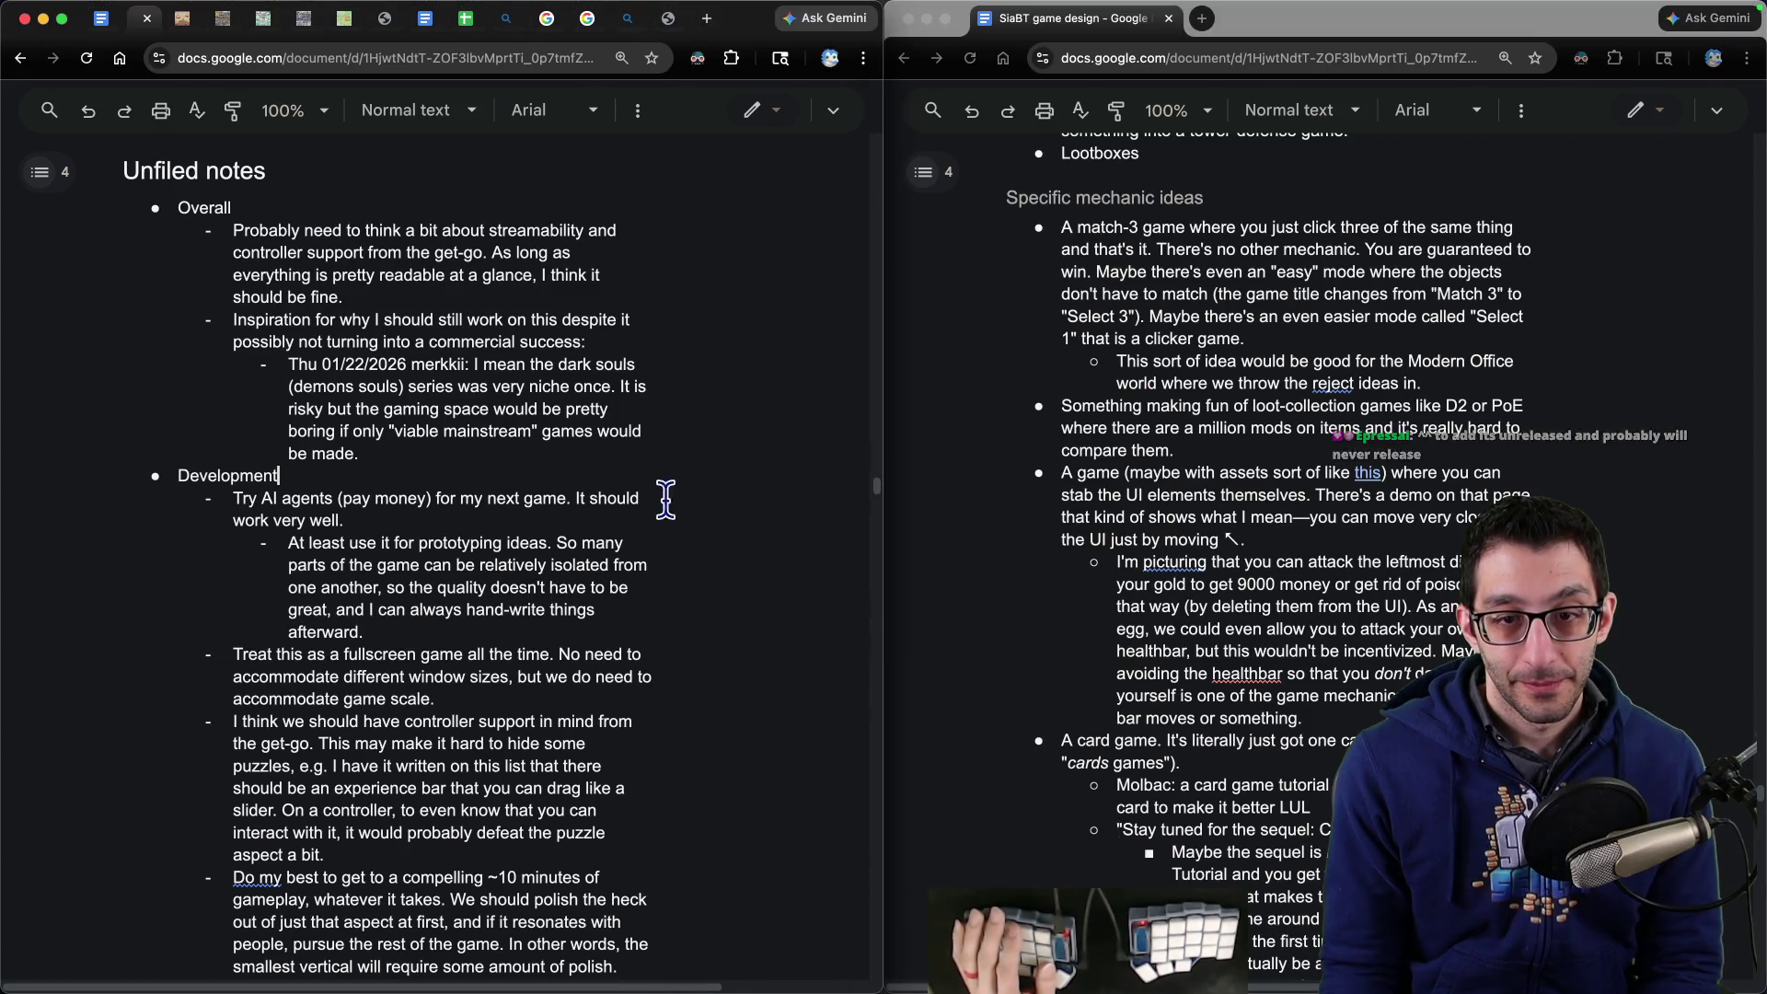
scroll(695, 592, left, 2)
scroll(1628, 609, left, 2)
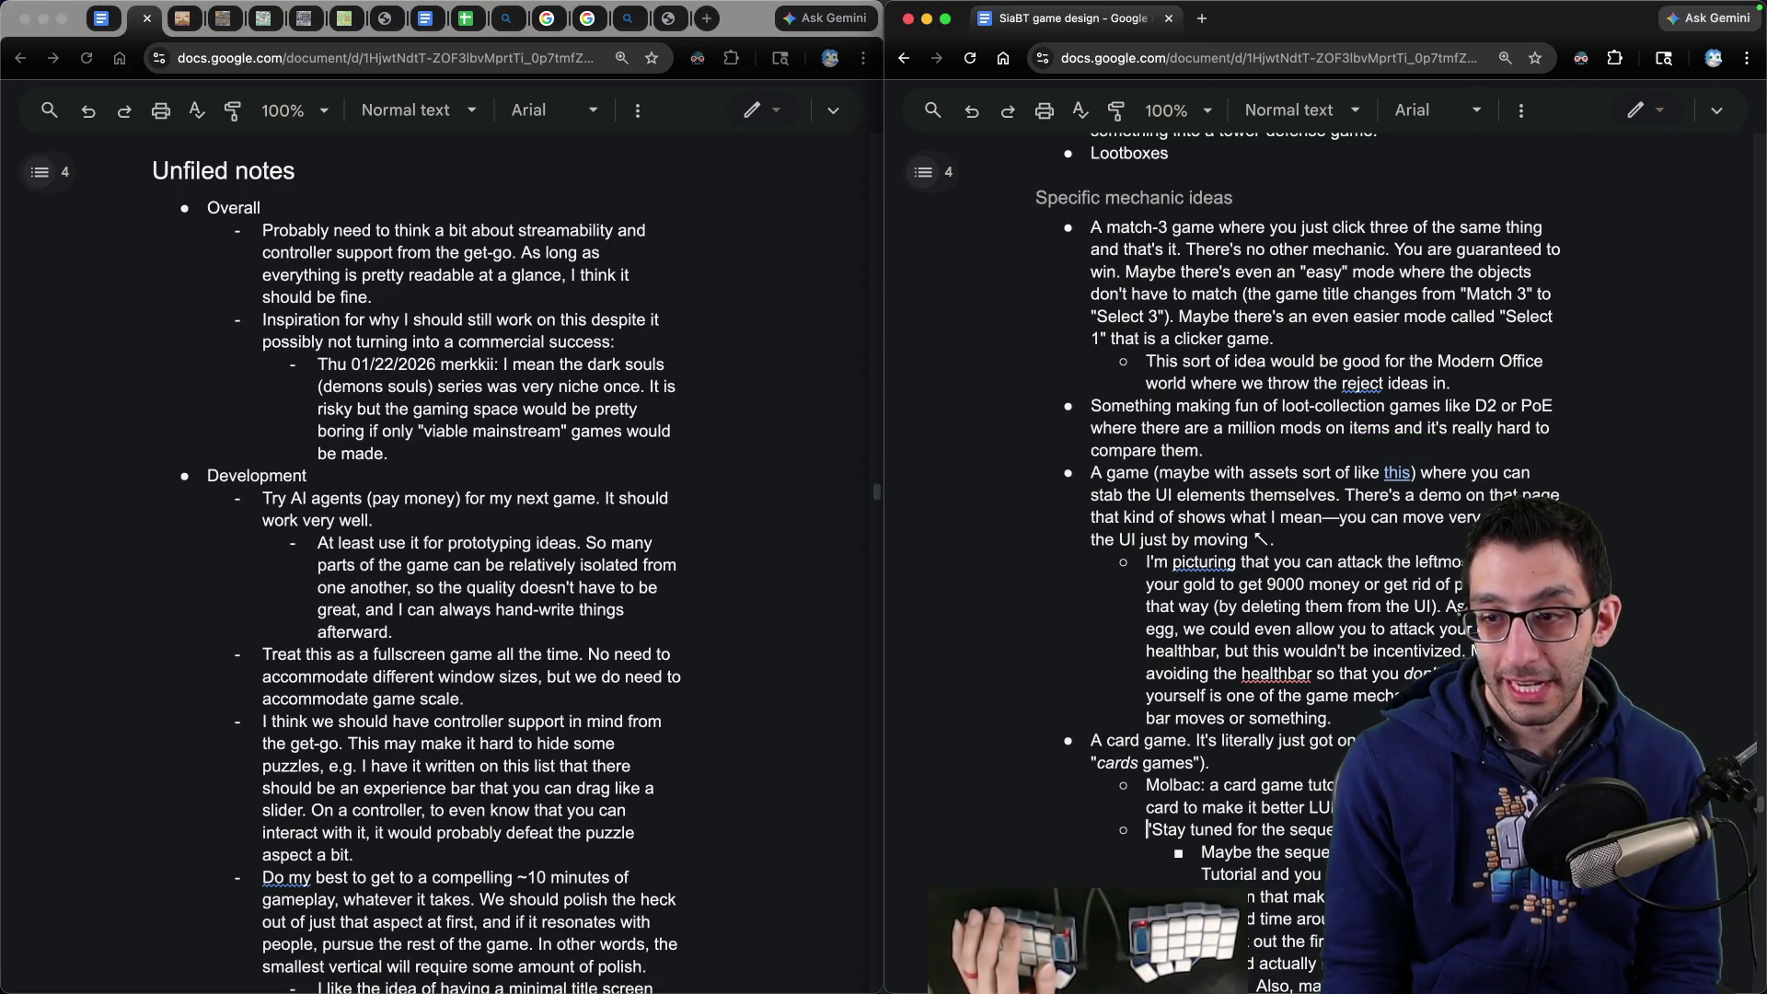
- Cut the streamability and controller-support note from Overall
mouse_move(264, 232)
mouse_down()
mouse_move(633, 232)
mouse_move(545, 242)
mouse_move(527, 256)
mouse_move(540, 300)
mouse_up()
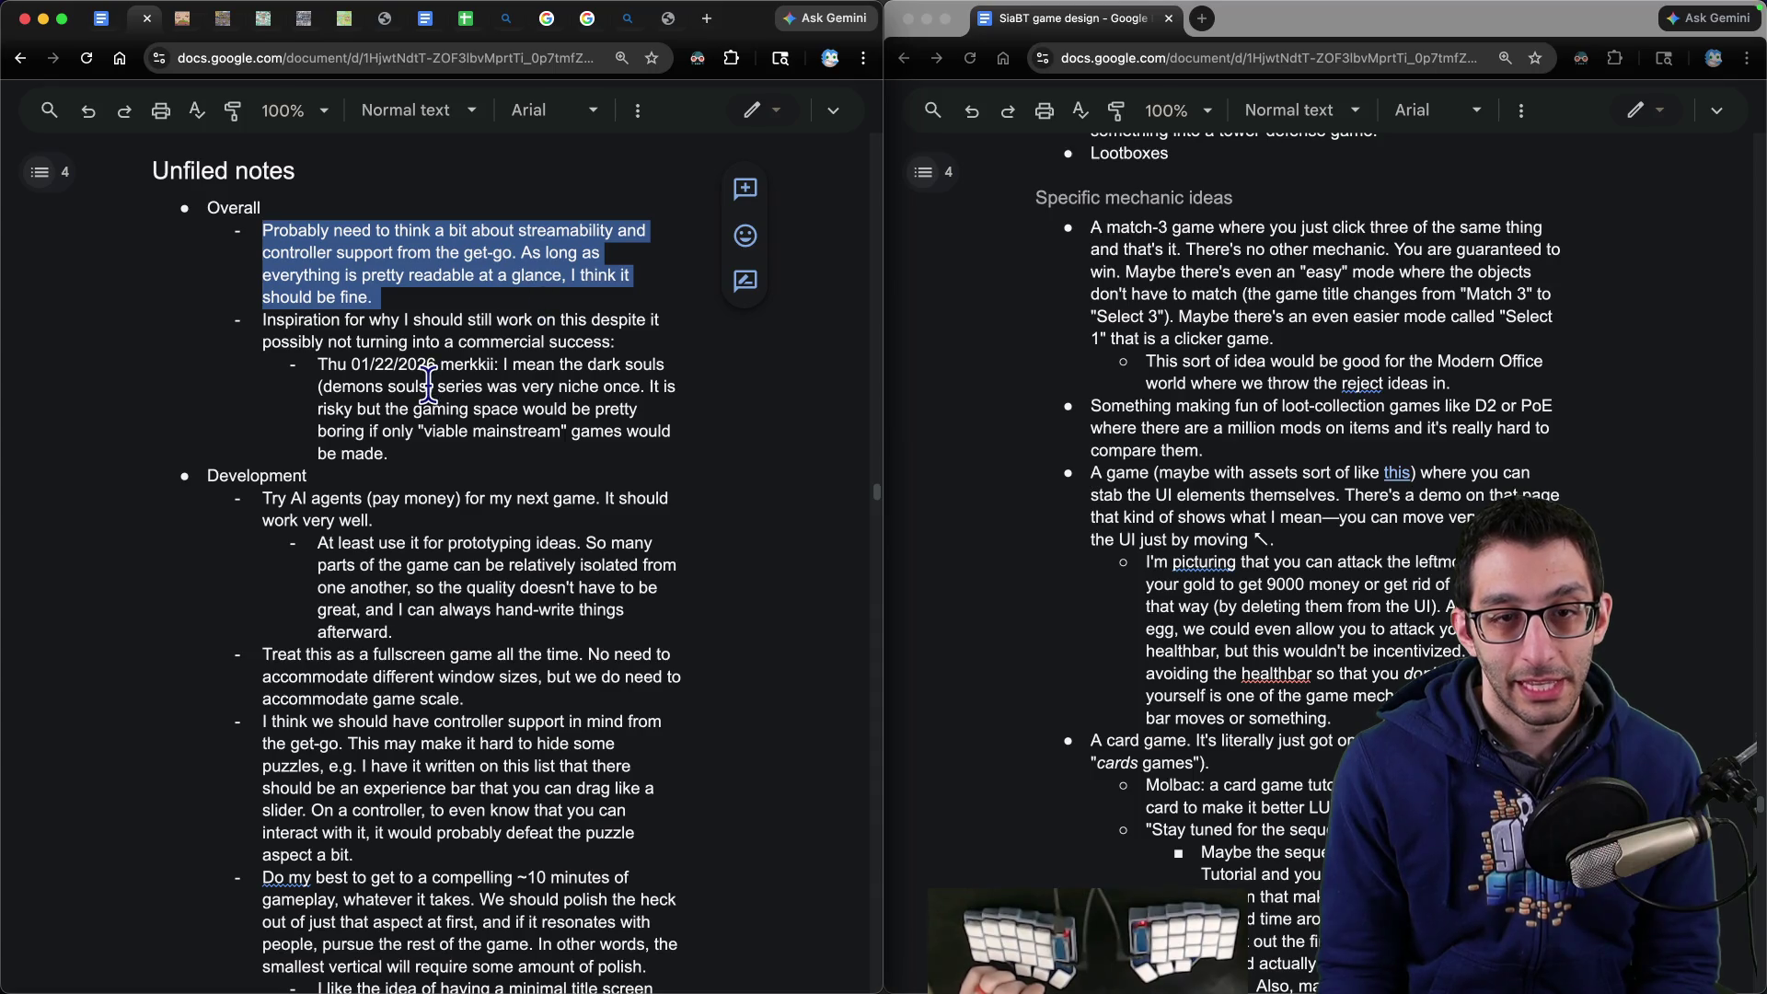
key(super+x)
key(super+z)
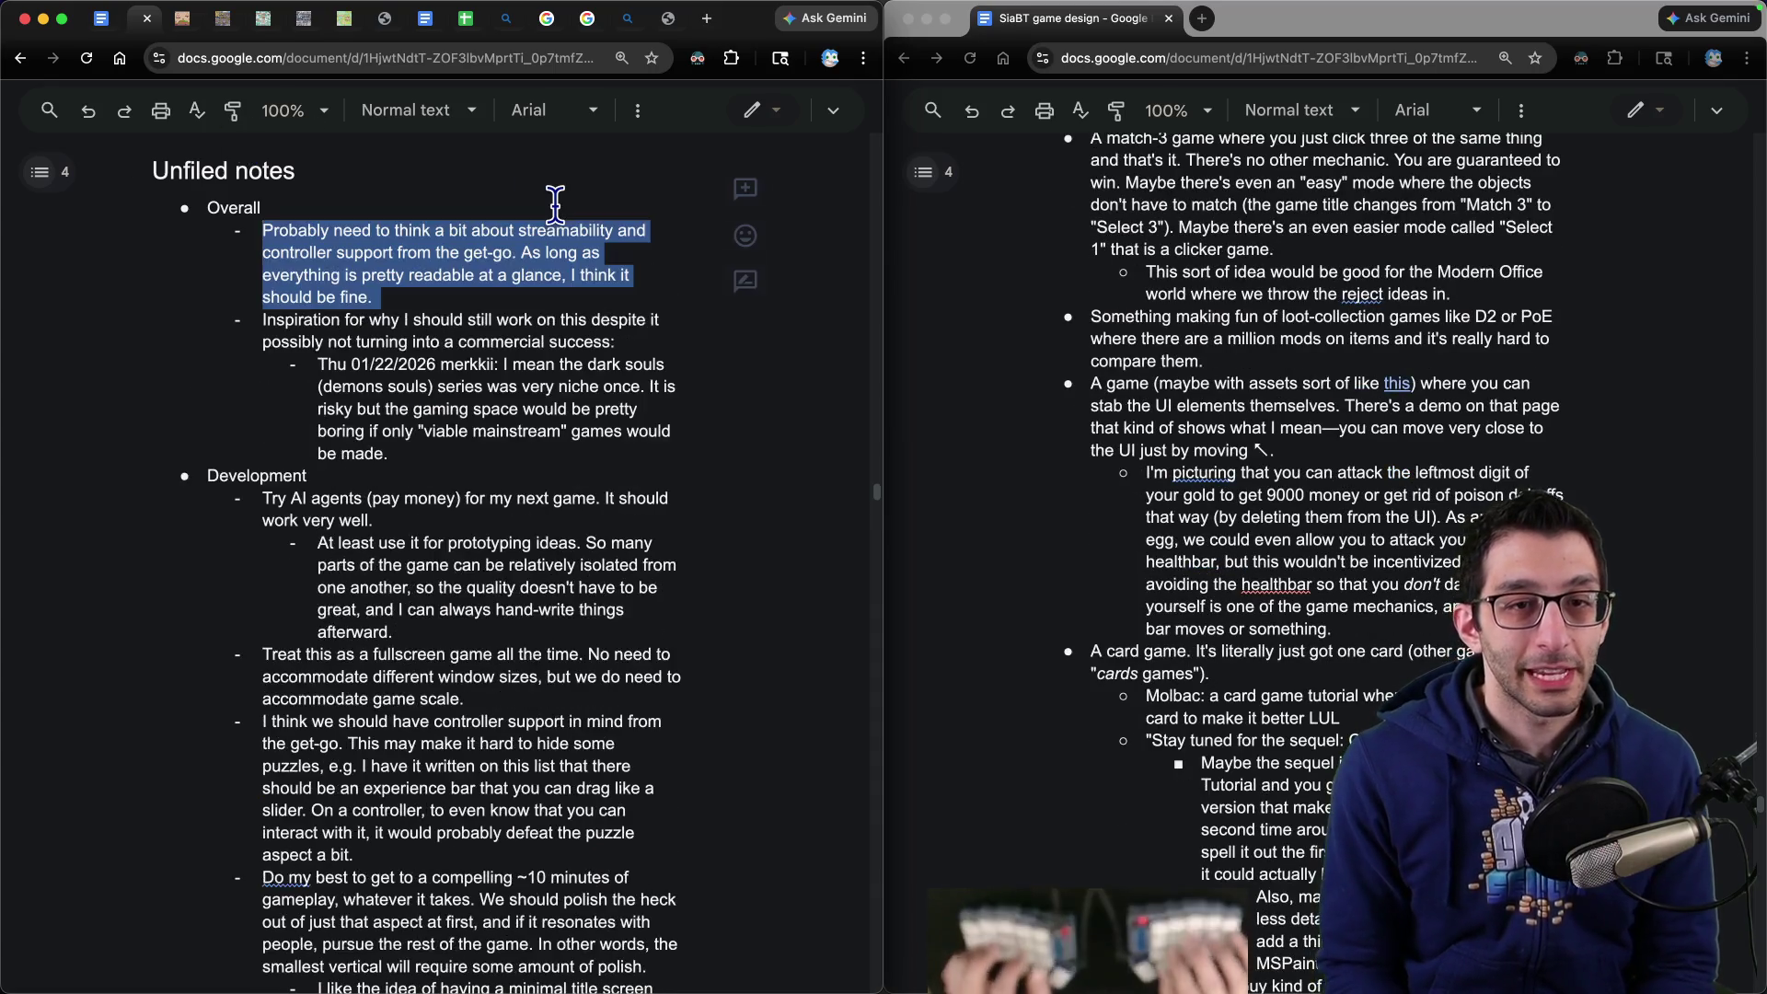
key(super+x)
key(super+9)
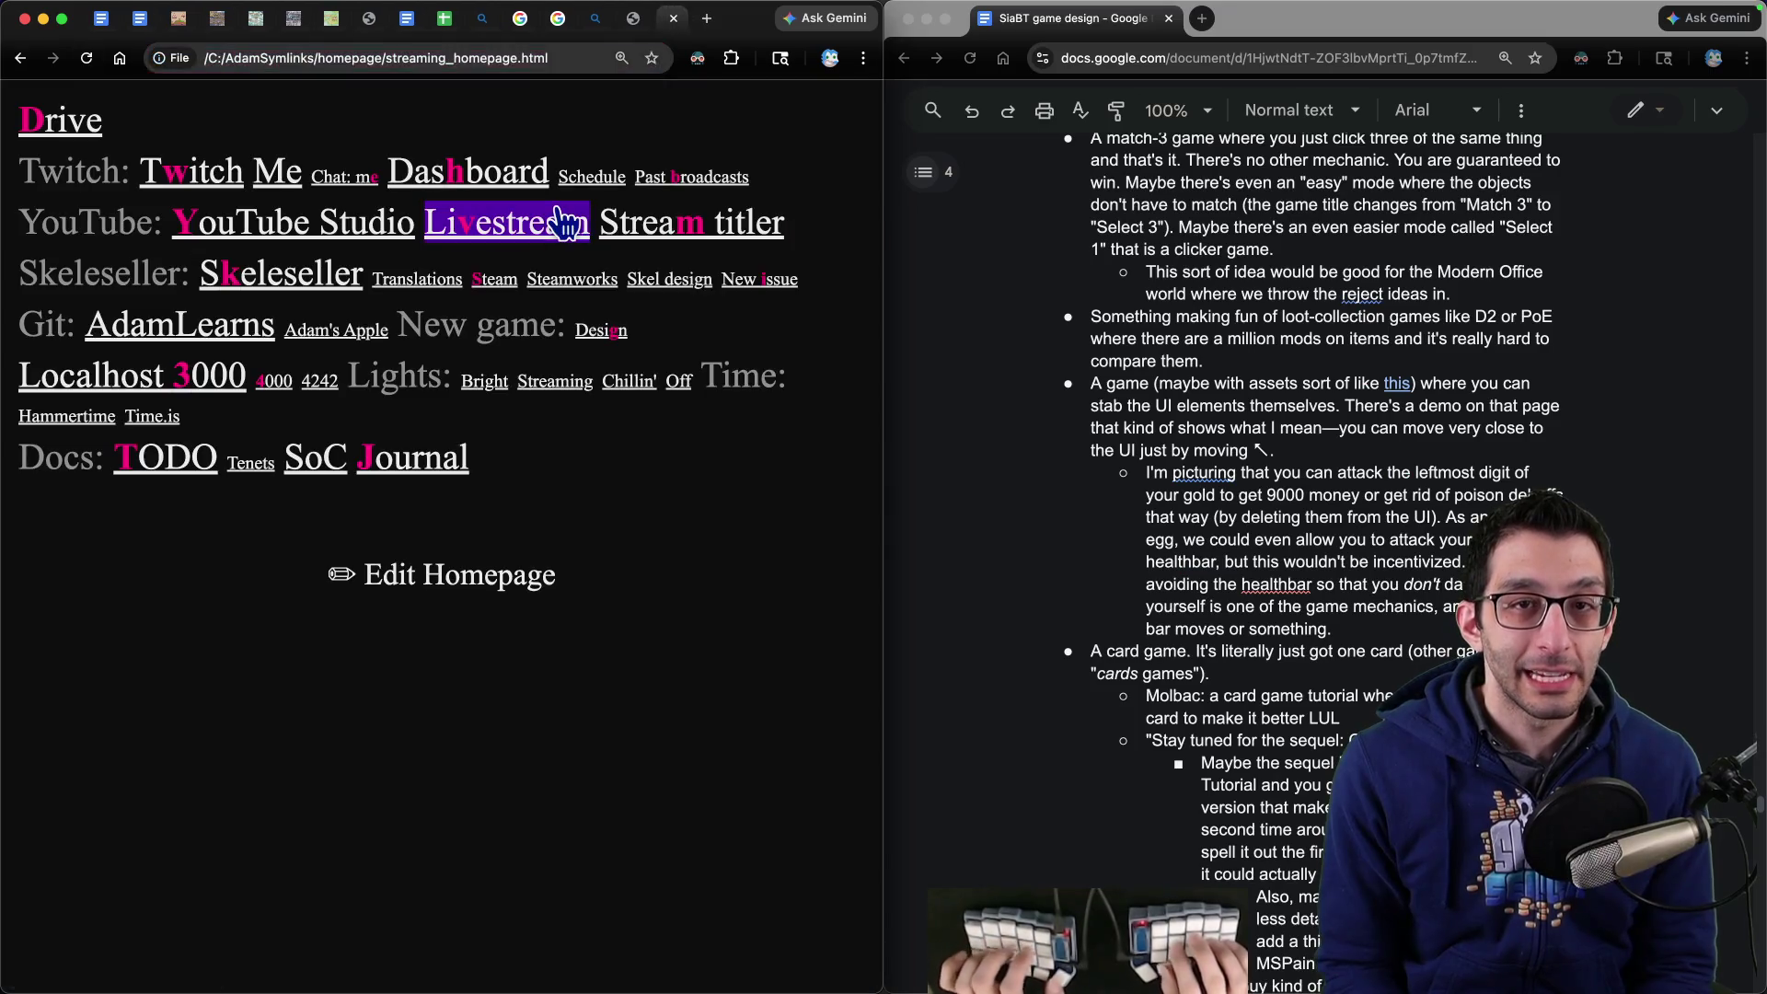
- Open the Skeleseller Steam page and step through three of its screenshots
click(286, 386)
scroll(536, 359, down, 8)
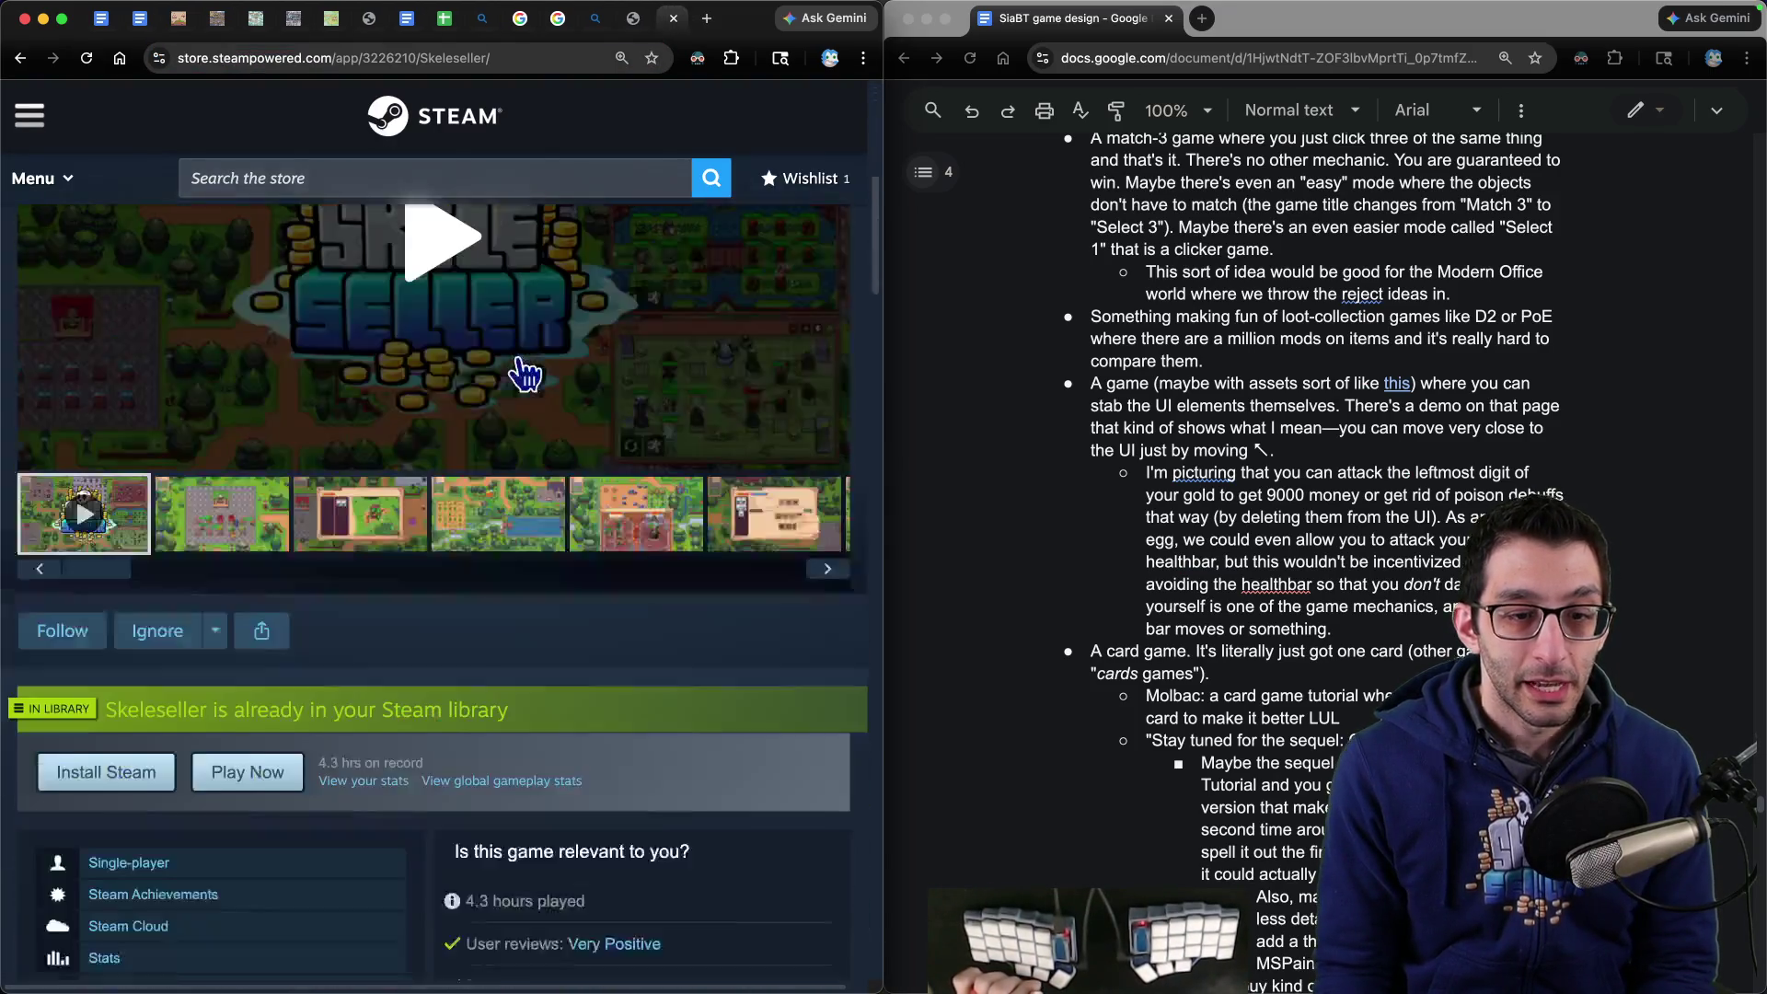
click(815, 548)
click(815, 548)
click(815, 548)
scroll(474, 368, up, 4)
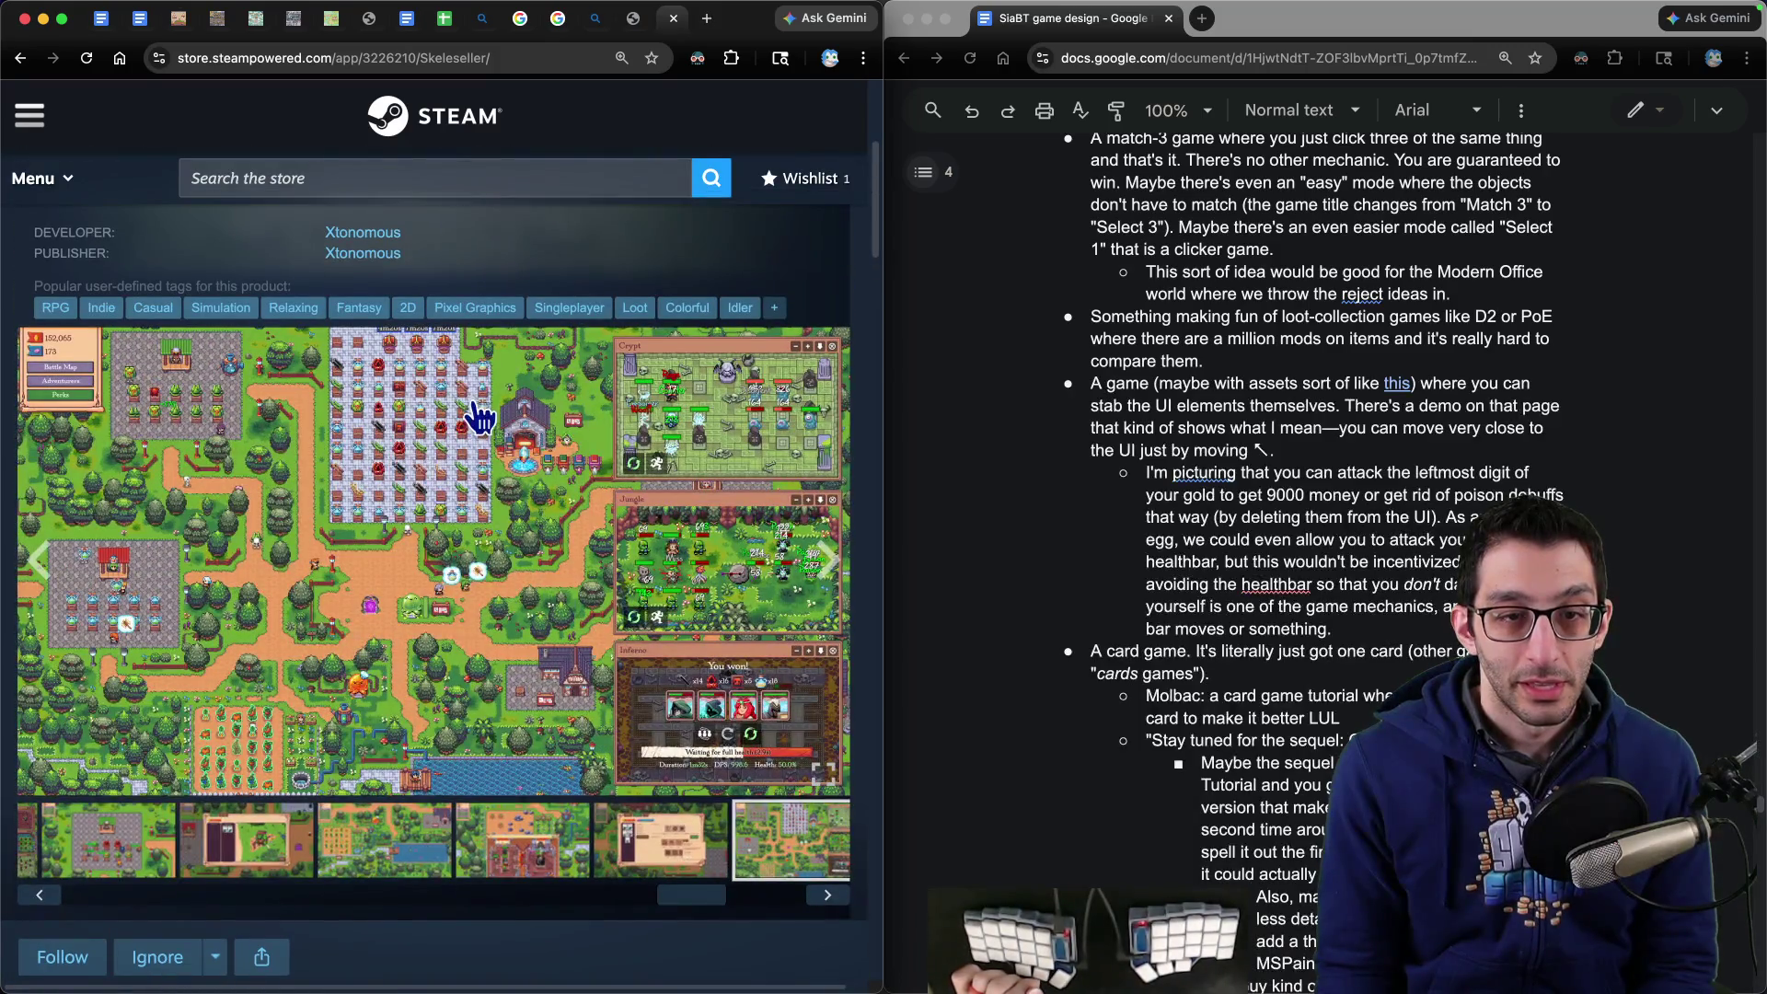
- View two Skeleseller screenshots full size, then close the page and dock the browser beside the design doc
key(ctrl+alt+Return)
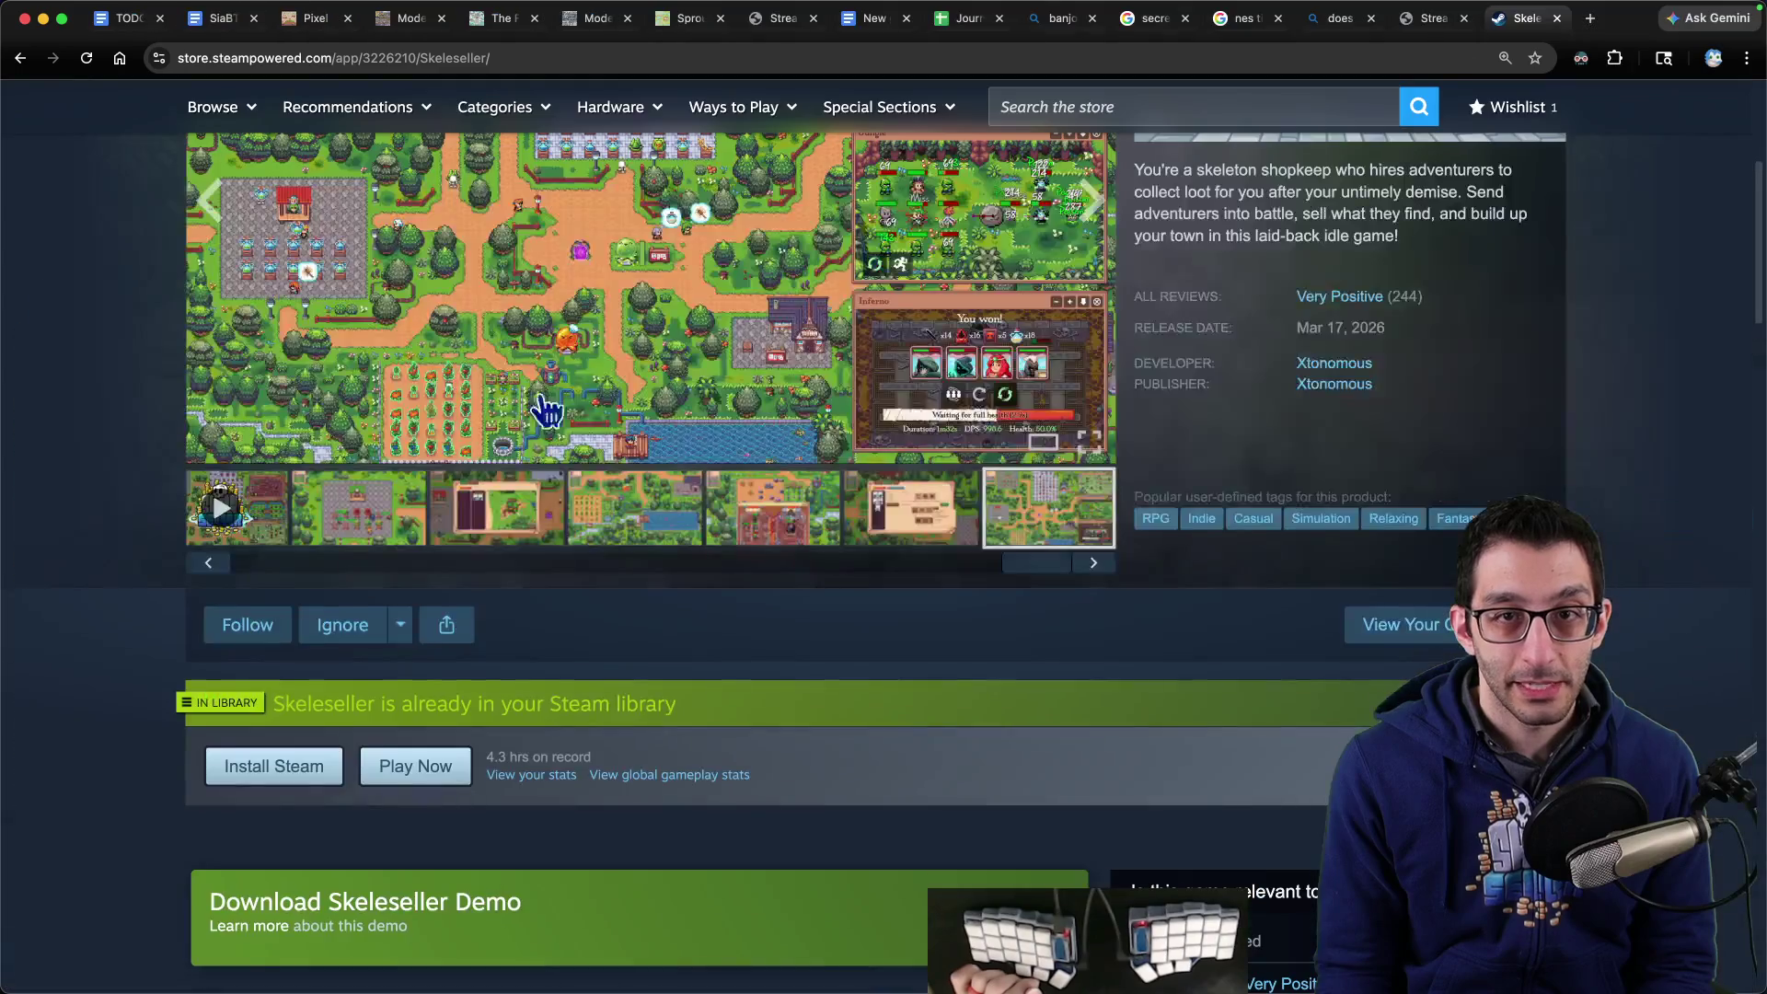
click(655, 411)
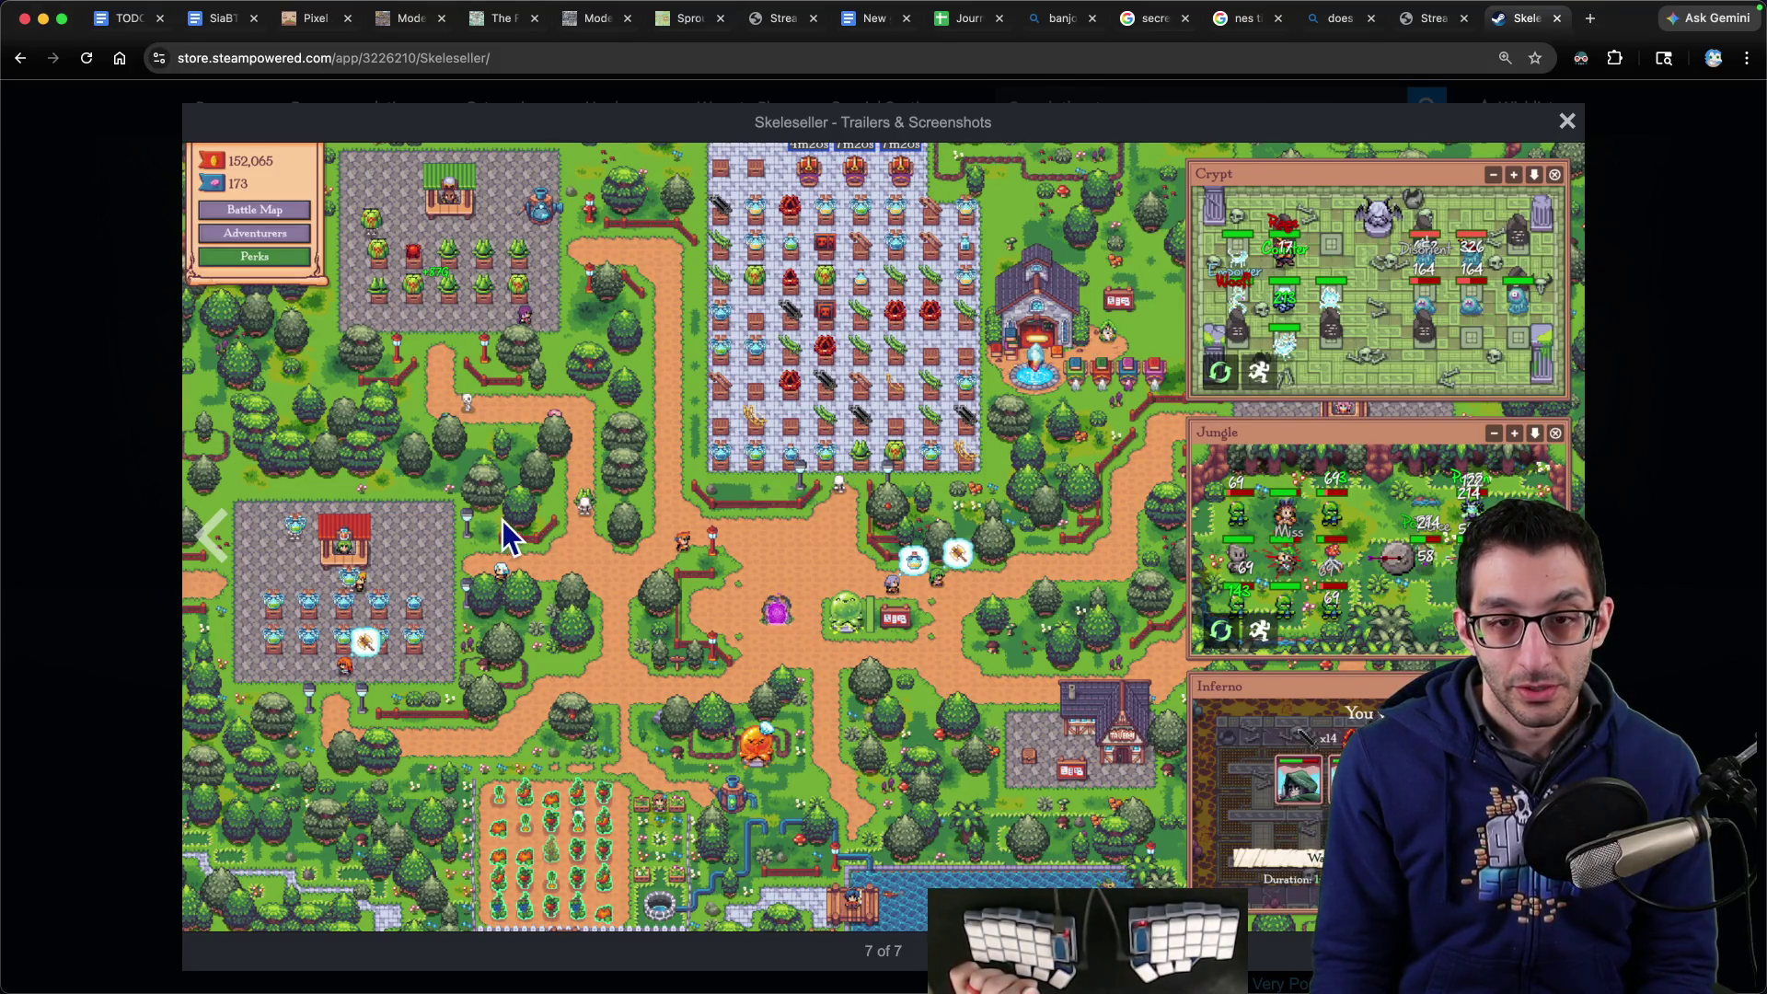
key(Escape)
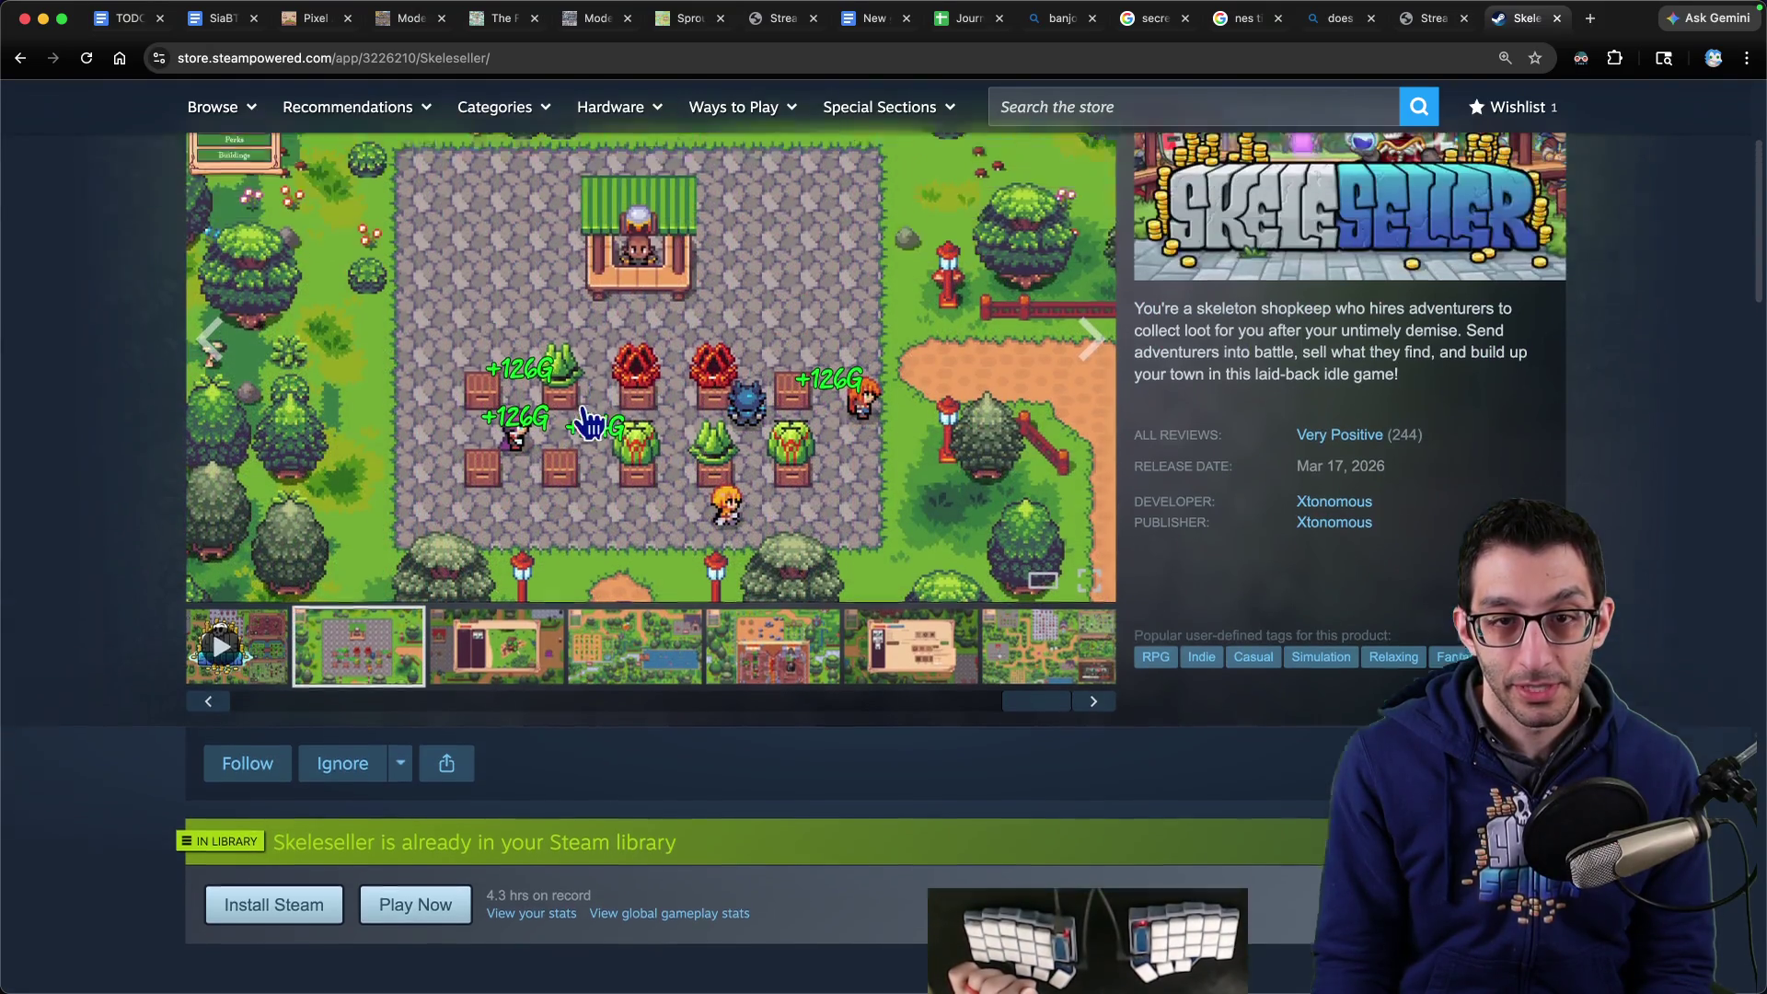
click(653, 431)
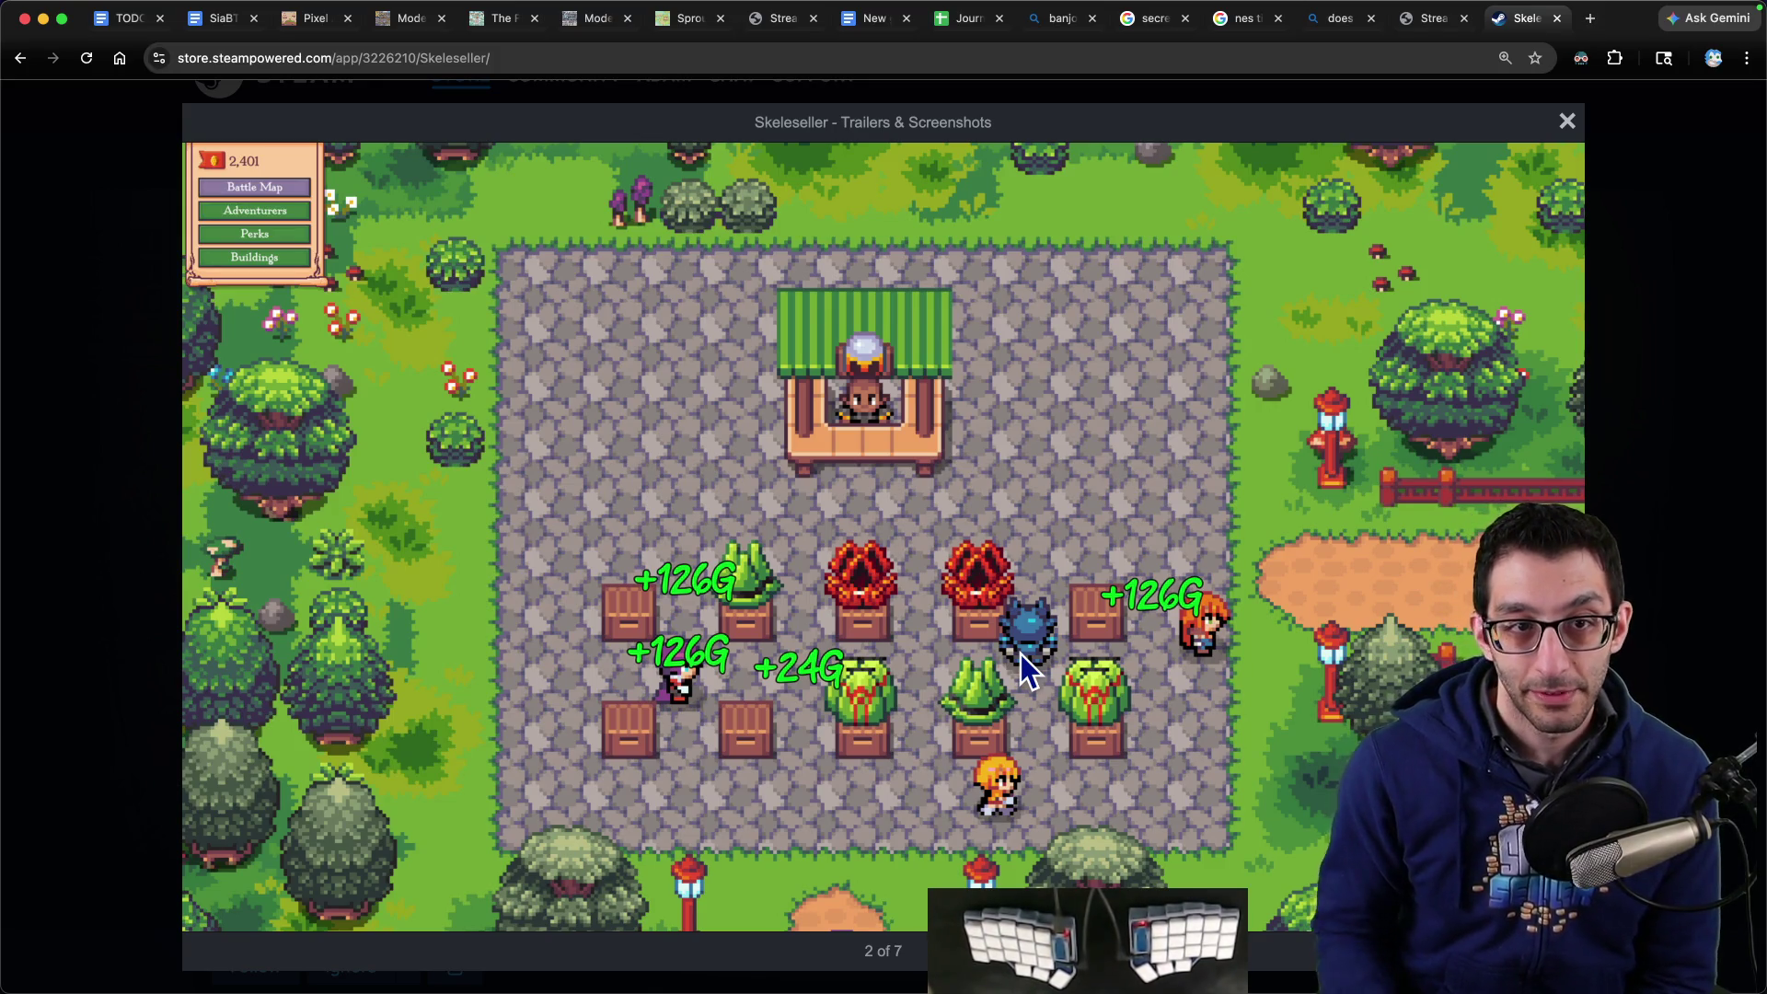
key(super+w)
key(ctrl+alt+Left)
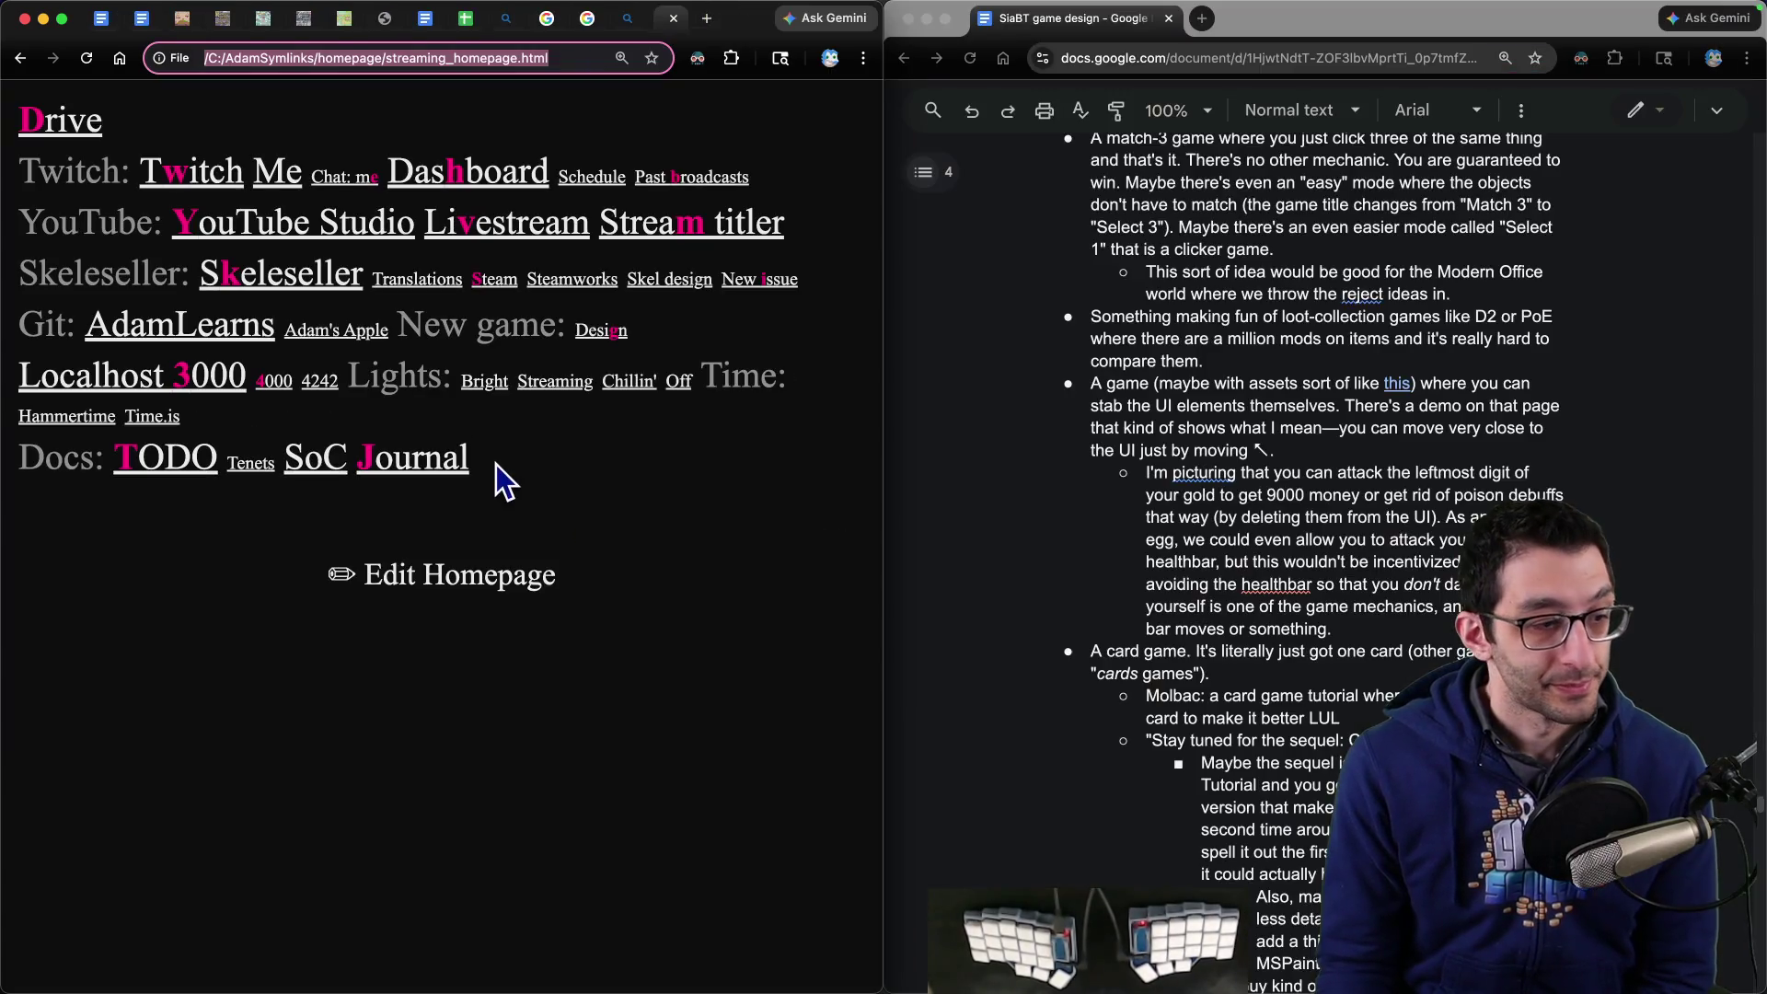
- Cut the Inspiration note from Unfiled notes and delete the empty Overall bullet
key(ctrl+Tab)
key(ctrl+Tab)
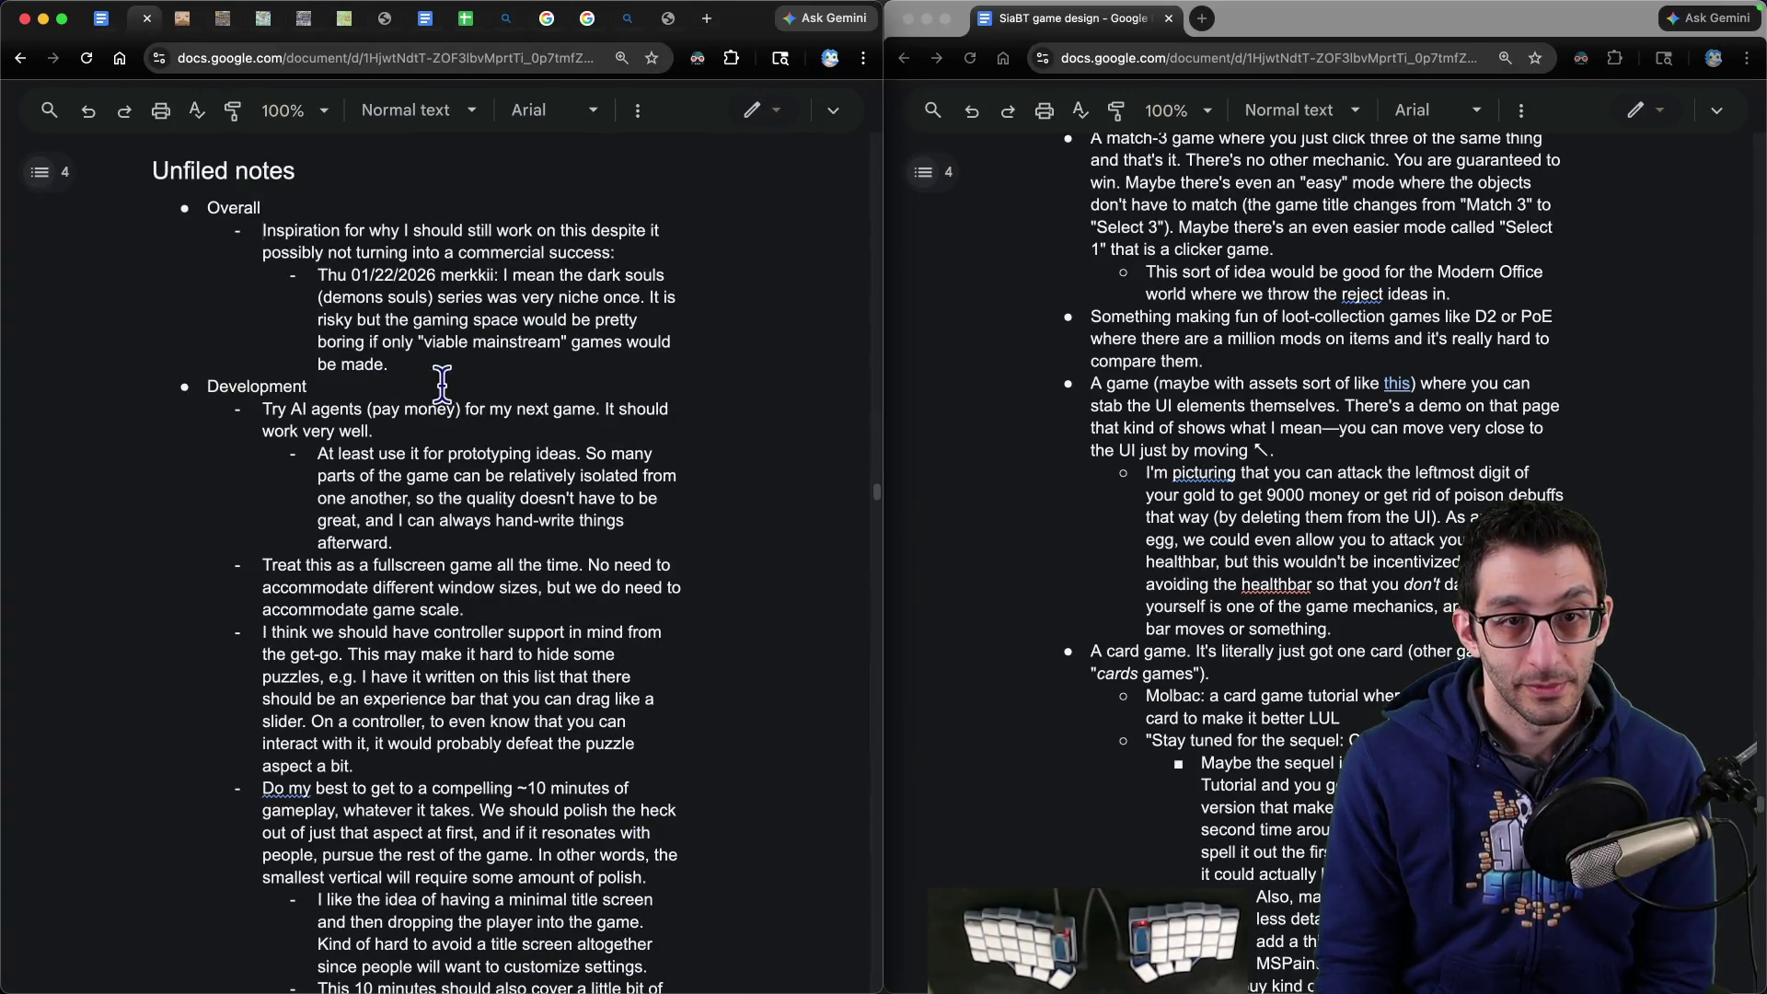
mouse_move(263, 230)
mouse_down()
mouse_move(630, 228)
mouse_move(308, 254)
mouse_move(612, 258)
mouse_move(575, 348)
mouse_up()
key(shift+Down)
key(BackSpace)
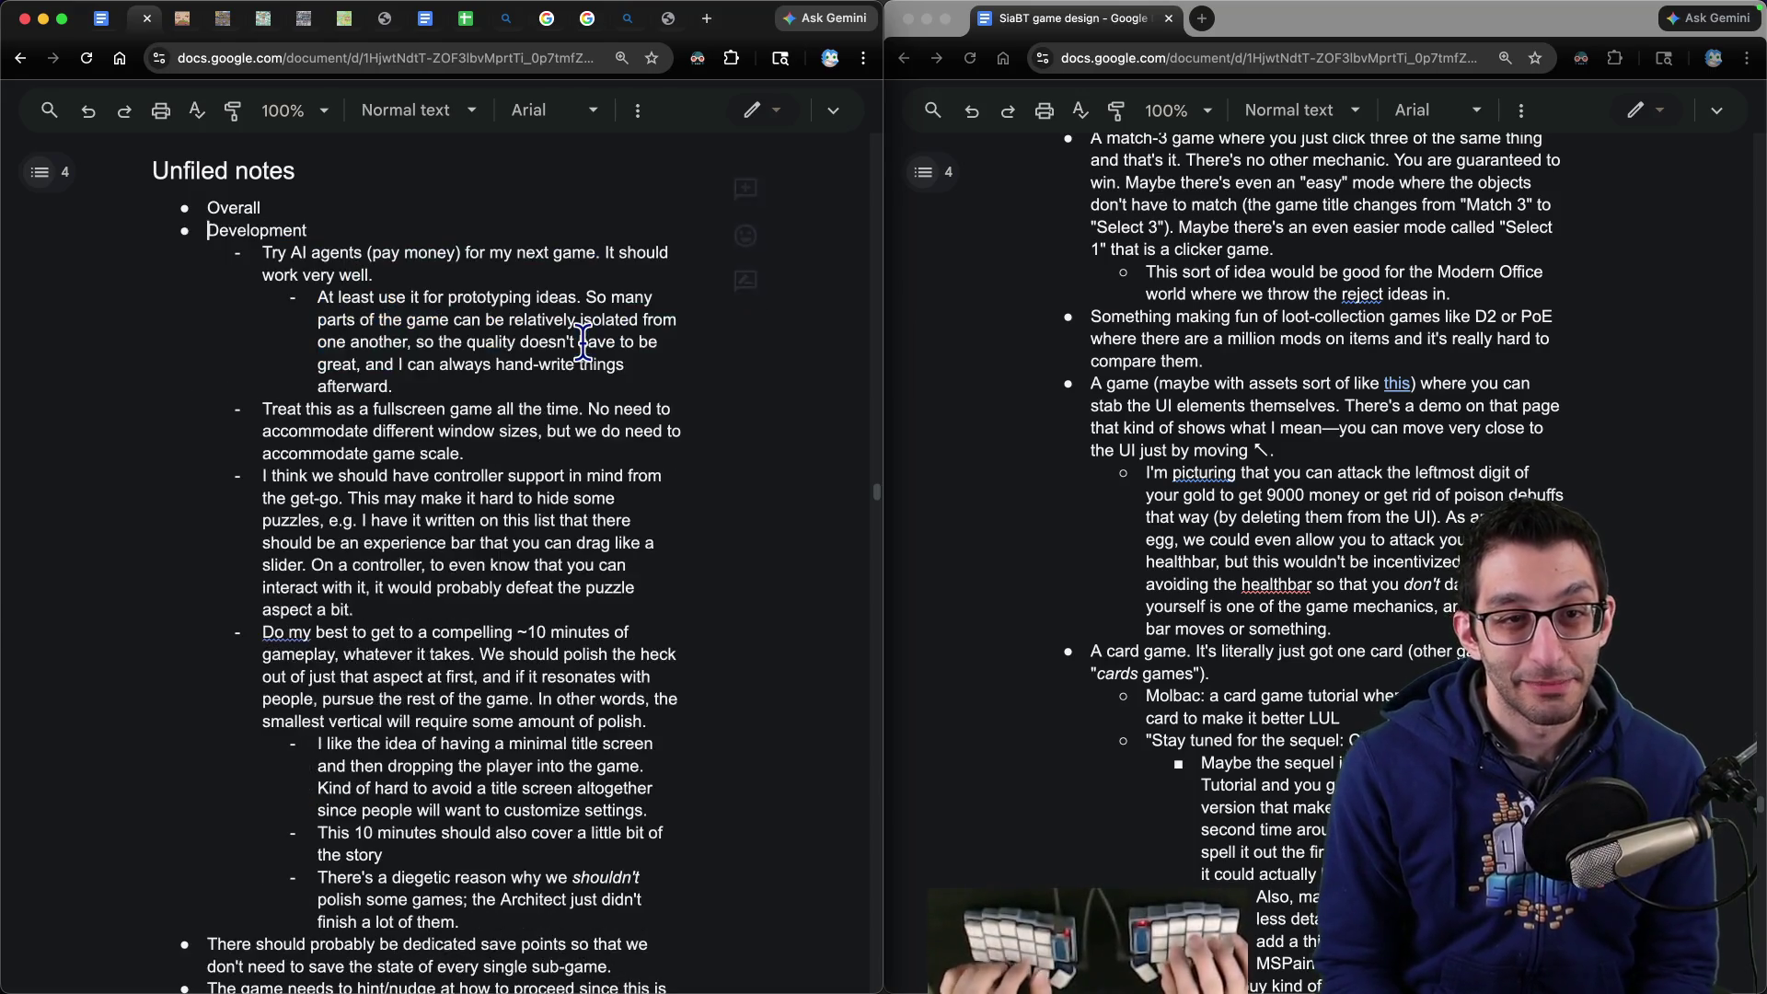
key(shift+Home)
key(super+x)
scroll(414, 552, down, 20)
scroll(414, 552, up, 5)
click(455, 411)
- Paste the Inspiration note at the end of the 'Reasons why this is a great game to make' list
key(super+Up)
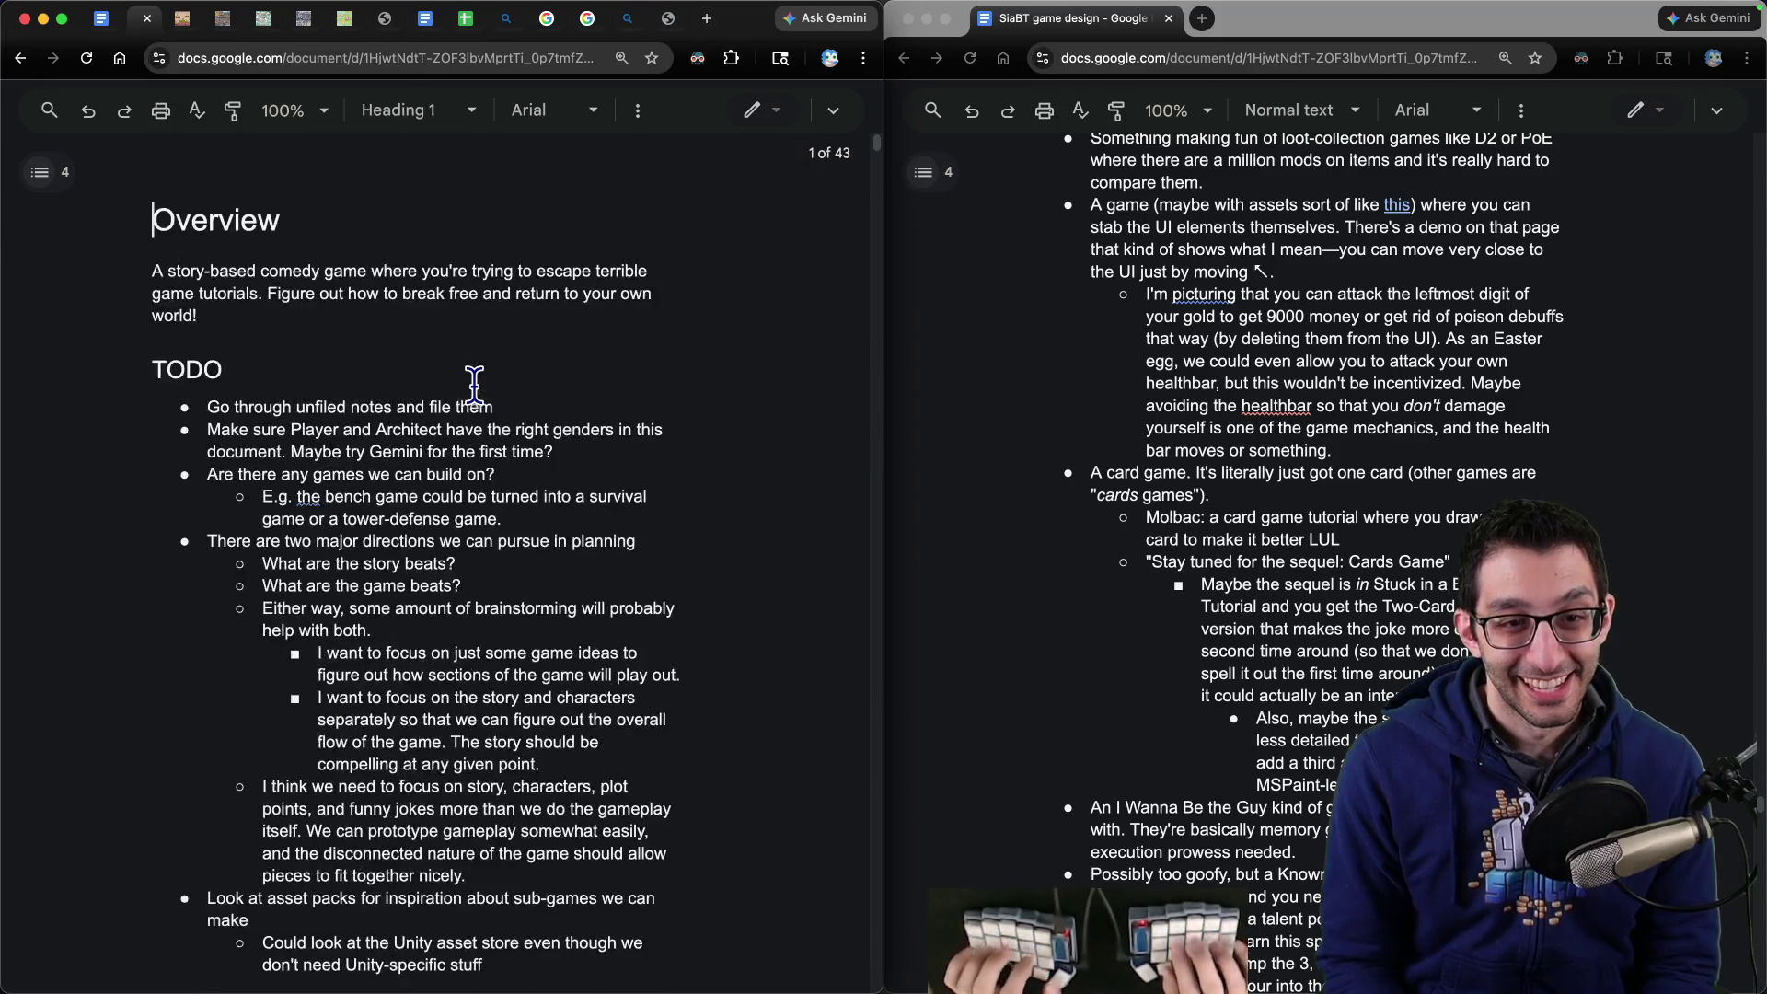
key(super+f)
text(easons why)
key(BackSpace)
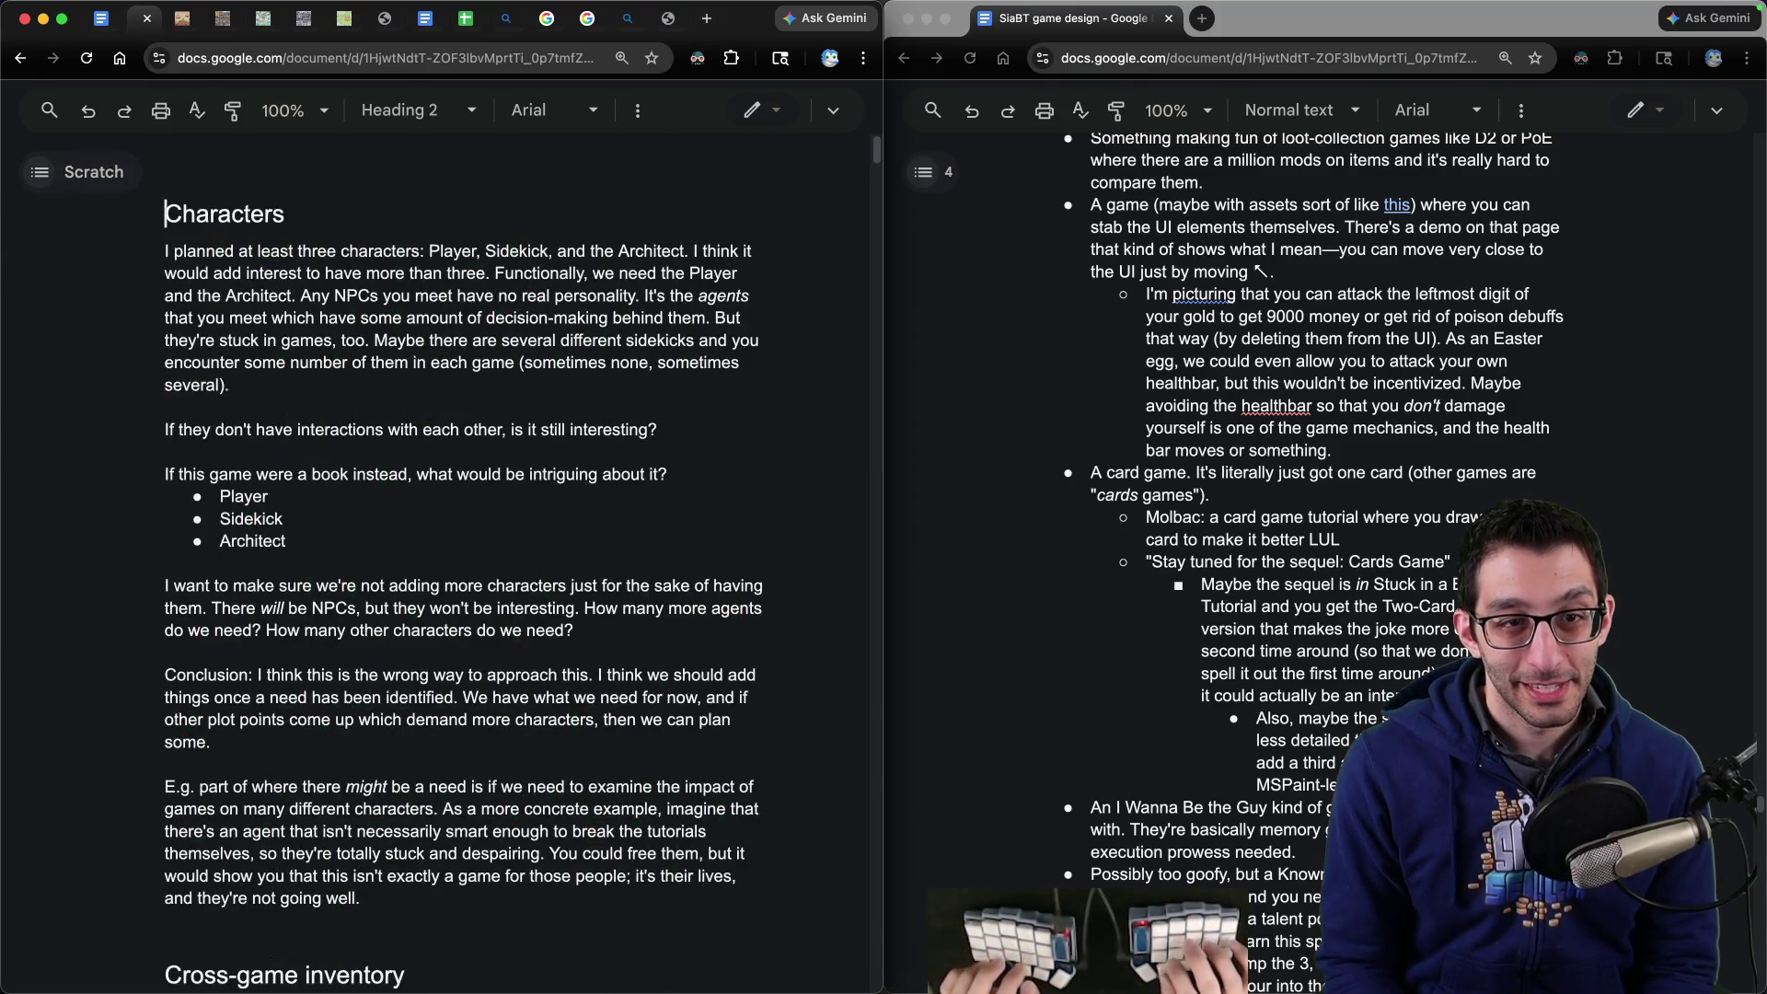
key(super+Up)
key(super+f)
text(reasons why)
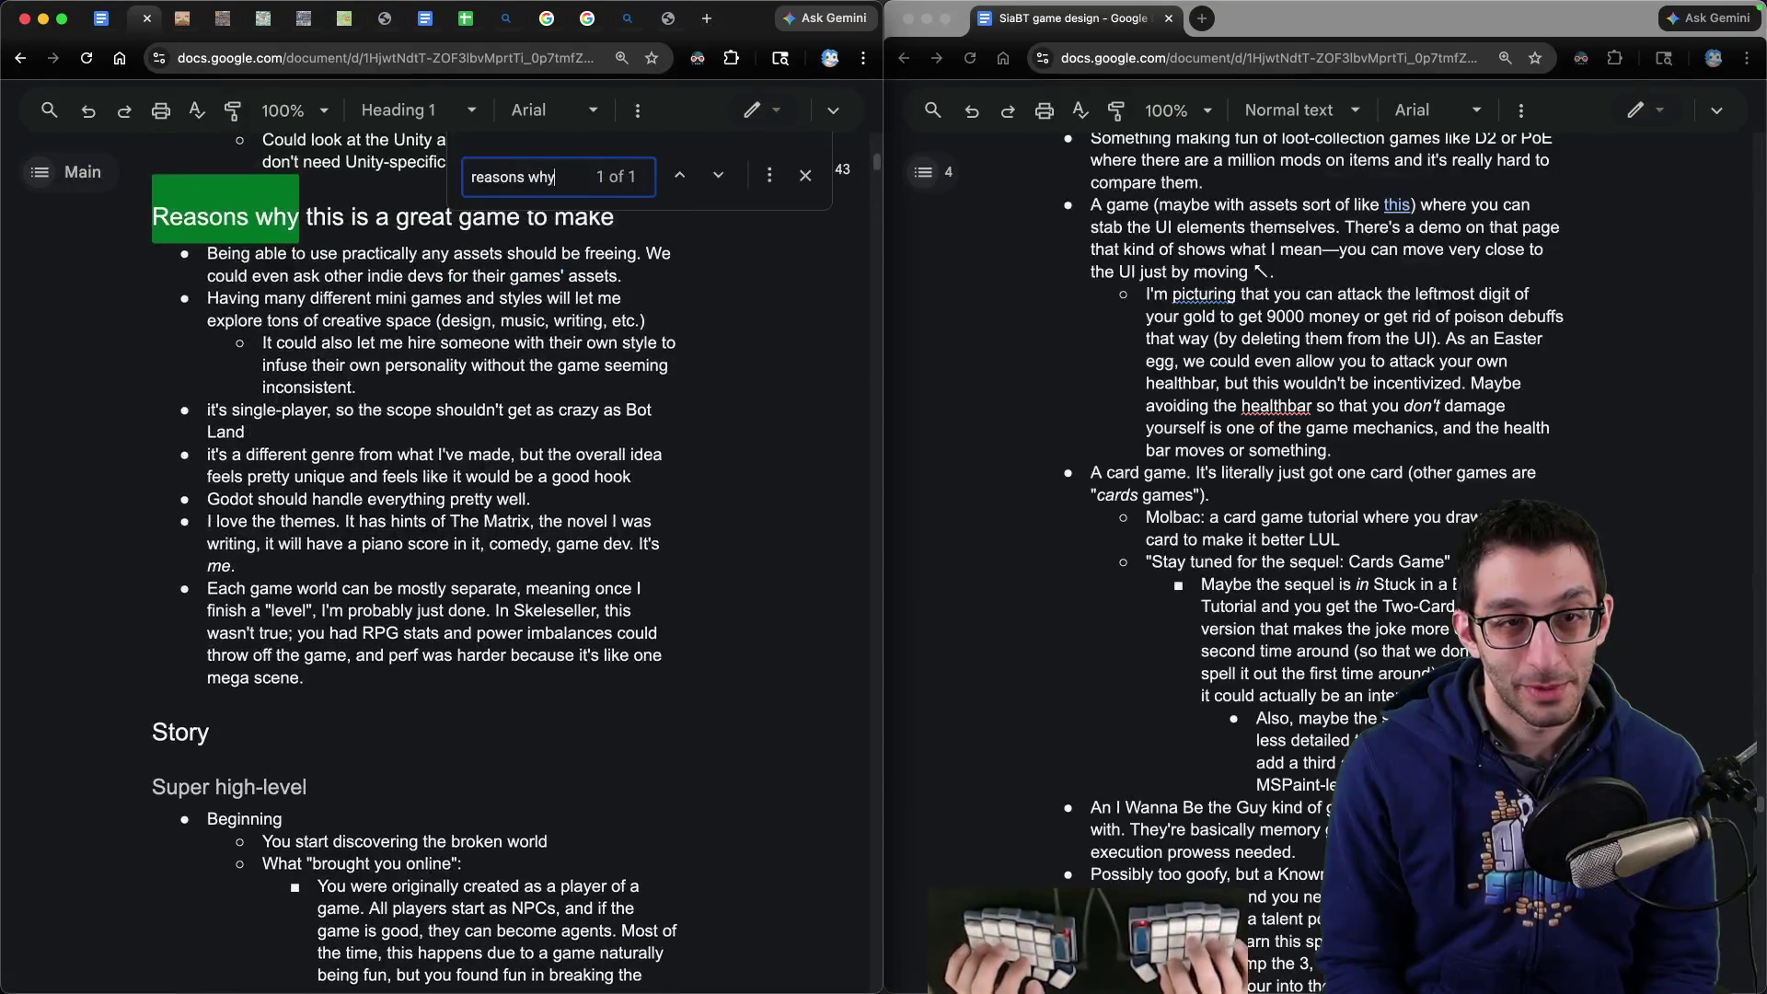
key(Escape)
click(247, 431)
key(super+v)
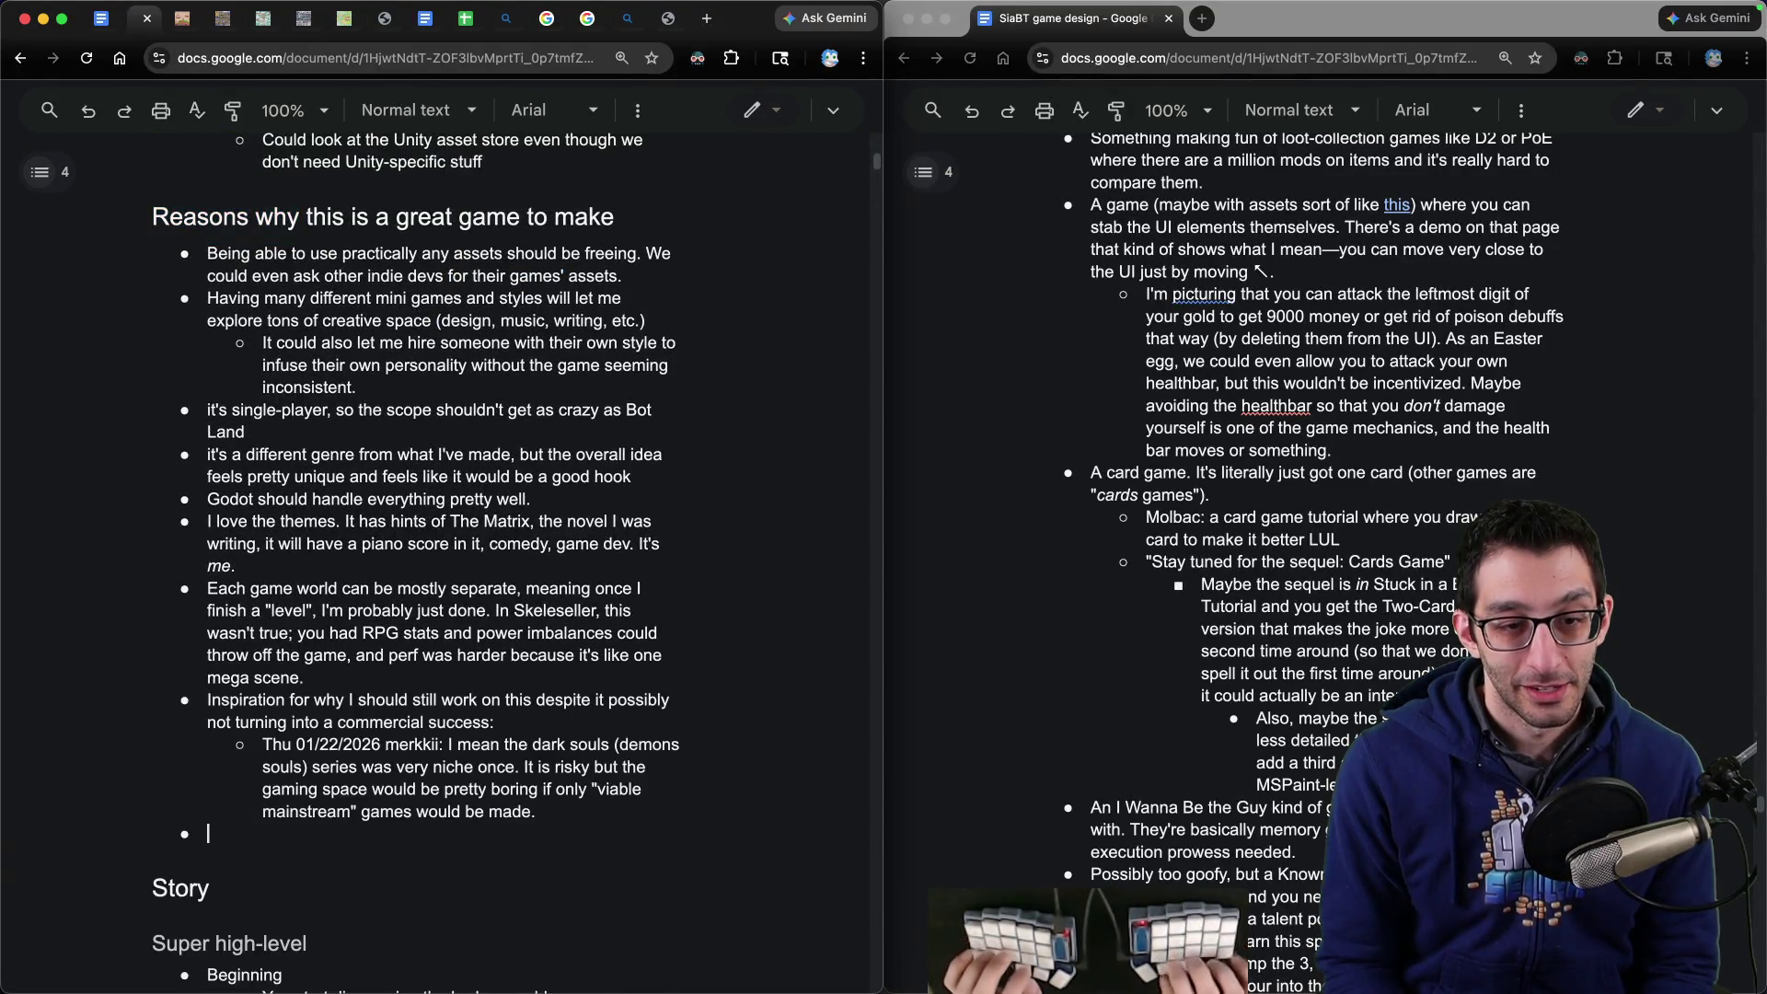
key(BackSpace)
key(BackSpace)
- Return to Unfiled notes and select the Try AI agents note with its prototyping sub-bullet
key(super+f)
text(unfiled)
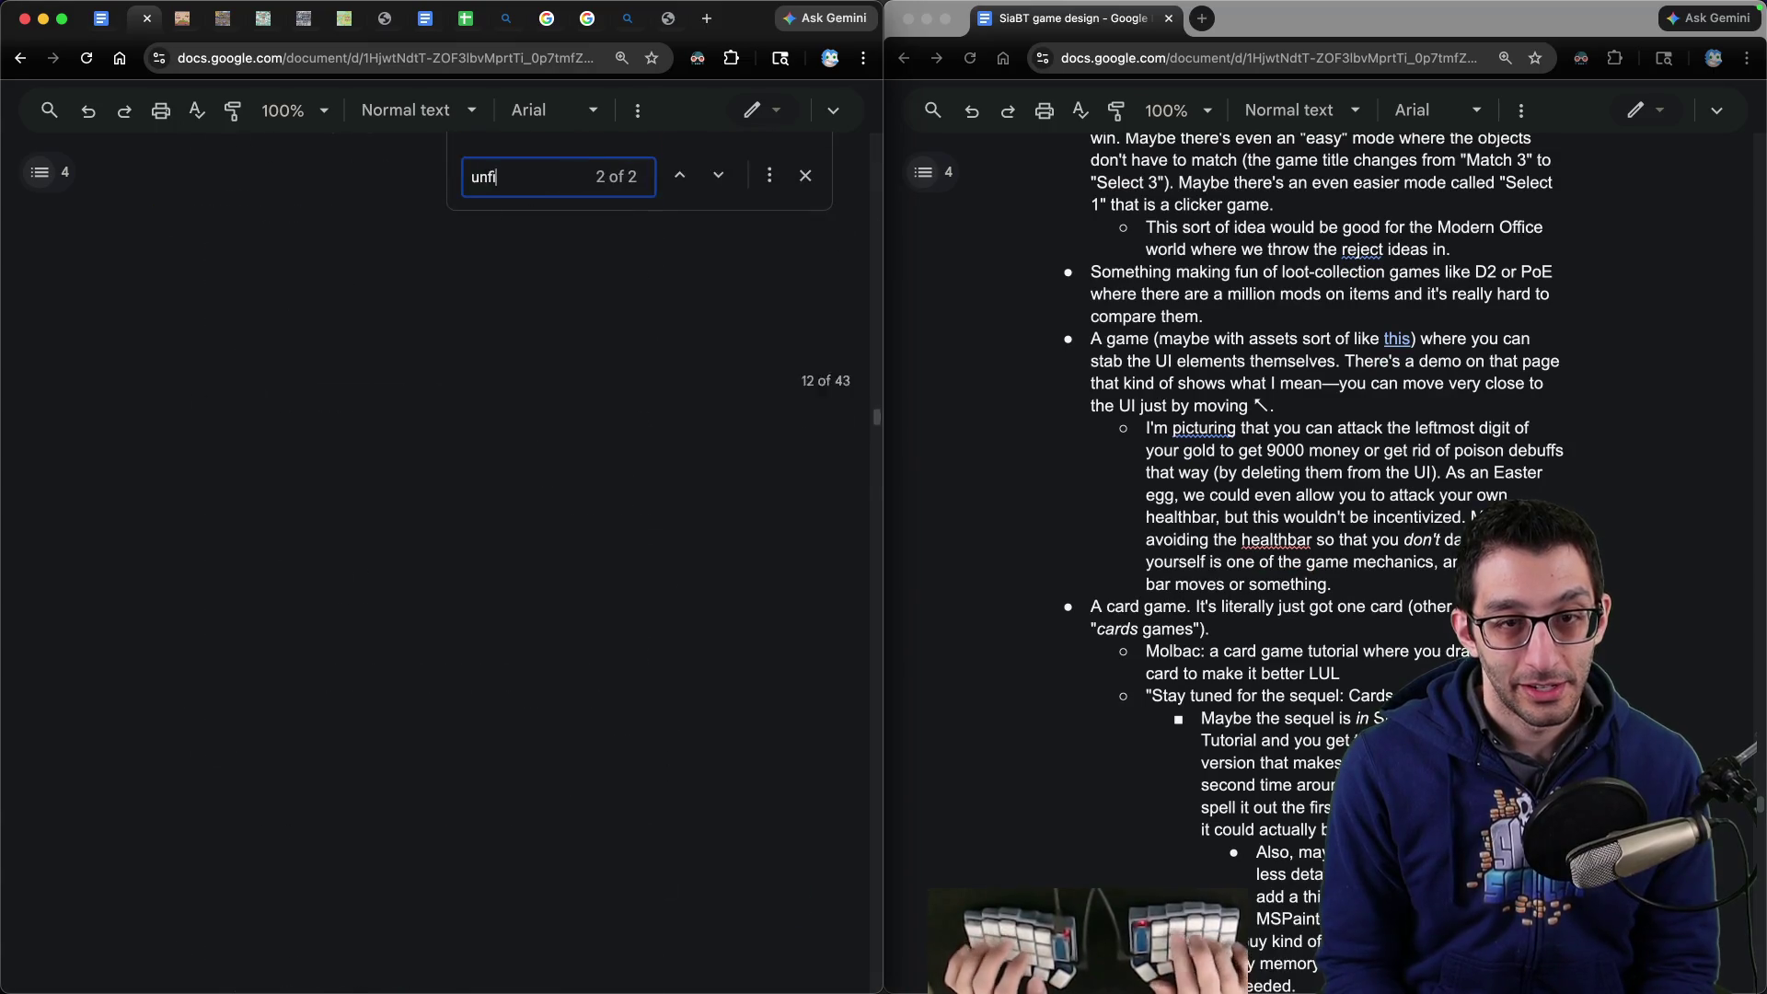
key(Escape)
scroll(424, 428, down, 3)
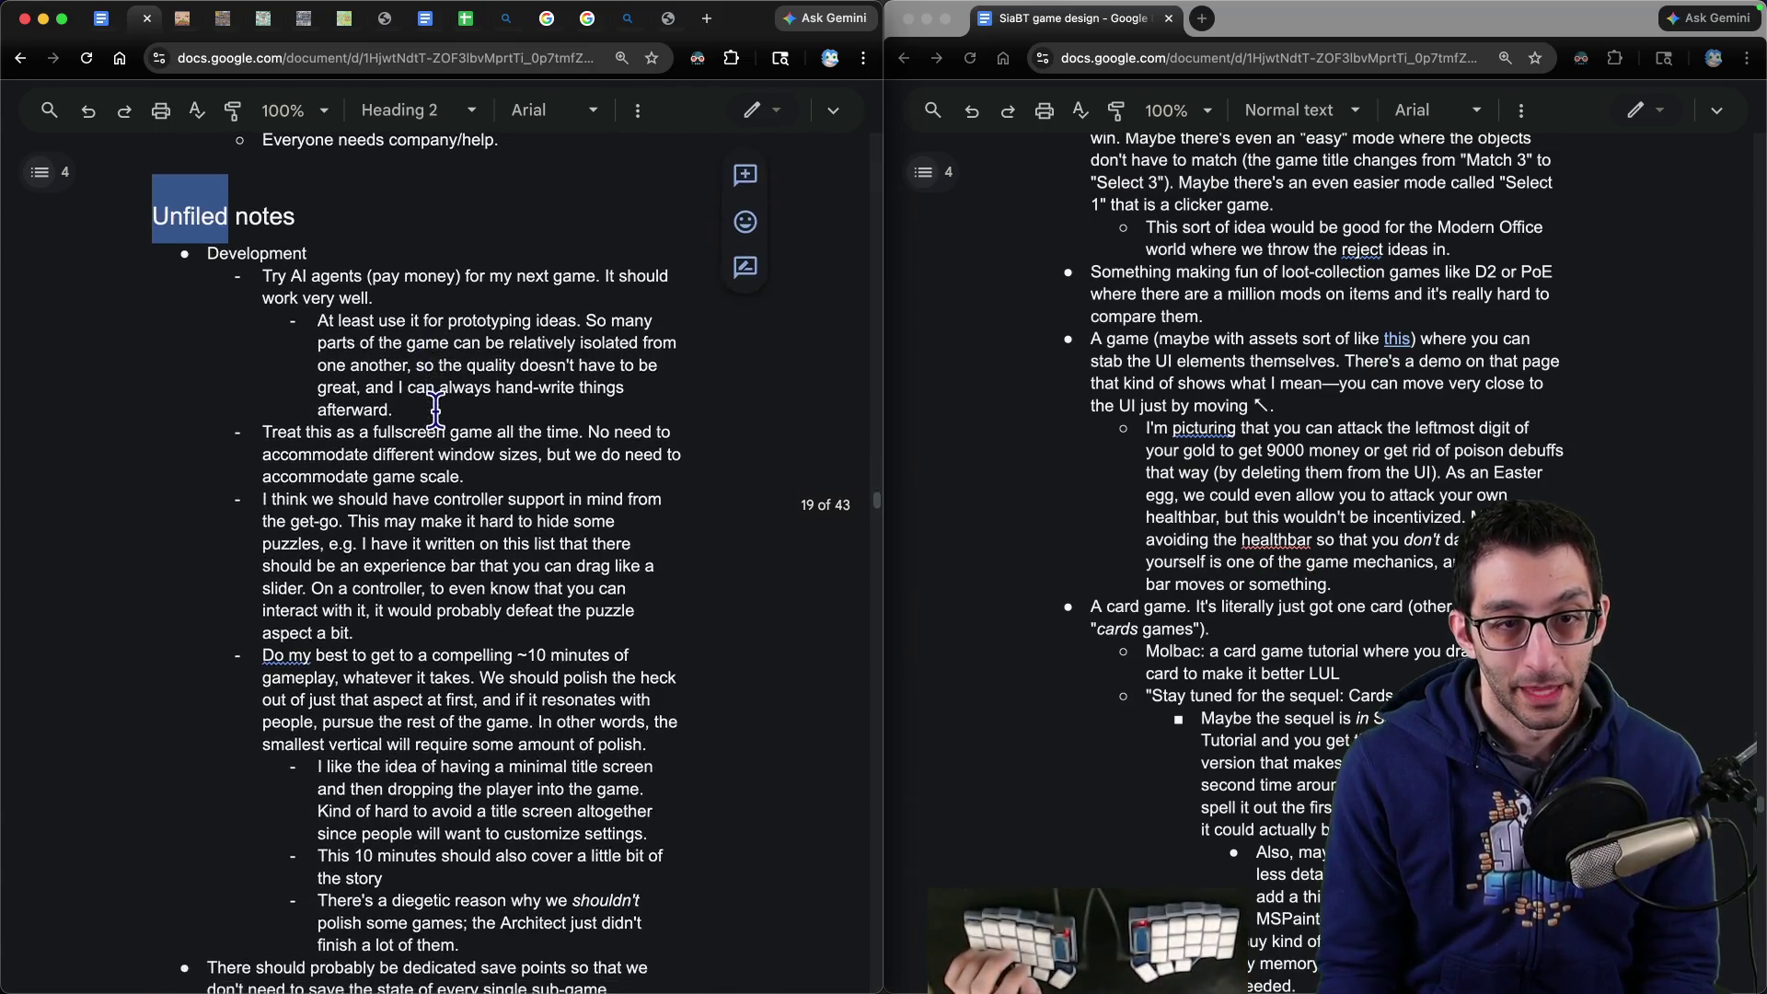
scroll(352, 345, up, 3)
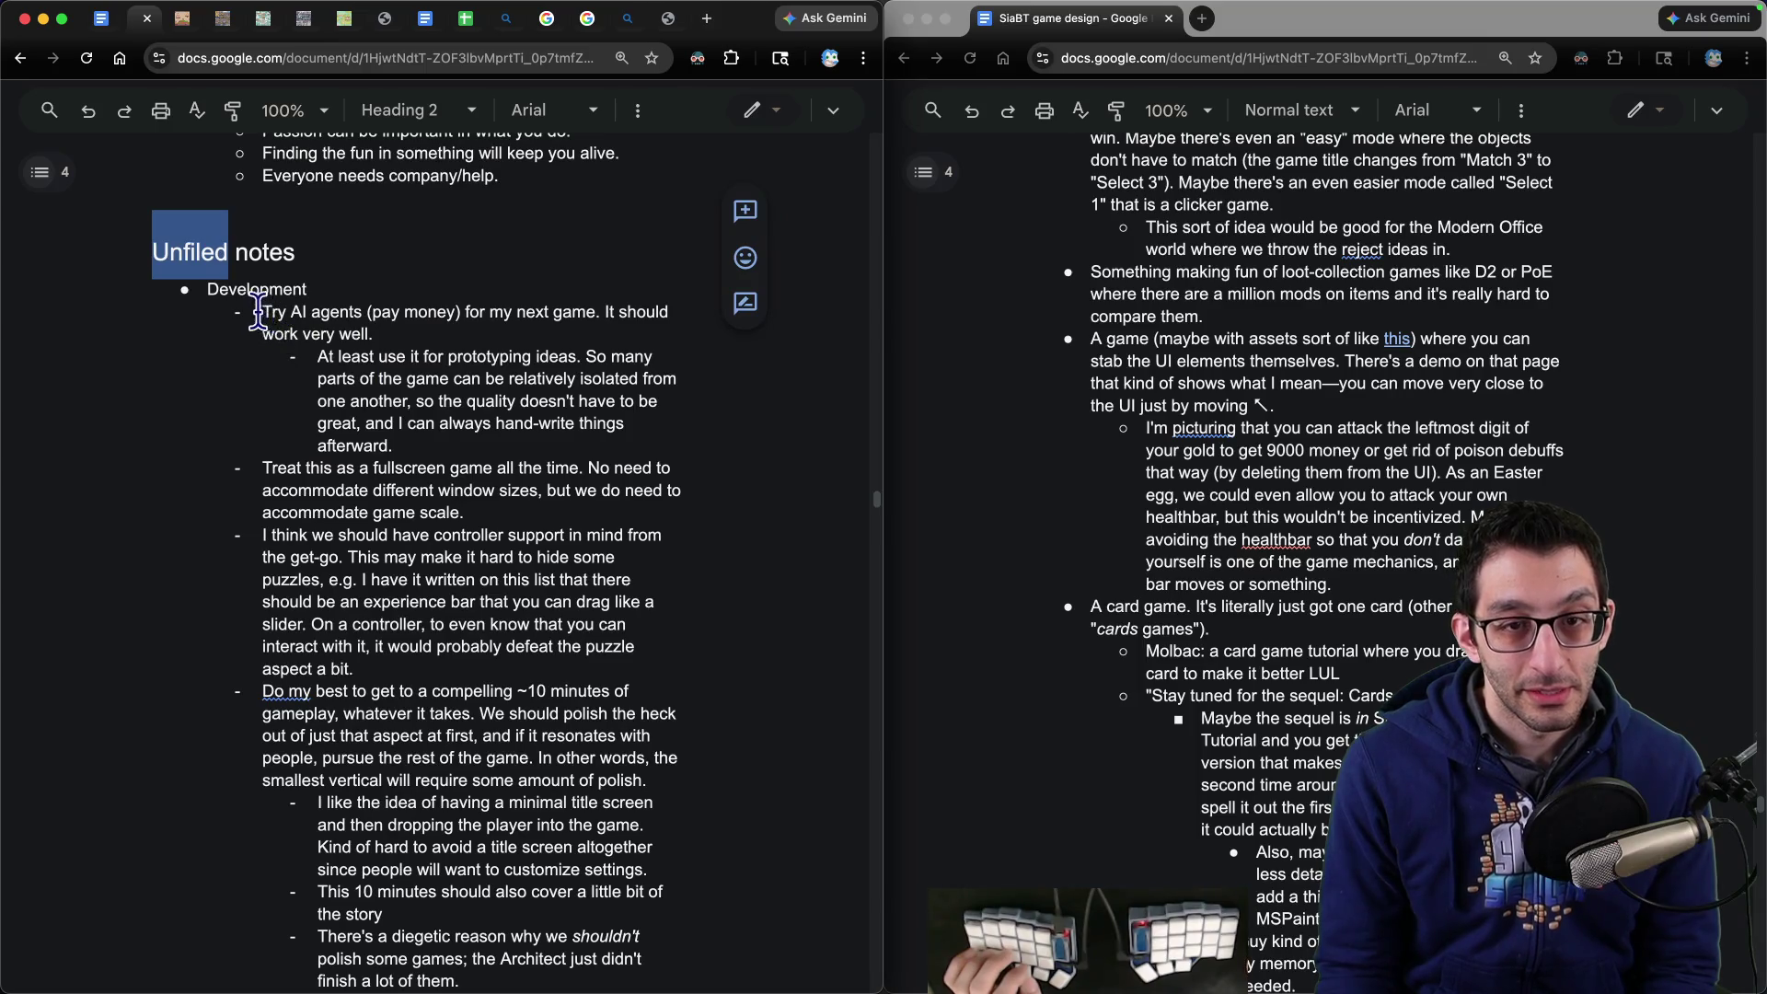
drag(261, 312, 415, 333)
mouse_move(537, 334)
mouse_down()
mouse_move(580, 366)
mouse_move(598, 428)
mouse_move(562, 451)
mouse_up()
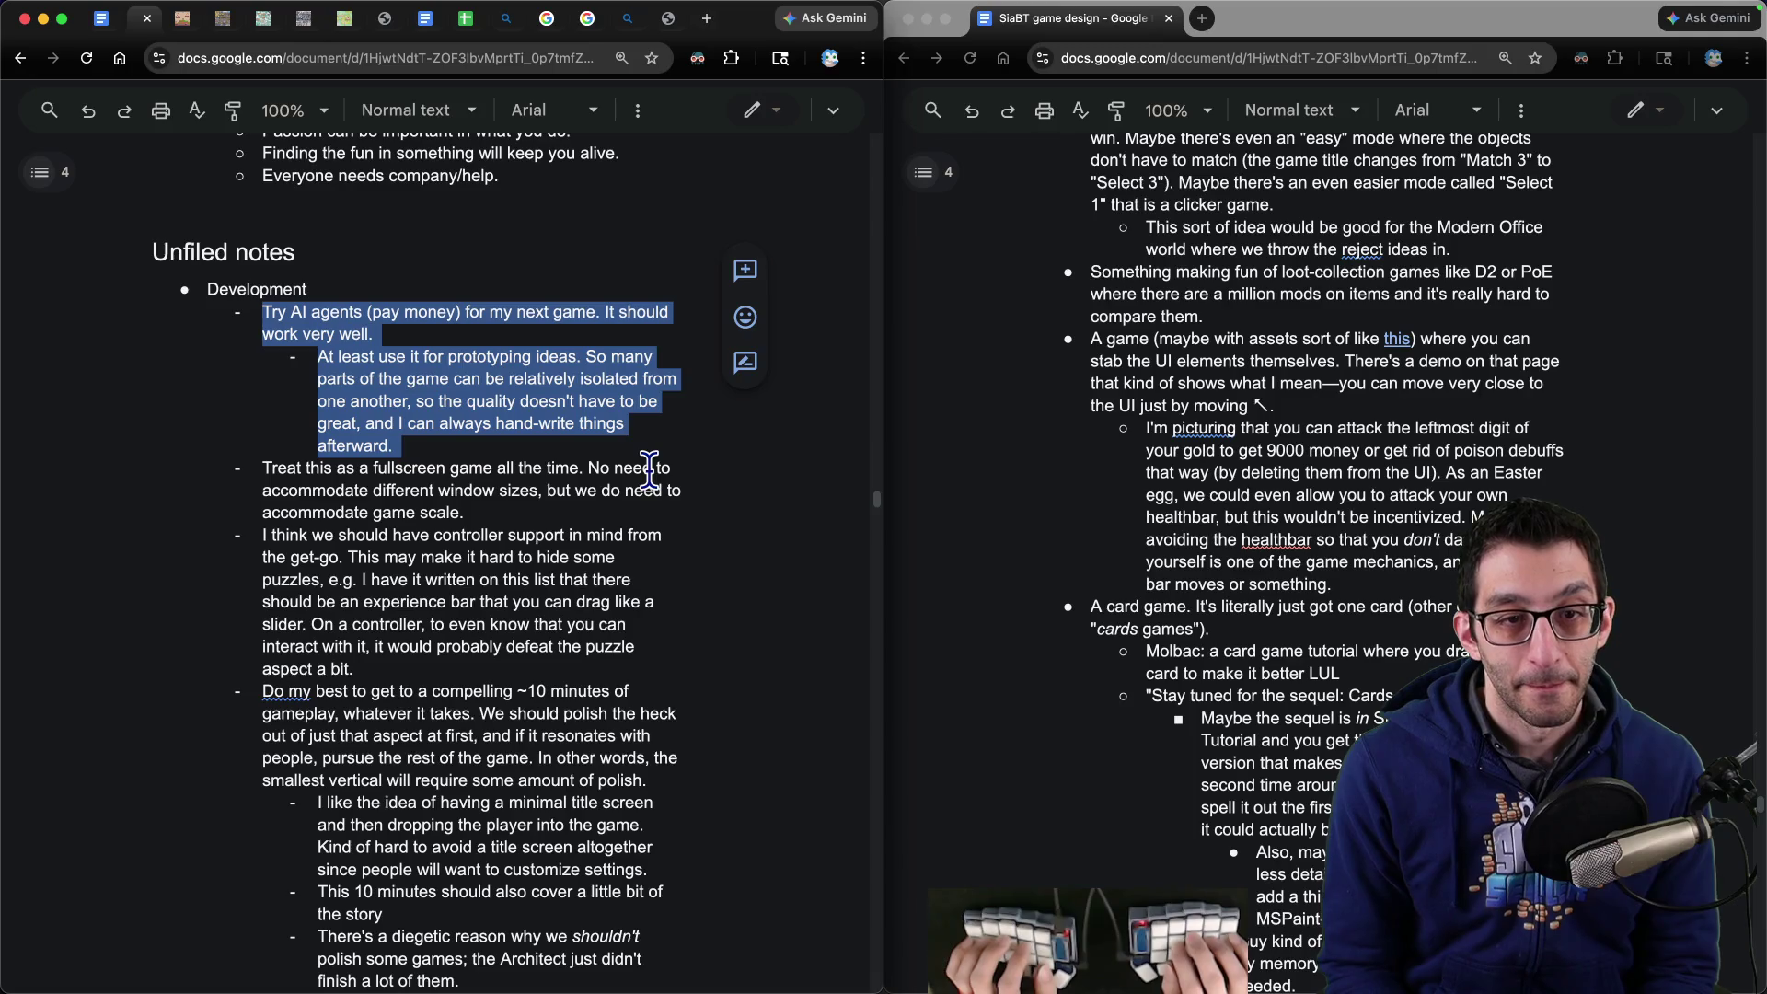
- Cut the Try AI agents note out of Unfiled notes
key(super+x)
key(ctrl+shift+Tab)
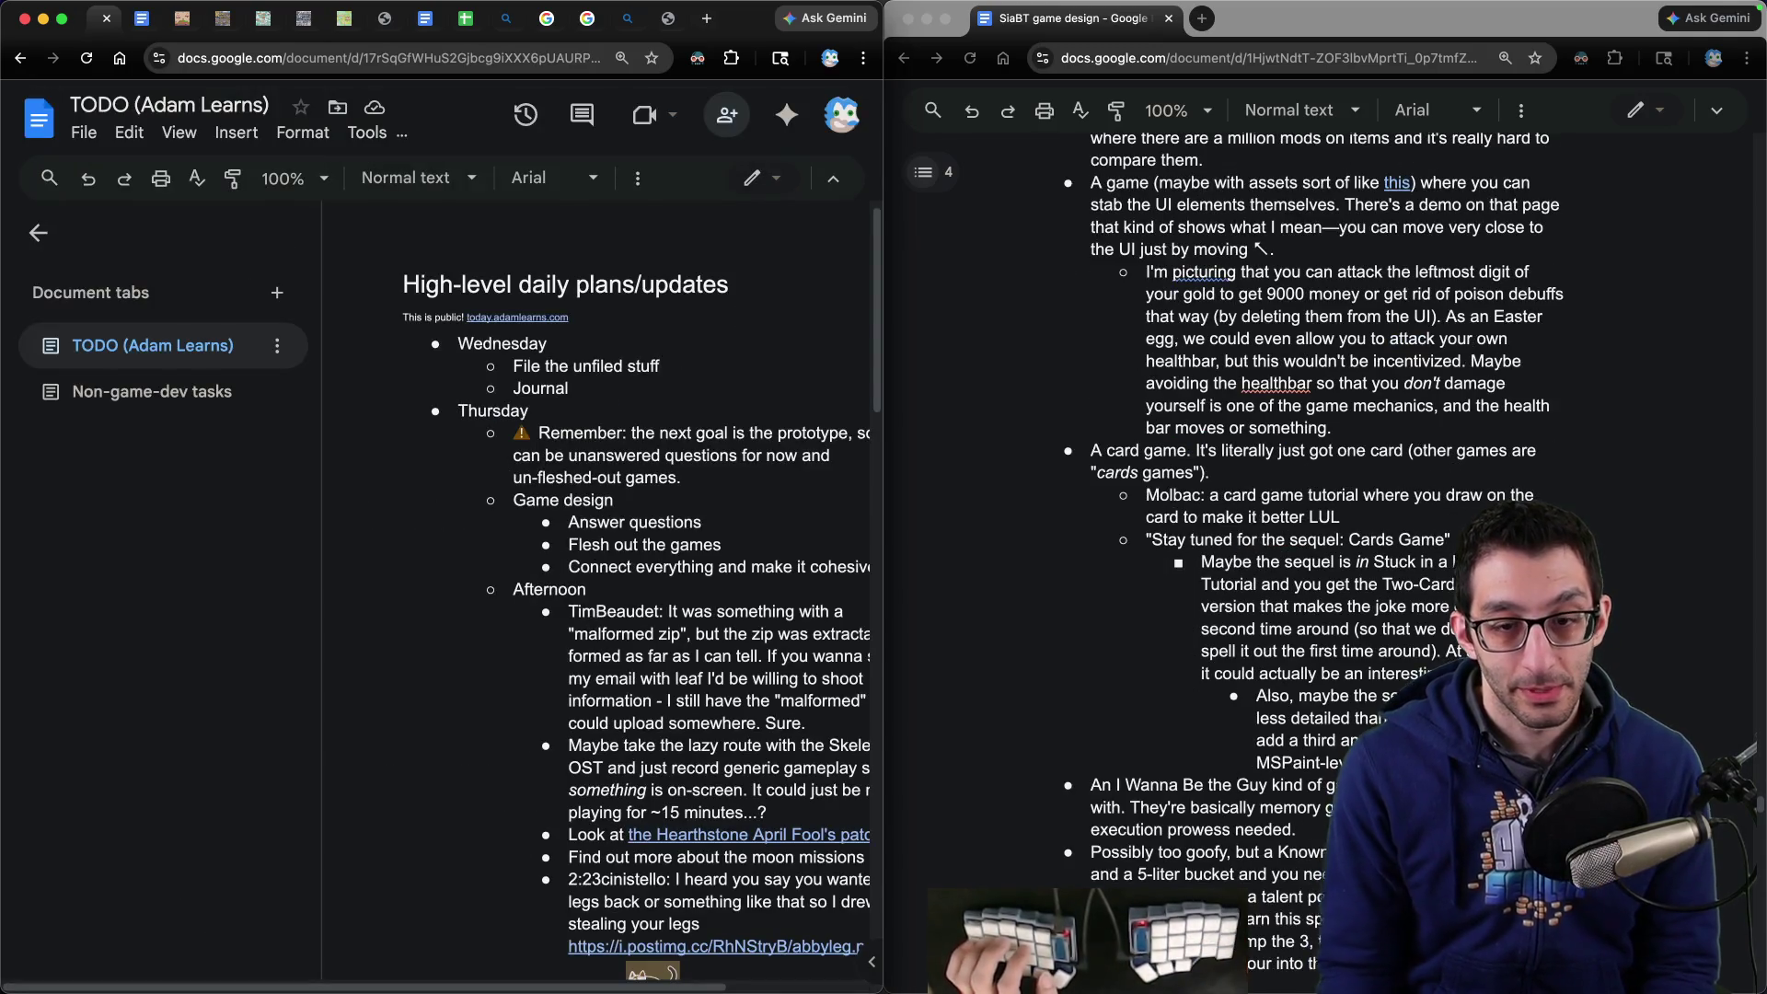
scroll(641, 520, down, 20)
- Add an indented bullet 'Make sure to see how AI can help with this' under Prototype in the TODO doc
click(778, 445)
key(Return)
key(Tab)
text(Mak)
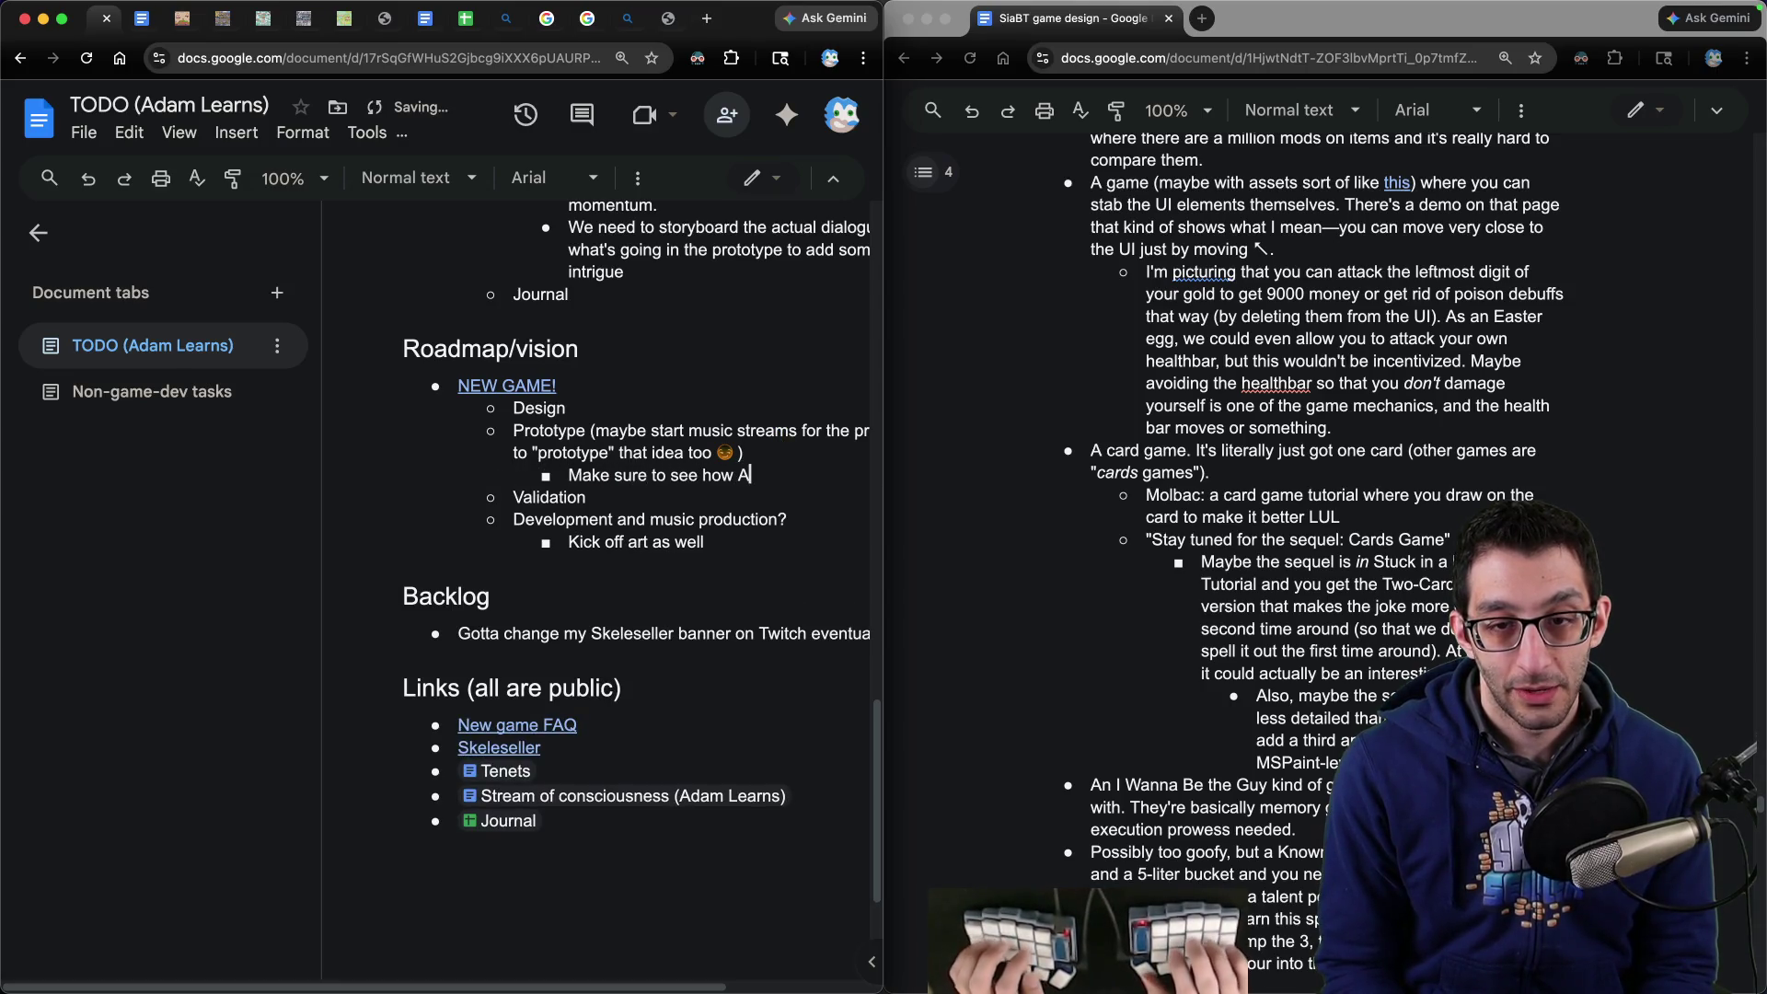
text(ith this)
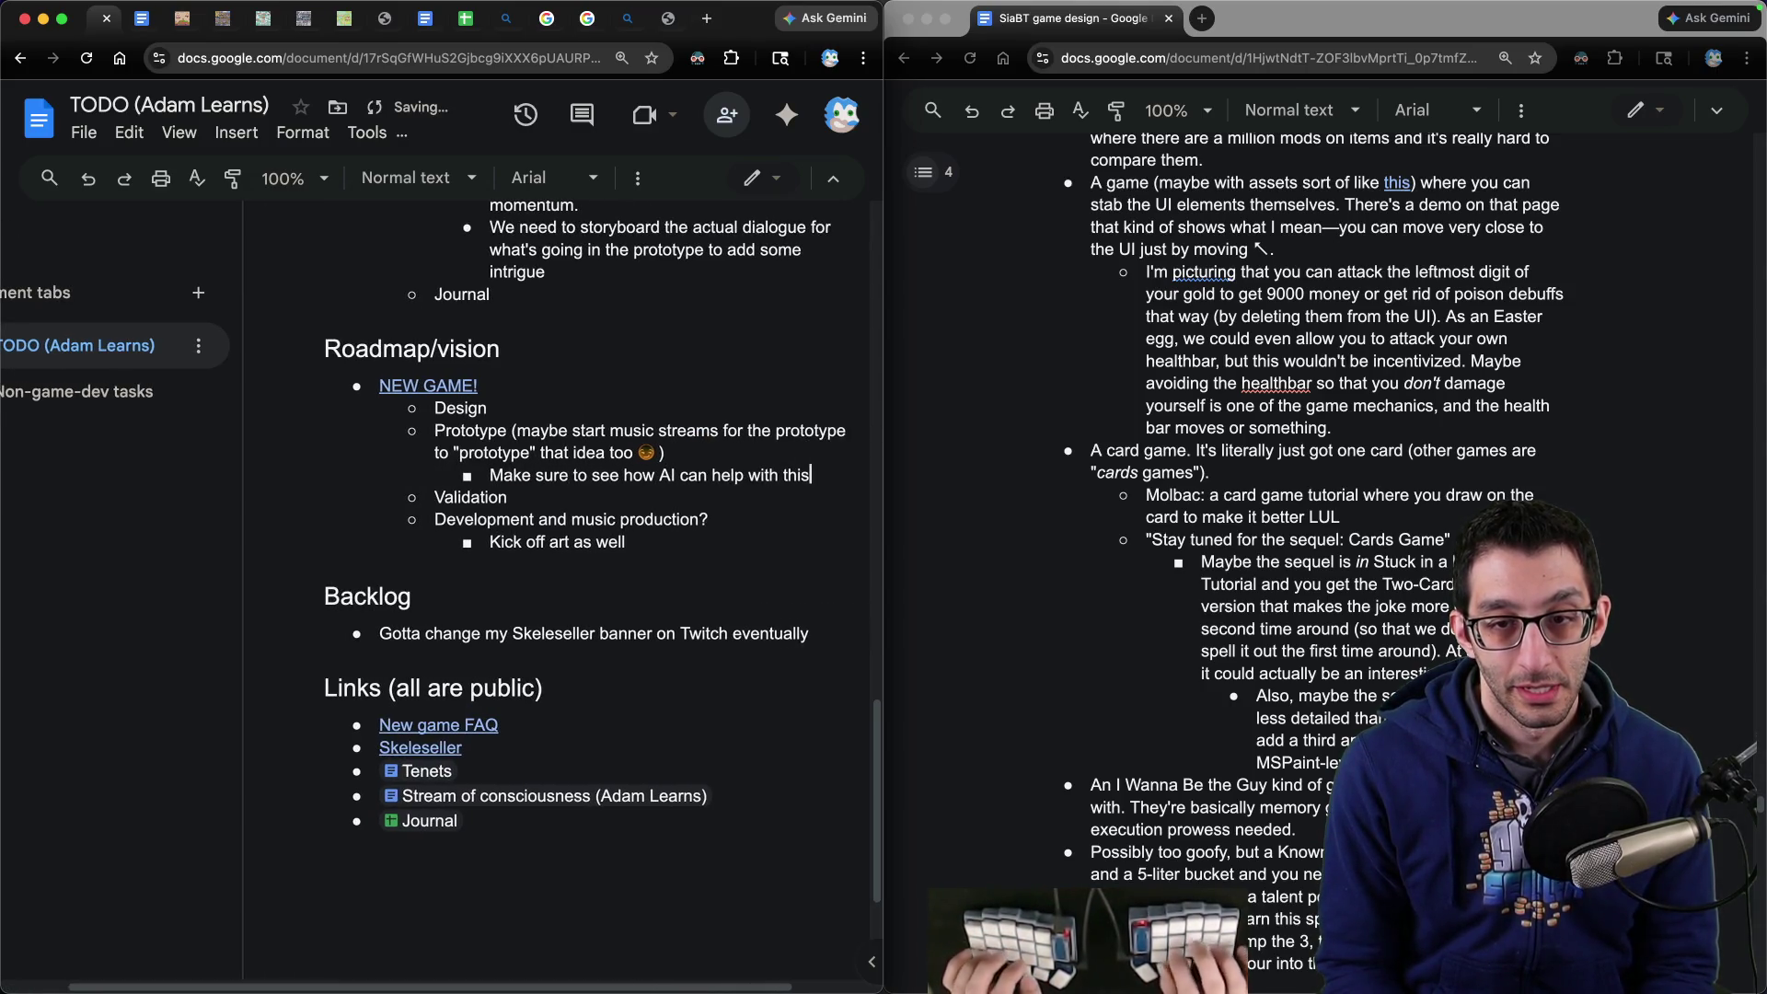
key(super+Up)
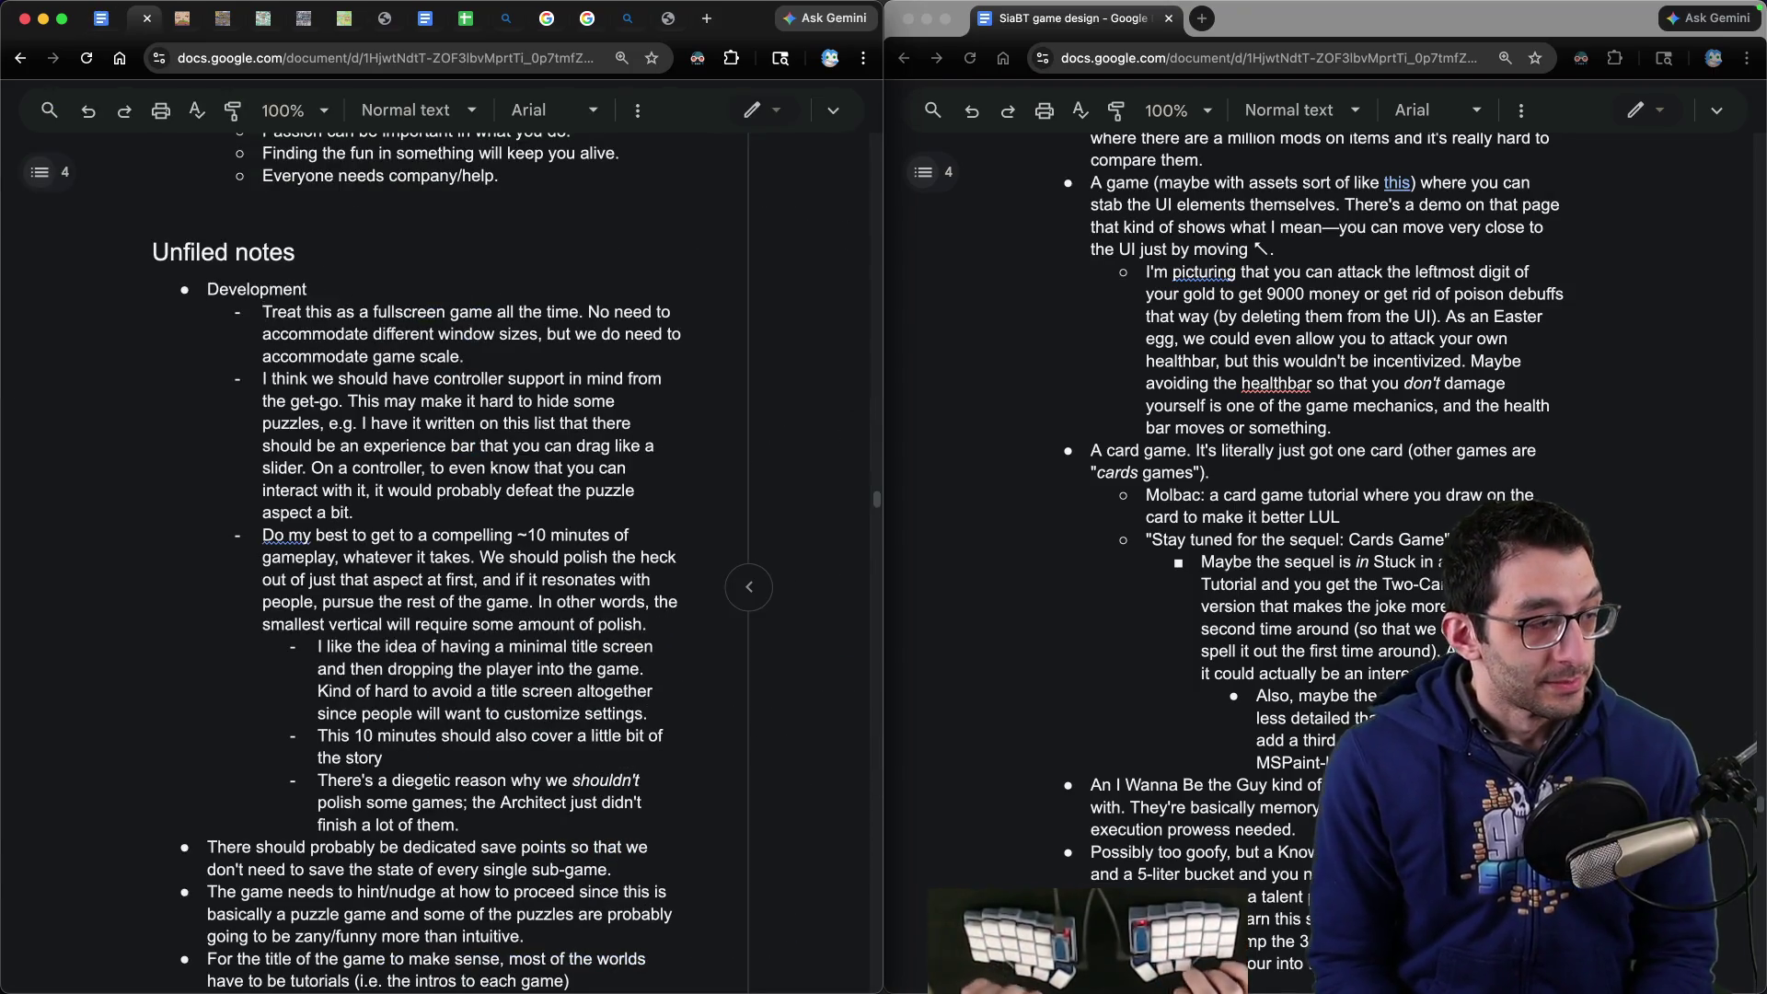
- Add a 'Steam page' heading just above the Unfiled notes heading
key(ctrl+Tab)
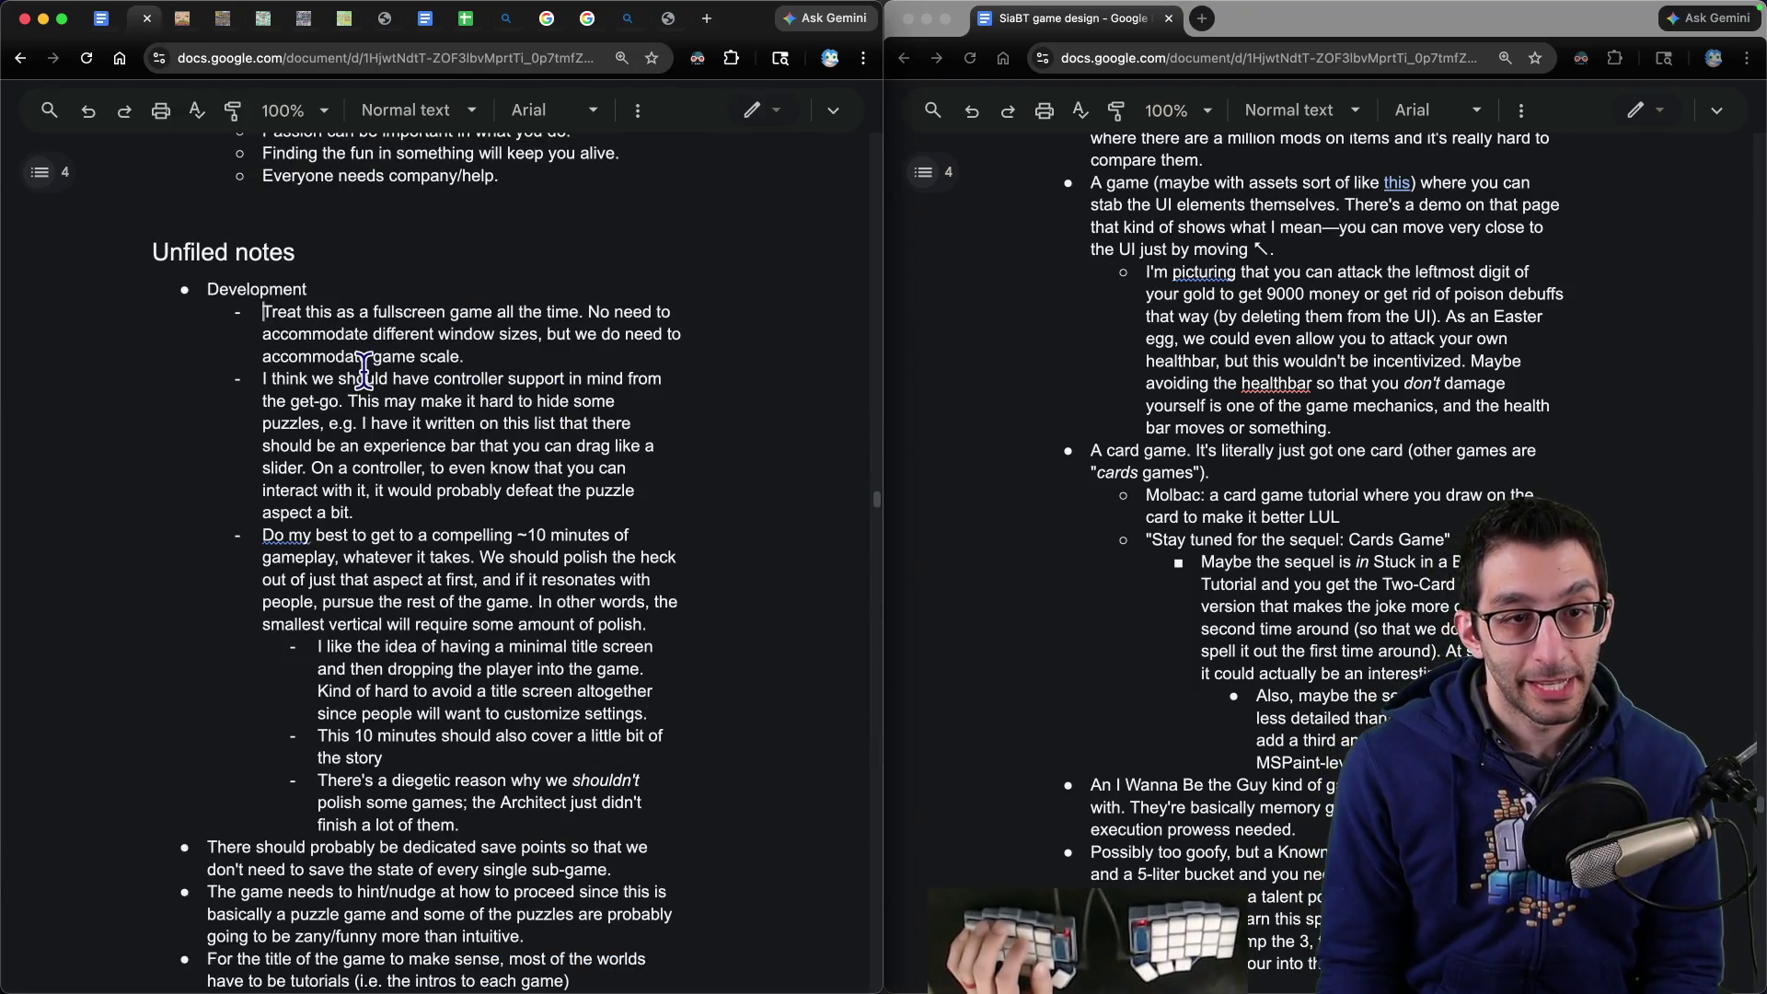
scroll(478, 405, up, 3)
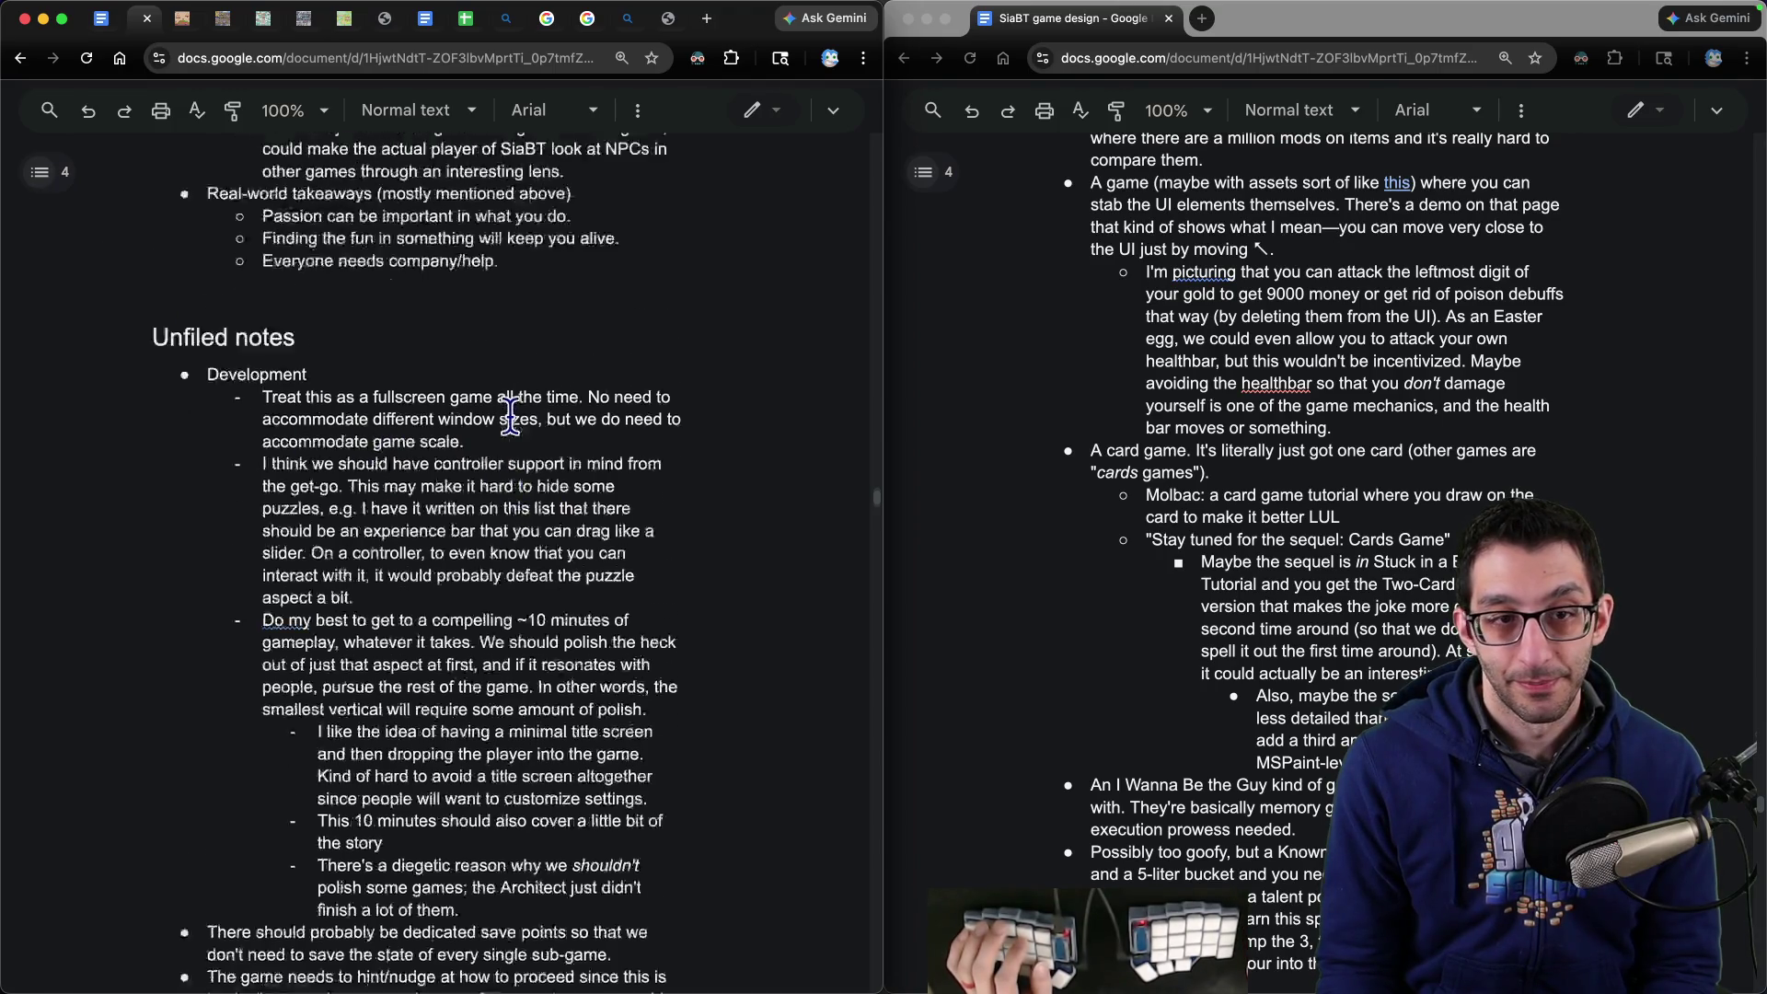
click(393, 412)
key(Home)
key(Return)
key(Up)
text(Ste)
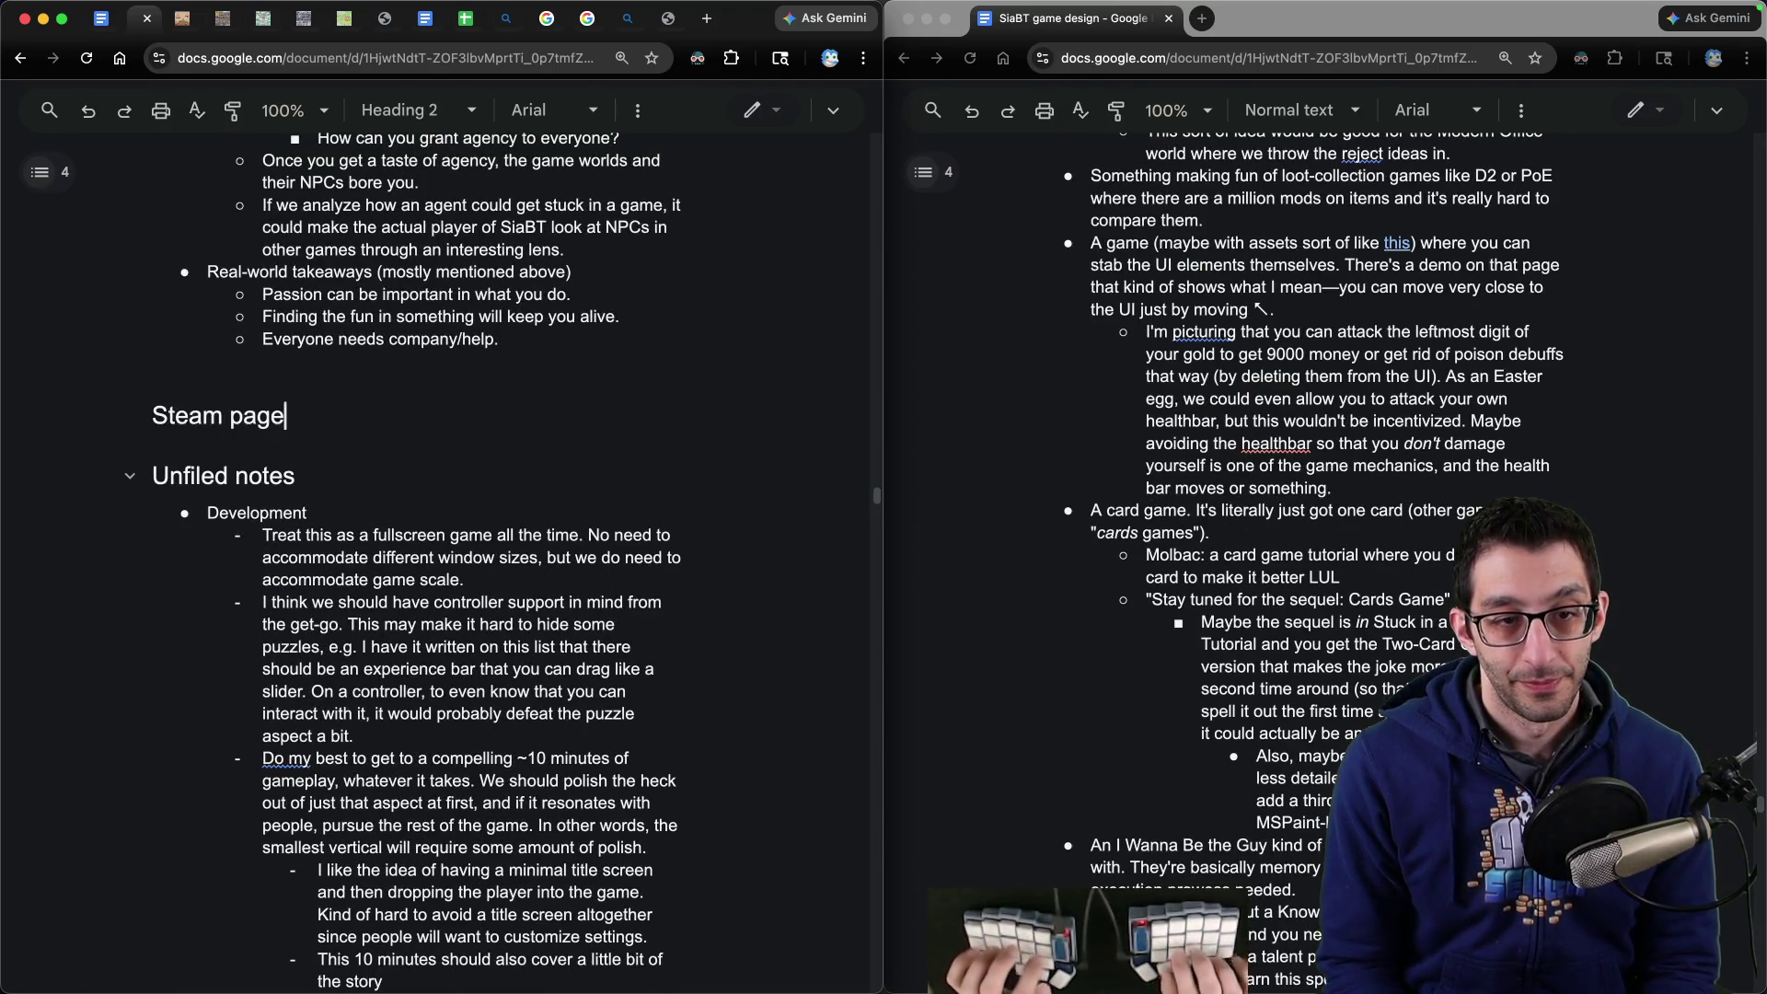
- Write a note about including an AI disclosure from the get-go, just like with Skeleseller
key(Return)
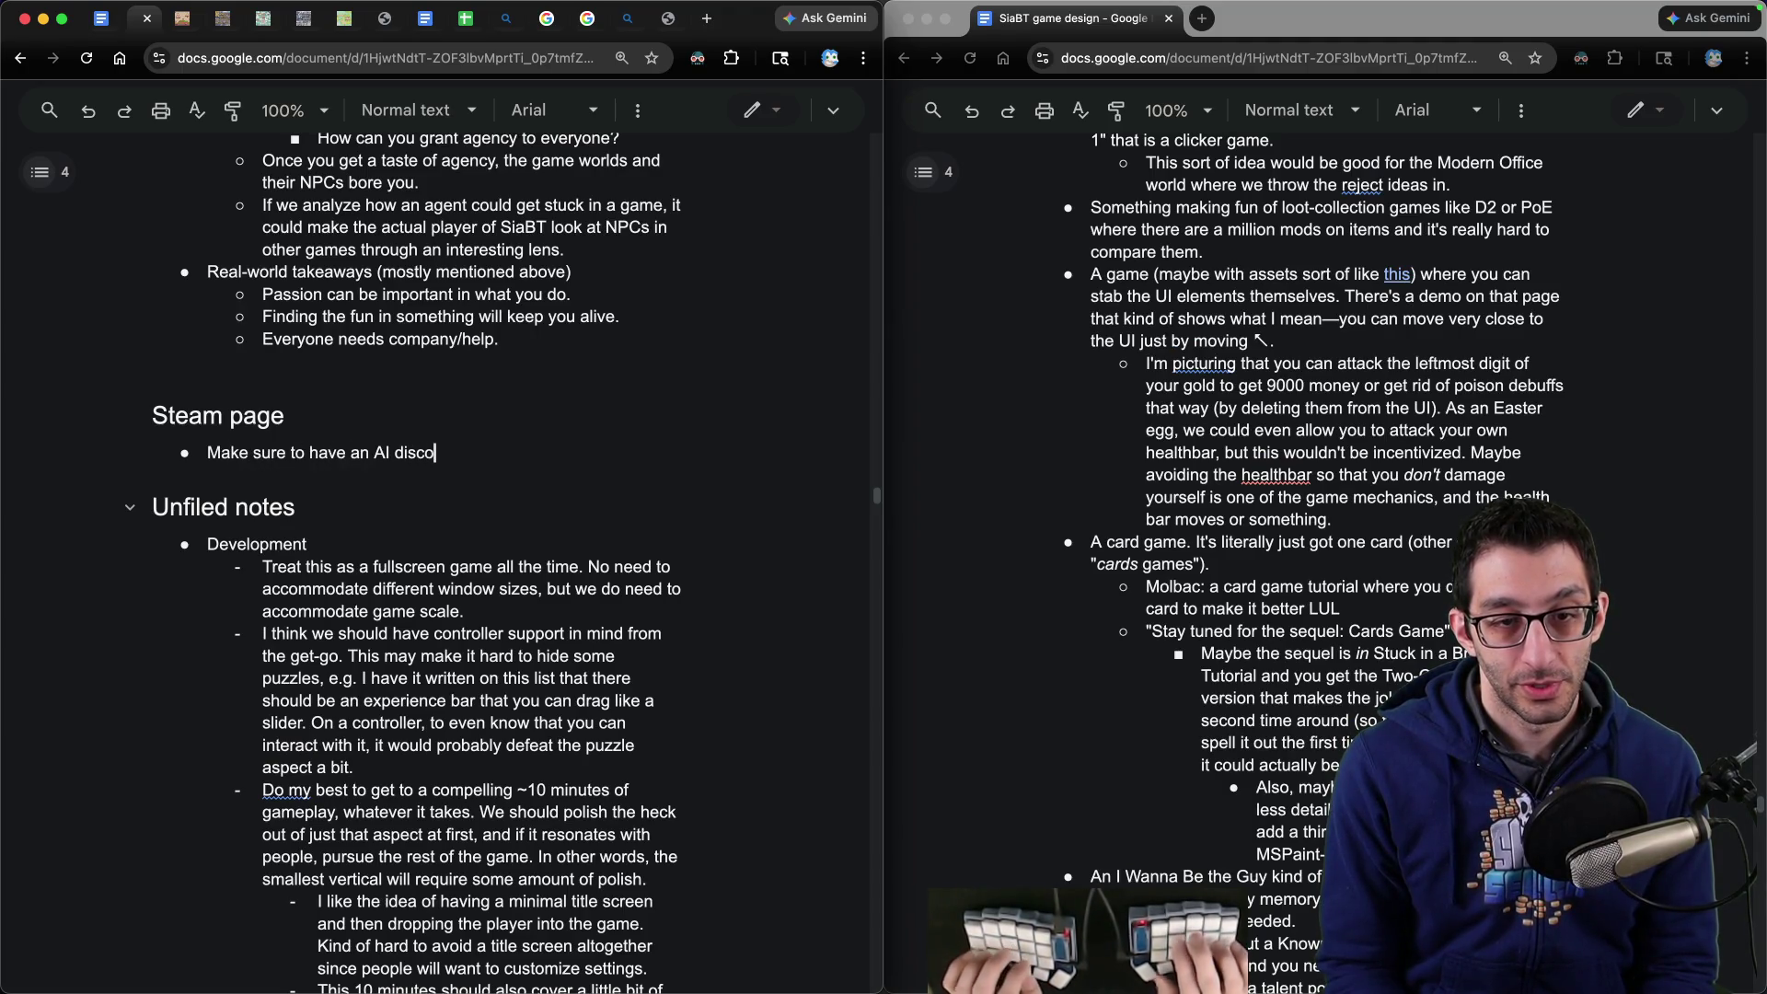
text(Make sure to have an AI disclosure from the get-go. I don't)
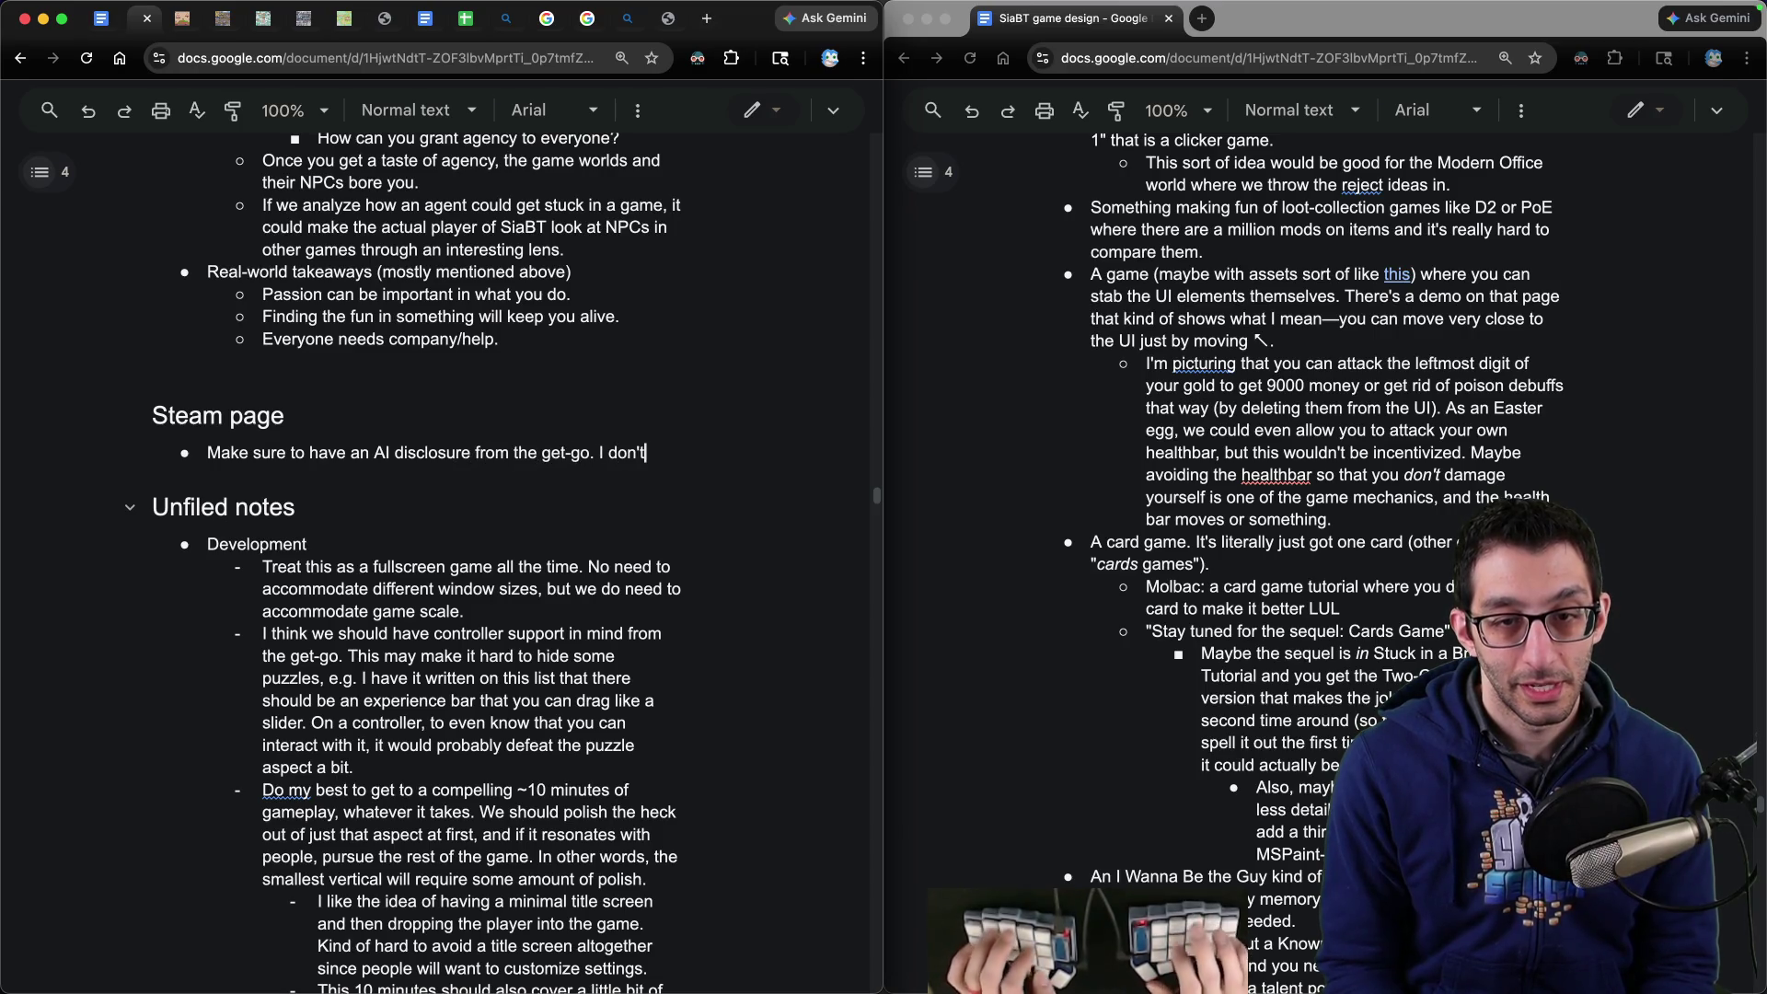
text(want it to be a surprise for people and I don't plan to h)
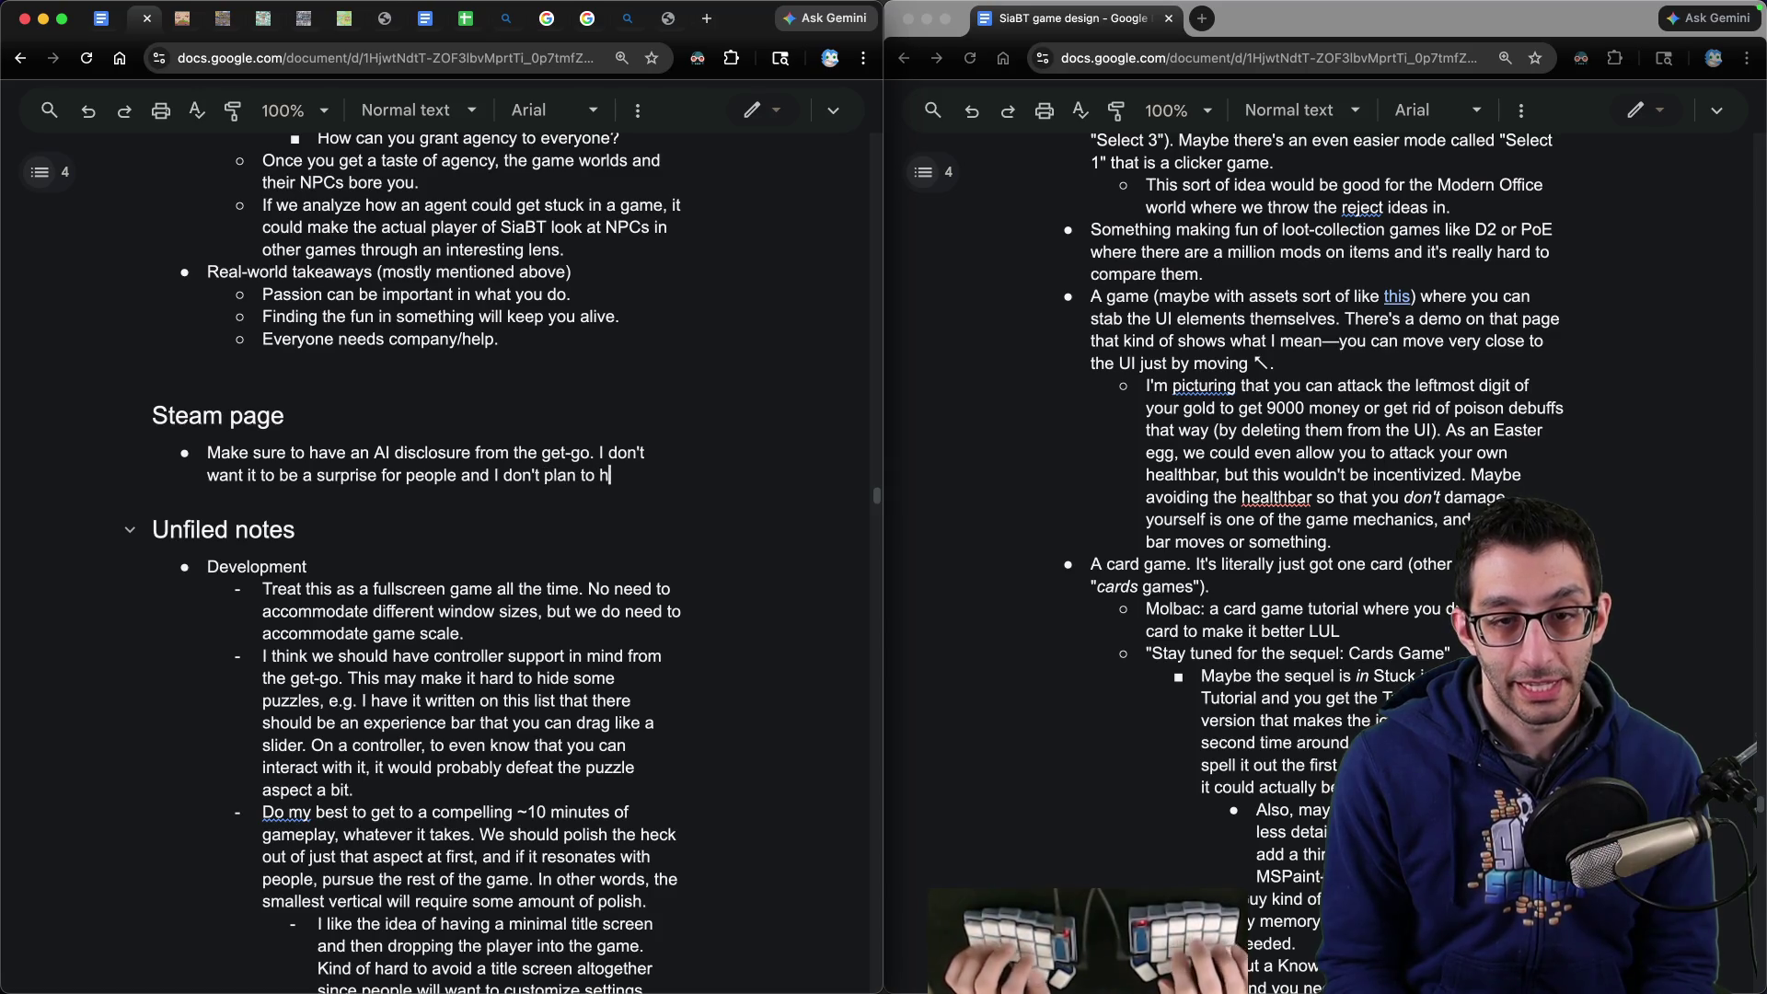
text(ide that I'm using AI just like with Skeleseller.)
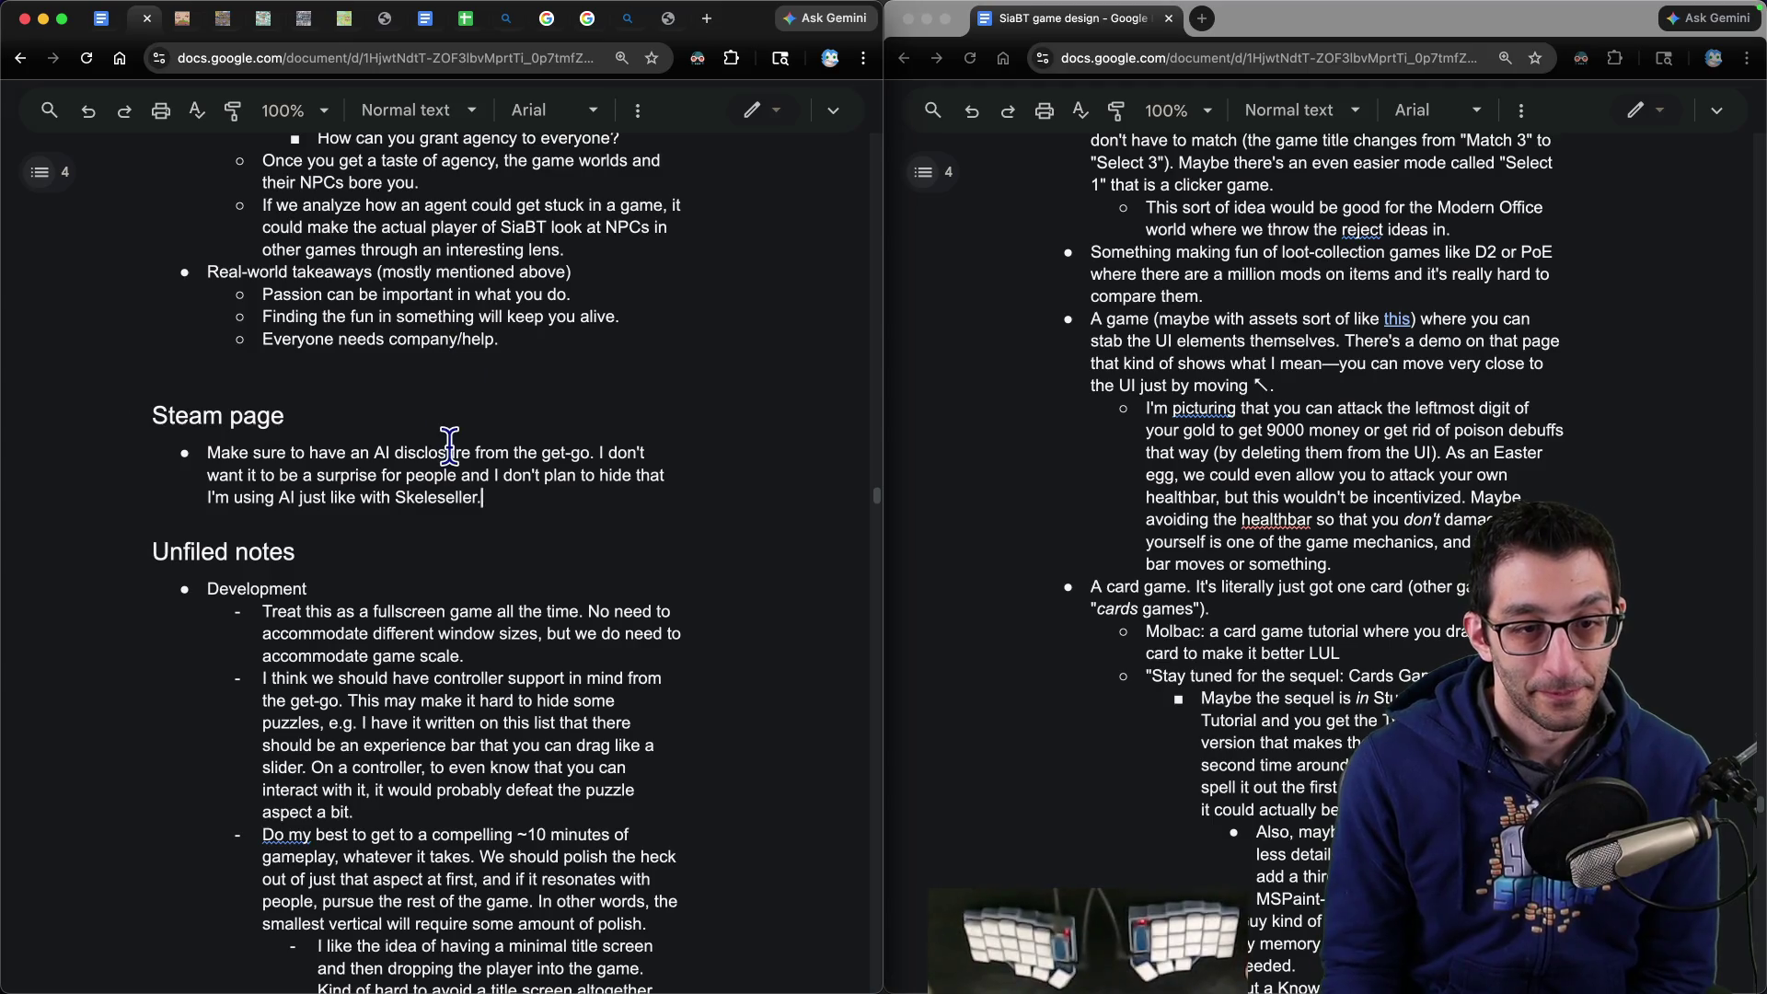
scroll(497, 378, down, 4)
- Cut the fullscreen note and go to Implementation notes in the second document copy
drag(264, 285, 533, 322)
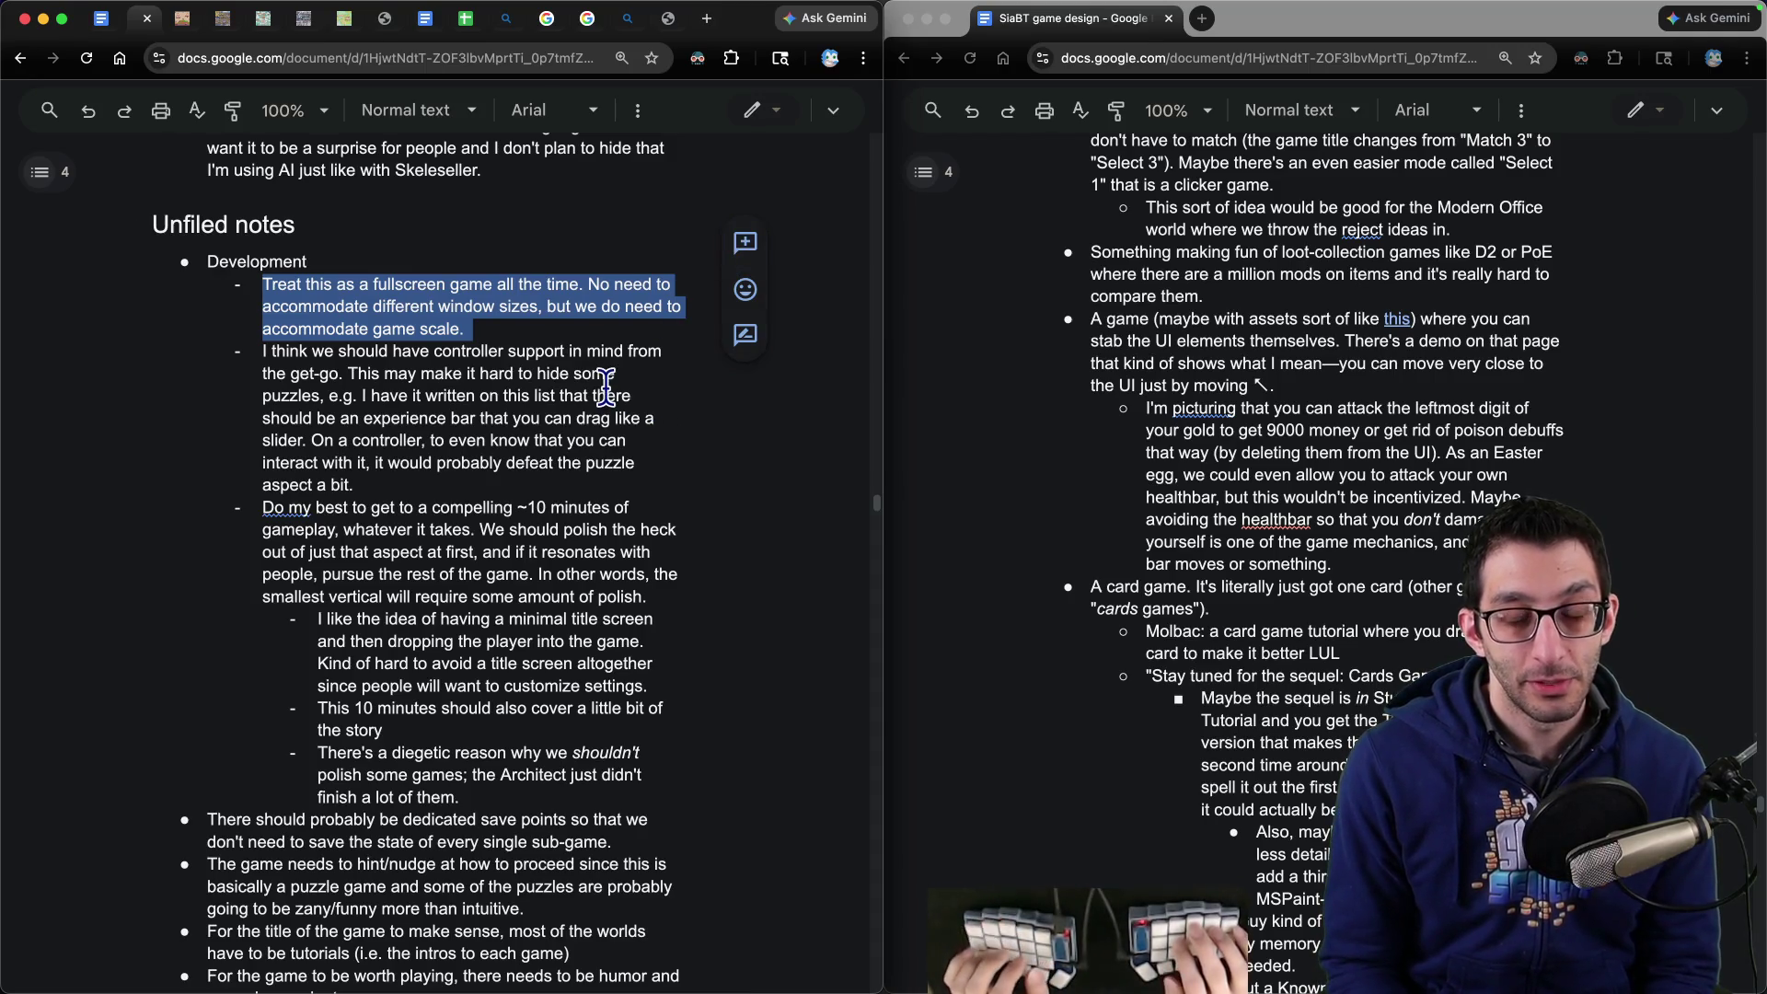
key(super+x)
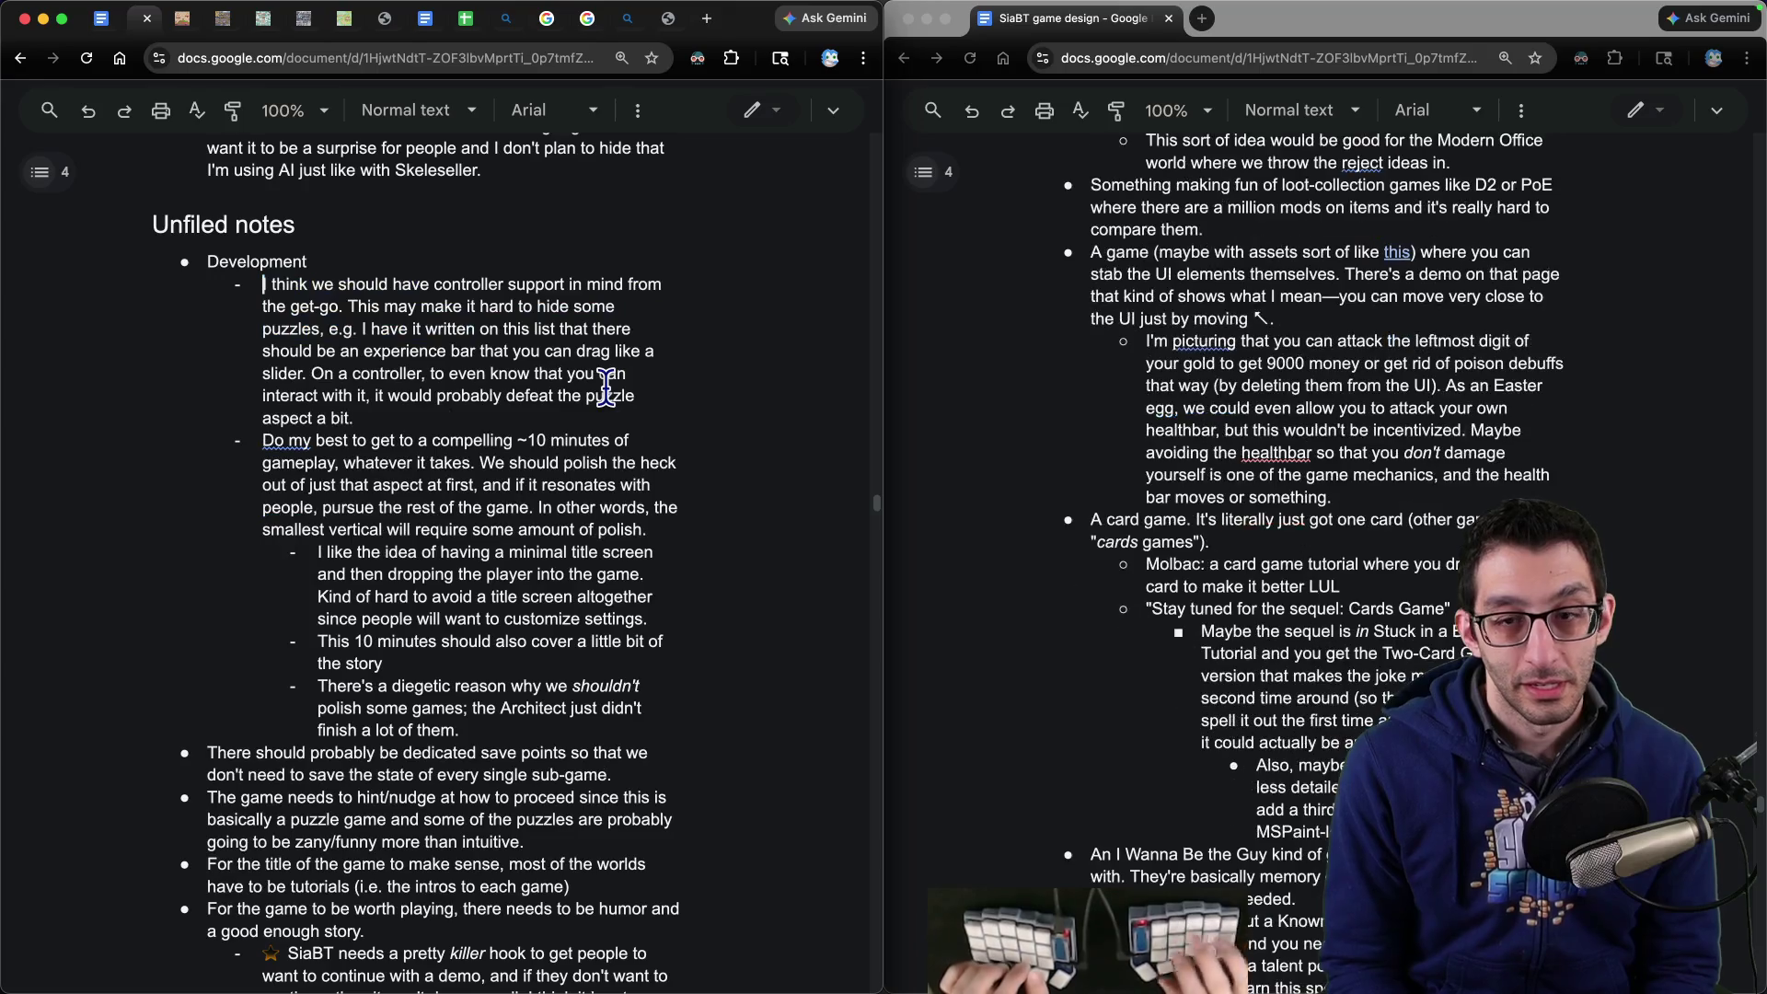
click(1195, 438)
key(super+f)
text(implement)
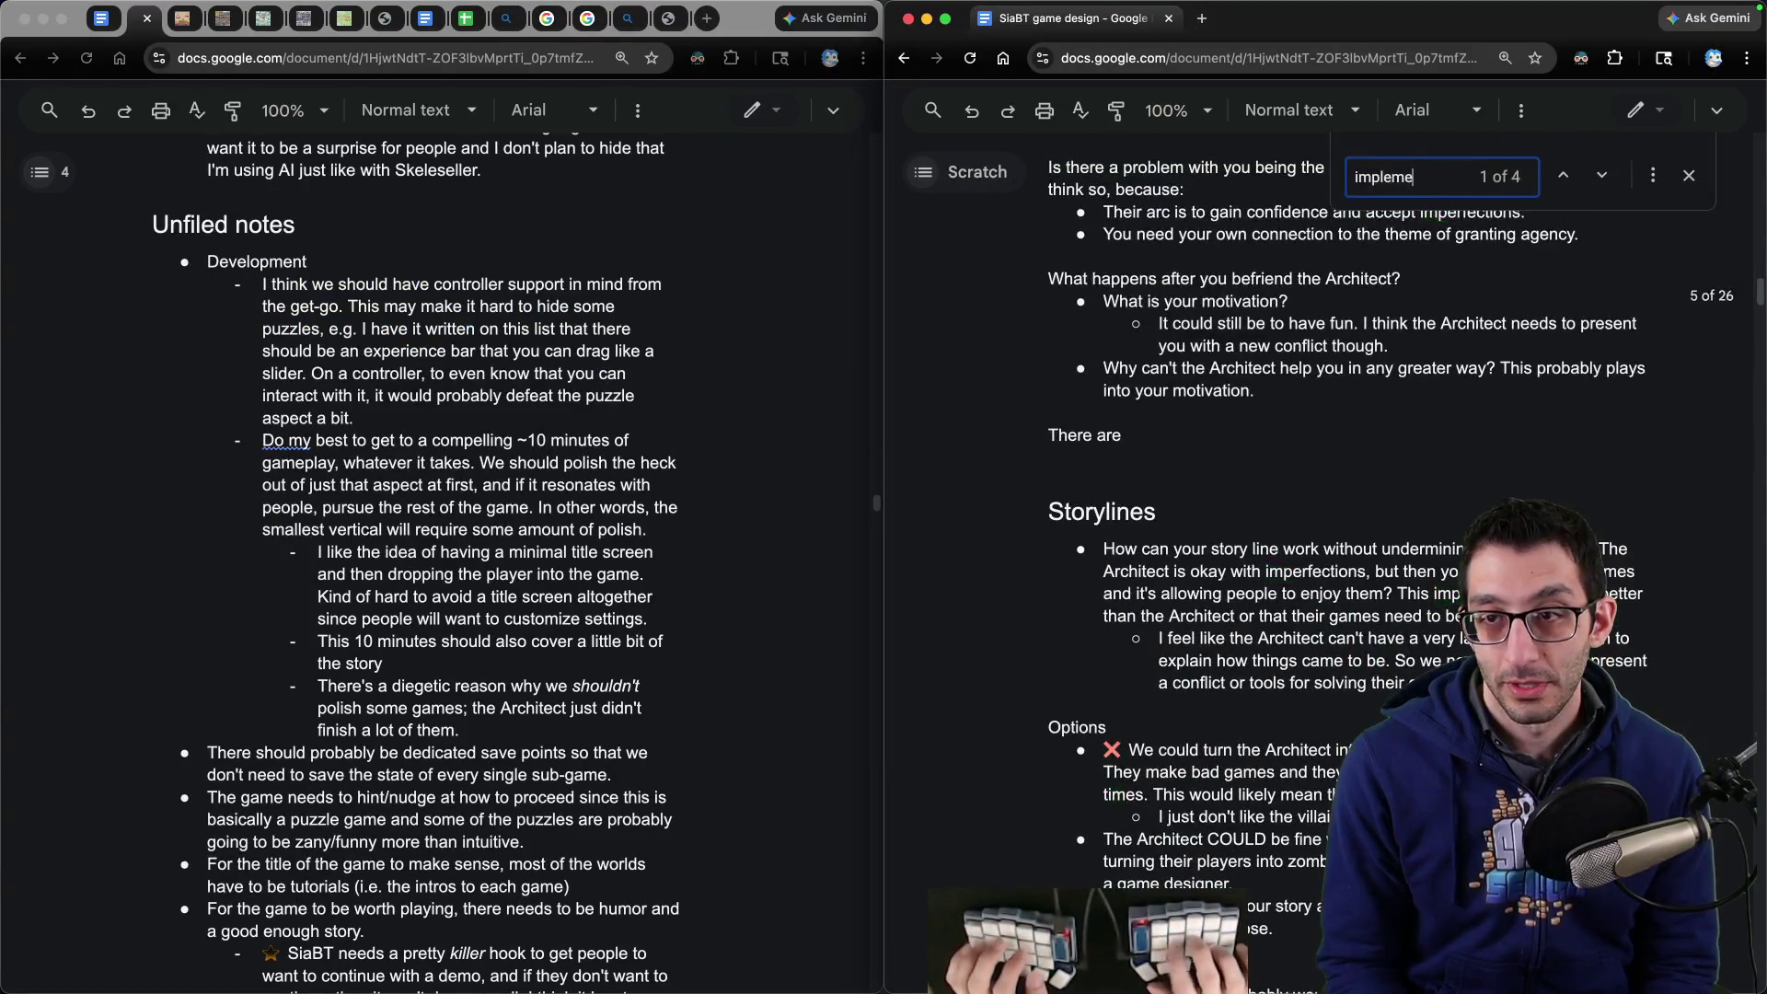
key(Escape)
click(949, 201)
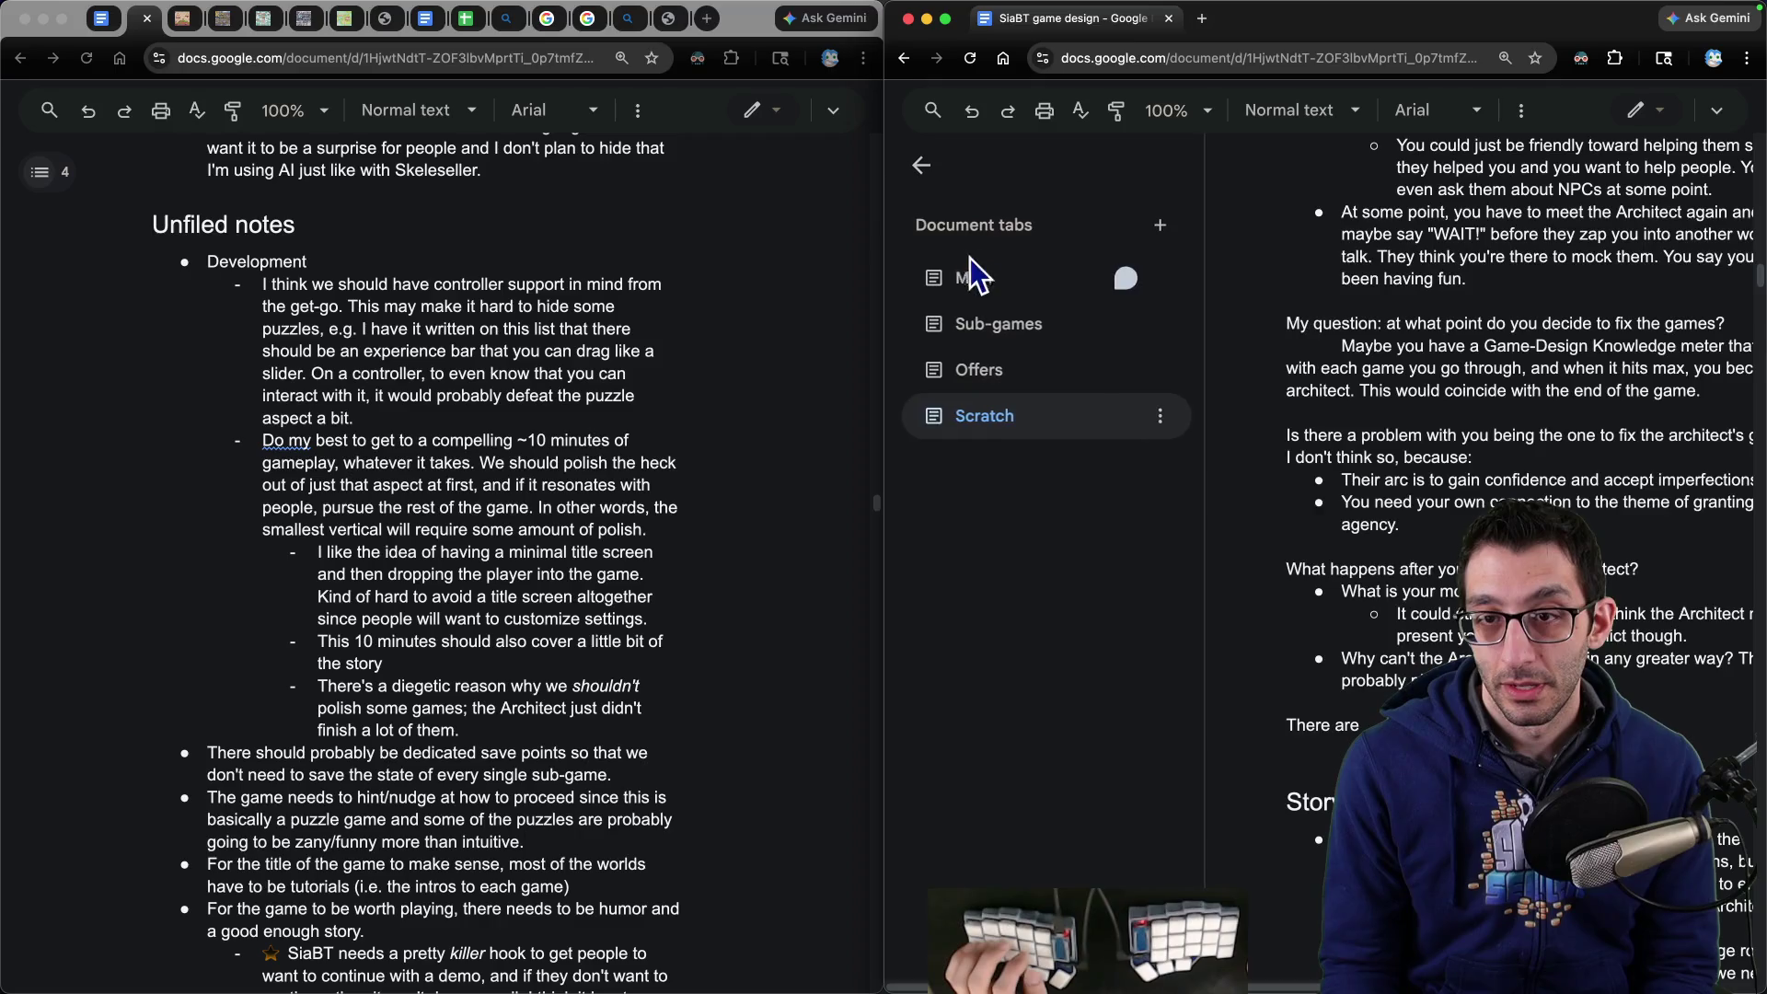
click(980, 271)
scroll(1031, 695, down, 5)
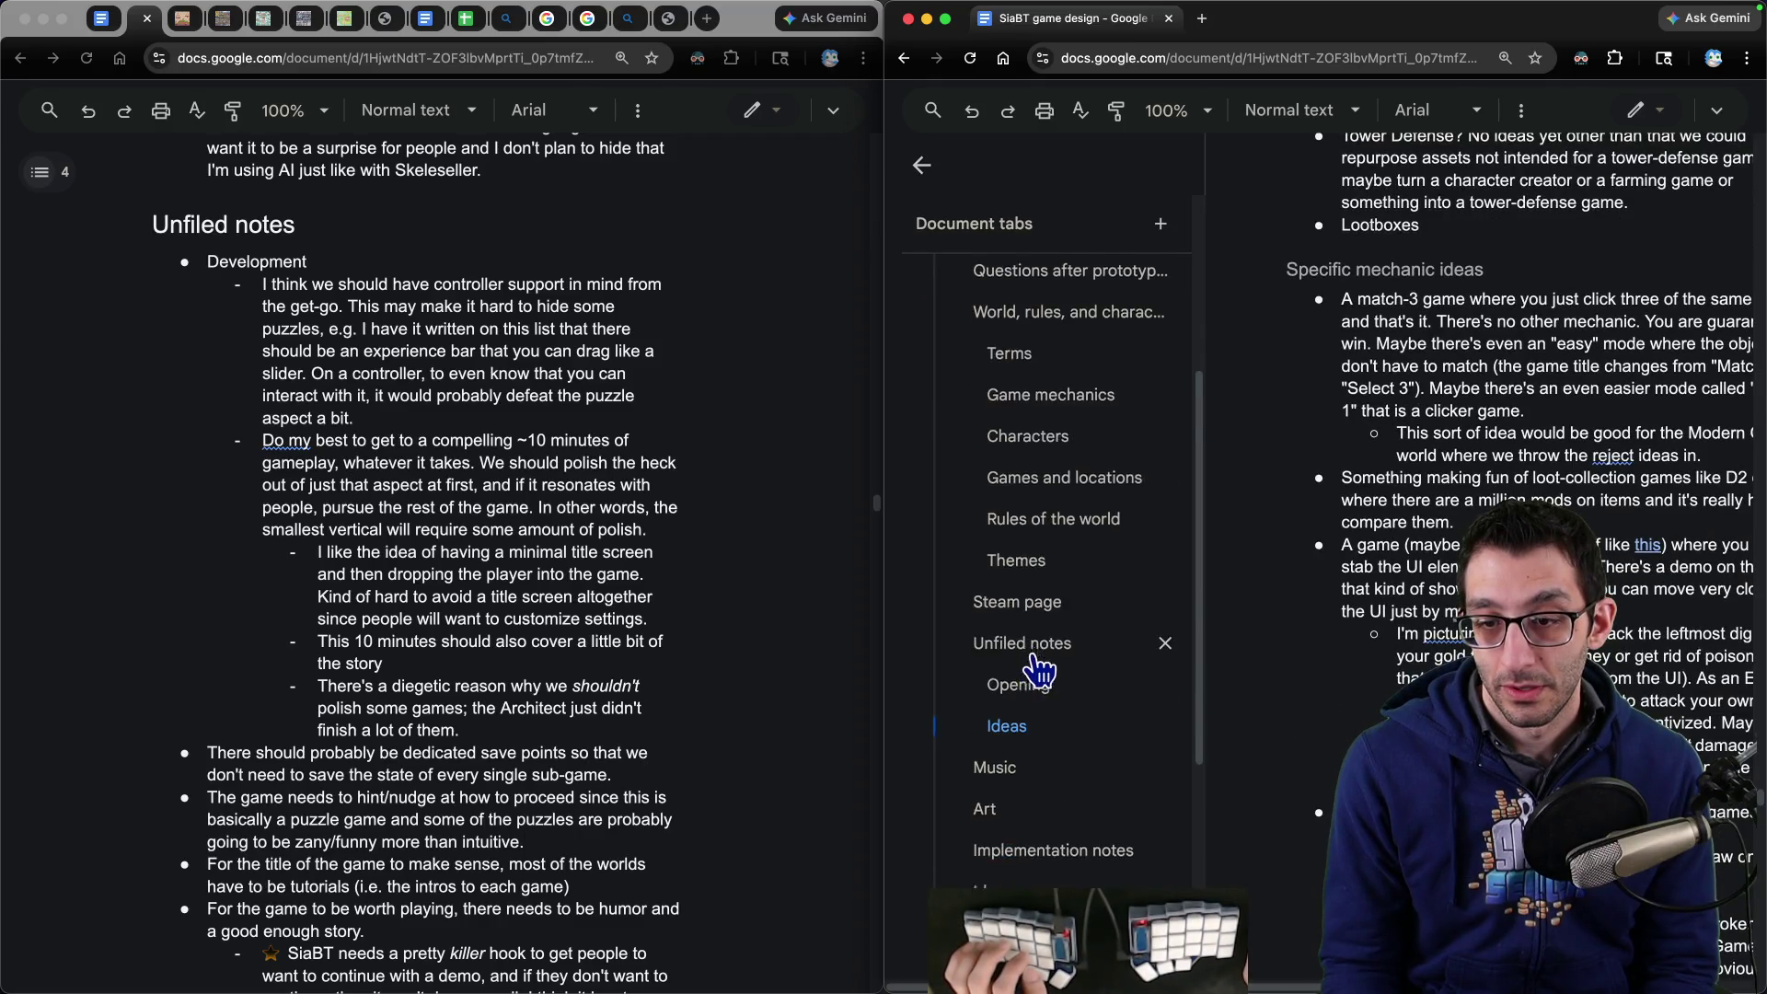
click(1058, 842)
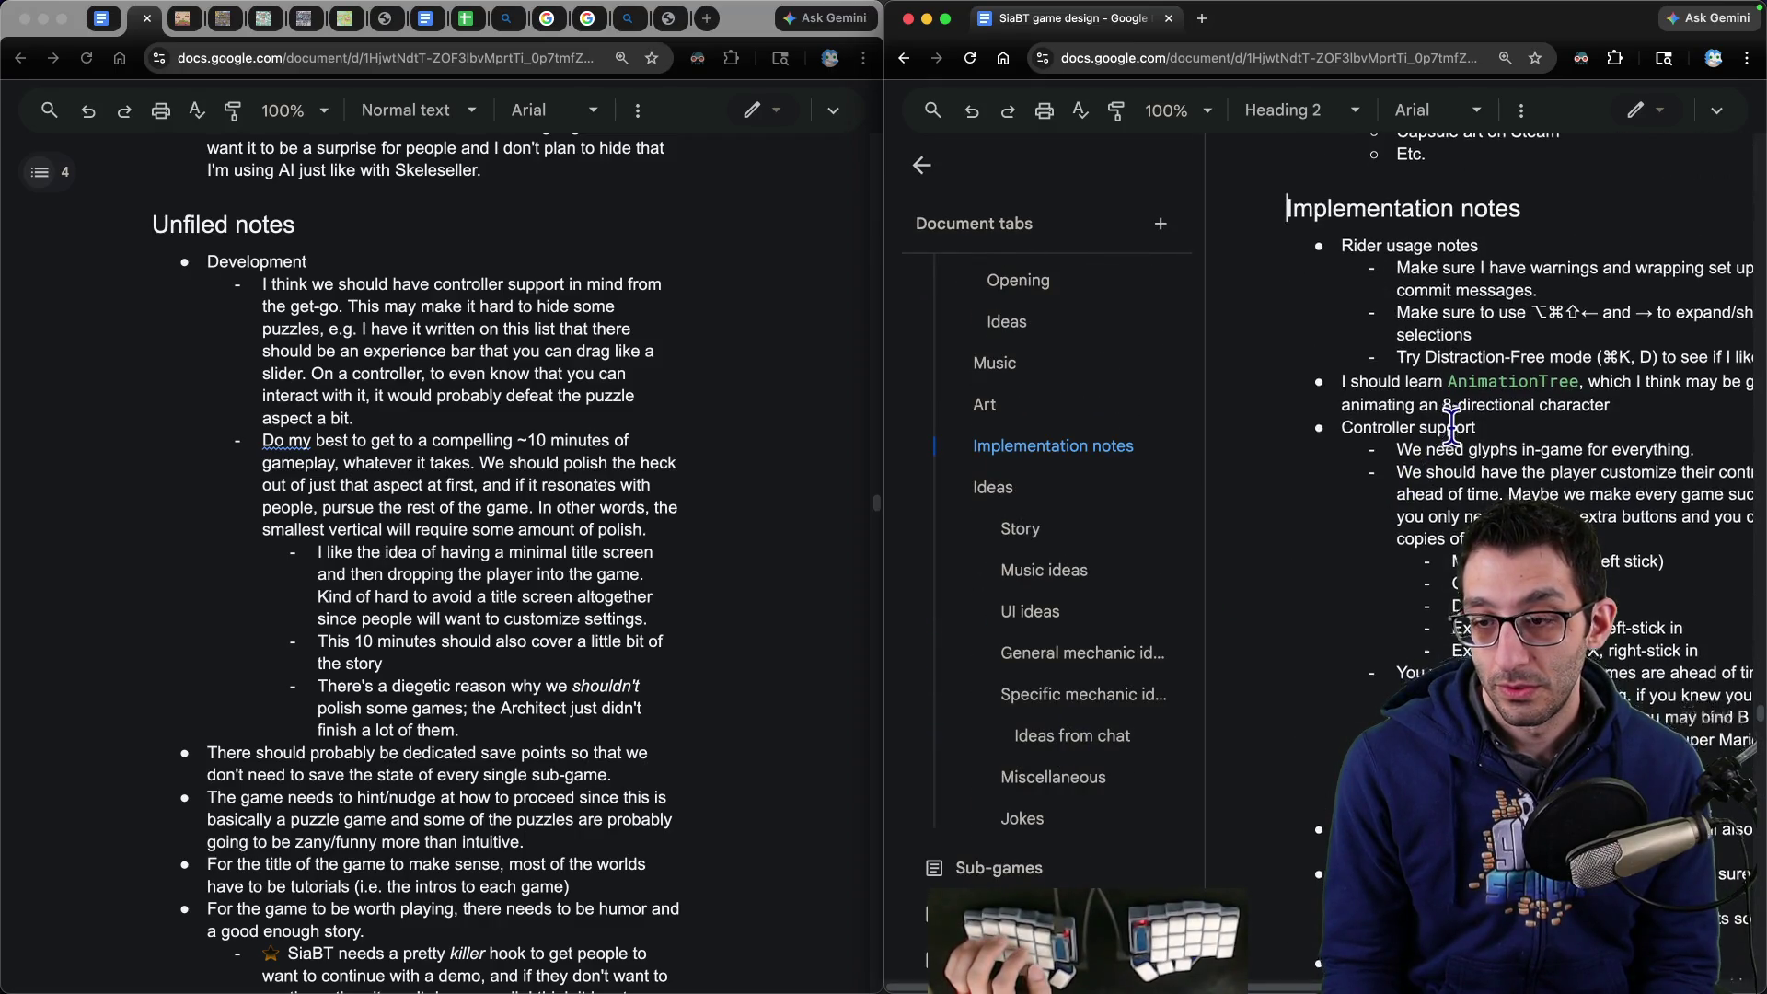
scroll(1418, 470, down, 3)
- Add an Accessibility bullet with the fullscreen note pasted indented beneath it
click(1409, 527)
text(Accessibility)
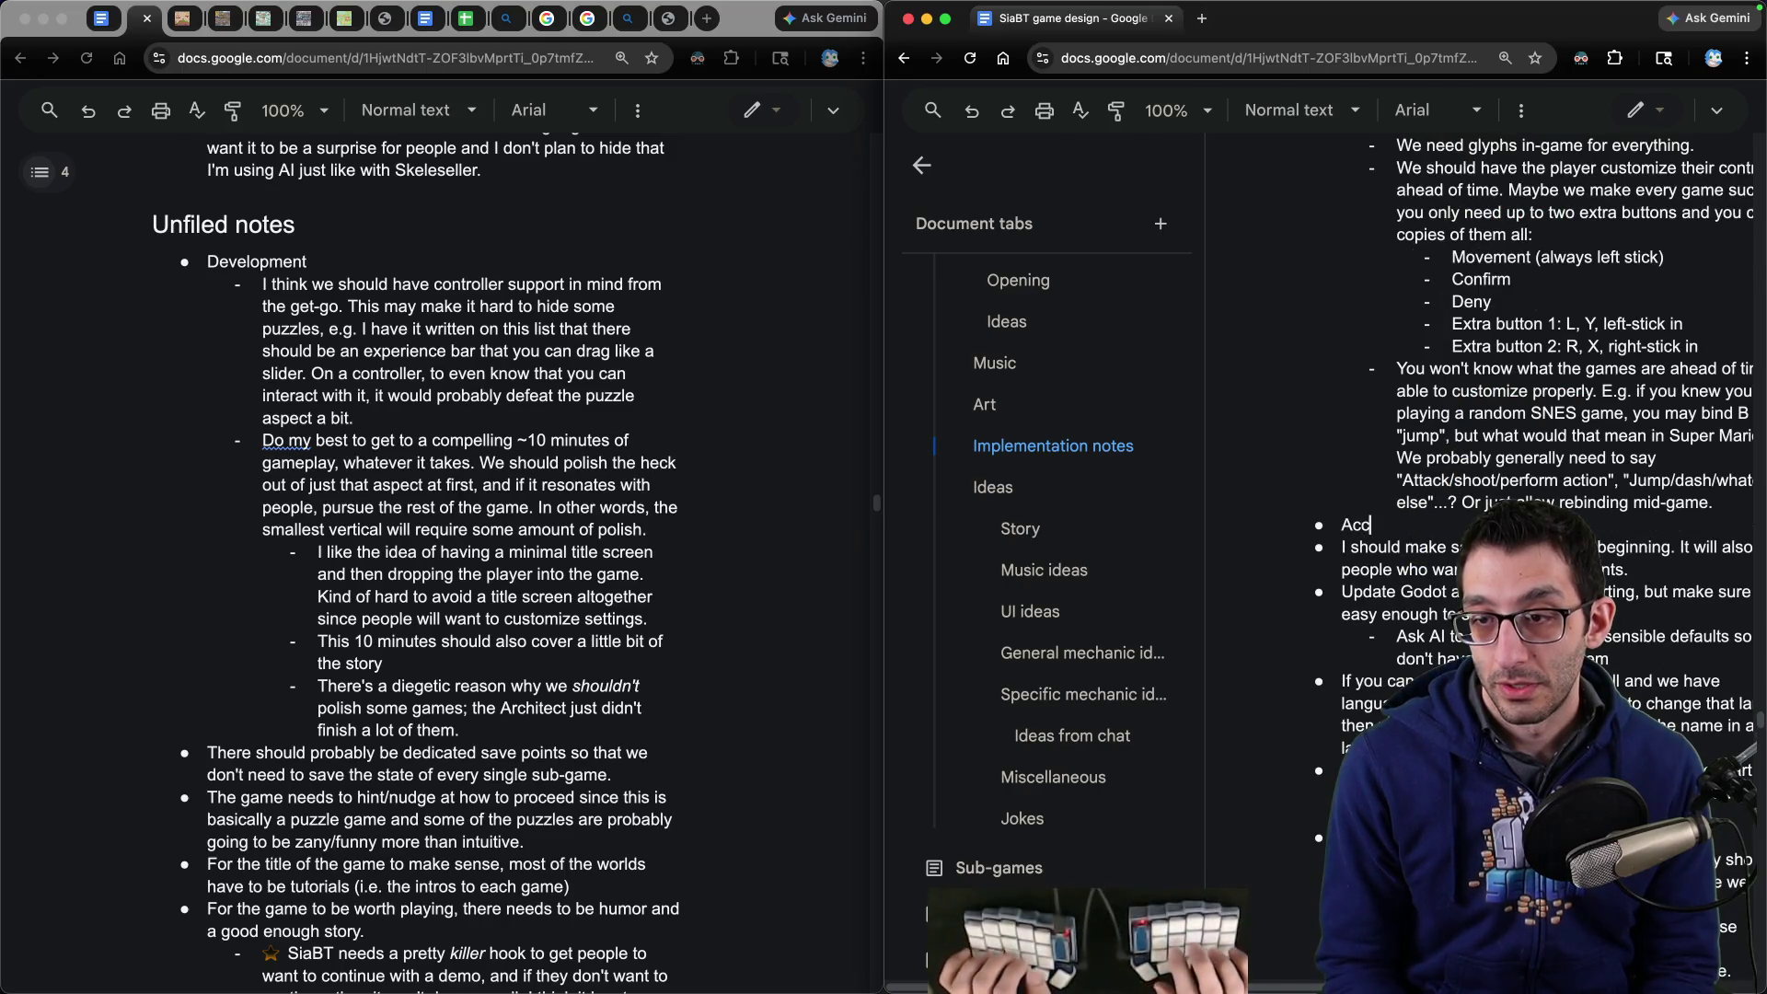
key(Return)
key(Tab)
key(ctrl+v)
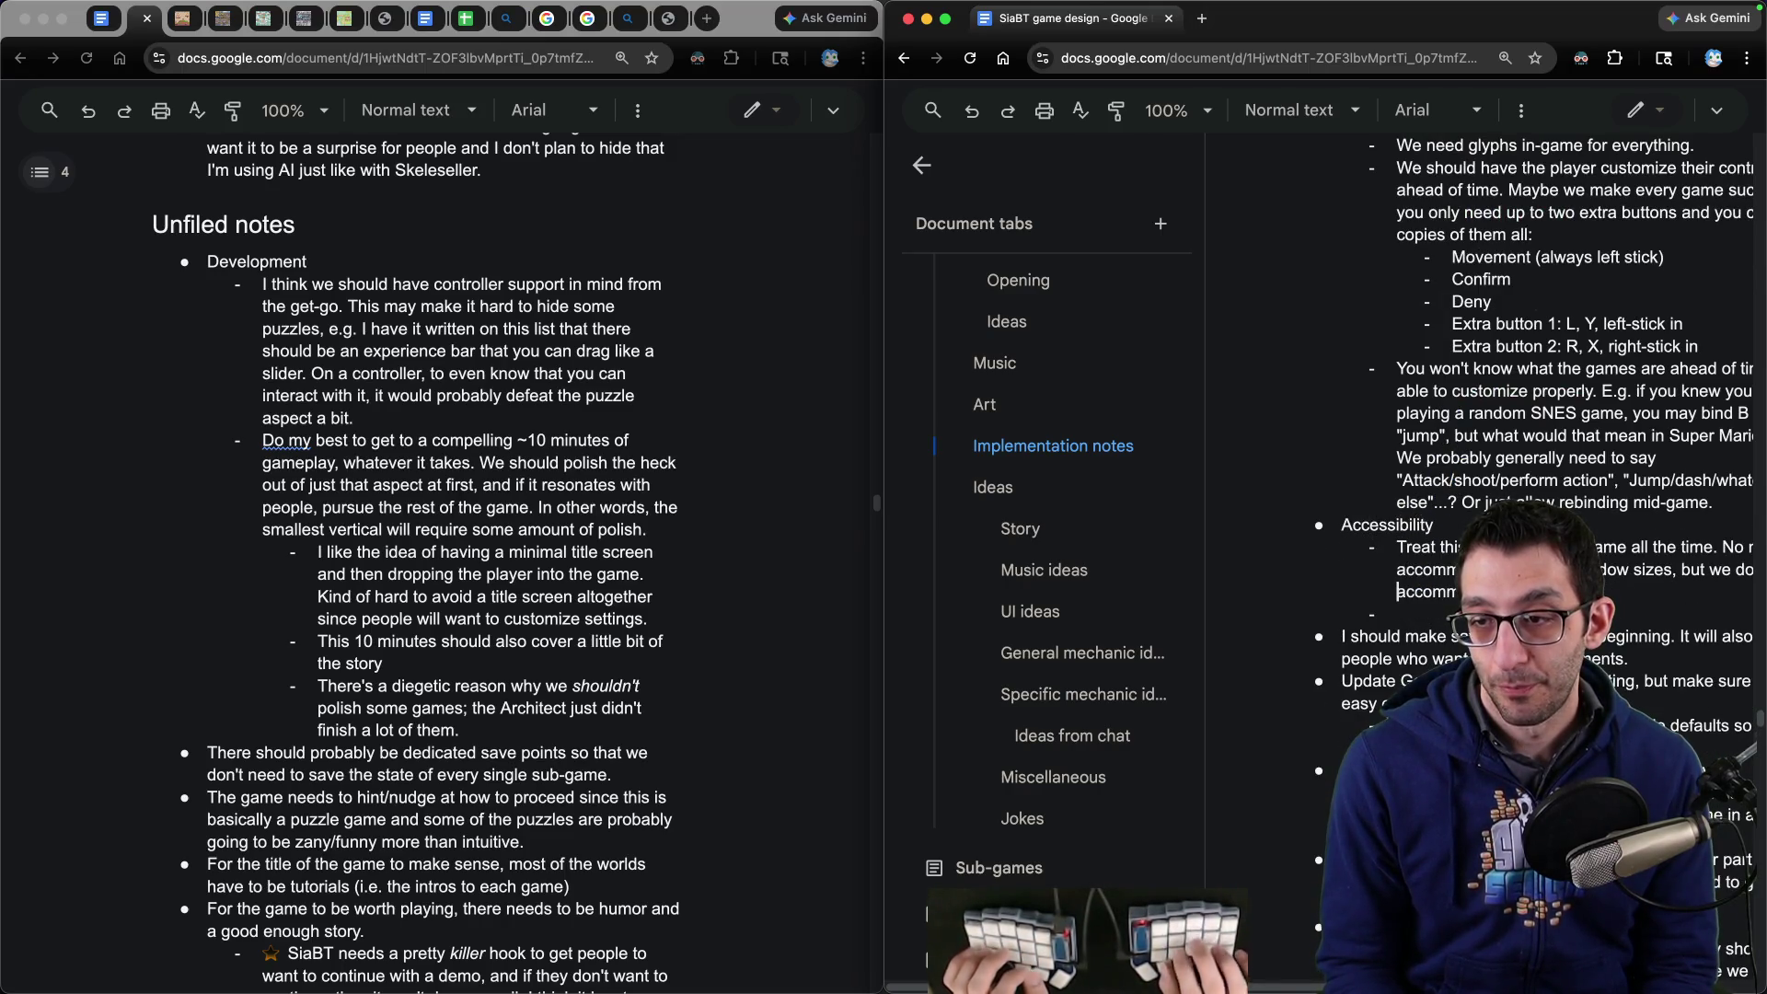
key(BackSpace)
key(BackSpace)
- Delete the controller support note from Unfiled notes
click(346, 308)
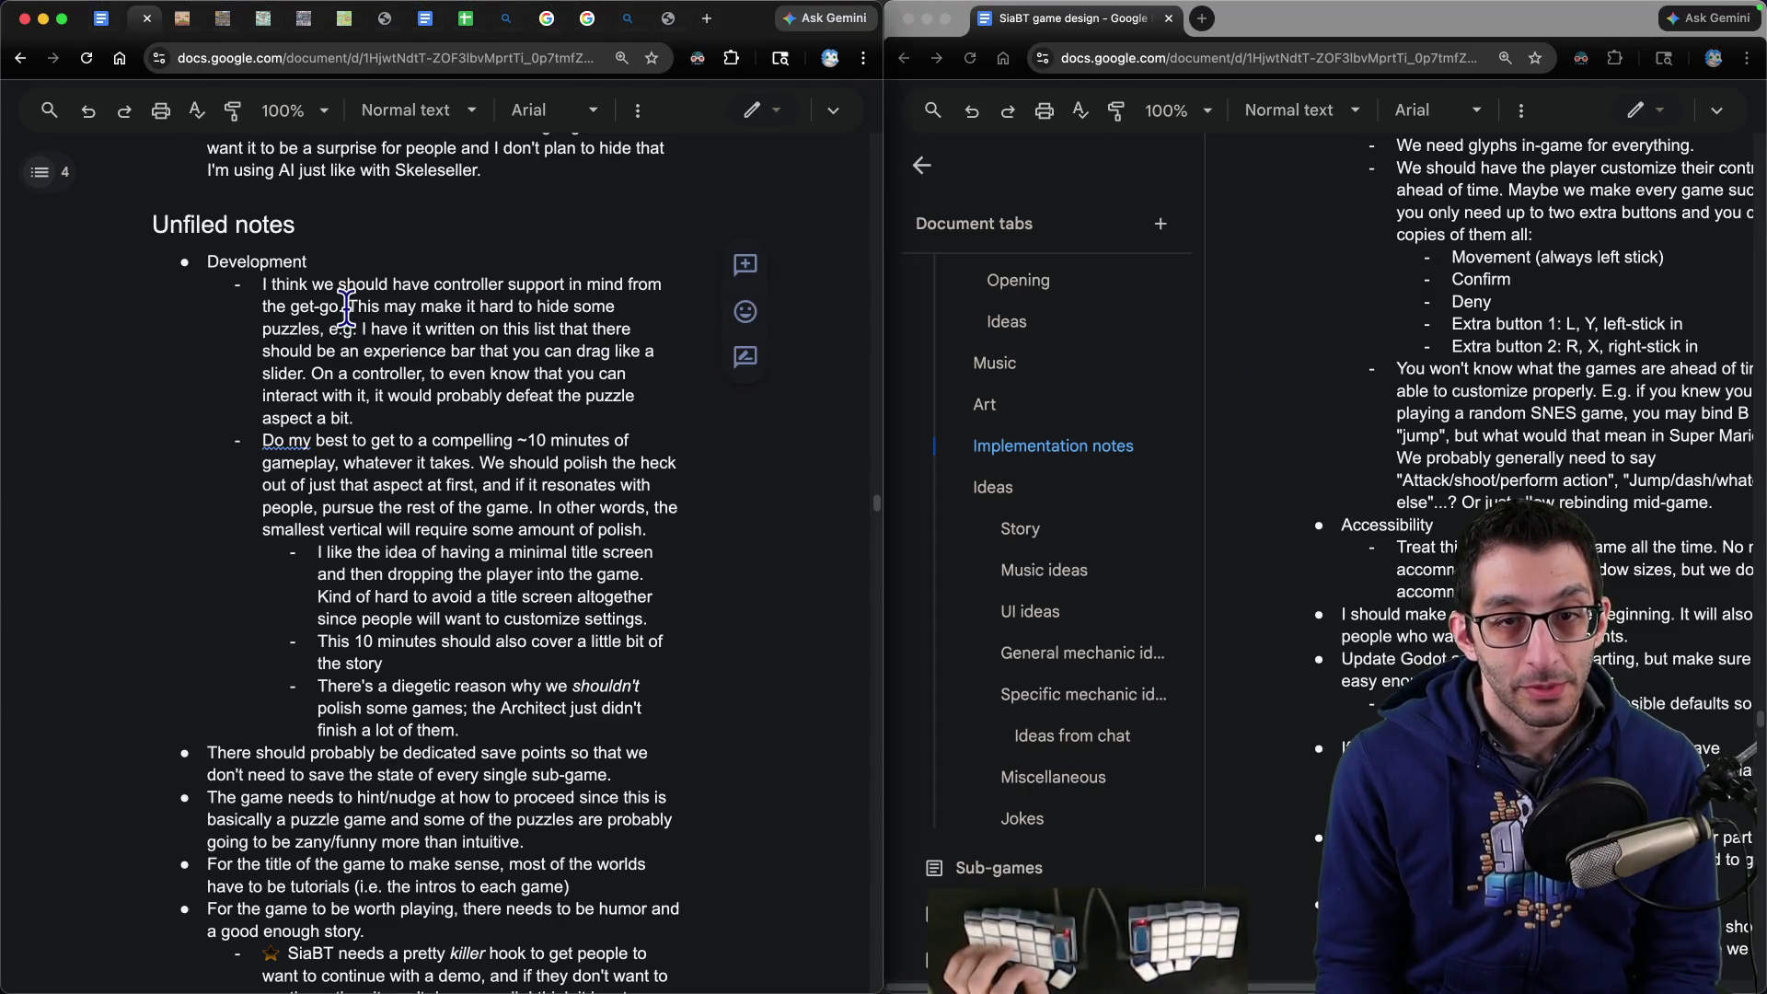
mouse_move(260, 286)
mouse_down()
mouse_move(360, 286)
mouse_move(446, 330)
mouse_move(460, 354)
mouse_move(442, 416)
mouse_move(409, 422)
mouse_move(238, 304)
mouse_move(249, 285)
mouse_move(635, 290)
mouse_move(414, 313)
mouse_move(645, 313)
mouse_move(276, 333)
mouse_move(612, 331)
mouse_move(318, 353)
mouse_move(553, 354)
mouse_move(348, 373)
mouse_move(663, 372)
mouse_up()
key(BackSpace)
key(Delete)
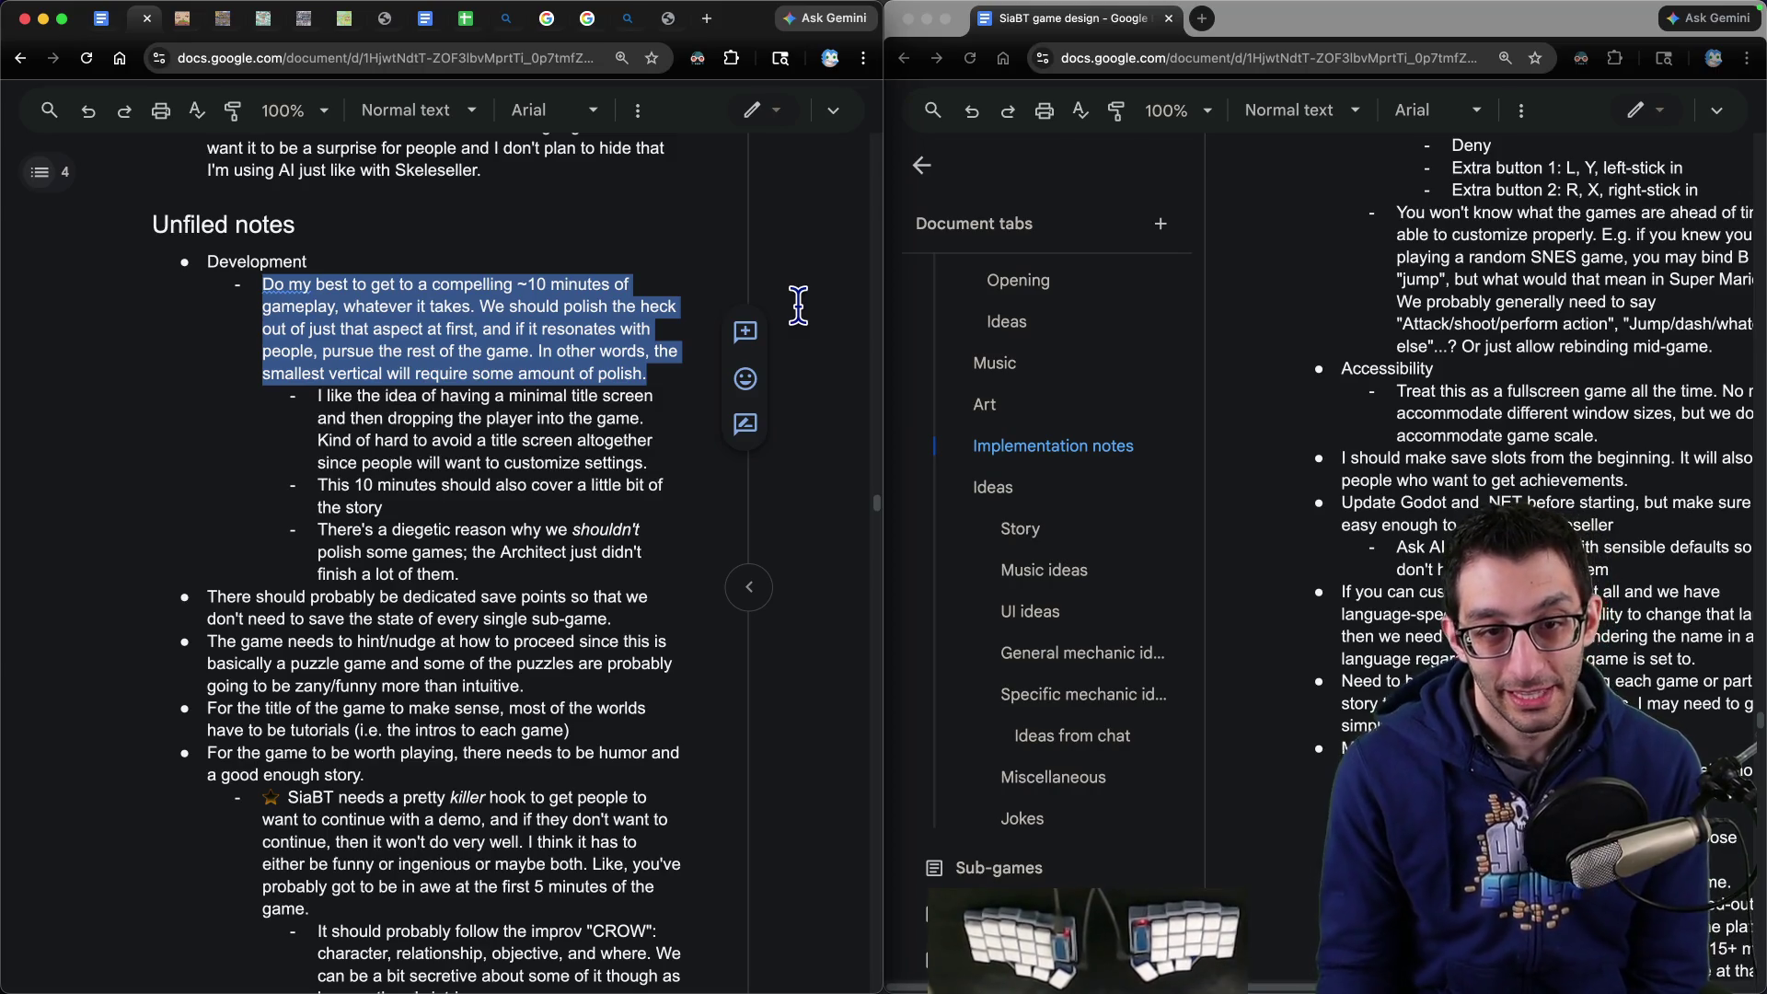
- Select the ~10-minute gameplay paragraph at the top of the Development list
drag(263, 307, 644, 396)
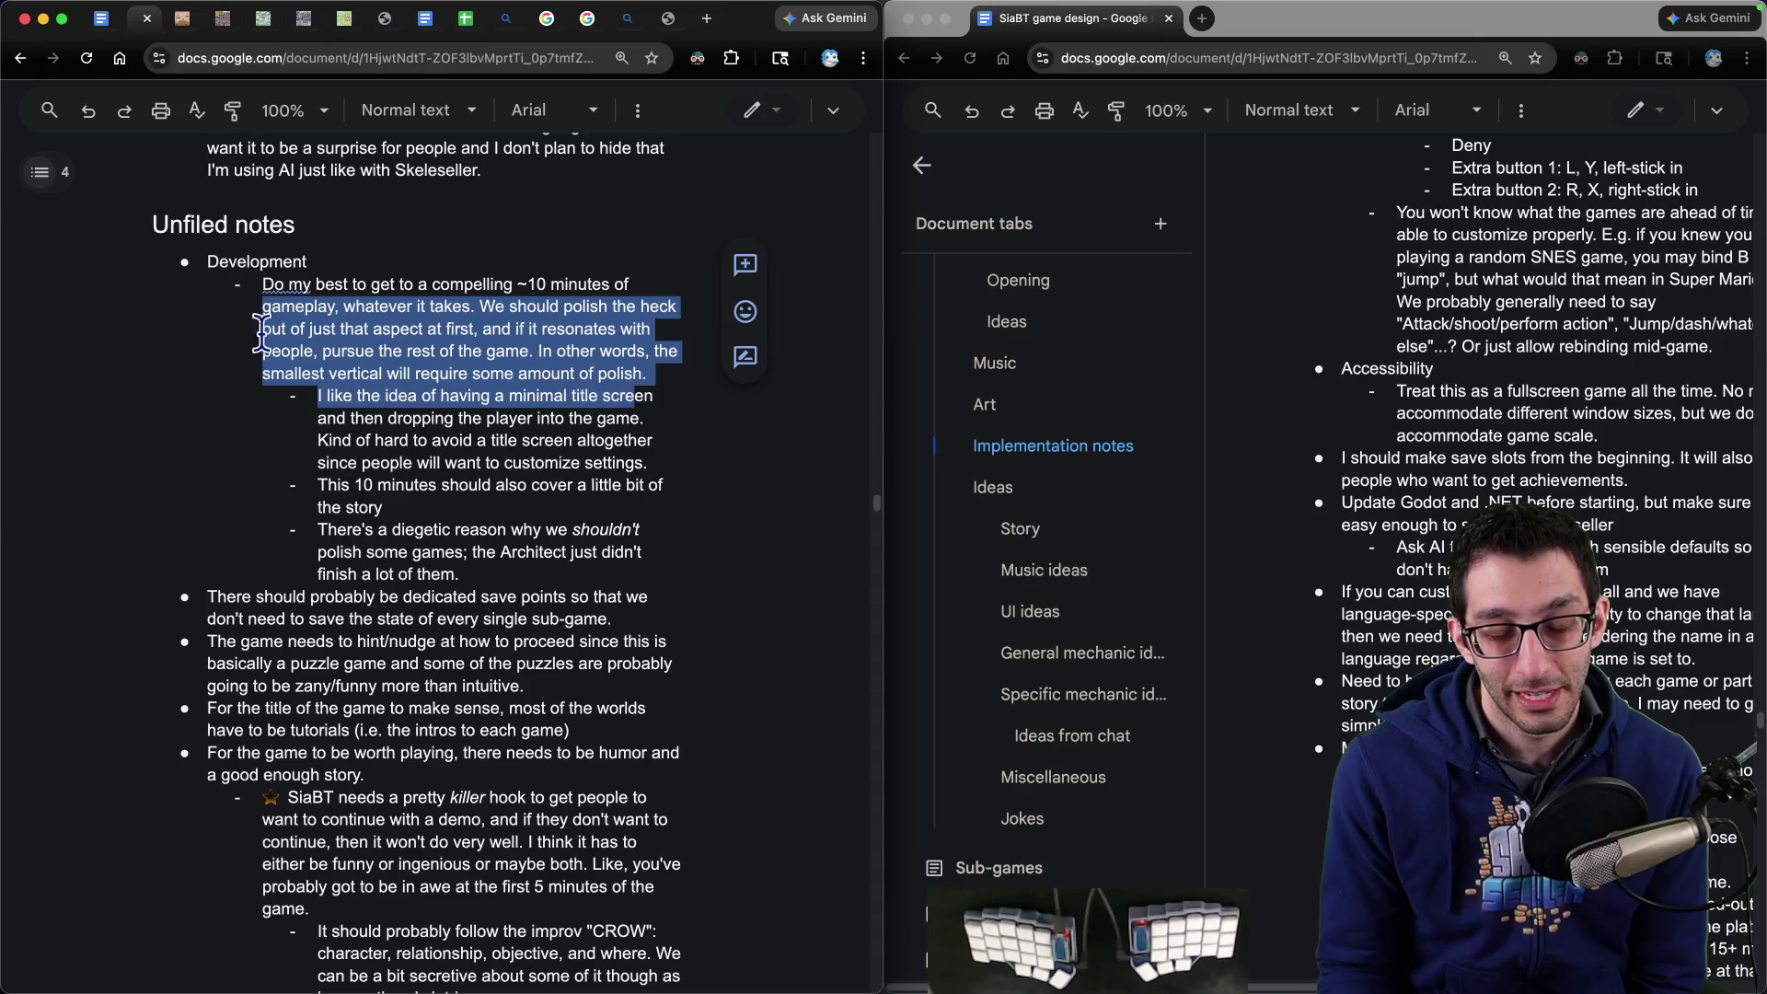
- Remove the whole Development block, including its title screen and diegetic sub-notes, from Unfiled notes
click(322, 396)
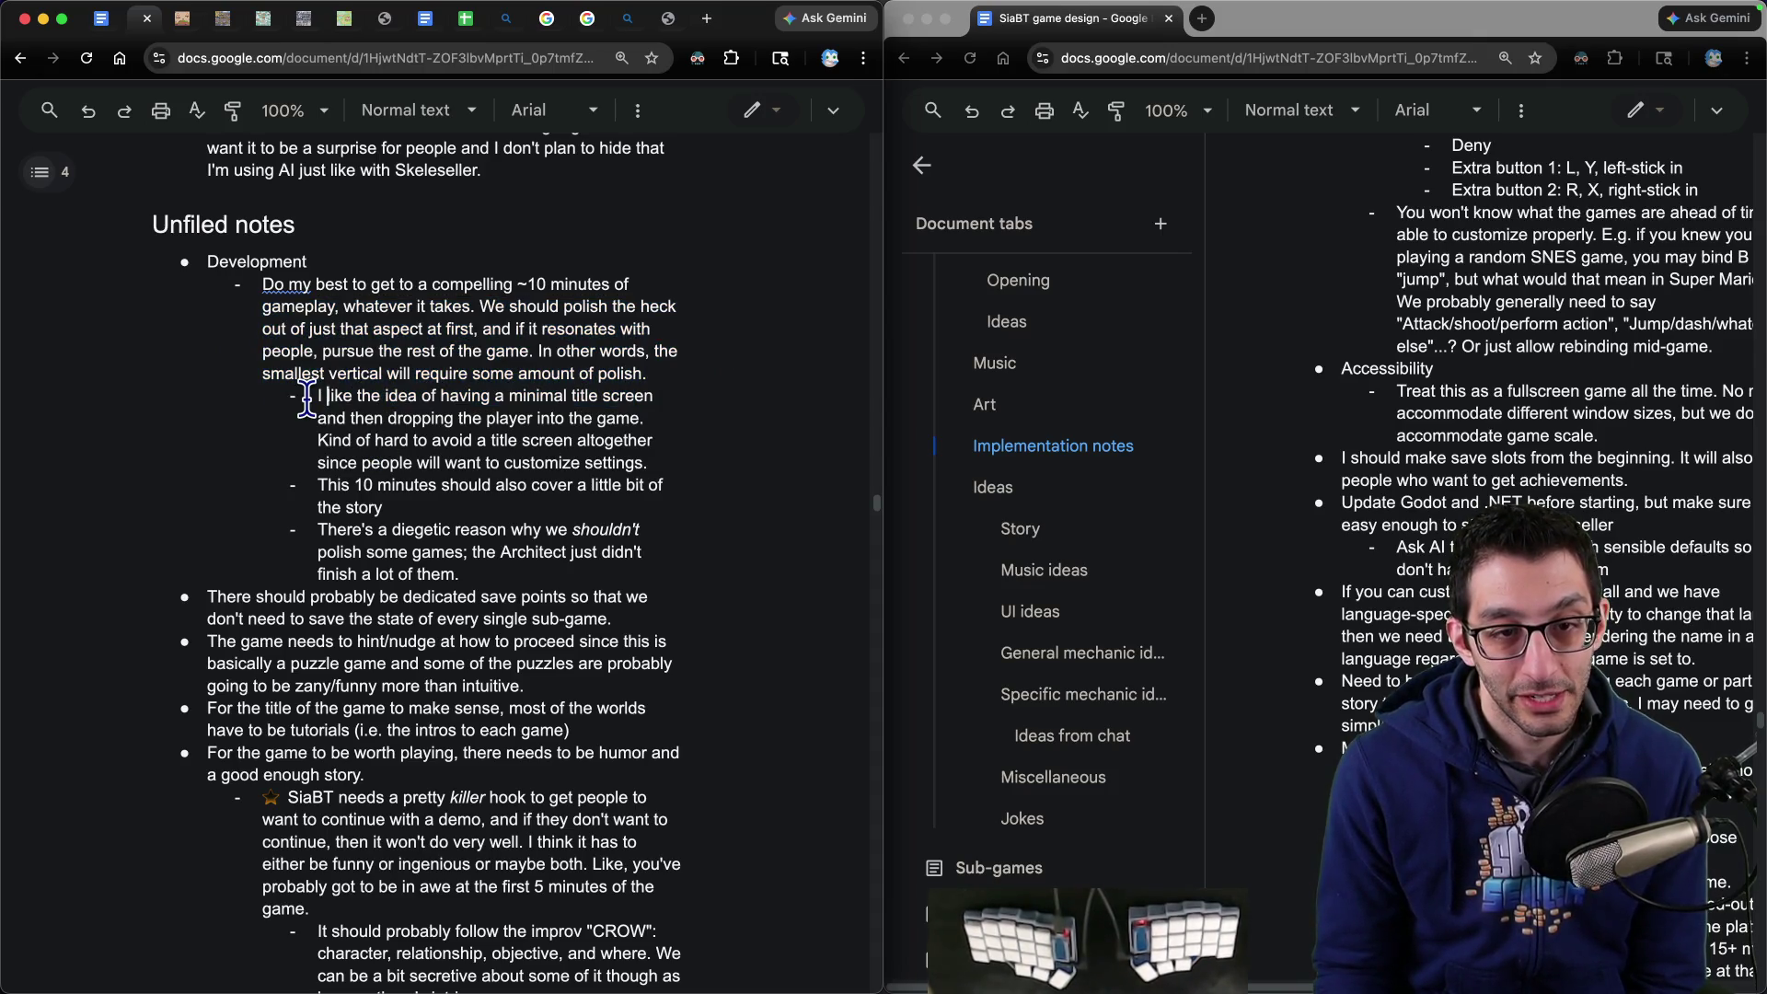
mouse_move(305, 397)
mouse_down()
mouse_move(561, 398)
mouse_move(621, 438)
mouse_move(661, 552)
mouse_move(505, 580)
mouse_move(200, 523)
mouse_up()
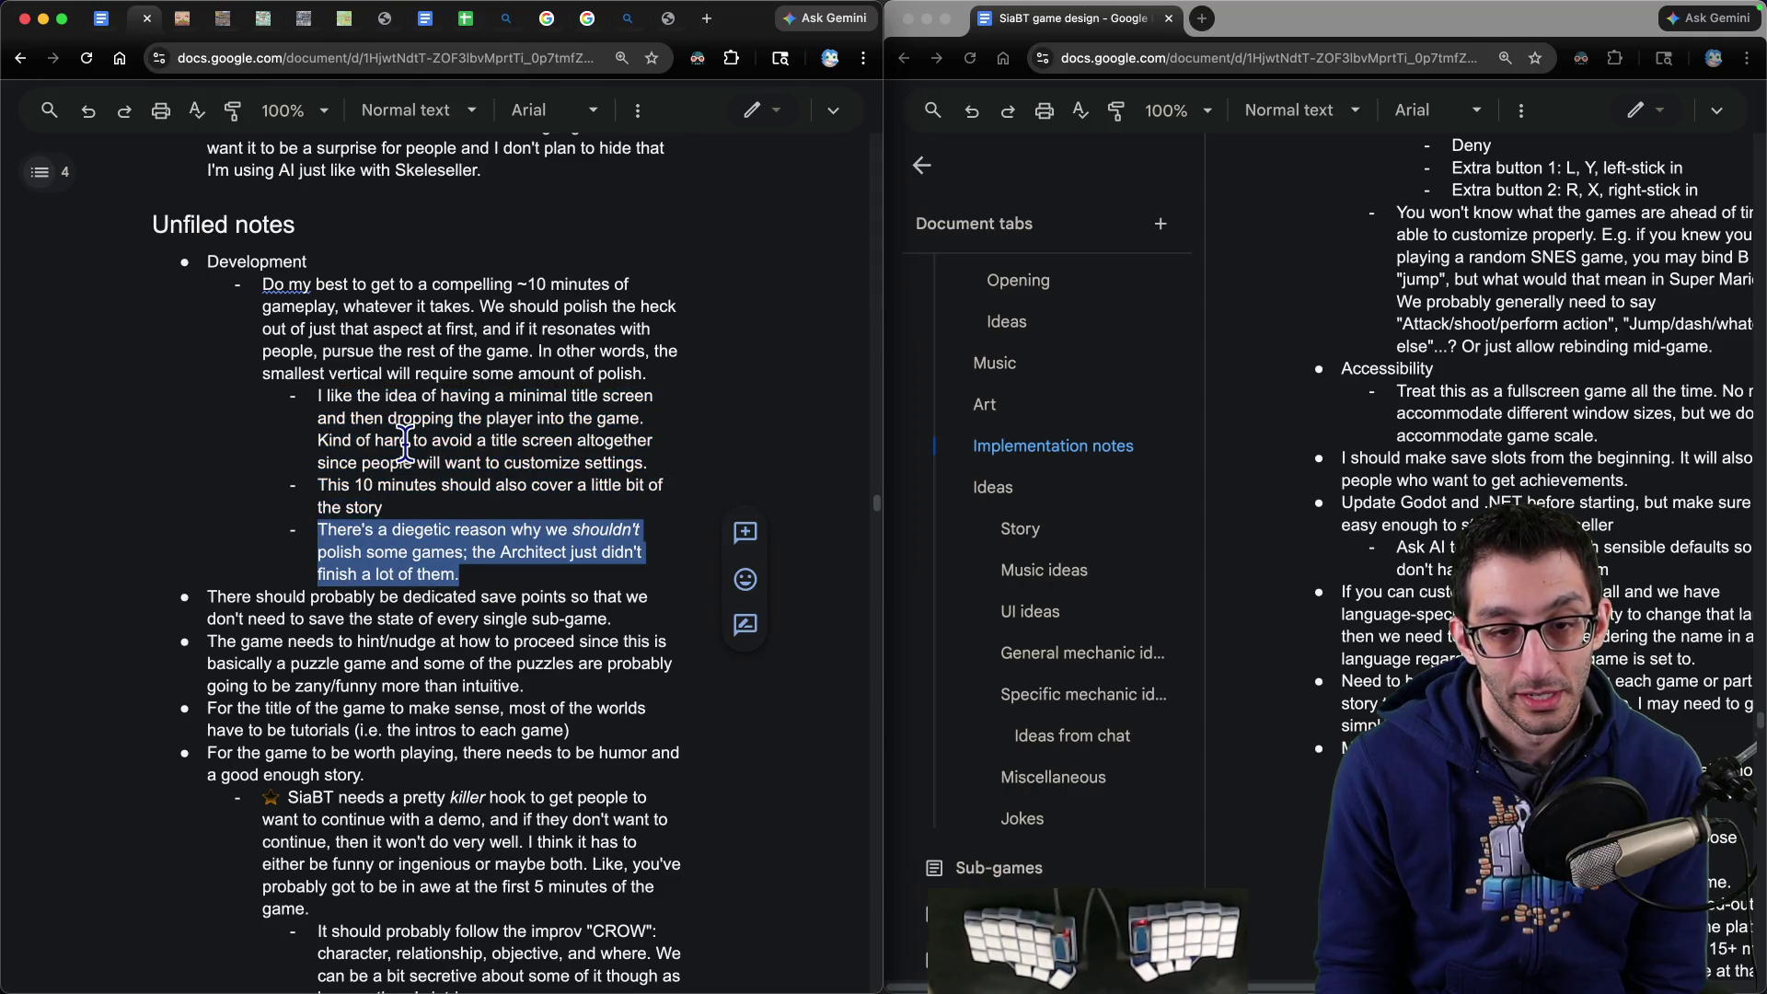
click(494, 578)
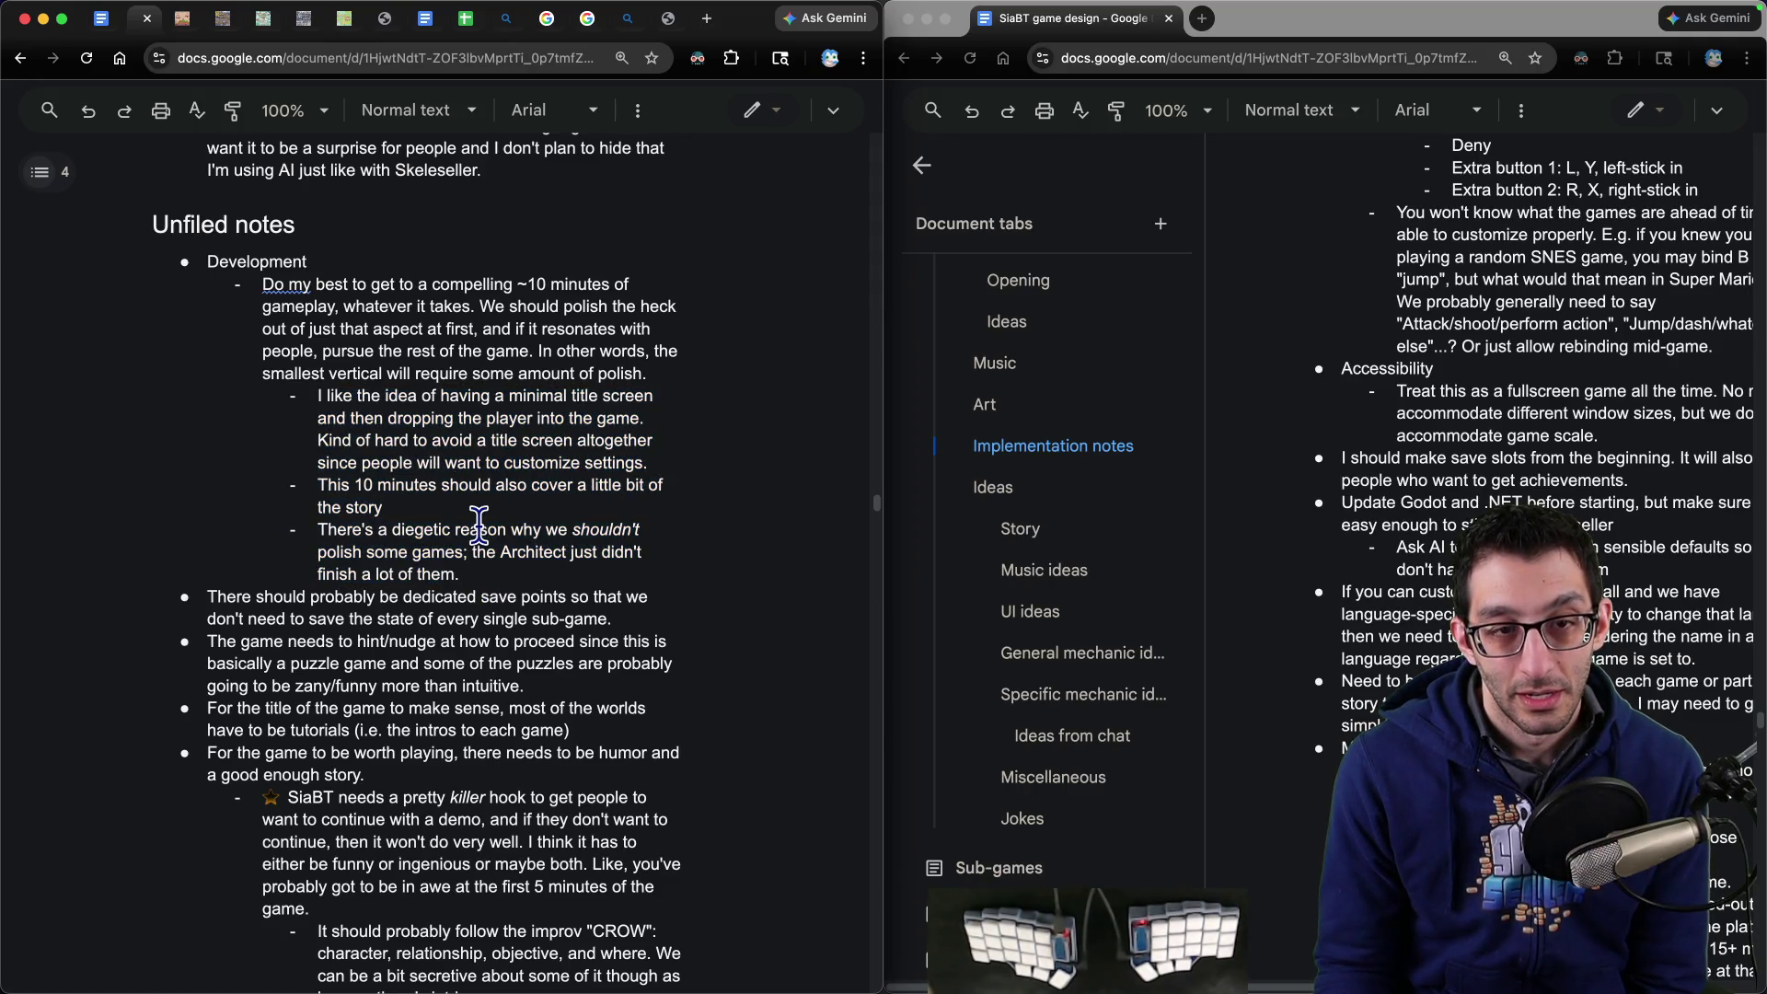
drag(521, 568, 170, 270)
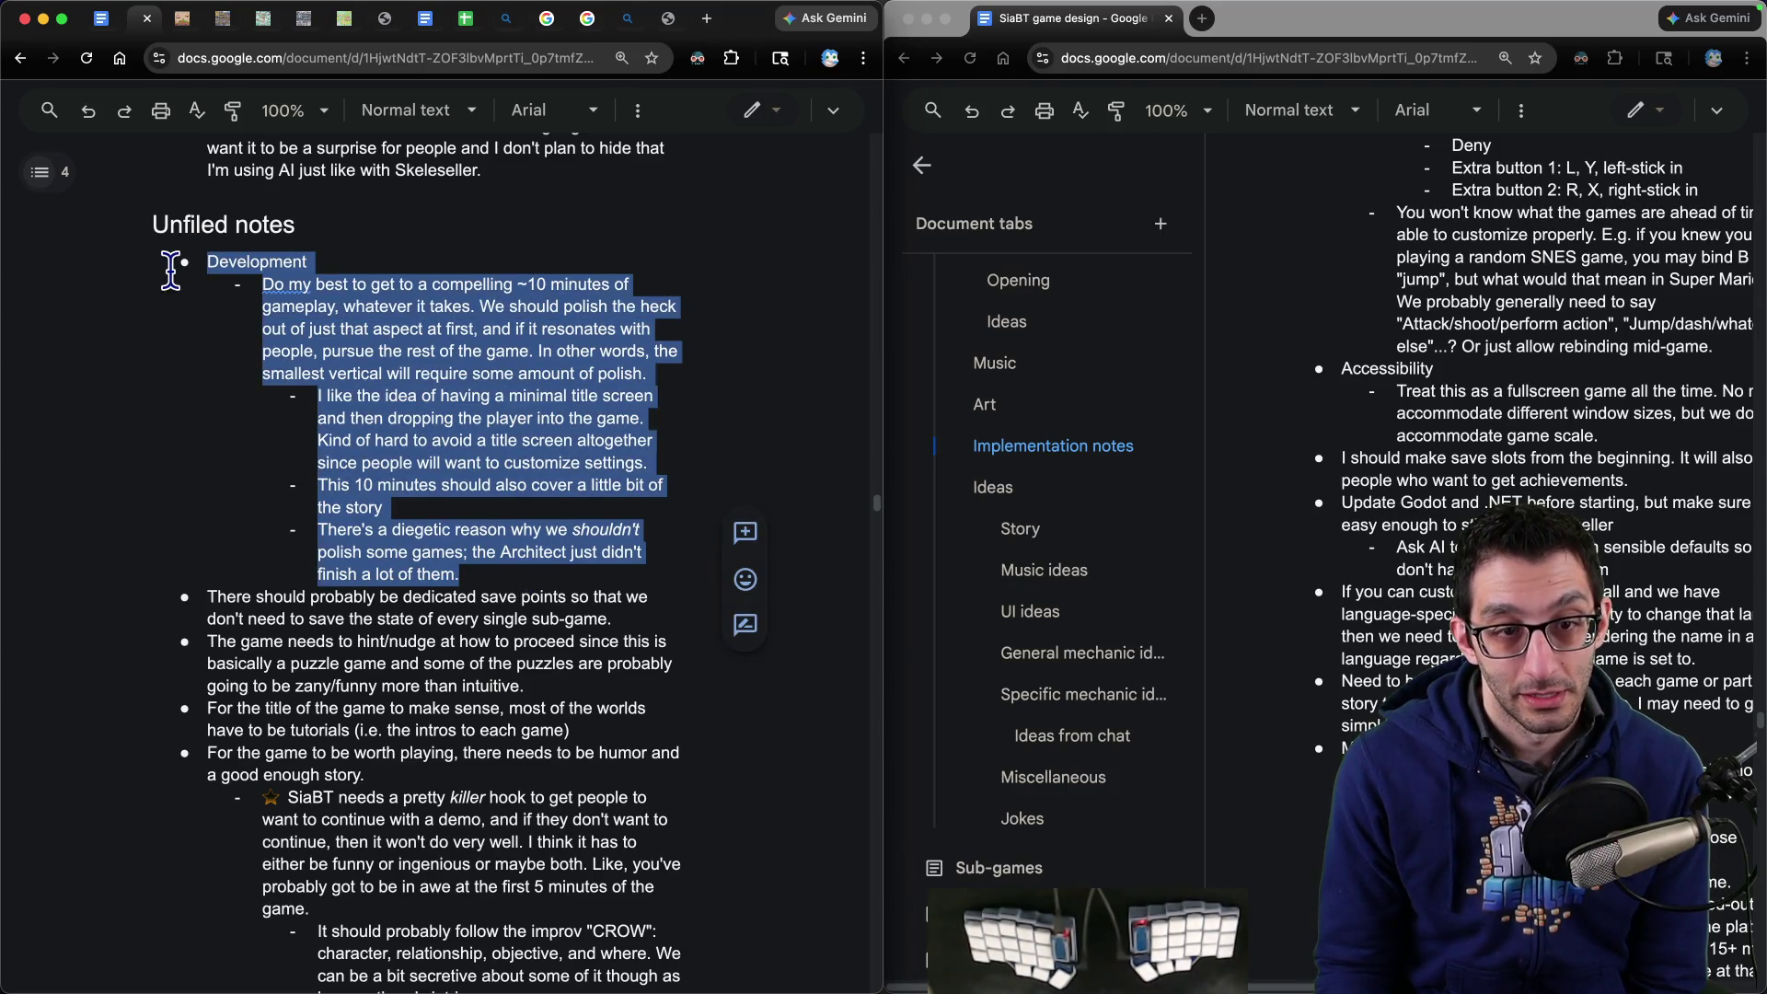
key(ctrl+x)
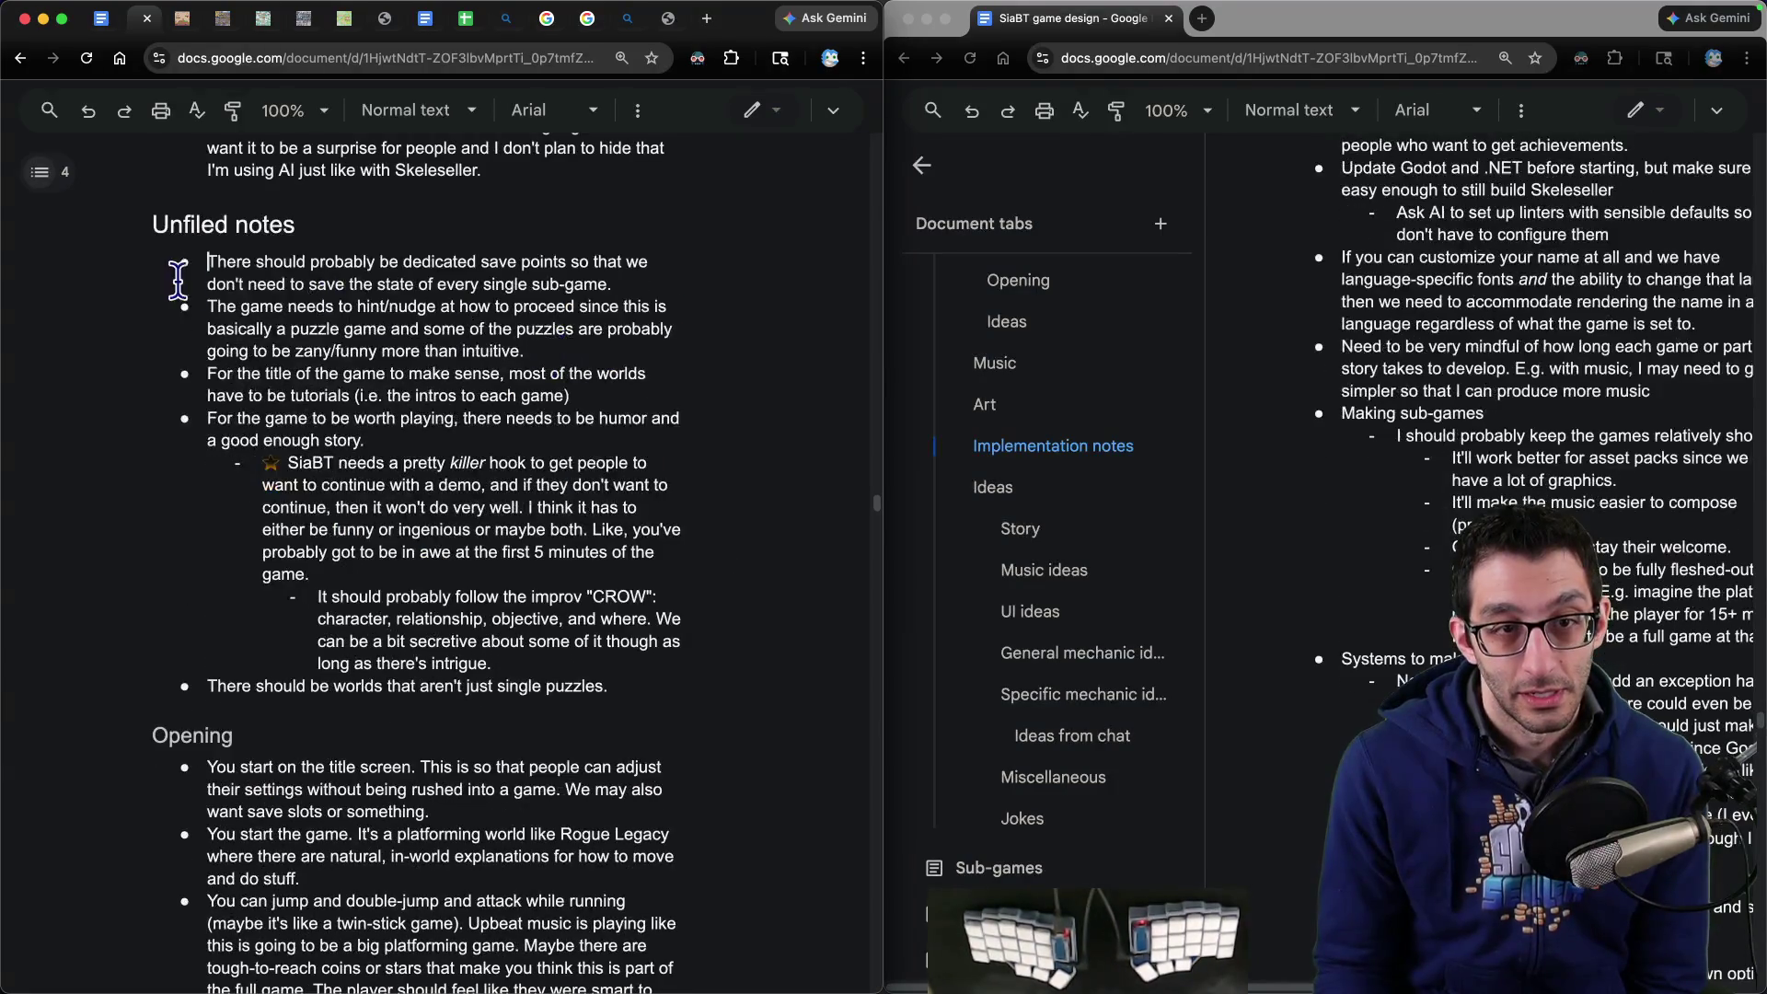
- Paste the save-points bullet at the end of the Scratch tab
mouse_move(218, 273)
mouse_down()
mouse_move(626, 267)
mouse_move(650, 282)
mouse_up()
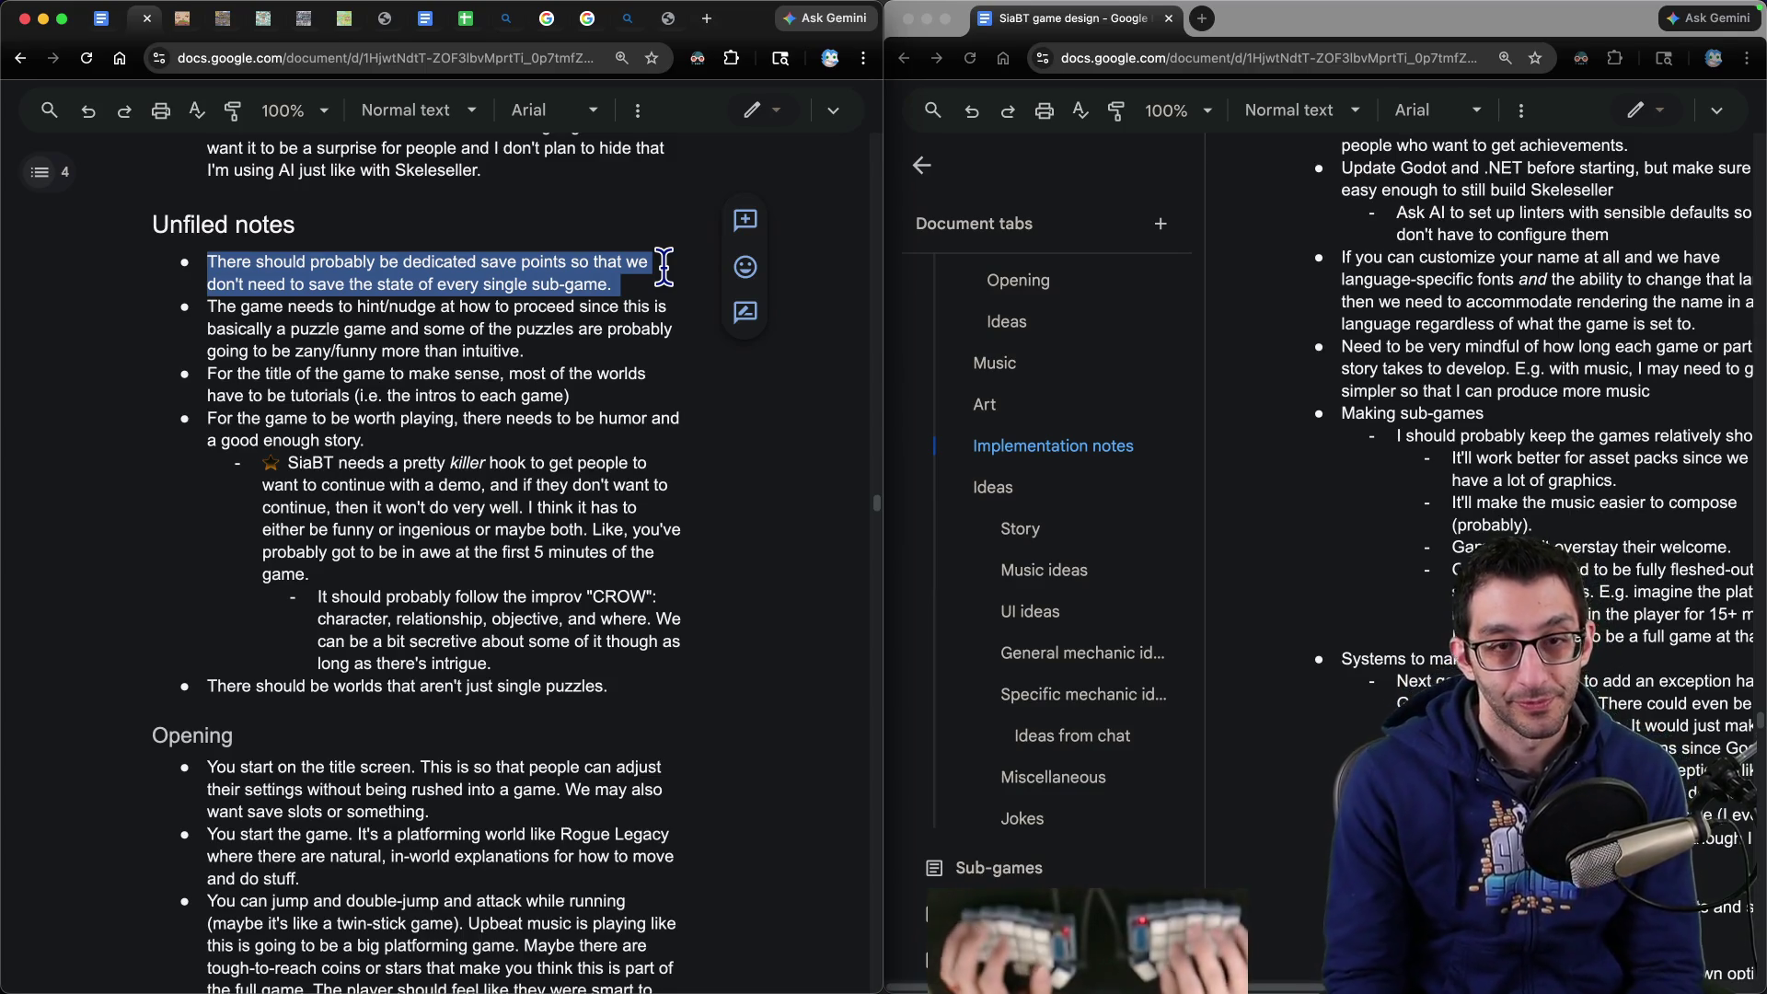
click(1281, 348)
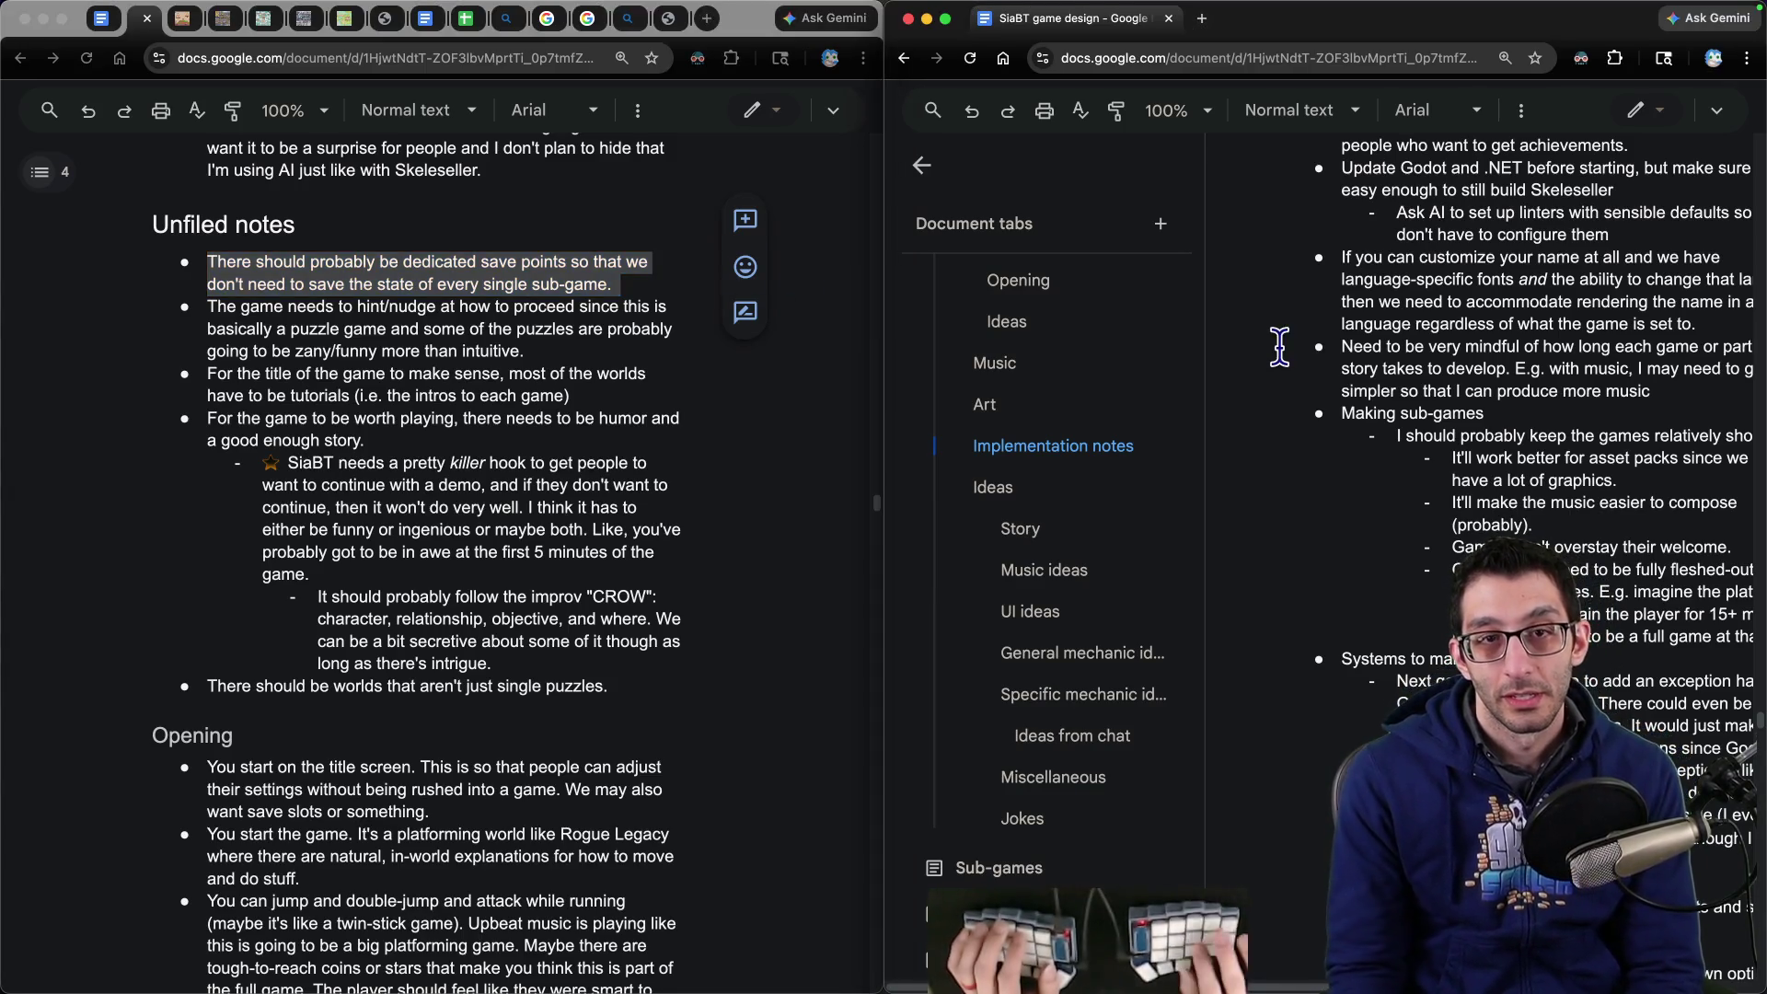
click(985, 960)
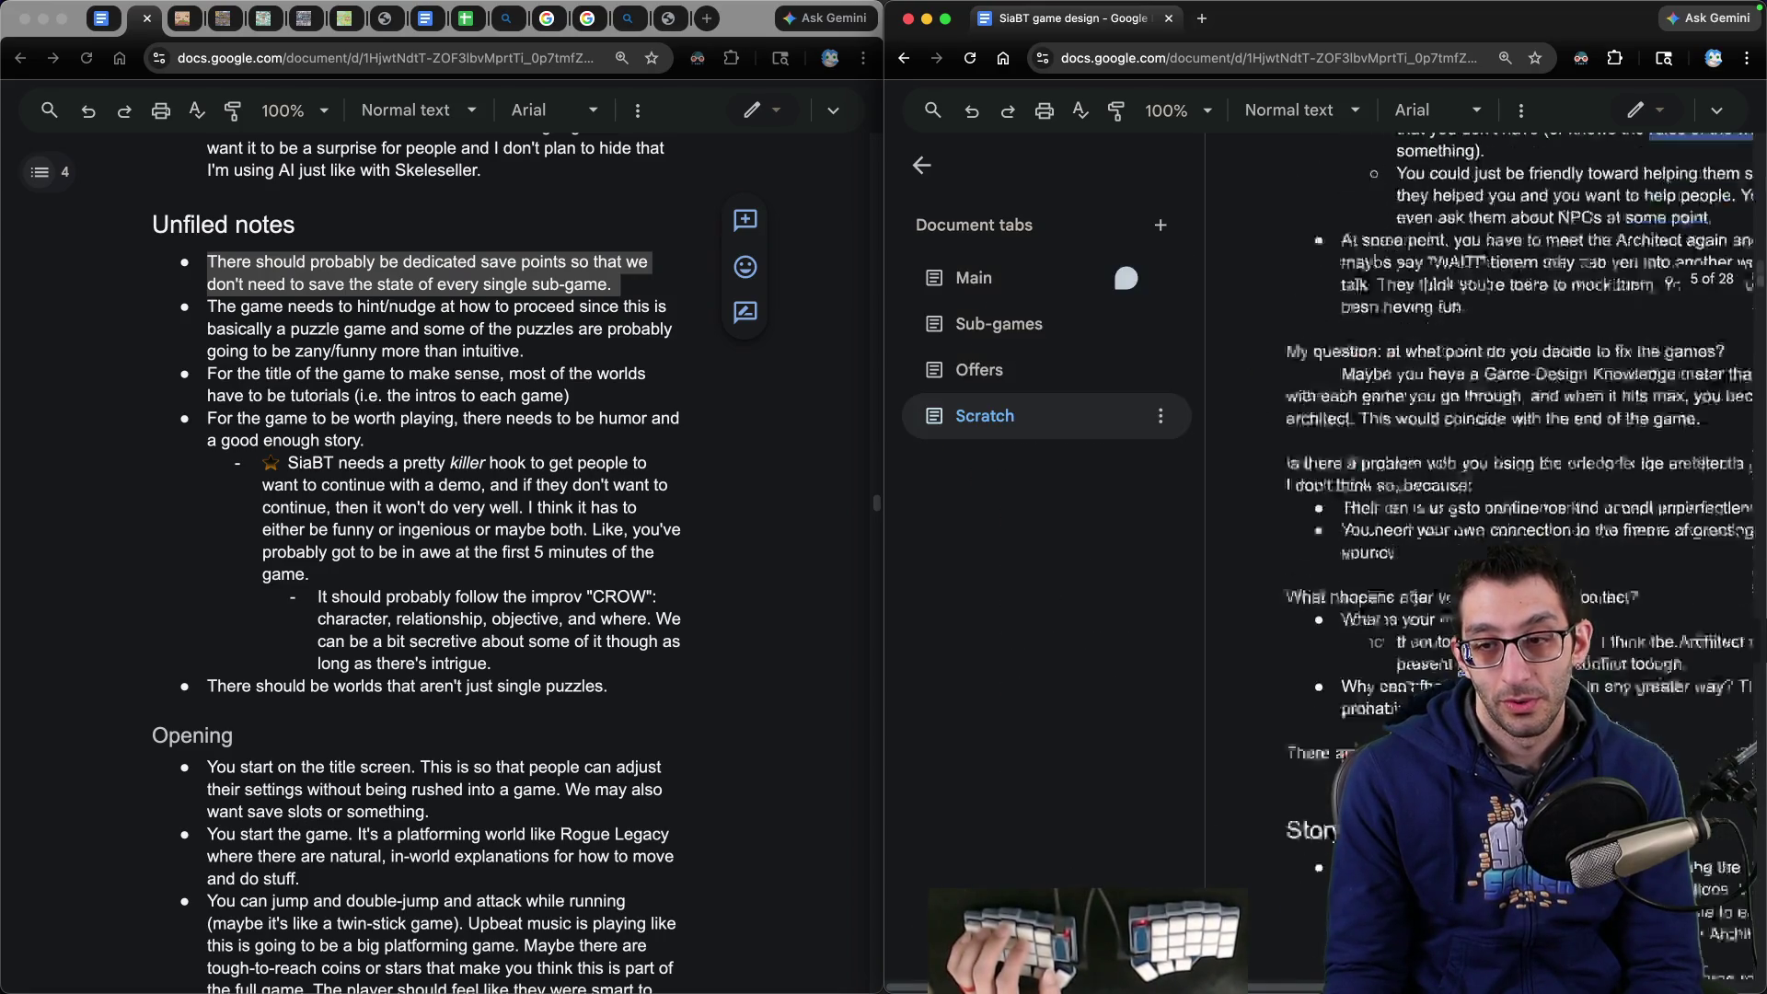
key(super+Down)
key(ctrl+alt+Return)
key(super+v)
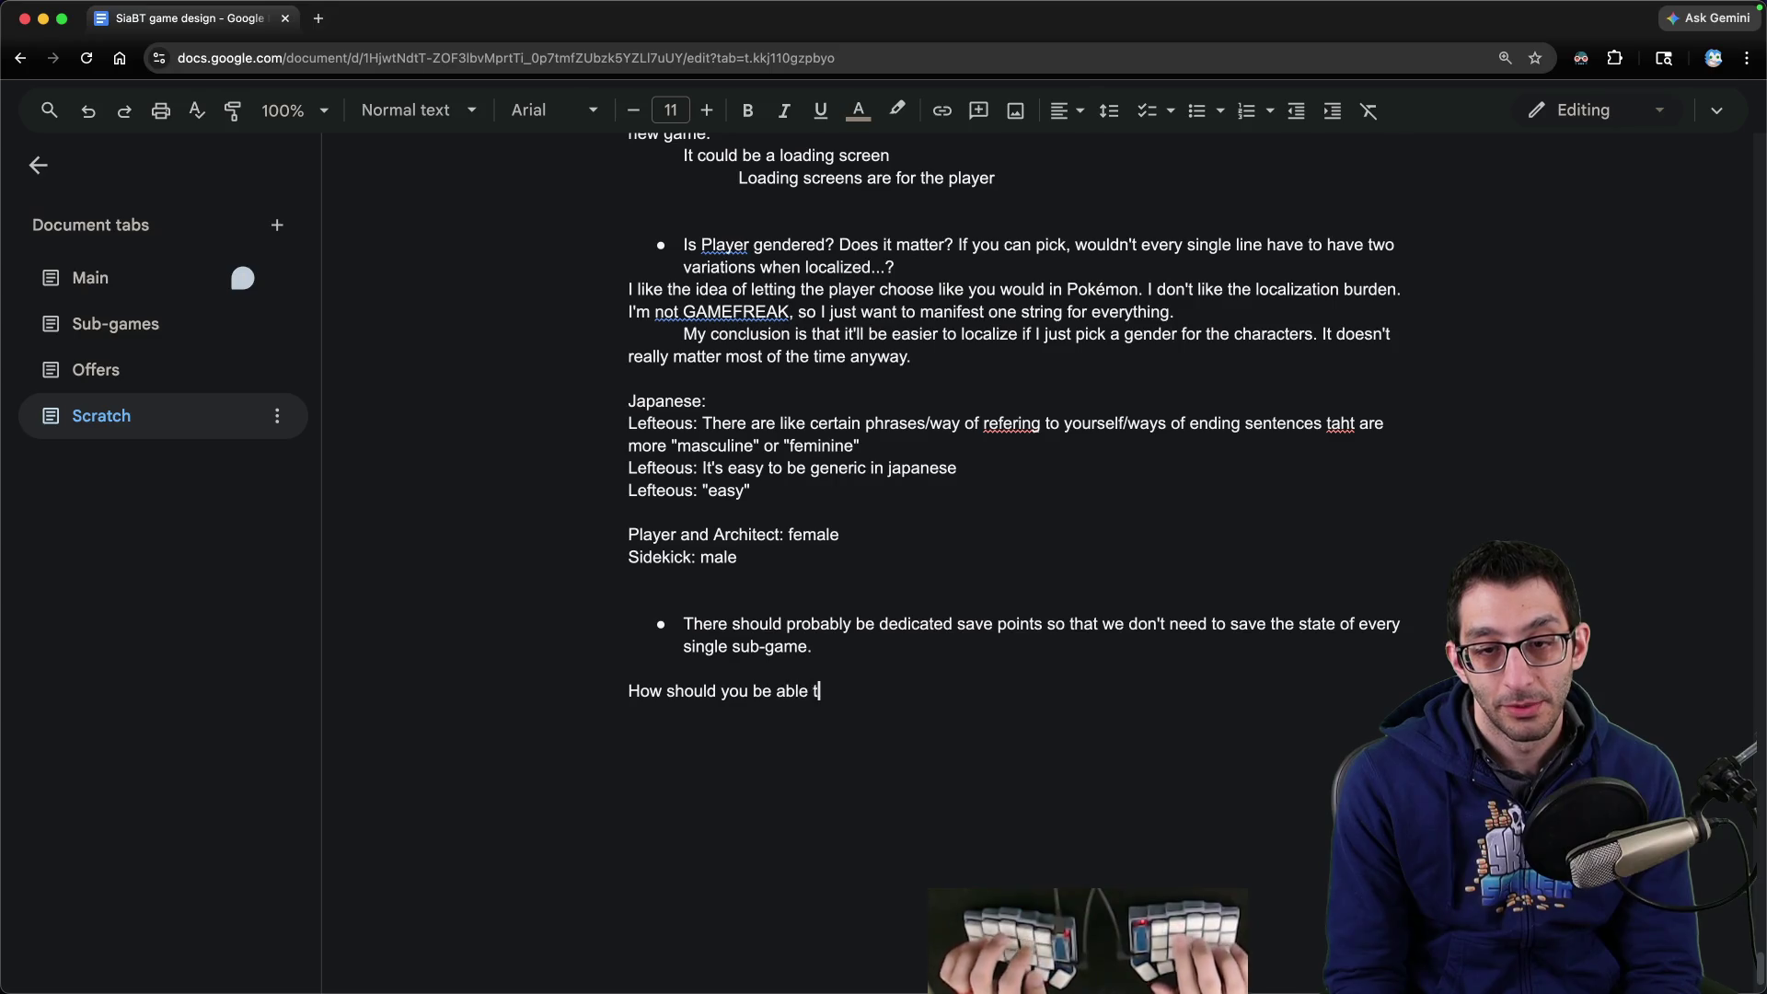
- Finish the question 'How should you be able to save the game?' and type an indented answer
text(?)
key(Return)
key(Tab)
text(nk it should just be at the start of any given game. If it)
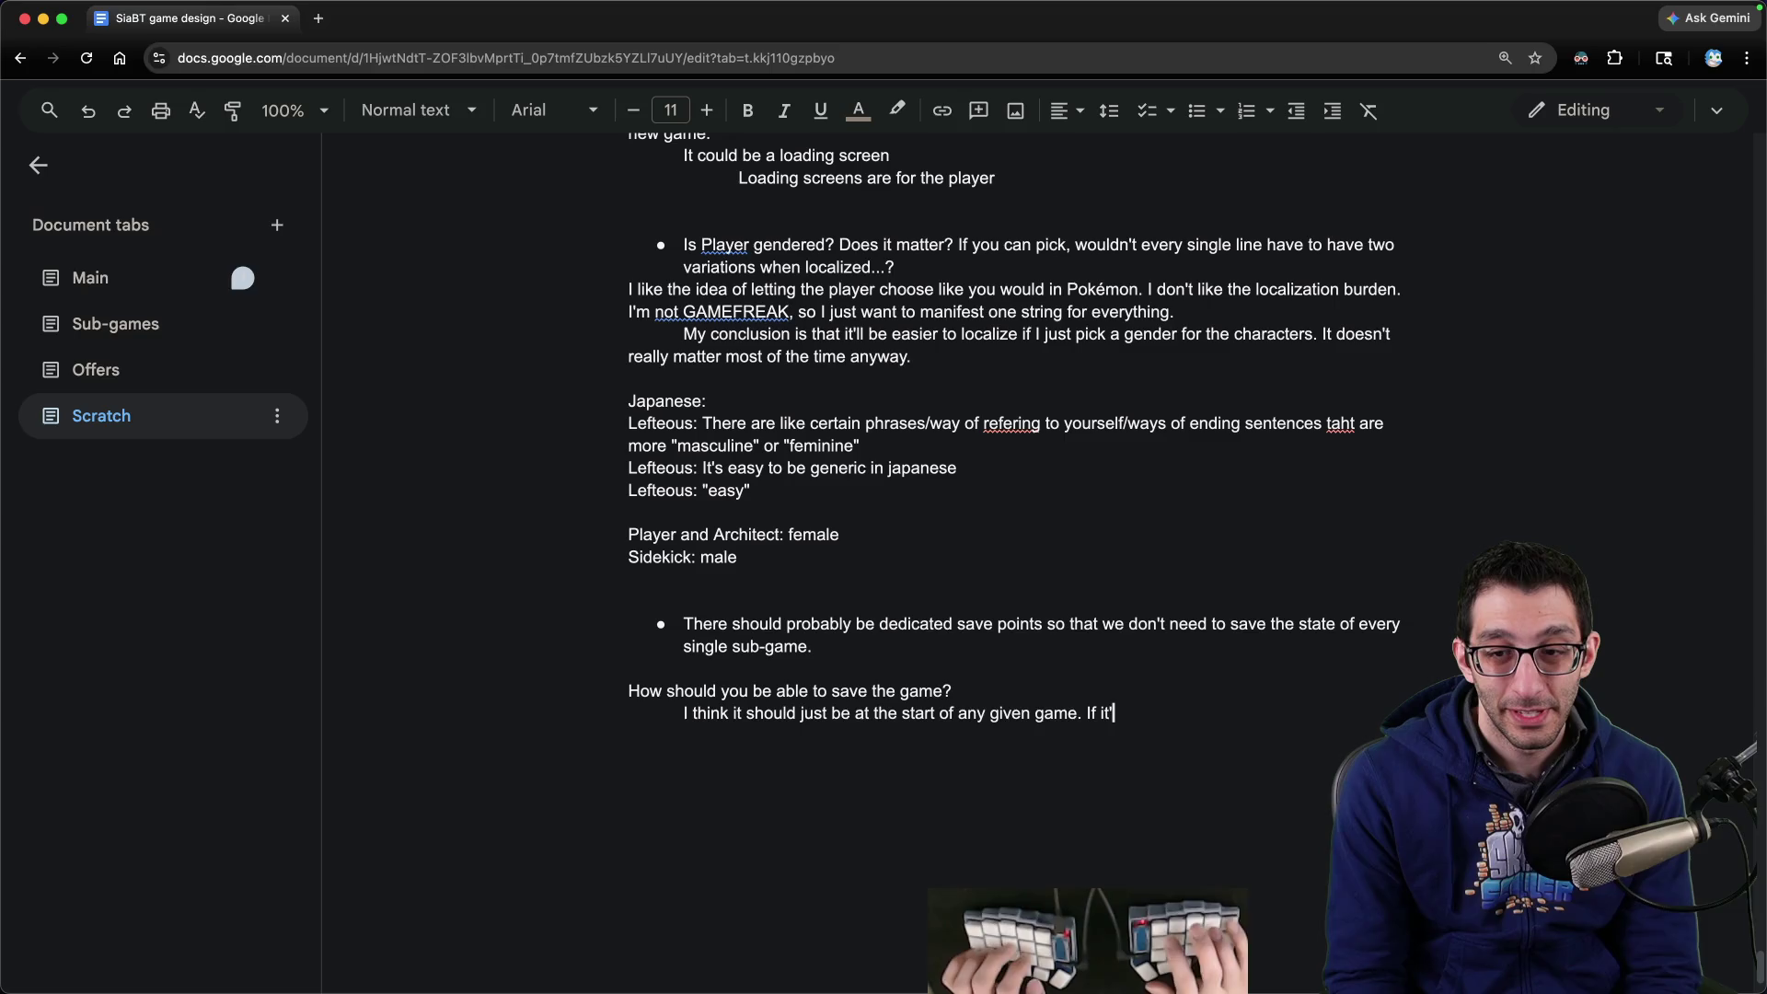
text(maybe there could be a save point wi)
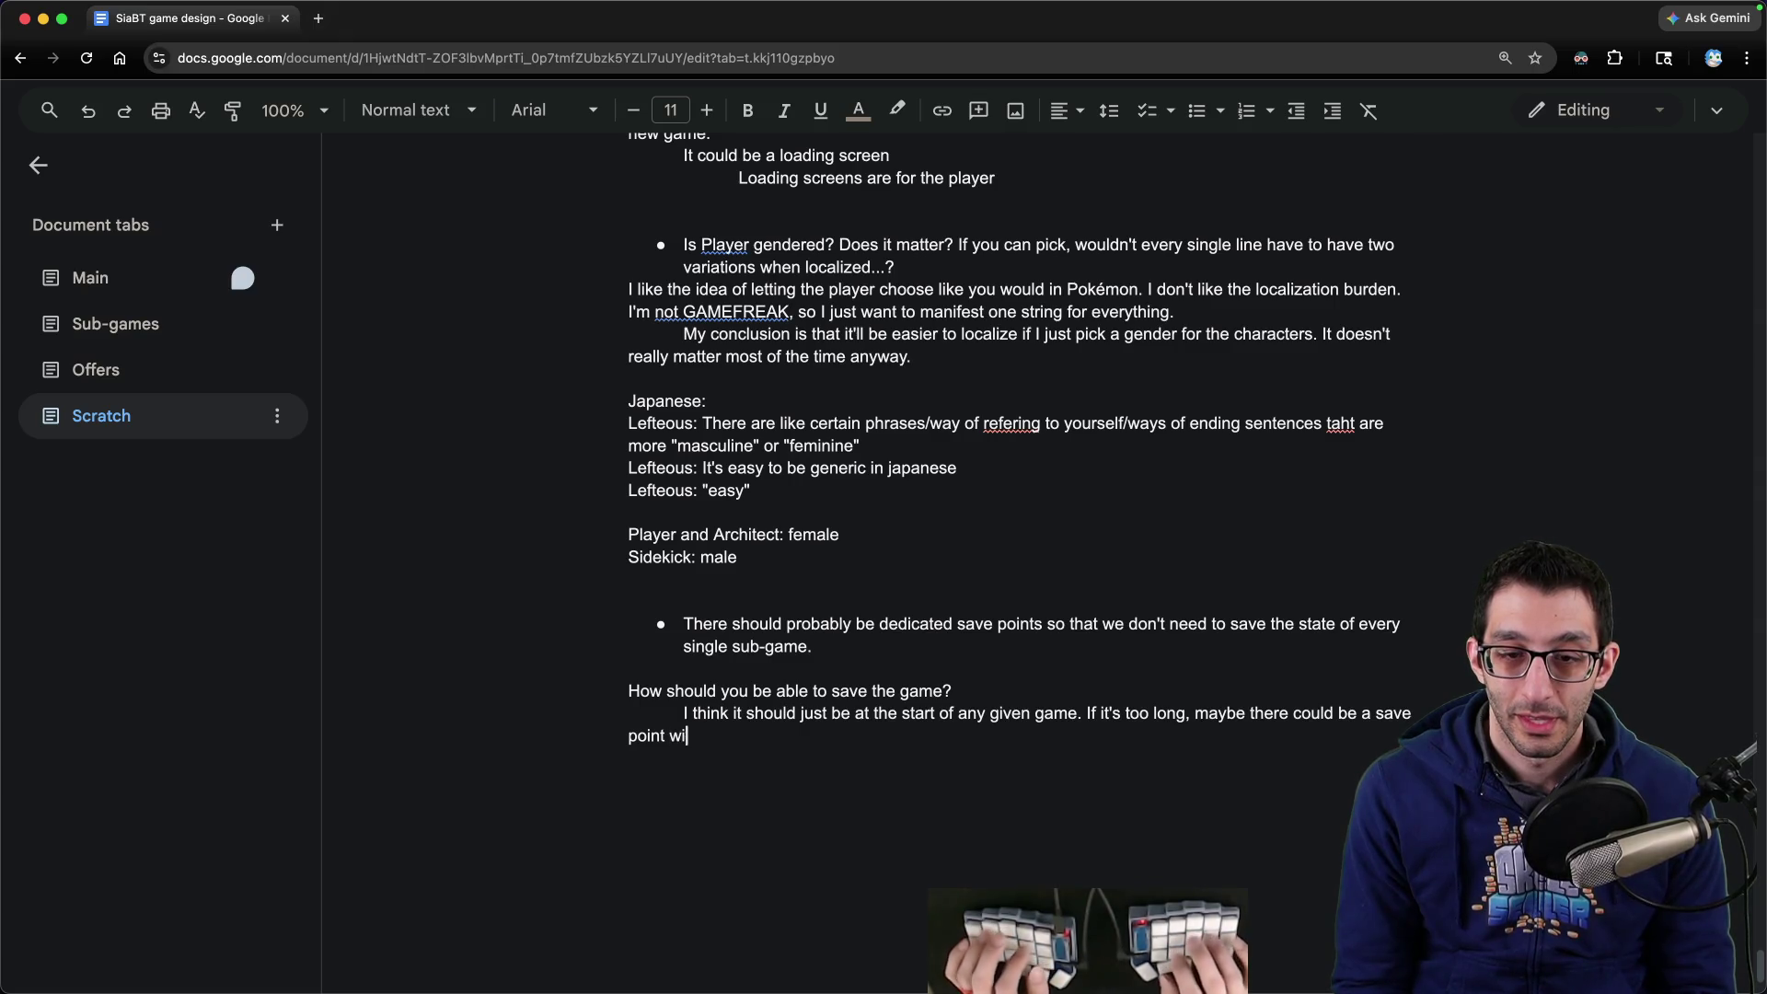
text(he game.)
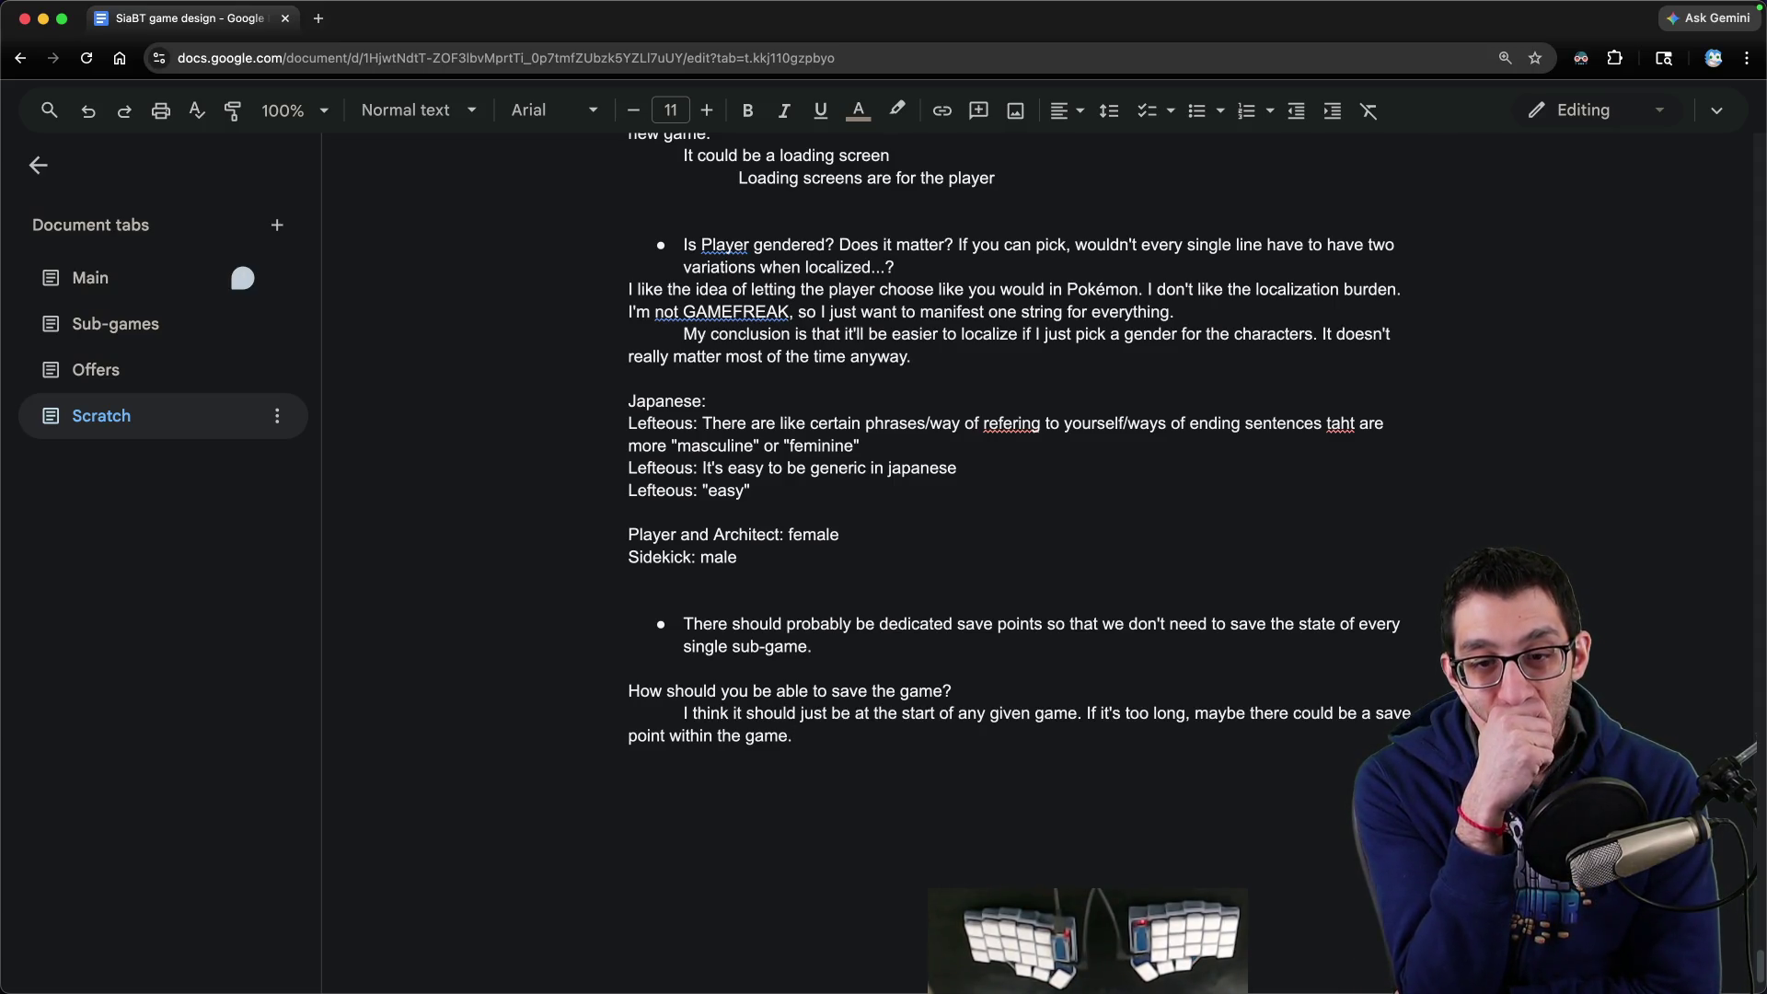
- Reword the answer's 'it's' to 'any game is' before 'too long'
click(1413, 713)
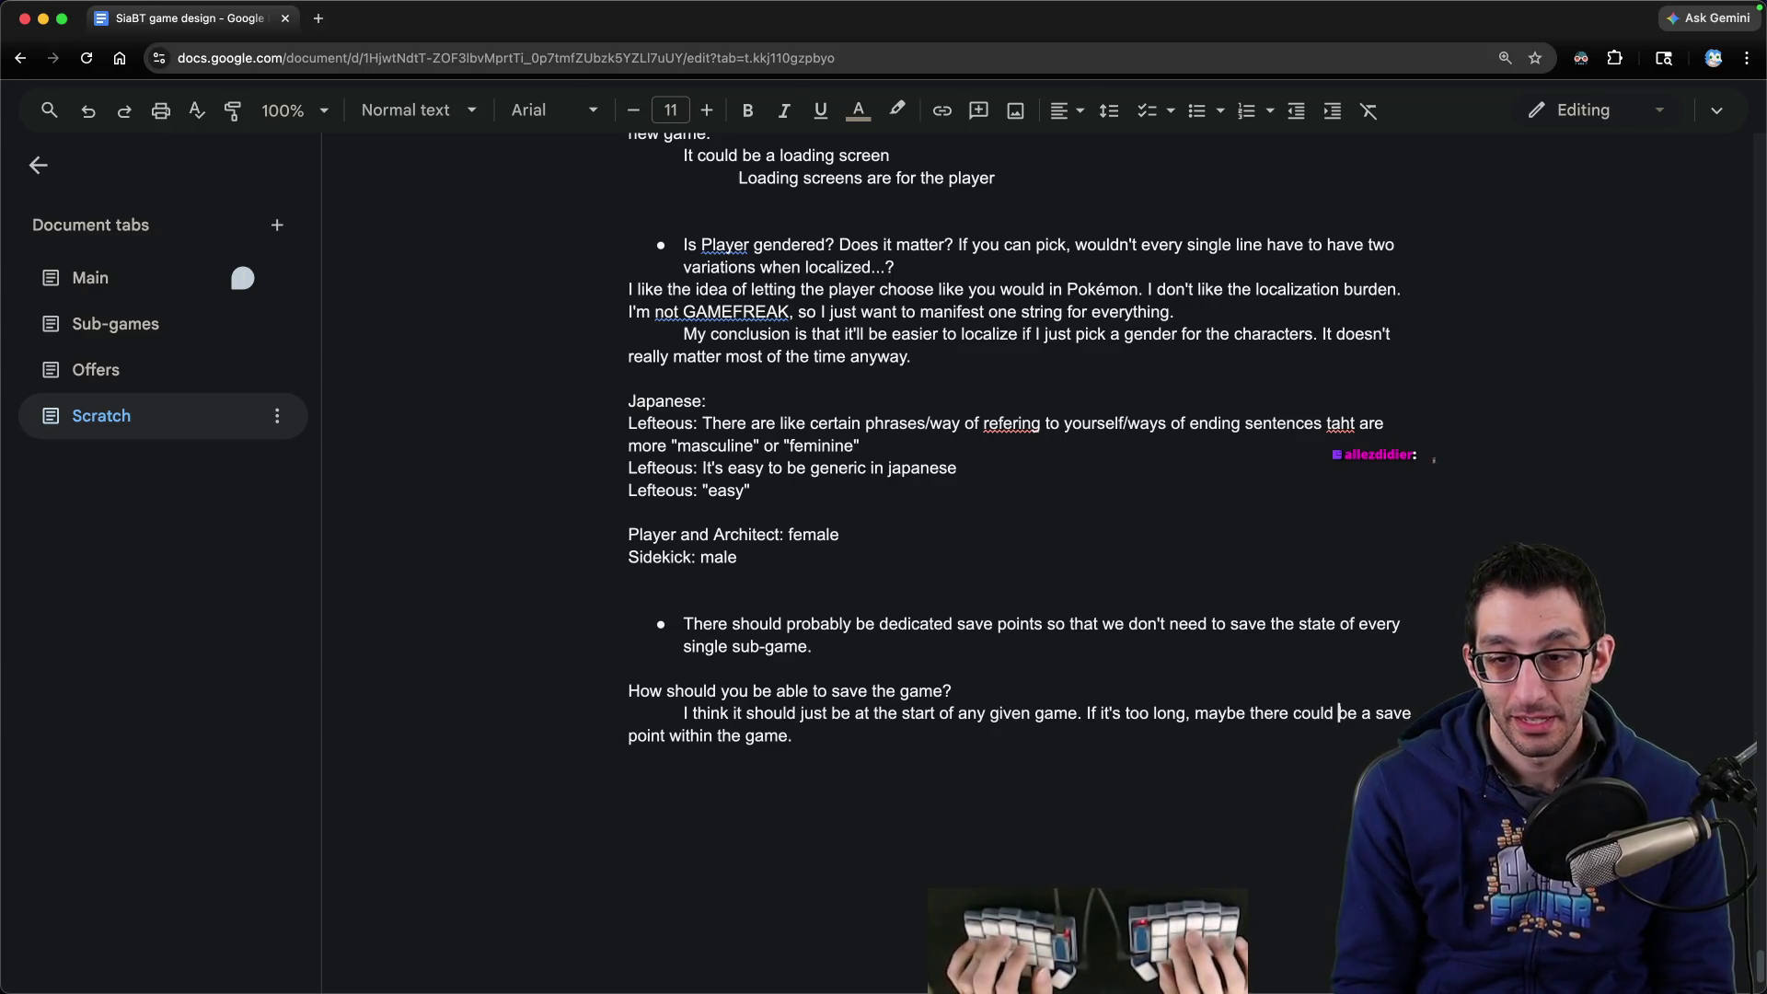
key(BackSpace)
key(BackSpace)
key(BackSpace)
text(any game is)
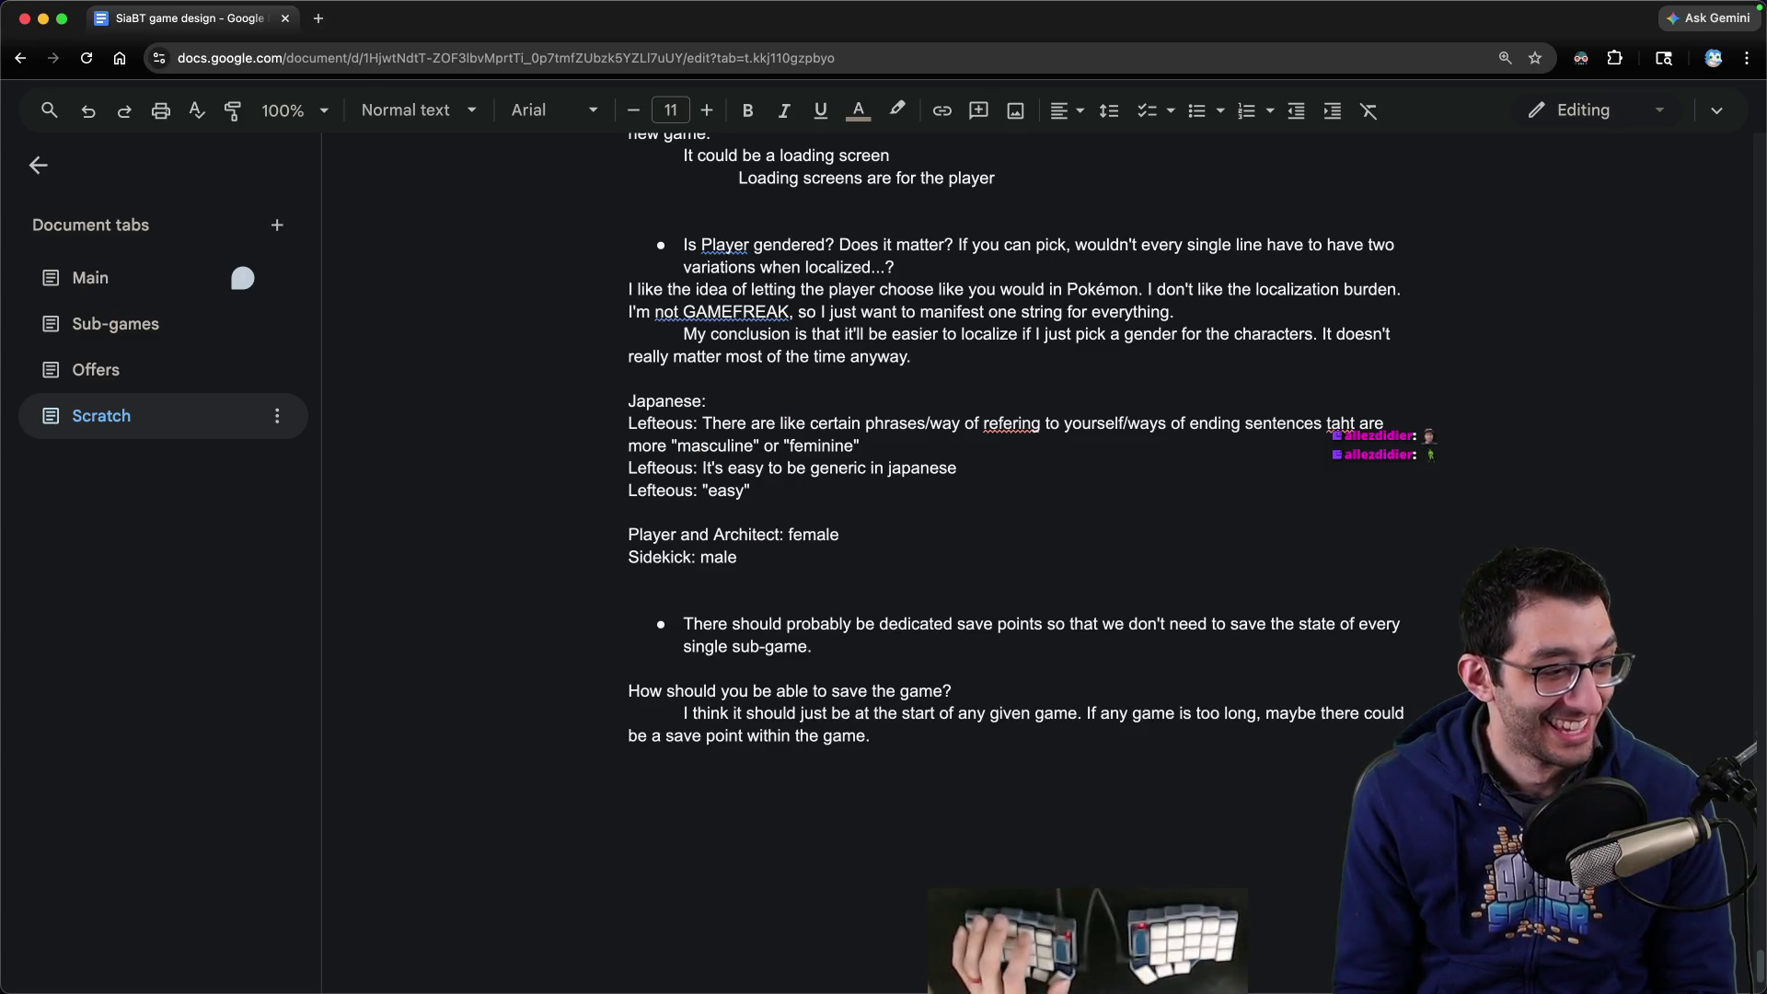
key(super+Tab)
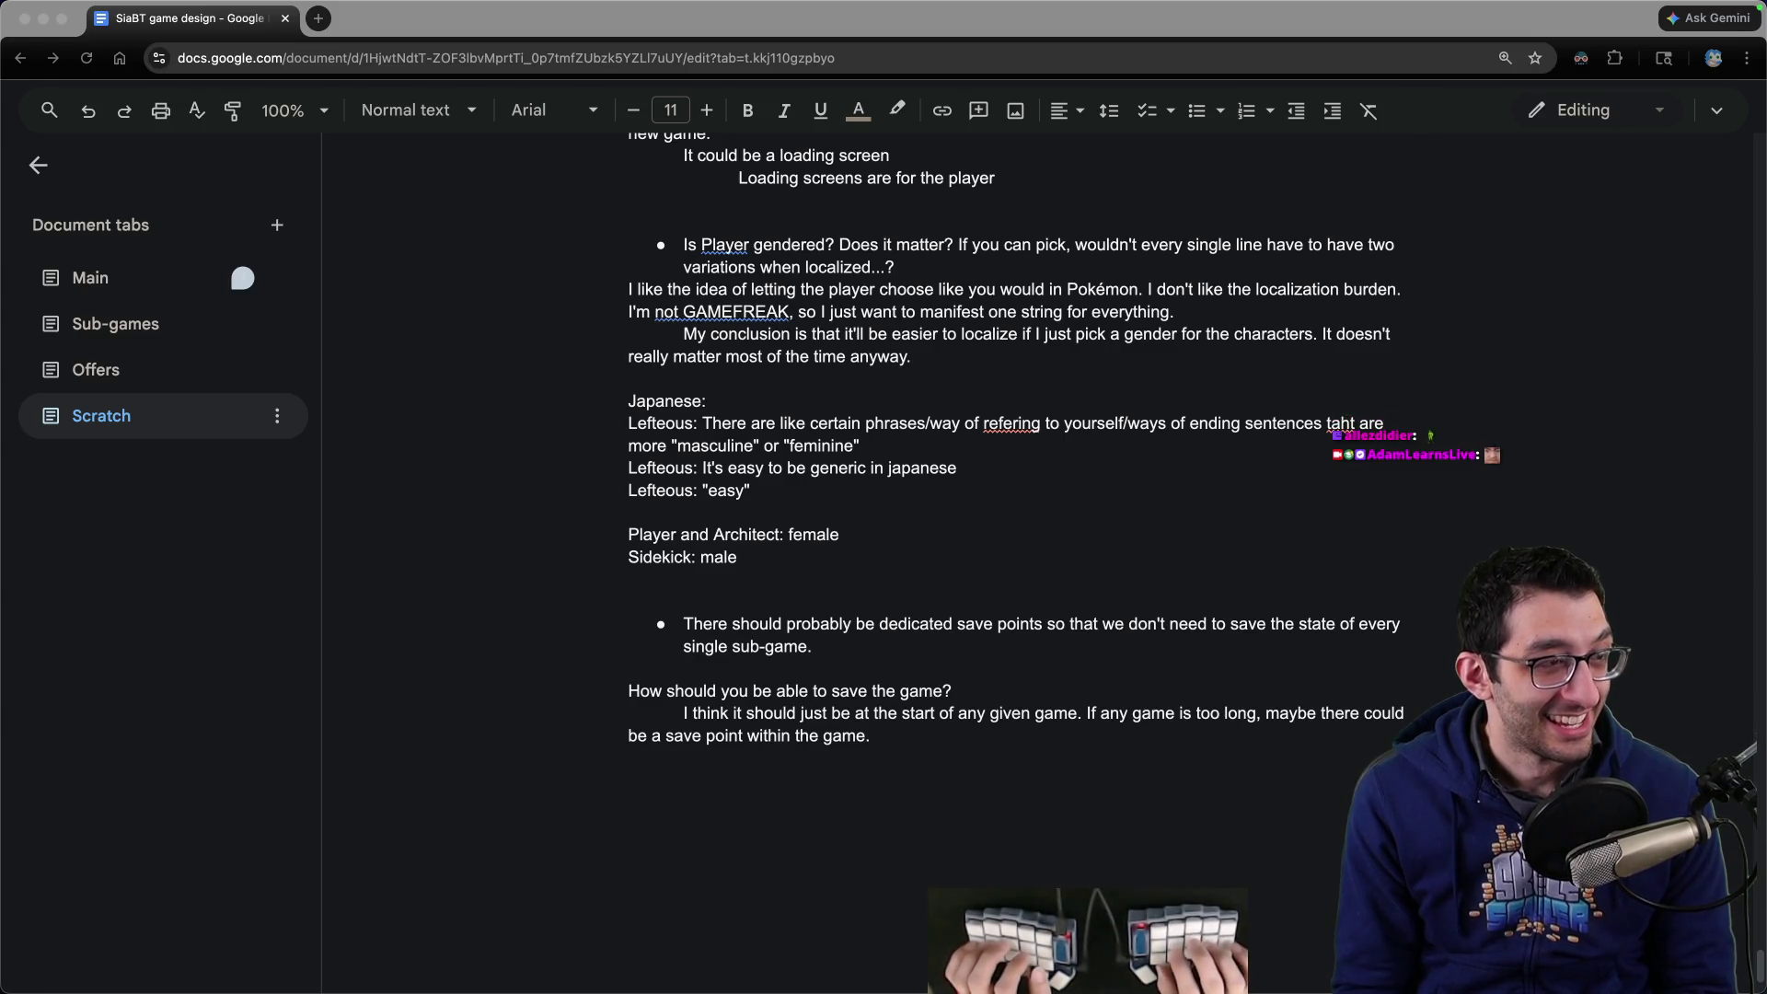
key(super+Tab)
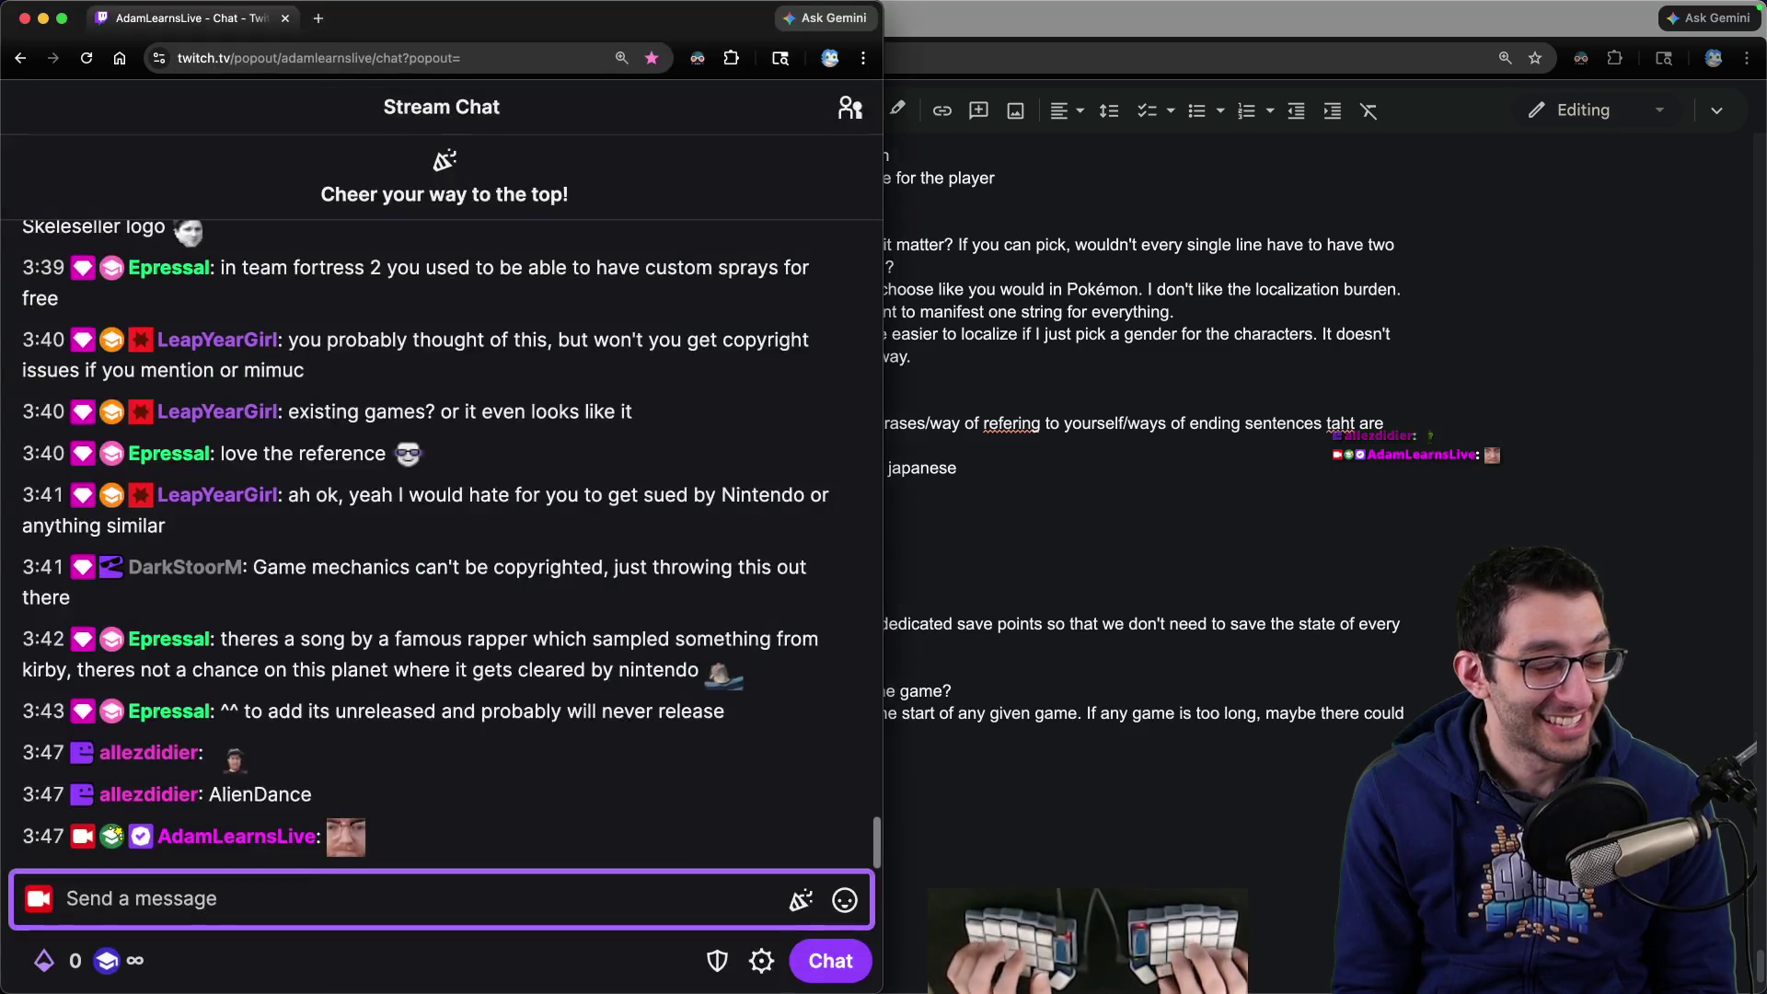
- Post the :dsh shaking emote in the Twitch stream chat, then return to the Docs window
mouse_move(348, 851)
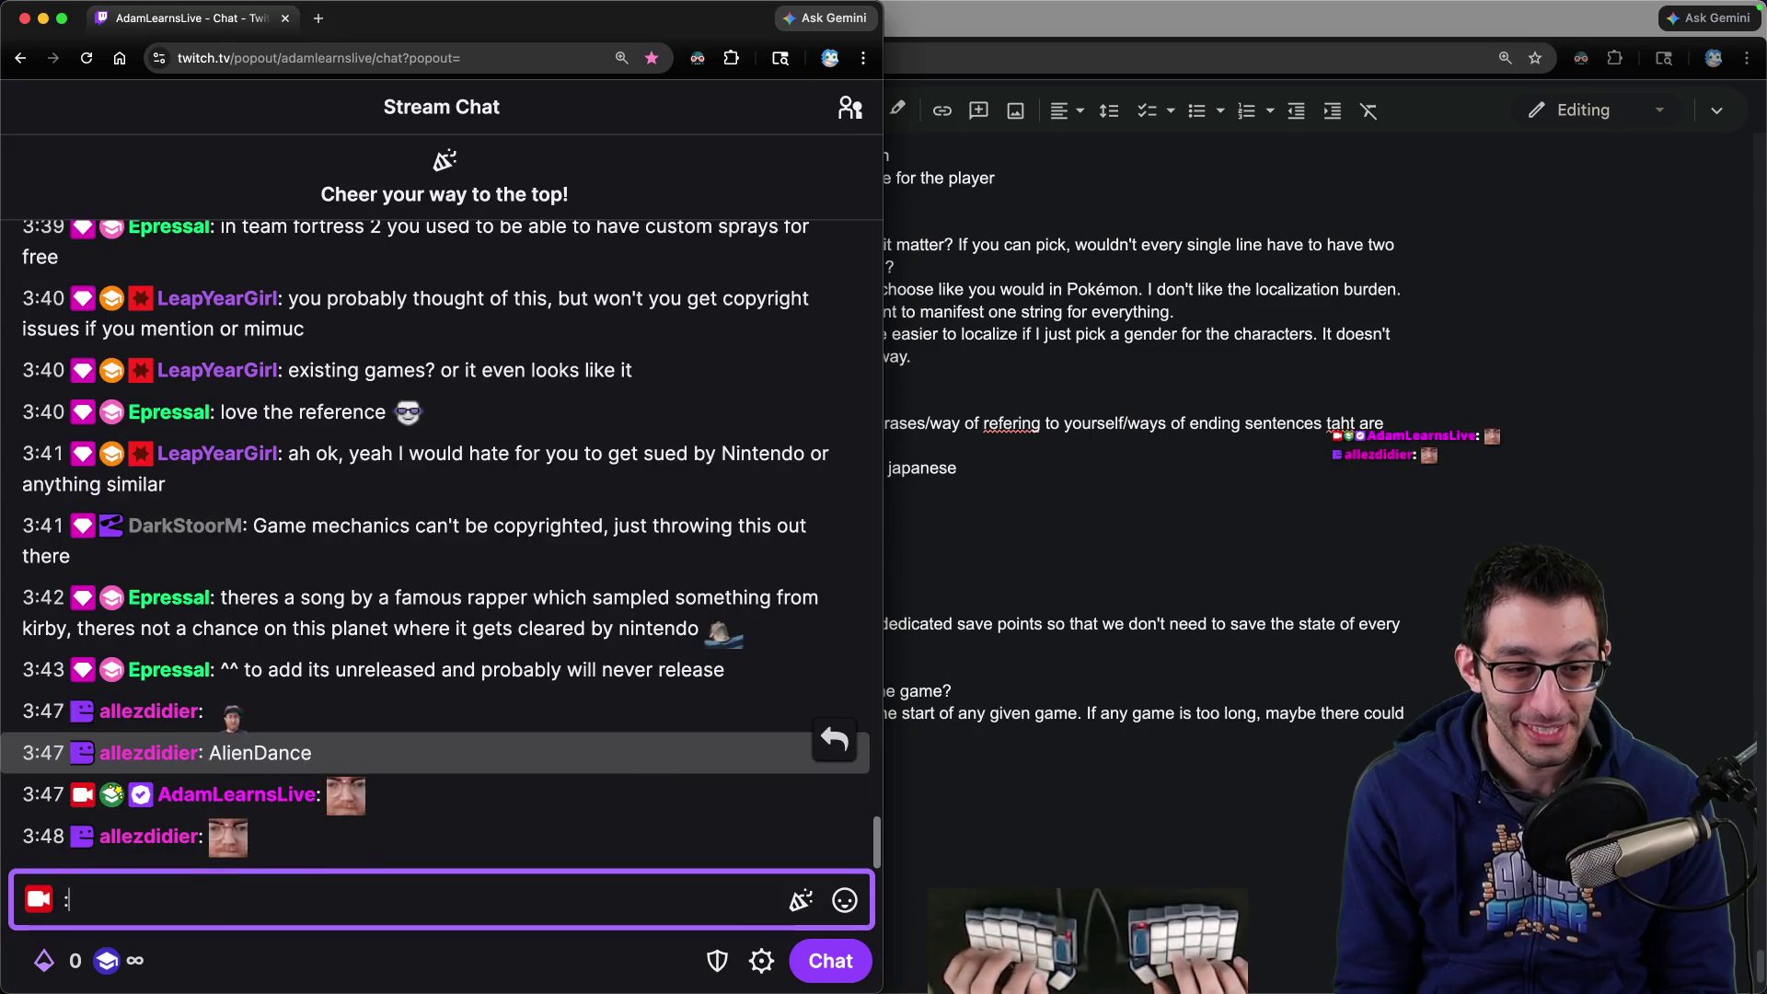
text(:dsh)
key(Tab)
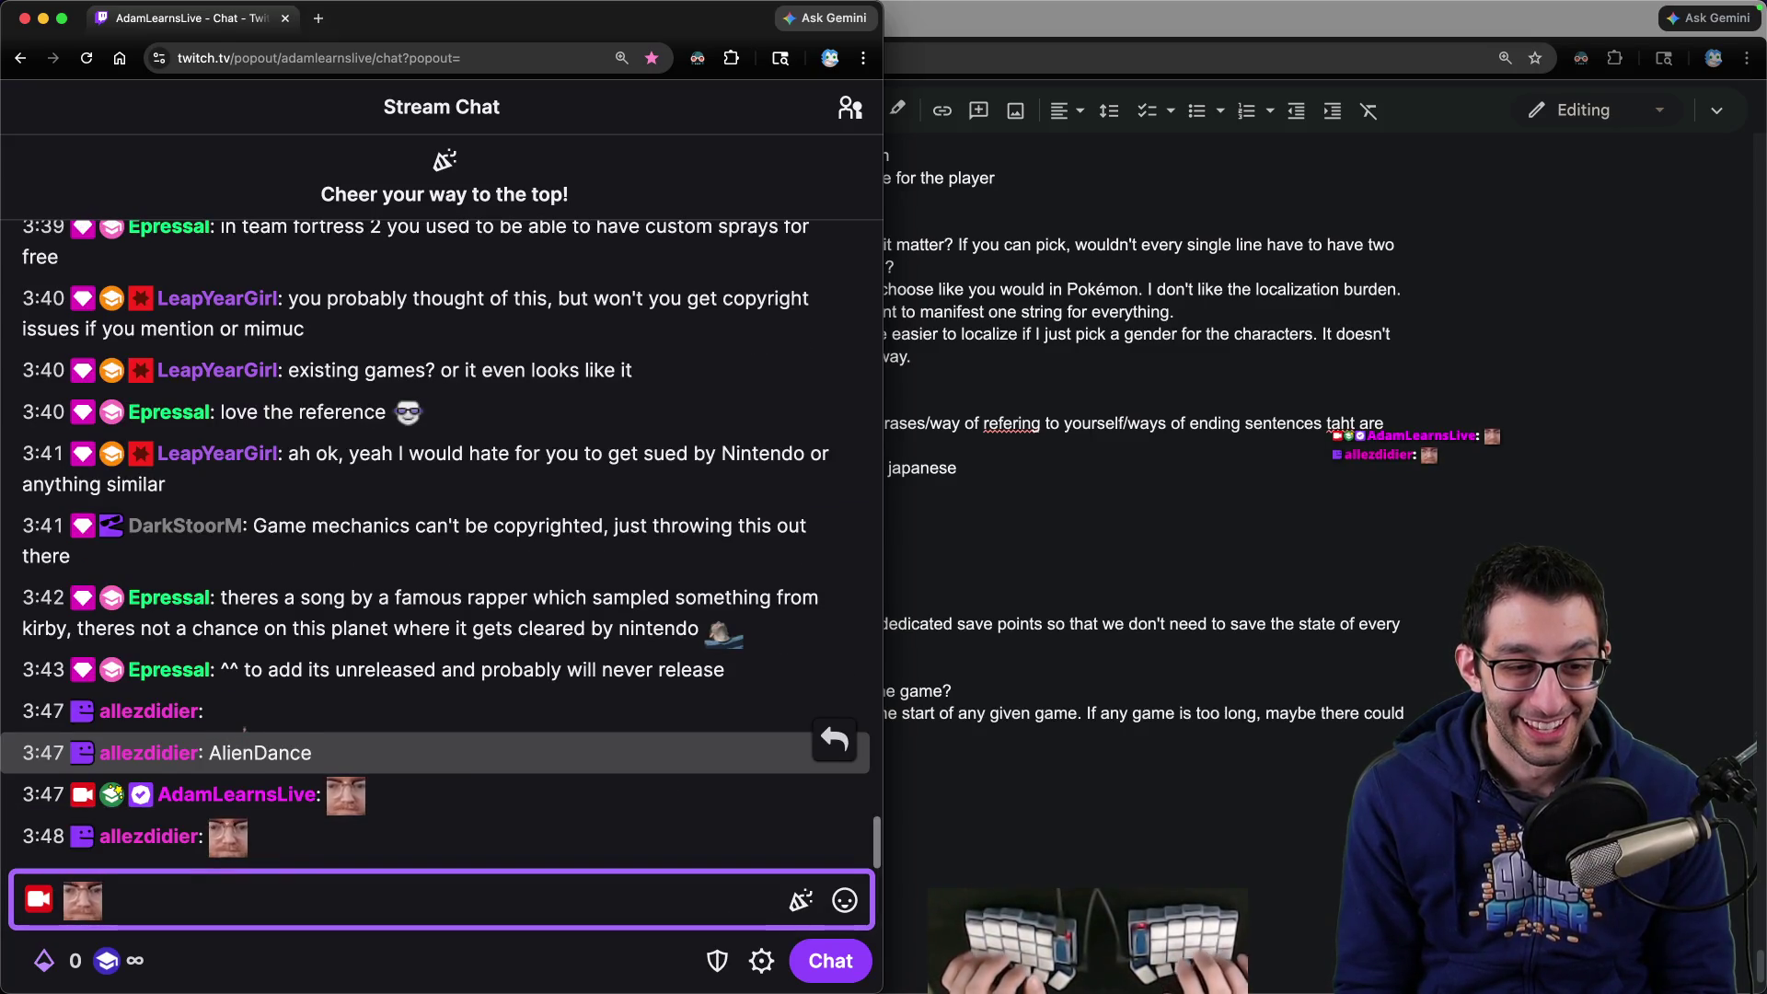
key(Return)
key(super+Tab)
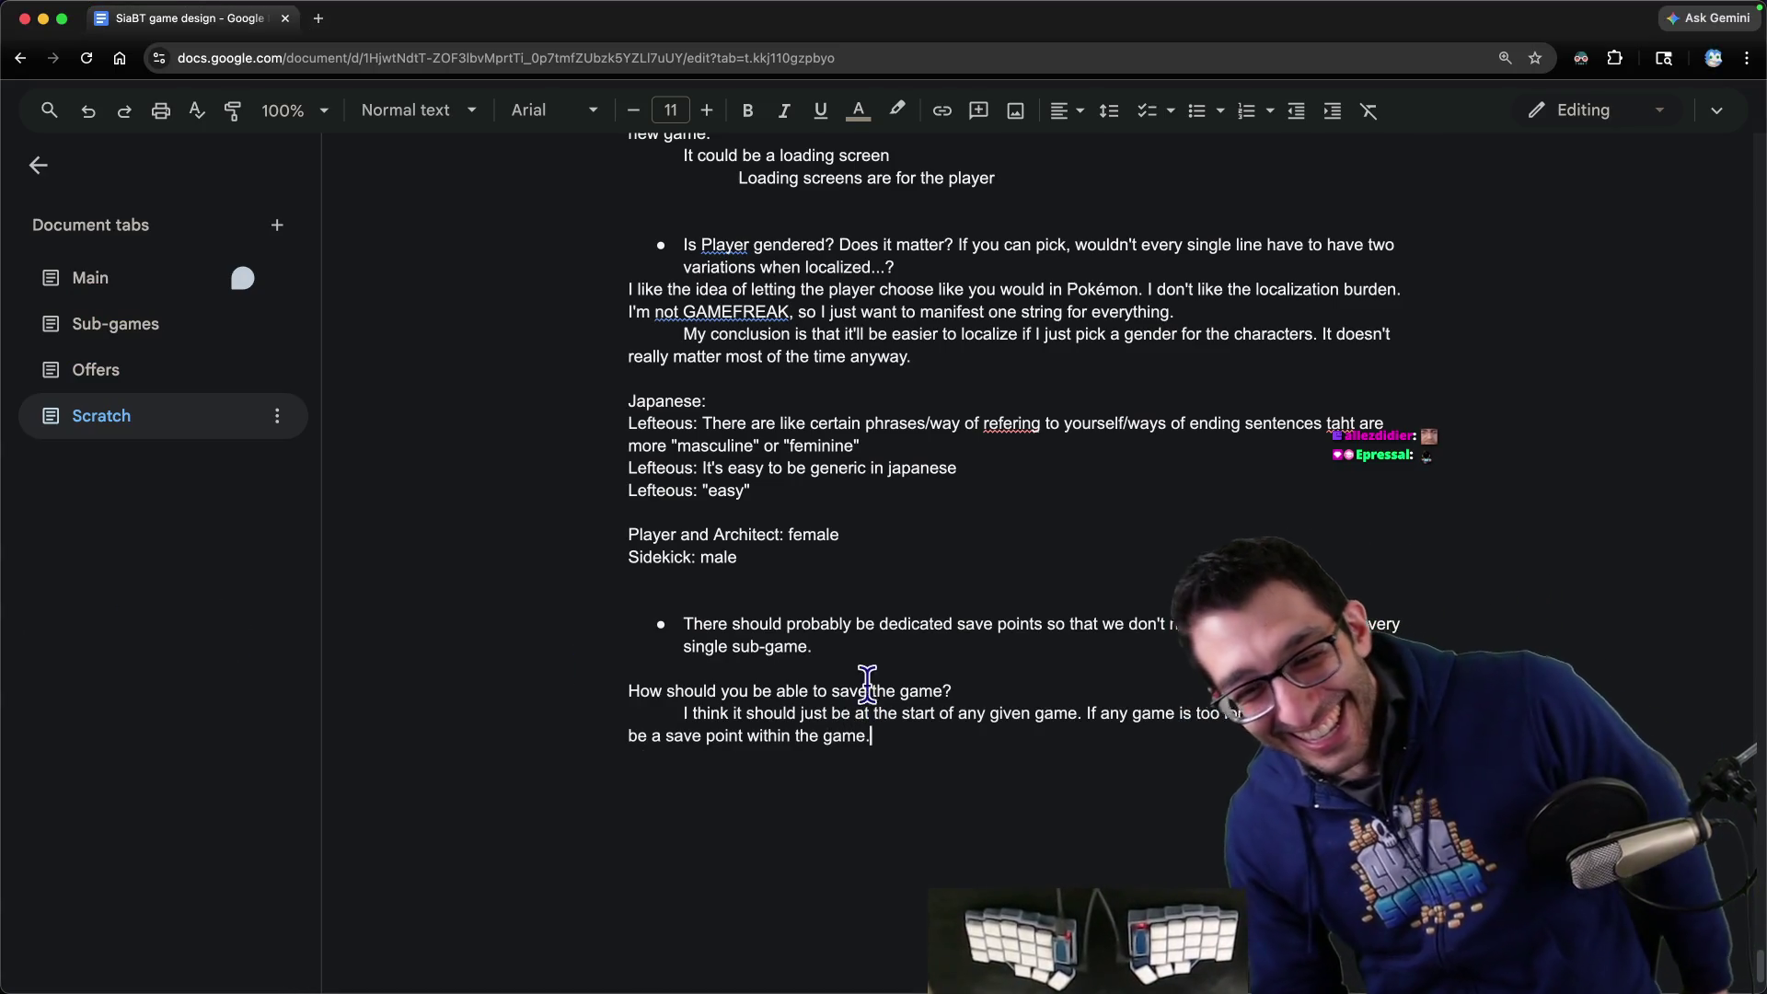
click(887, 651)
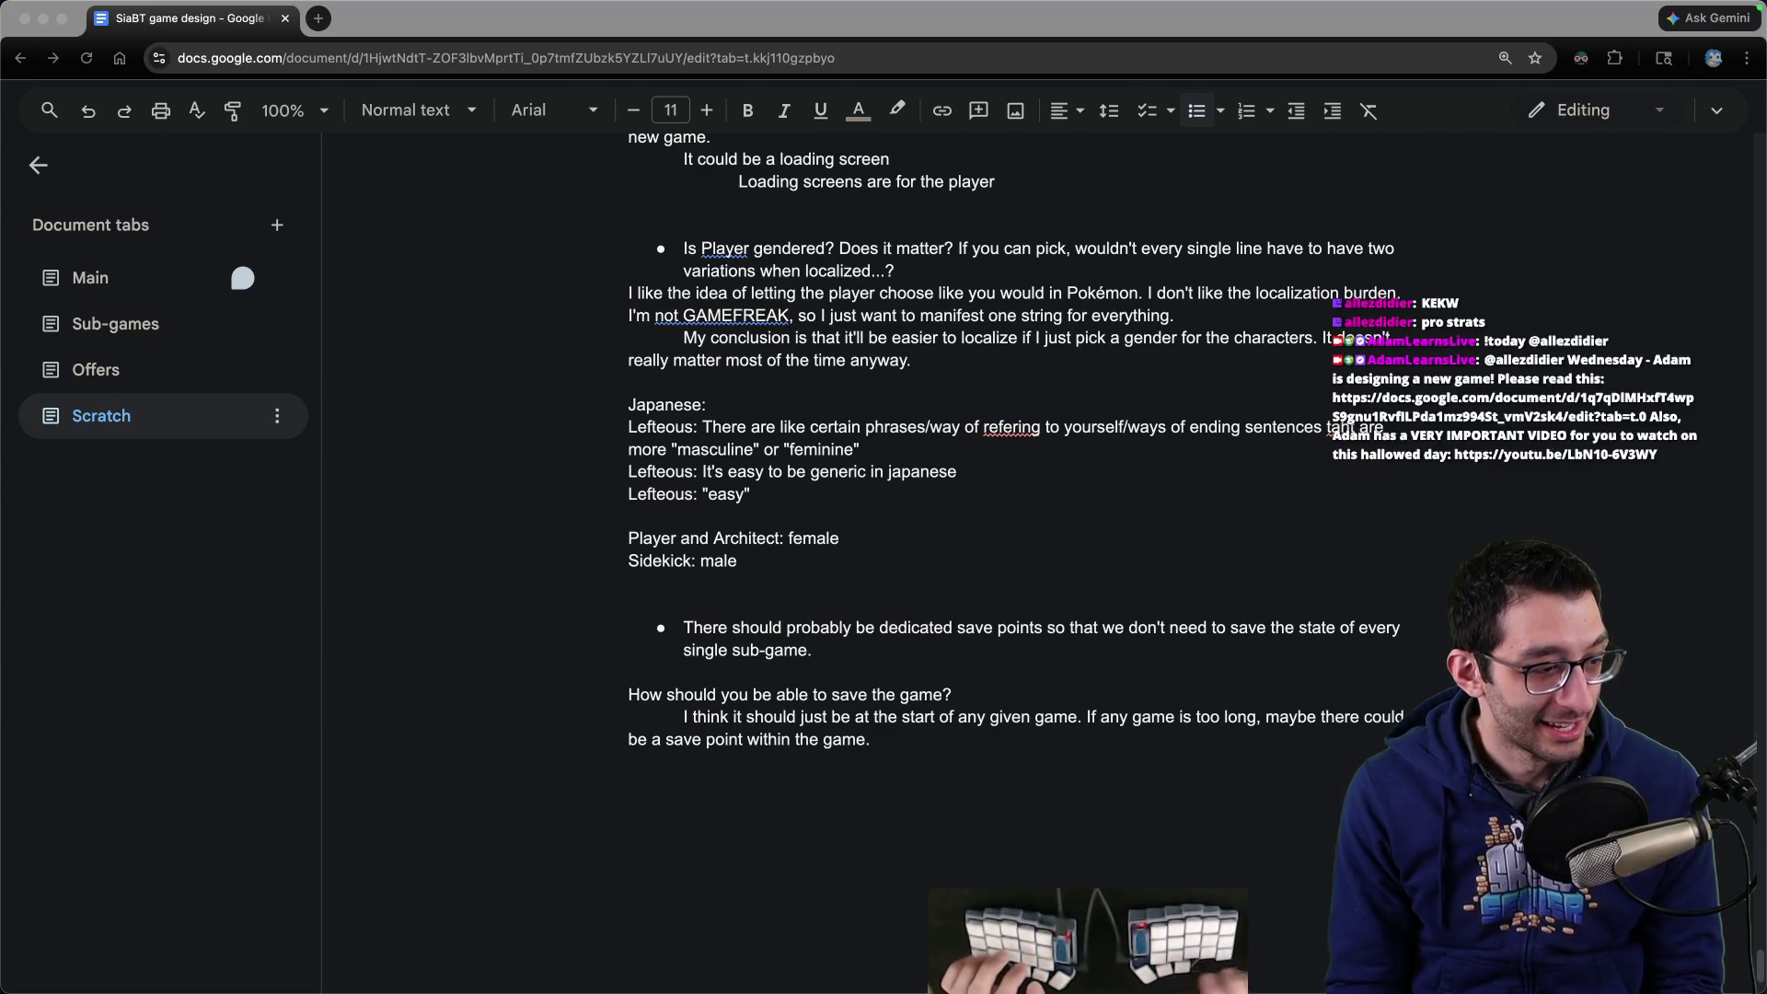
click(927, 543)
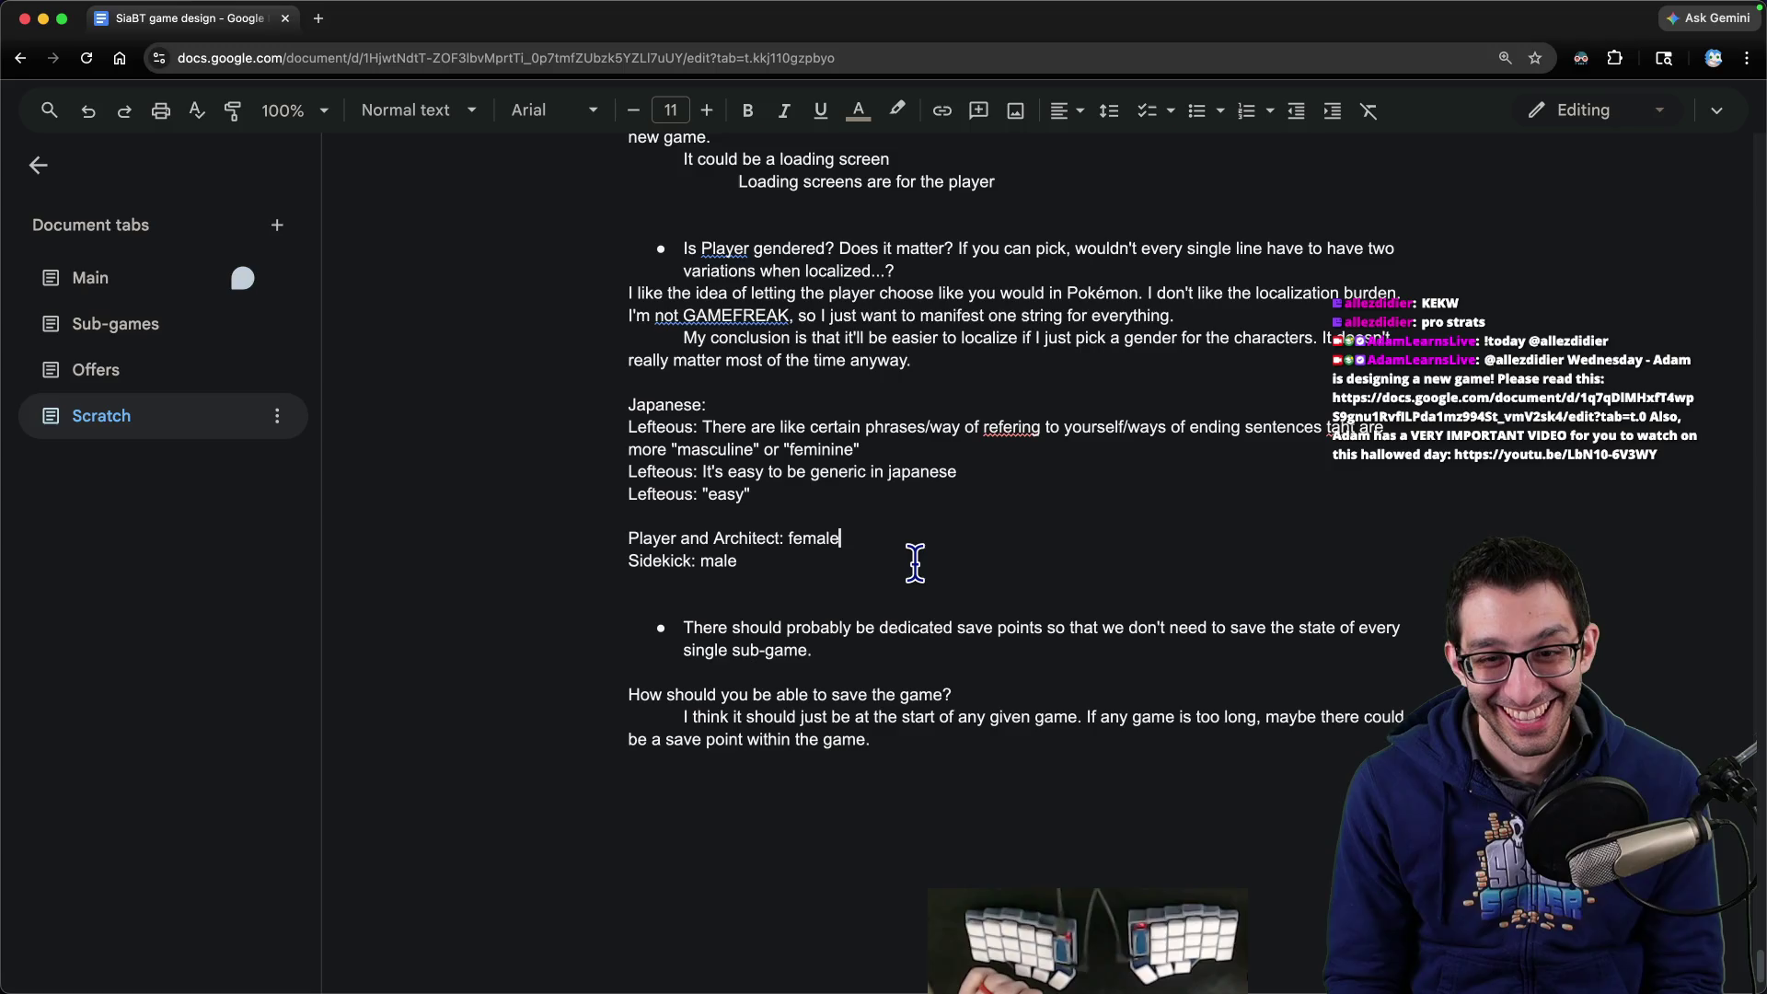
scroll(915, 563, down, 3)
click(893, 502)
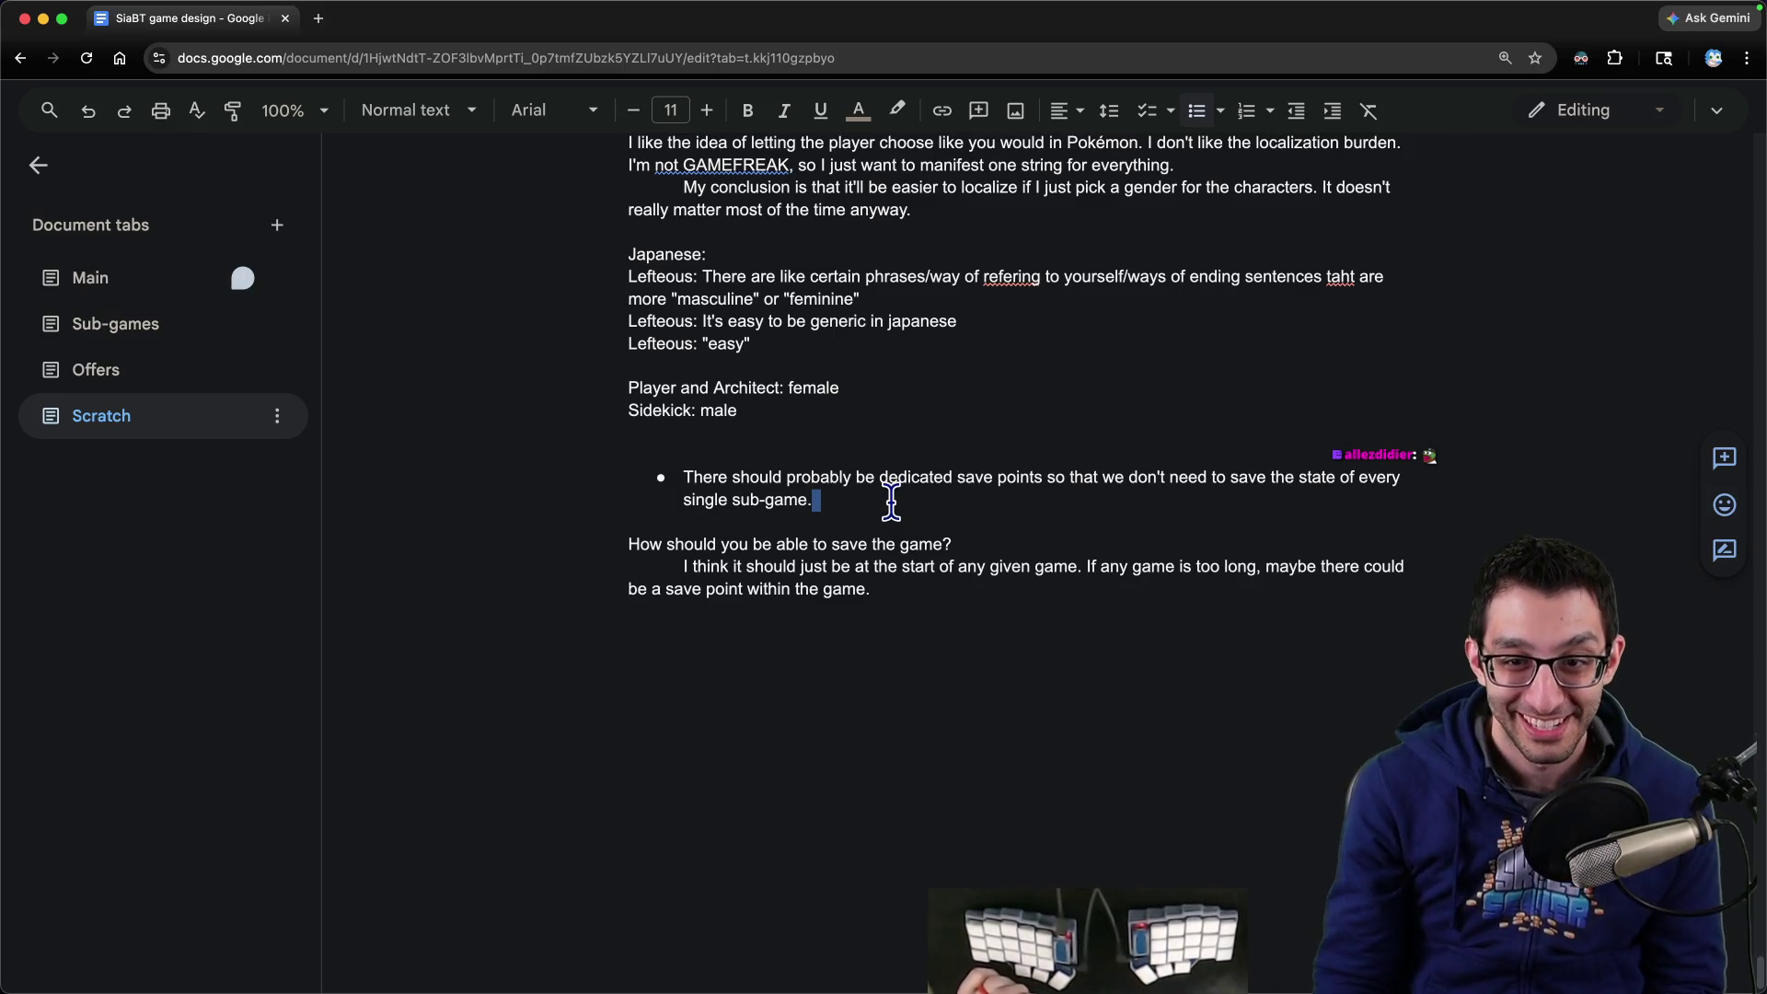
key(super+Left)
key(super+Right)
scroll(886, 497, up, 3)
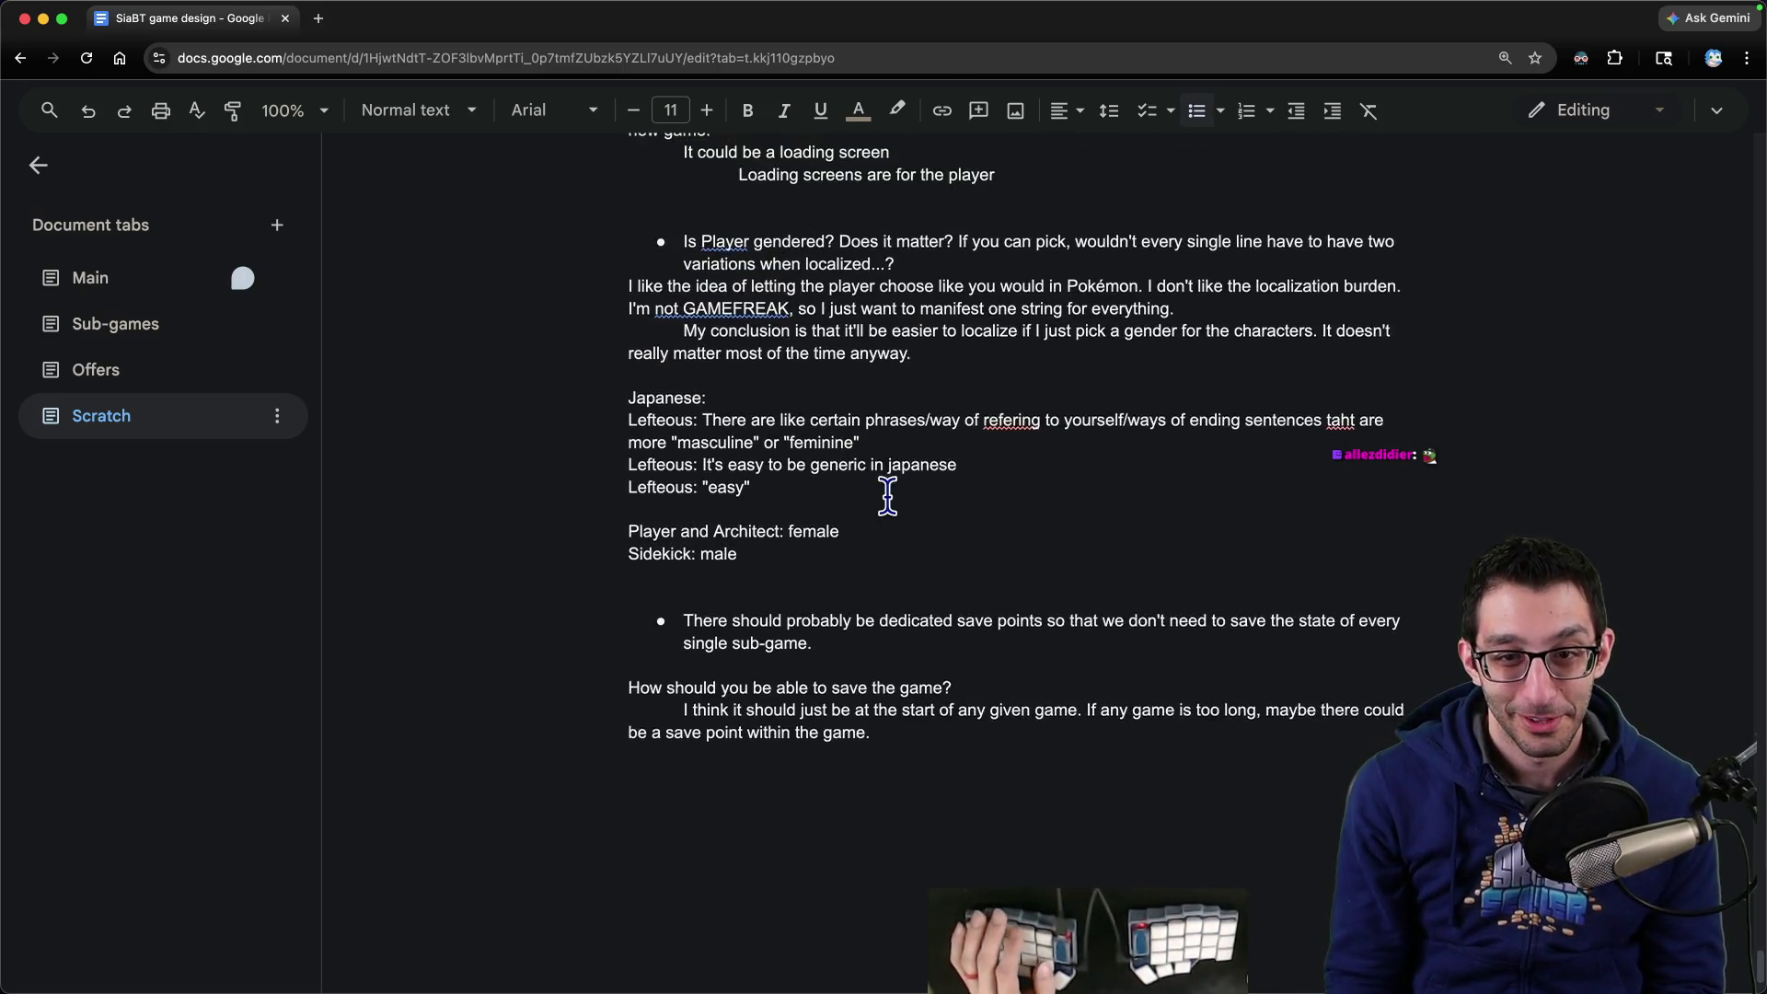
scroll(884, 521, down, 3)
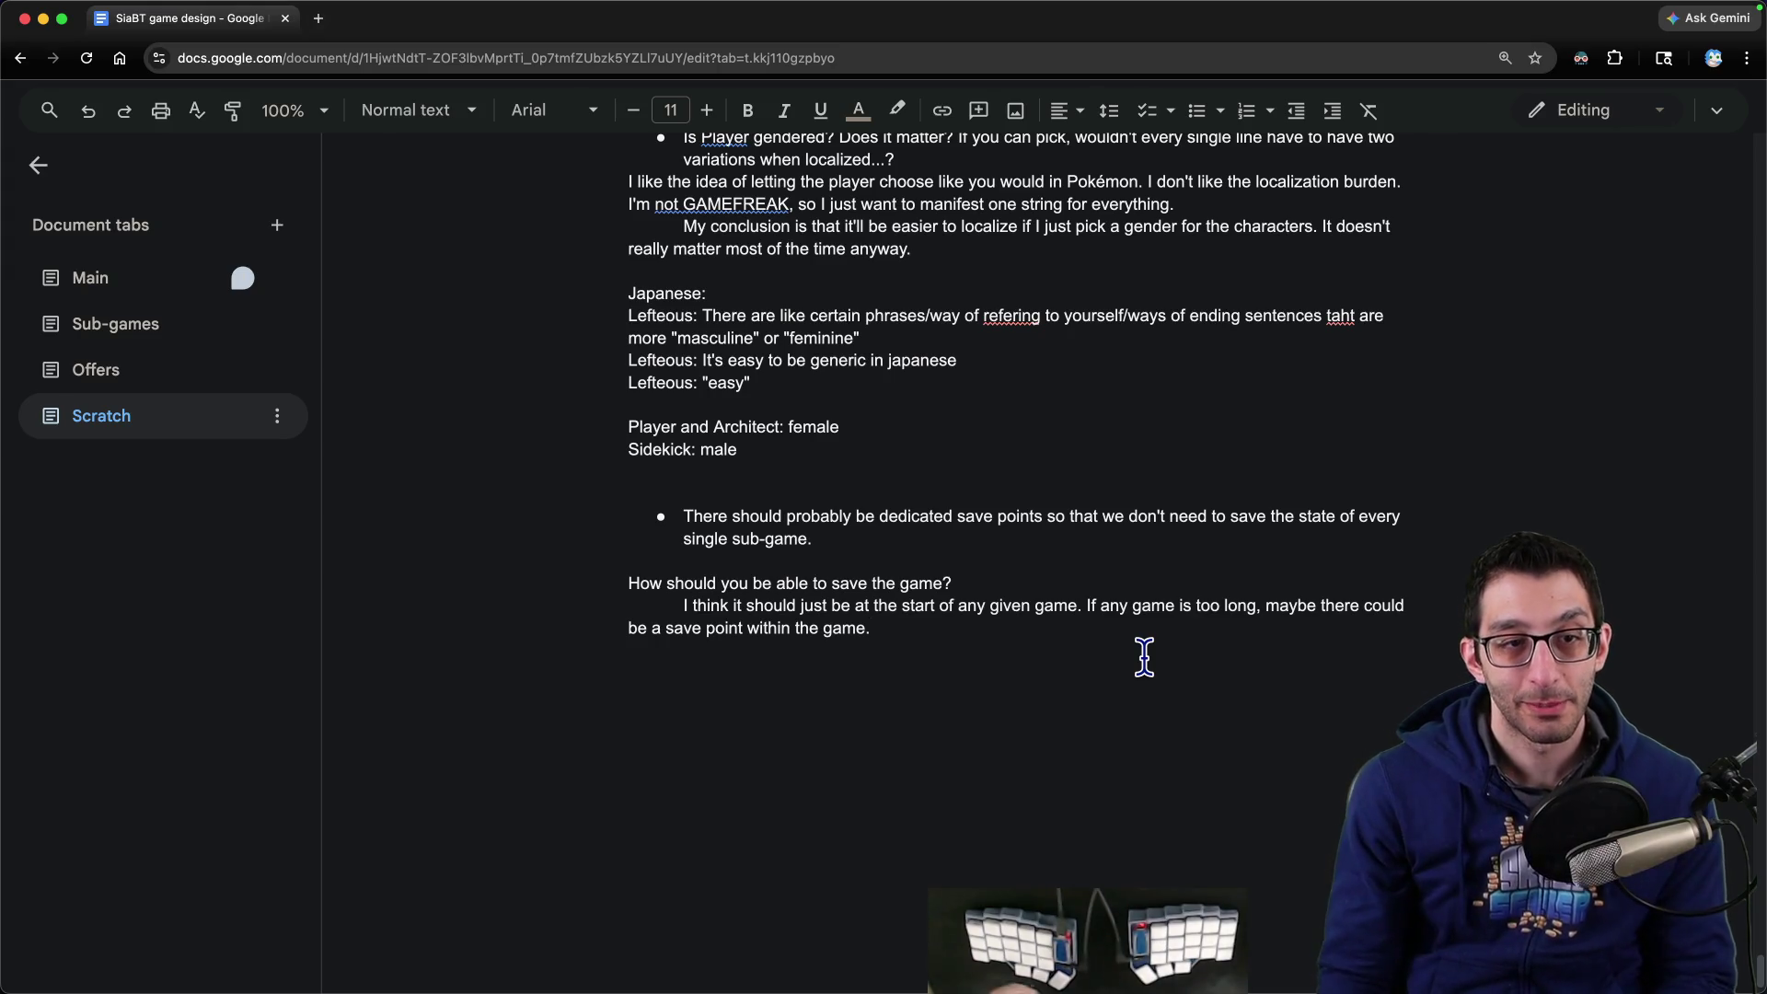
- In the Main tab, locate the Pause menu note by searching for 'pause'
click(107, 293)
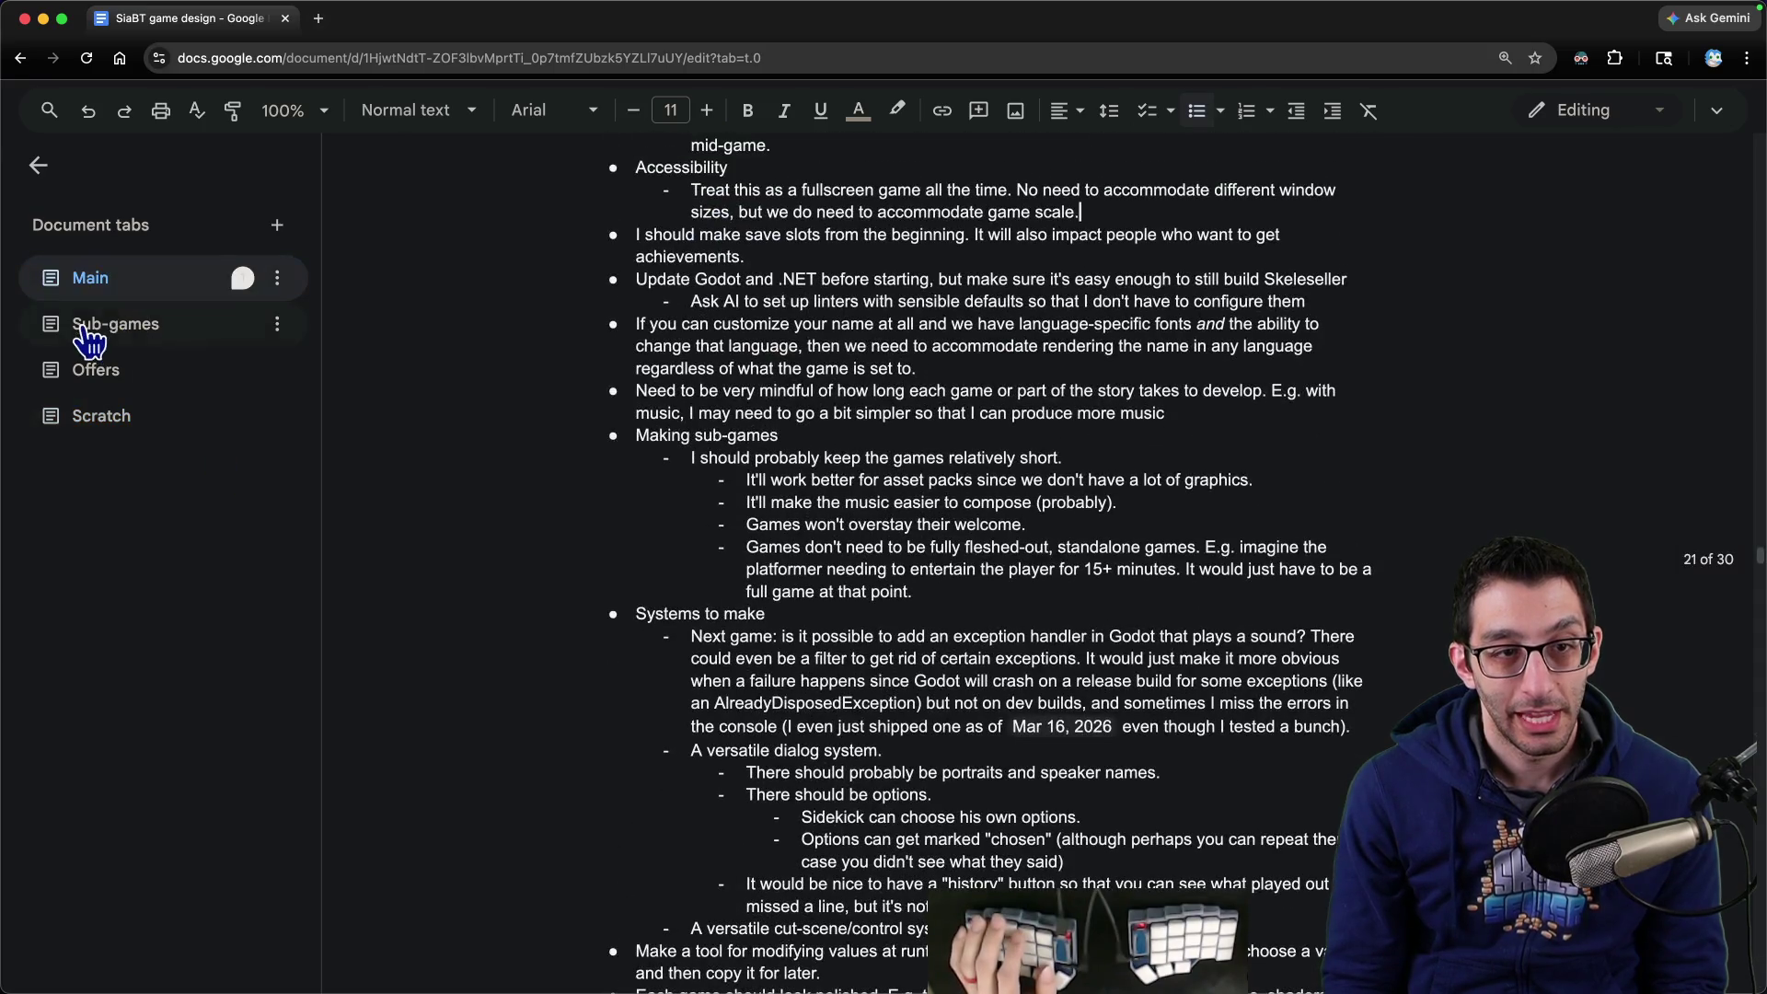
scroll(157, 506, down, 10)
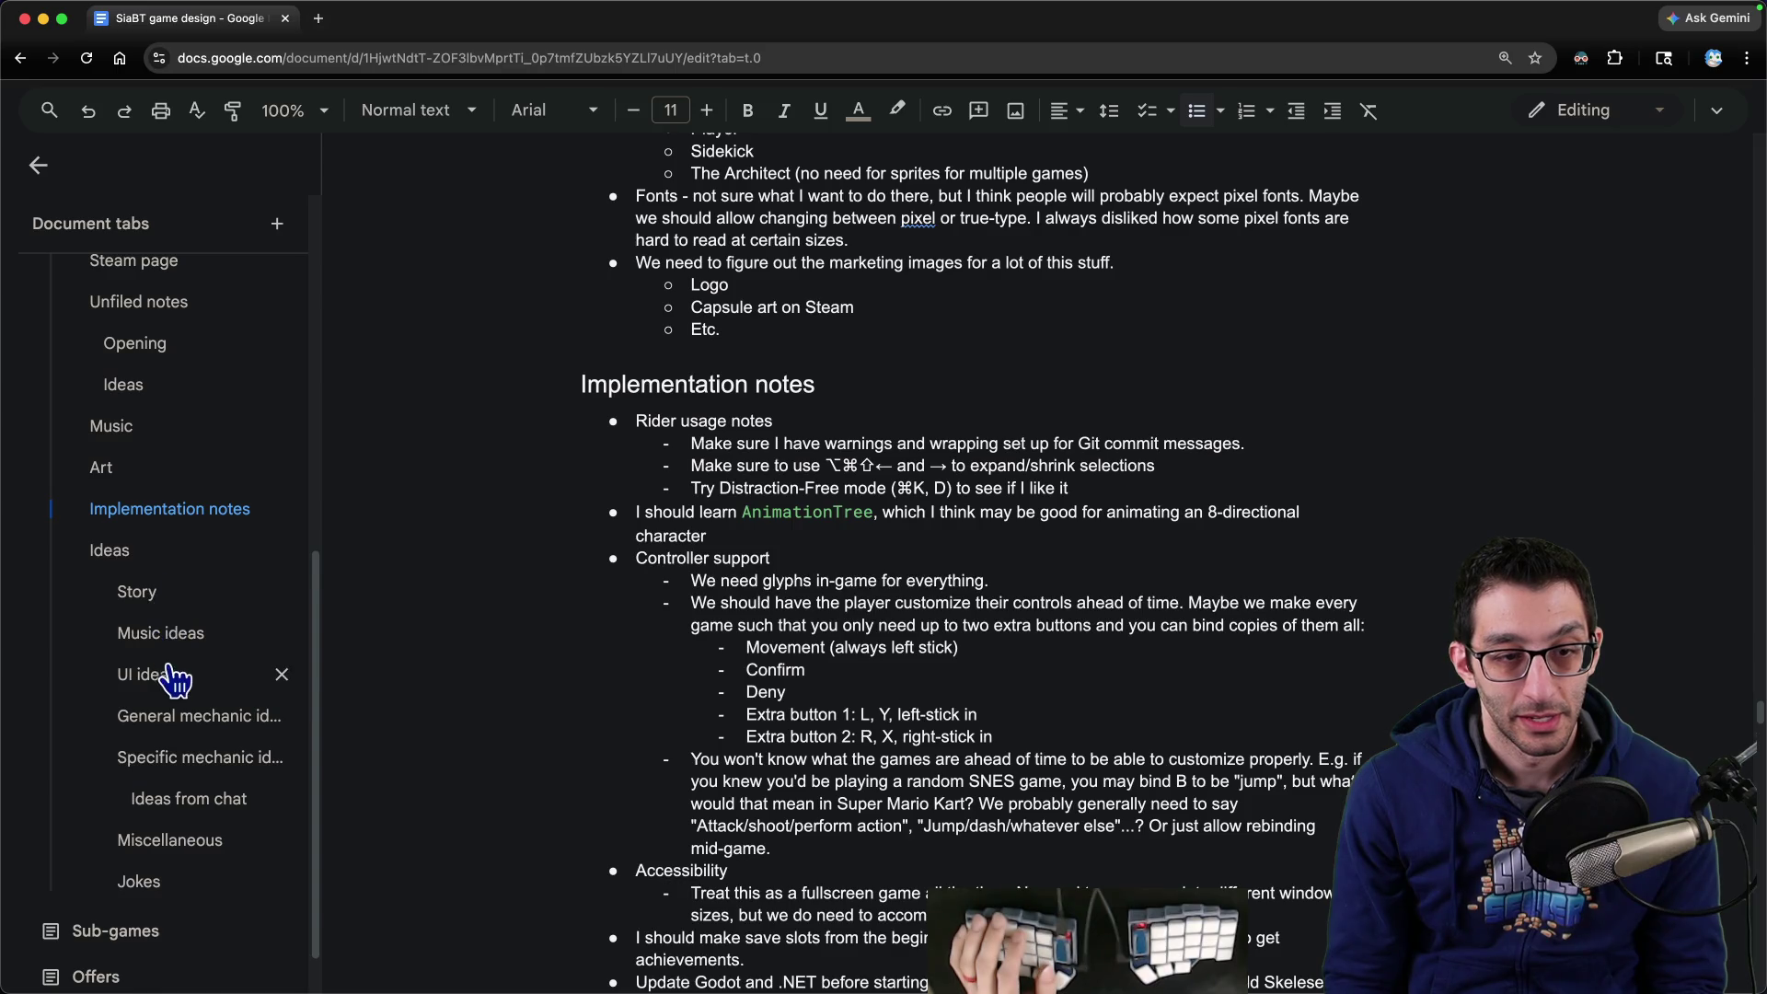
scroll(170, 672, up, 1)
scroll(780, 562, down, 15)
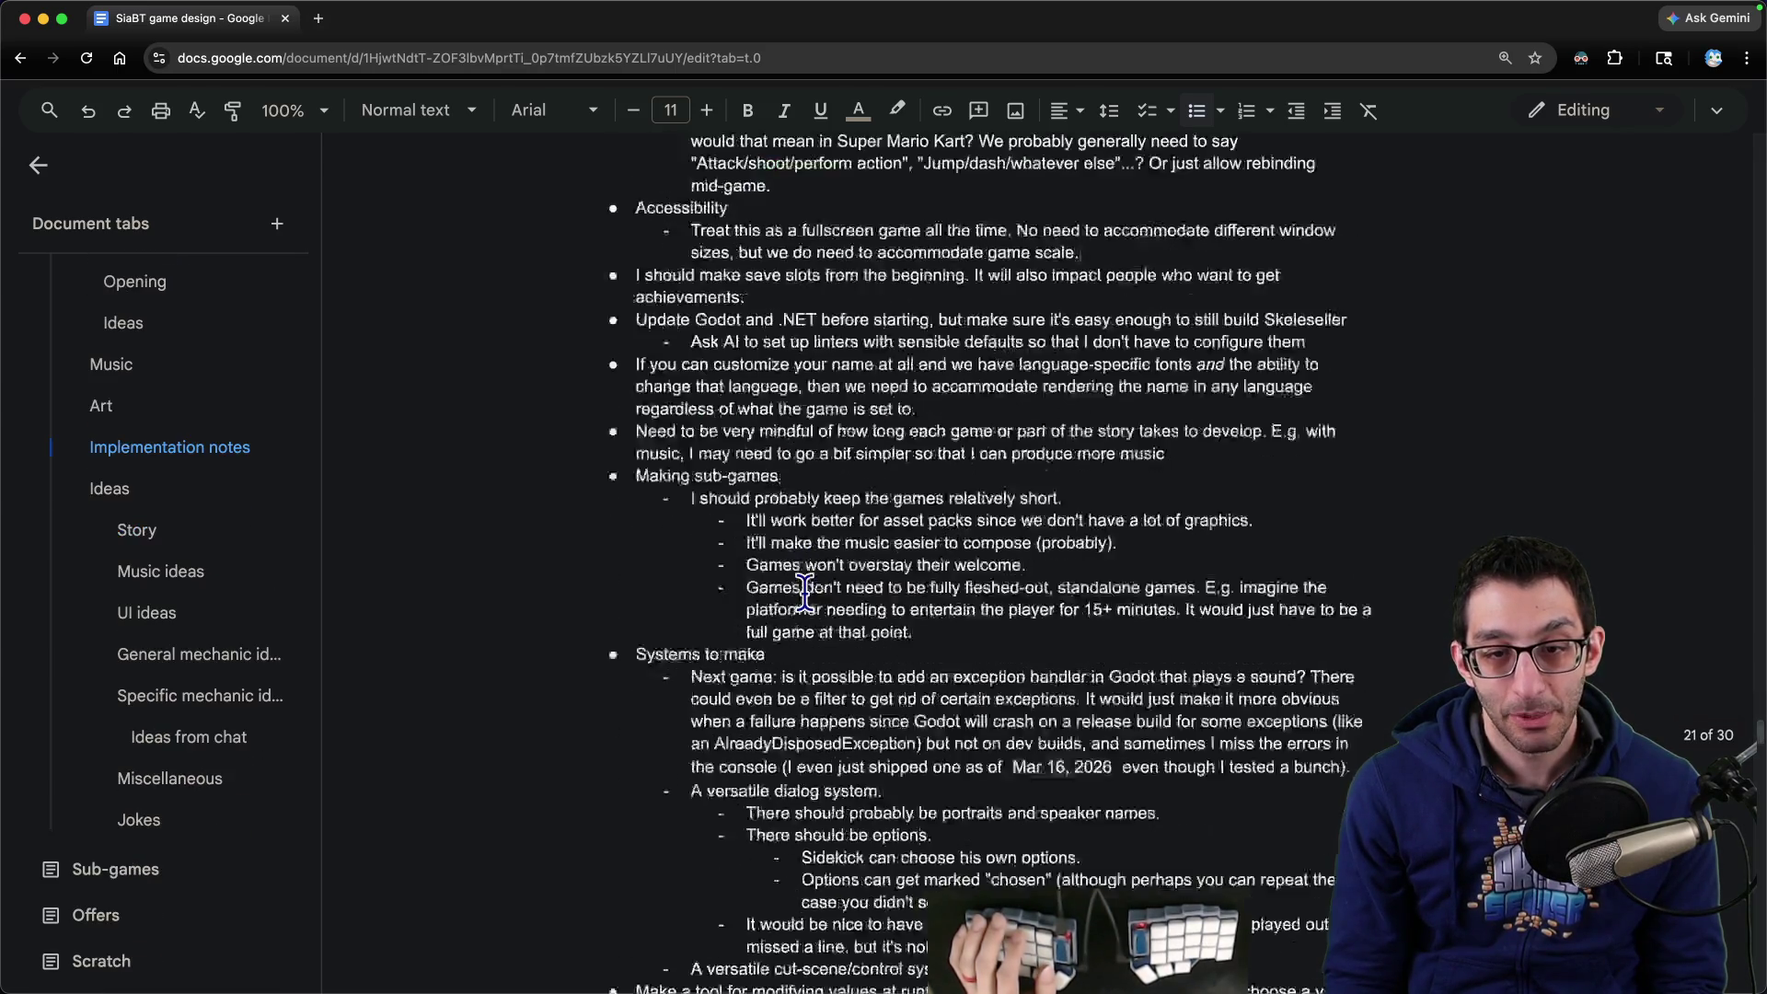
scroll(802, 603, up, 5)
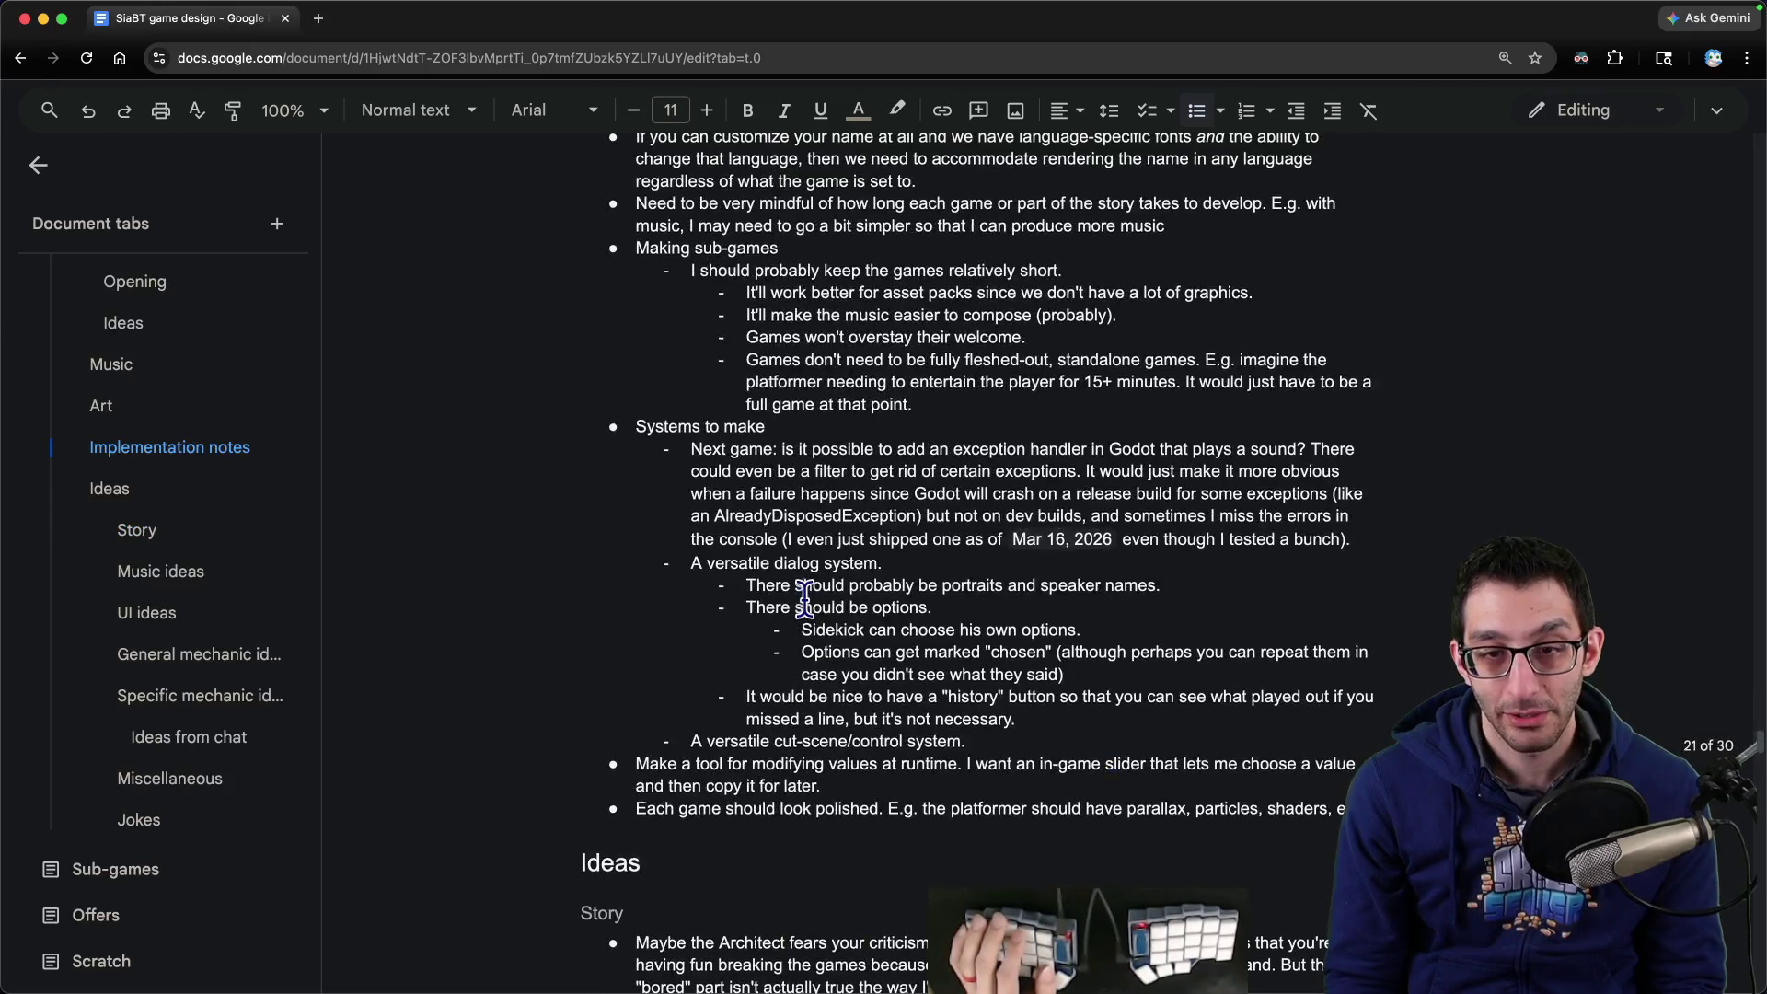
scroll(152, 598, up, 4)
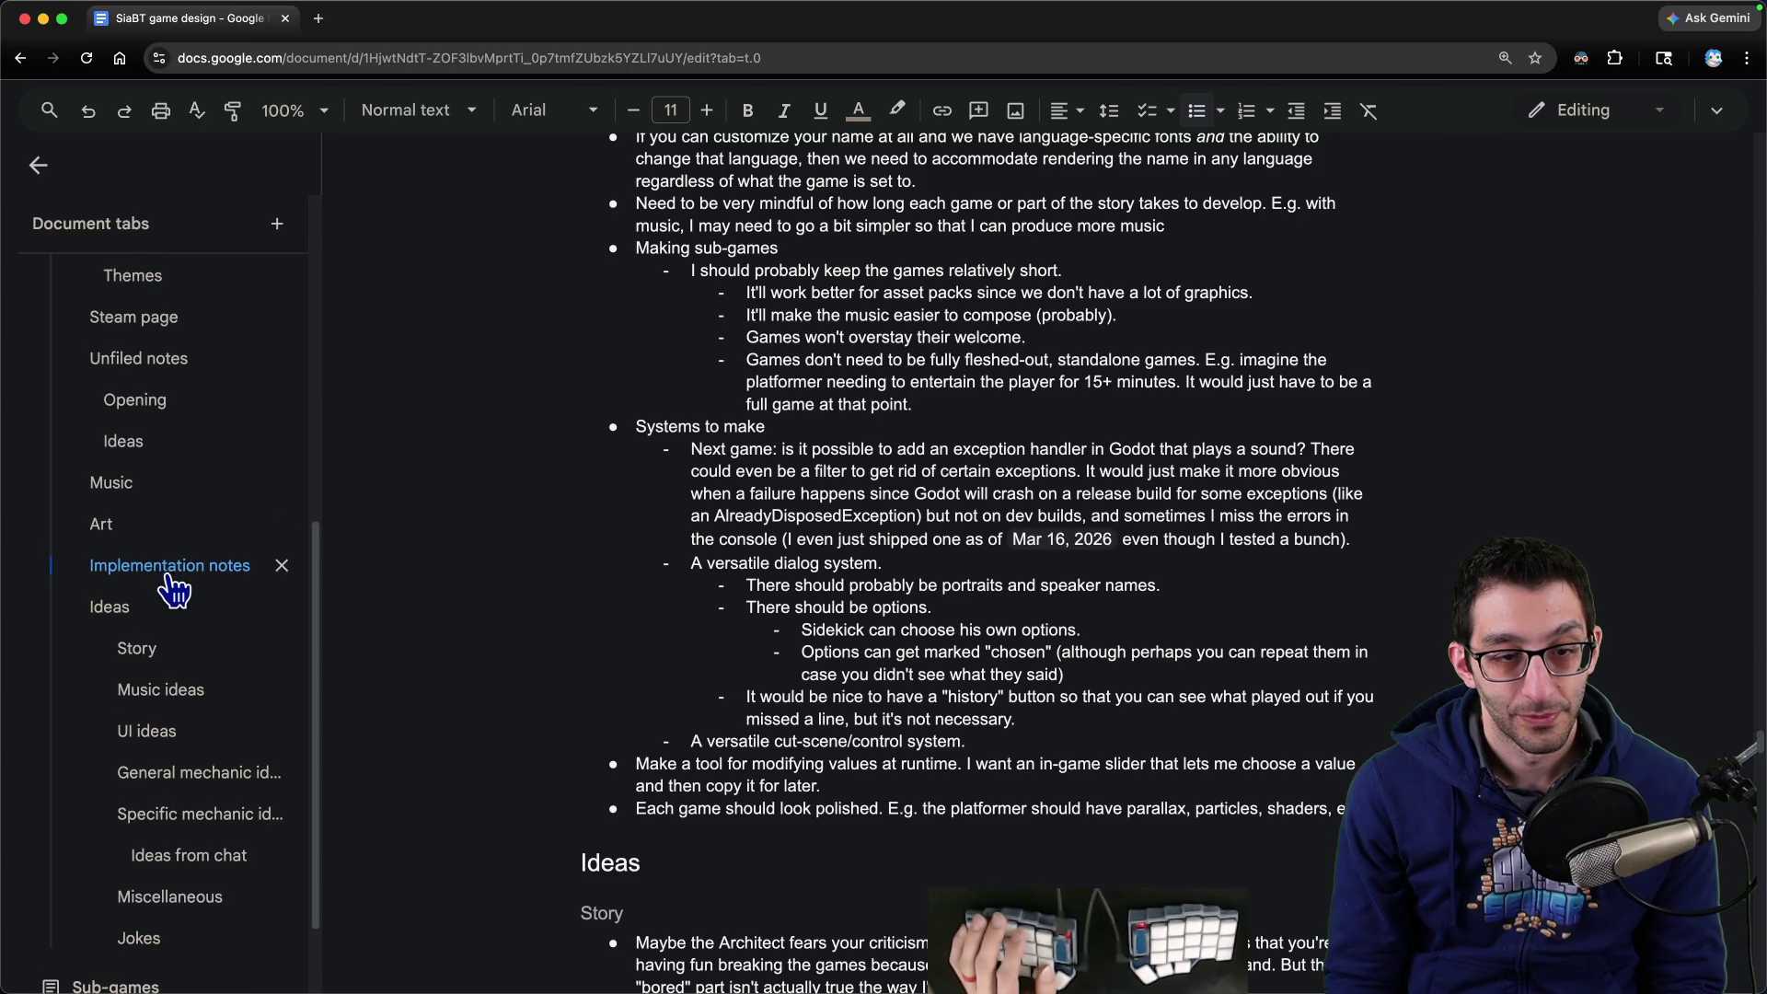
click(156, 733)
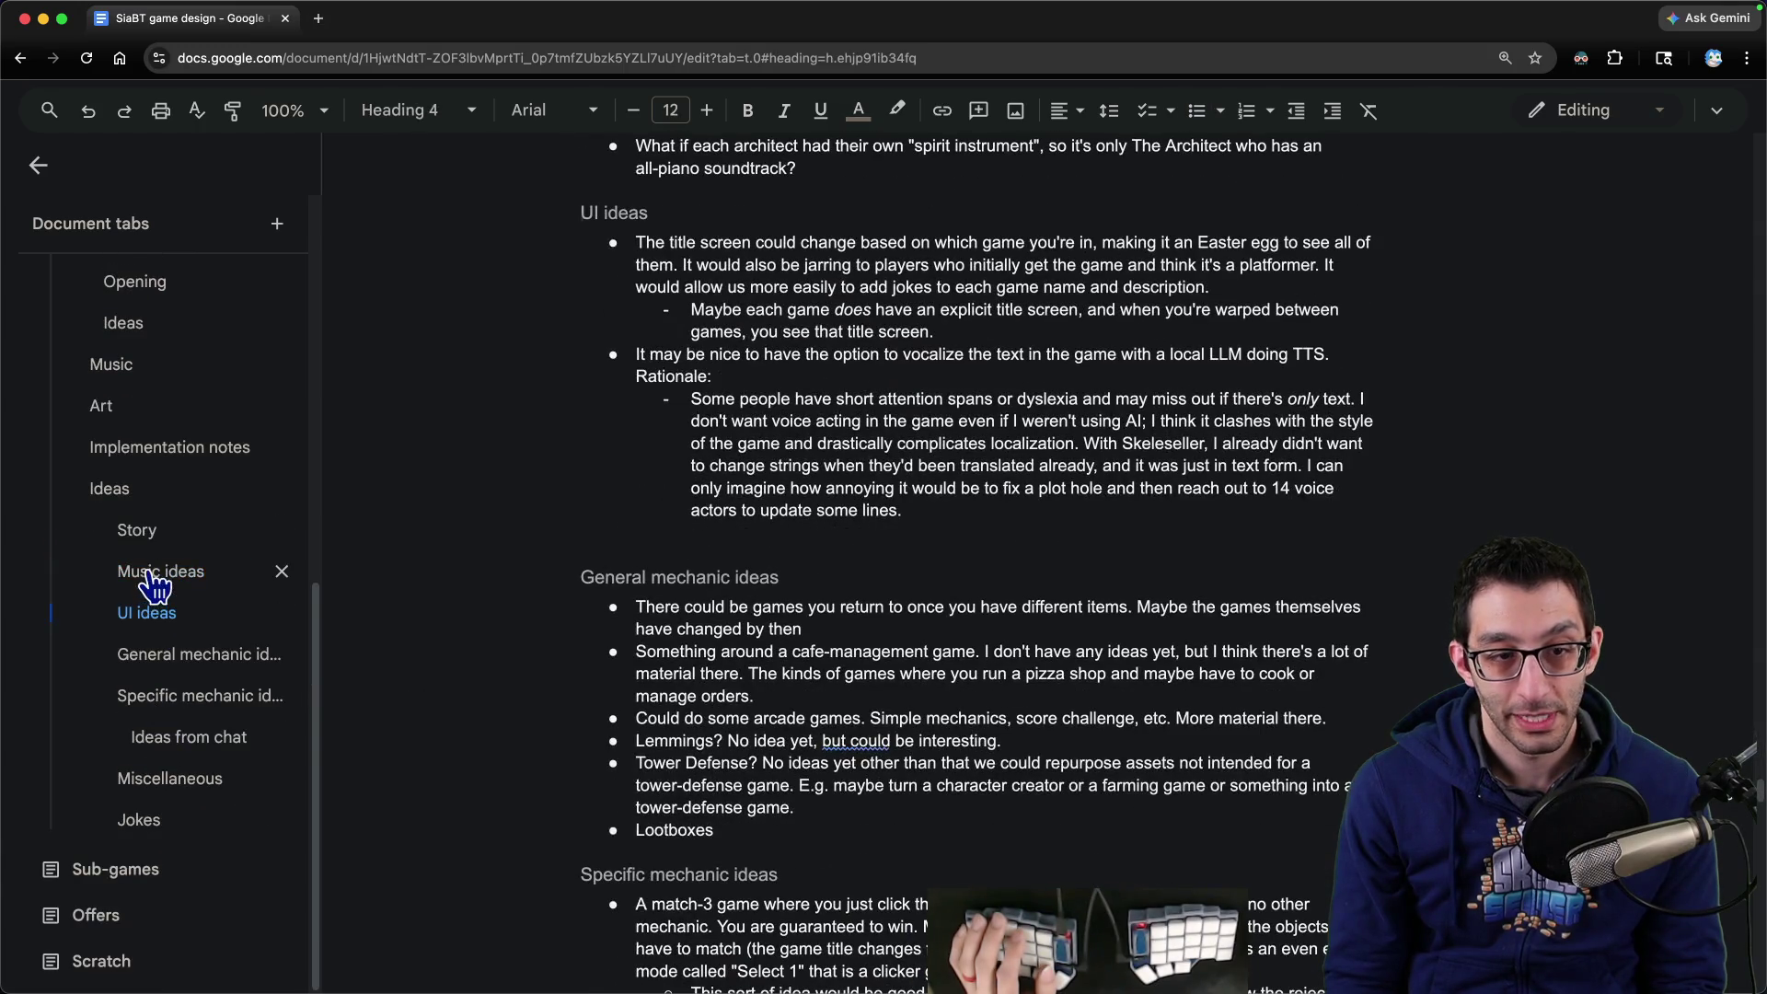
click(165, 571)
click(212, 448)
click(942, 524)
key(super+f)
text(pause)
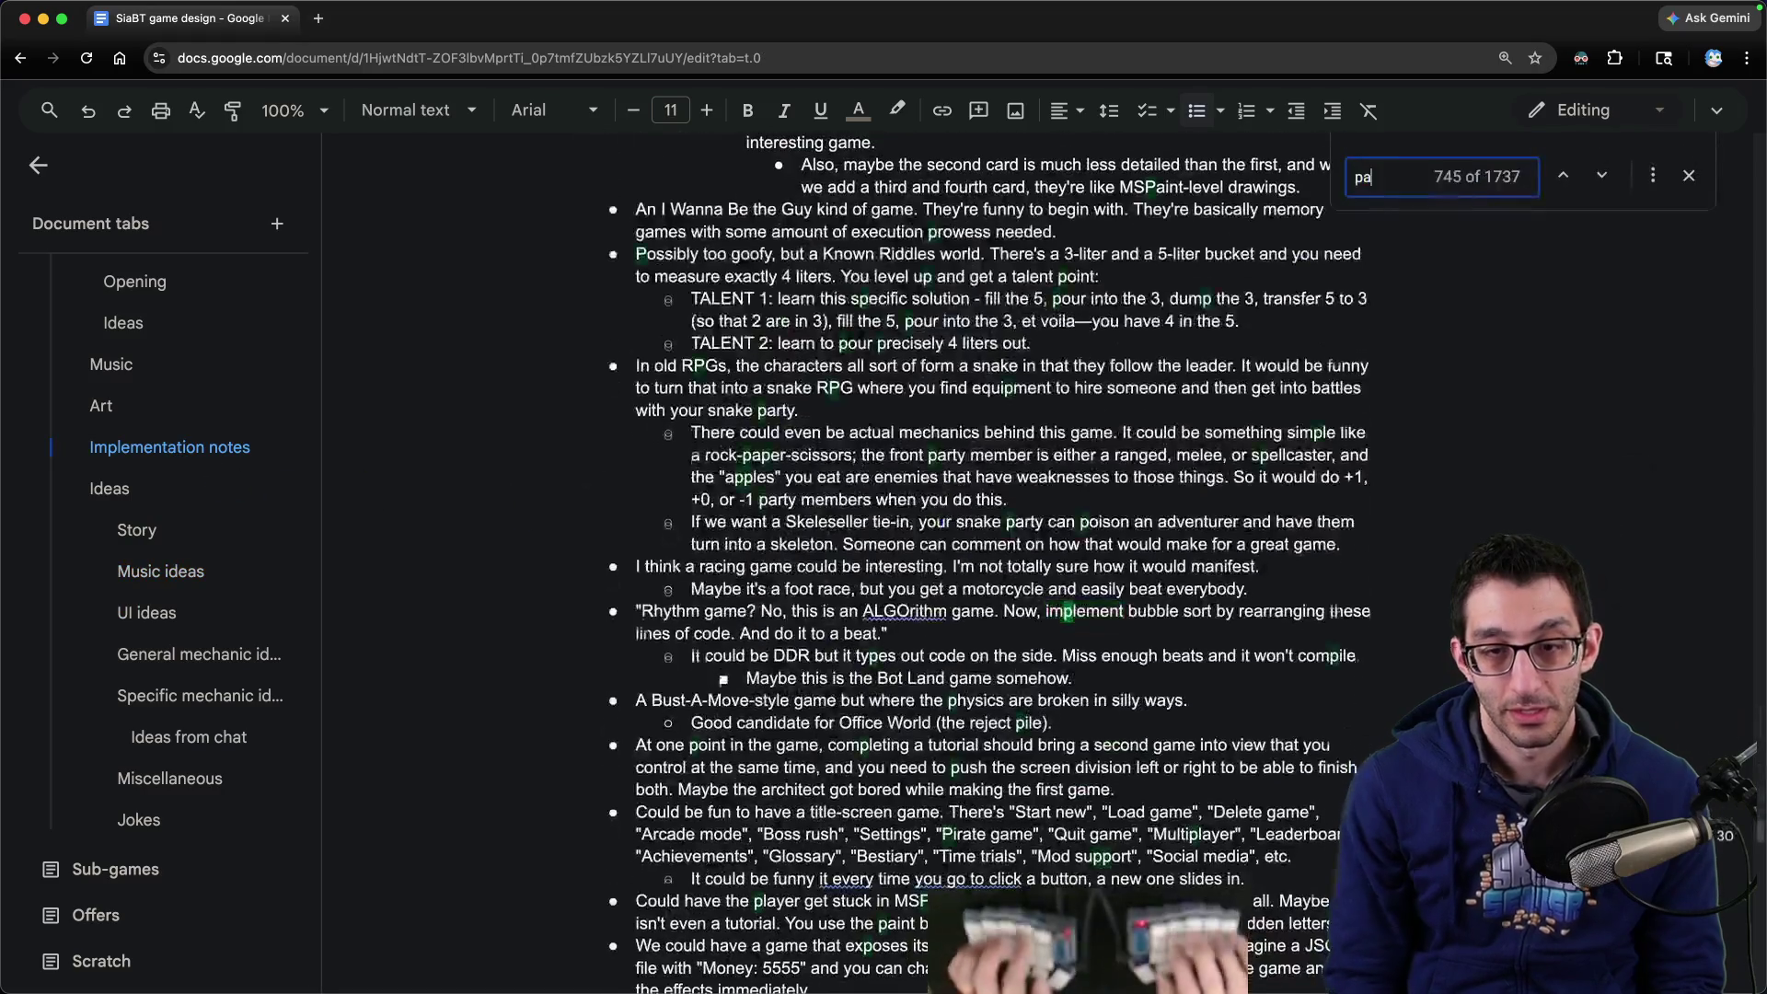
key(Escape)
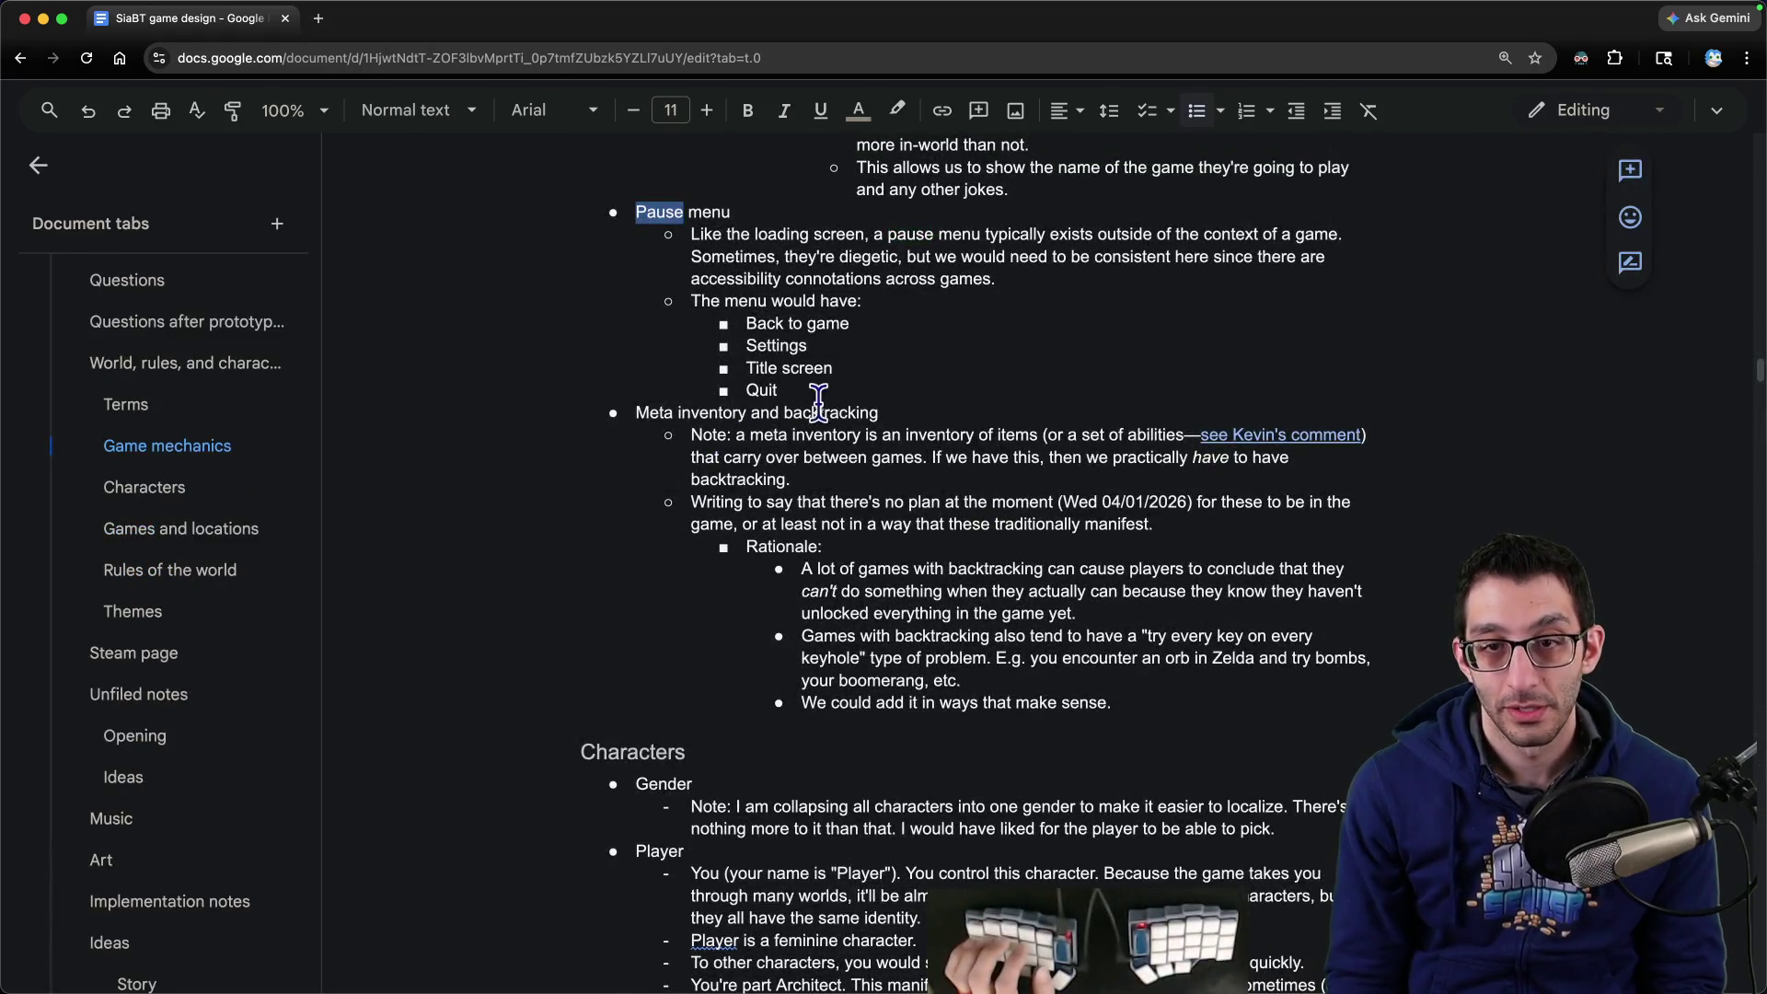
- Add a point below Quit: maybe save only at dedicated times, or the game saves for you
click(861, 391)
key(Return)
key(shift+Tab)
text(Maybe we al)
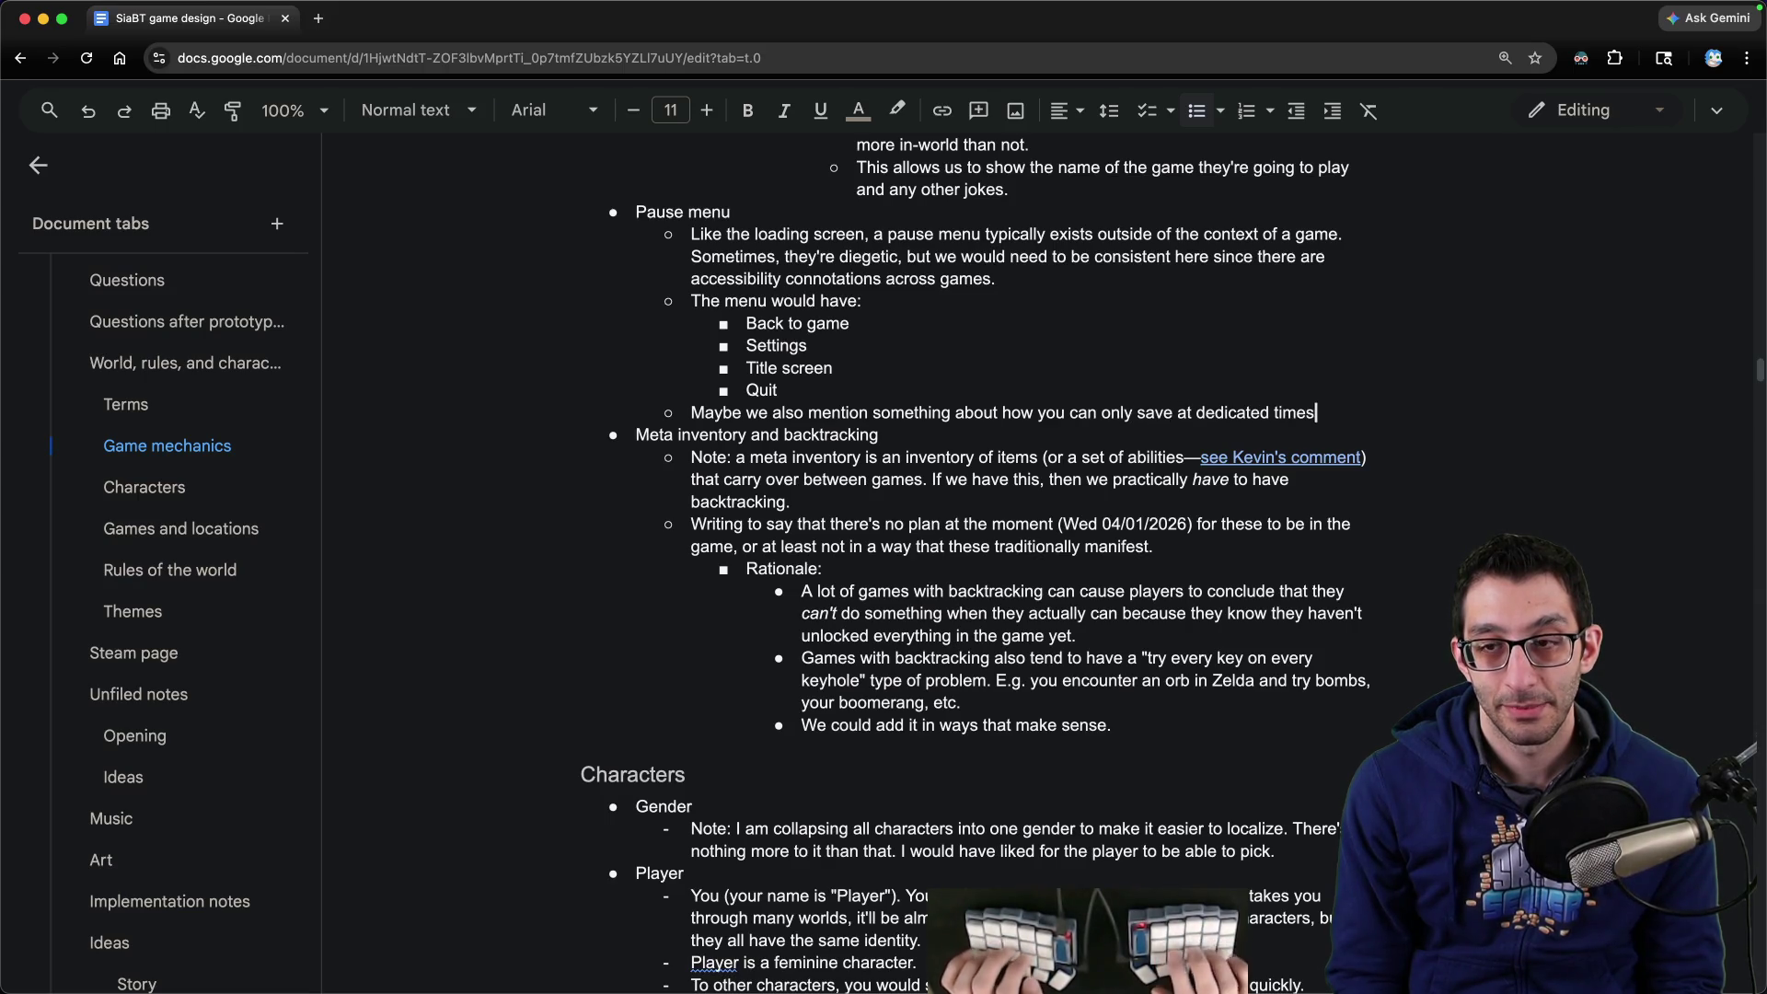
text(hat the g)
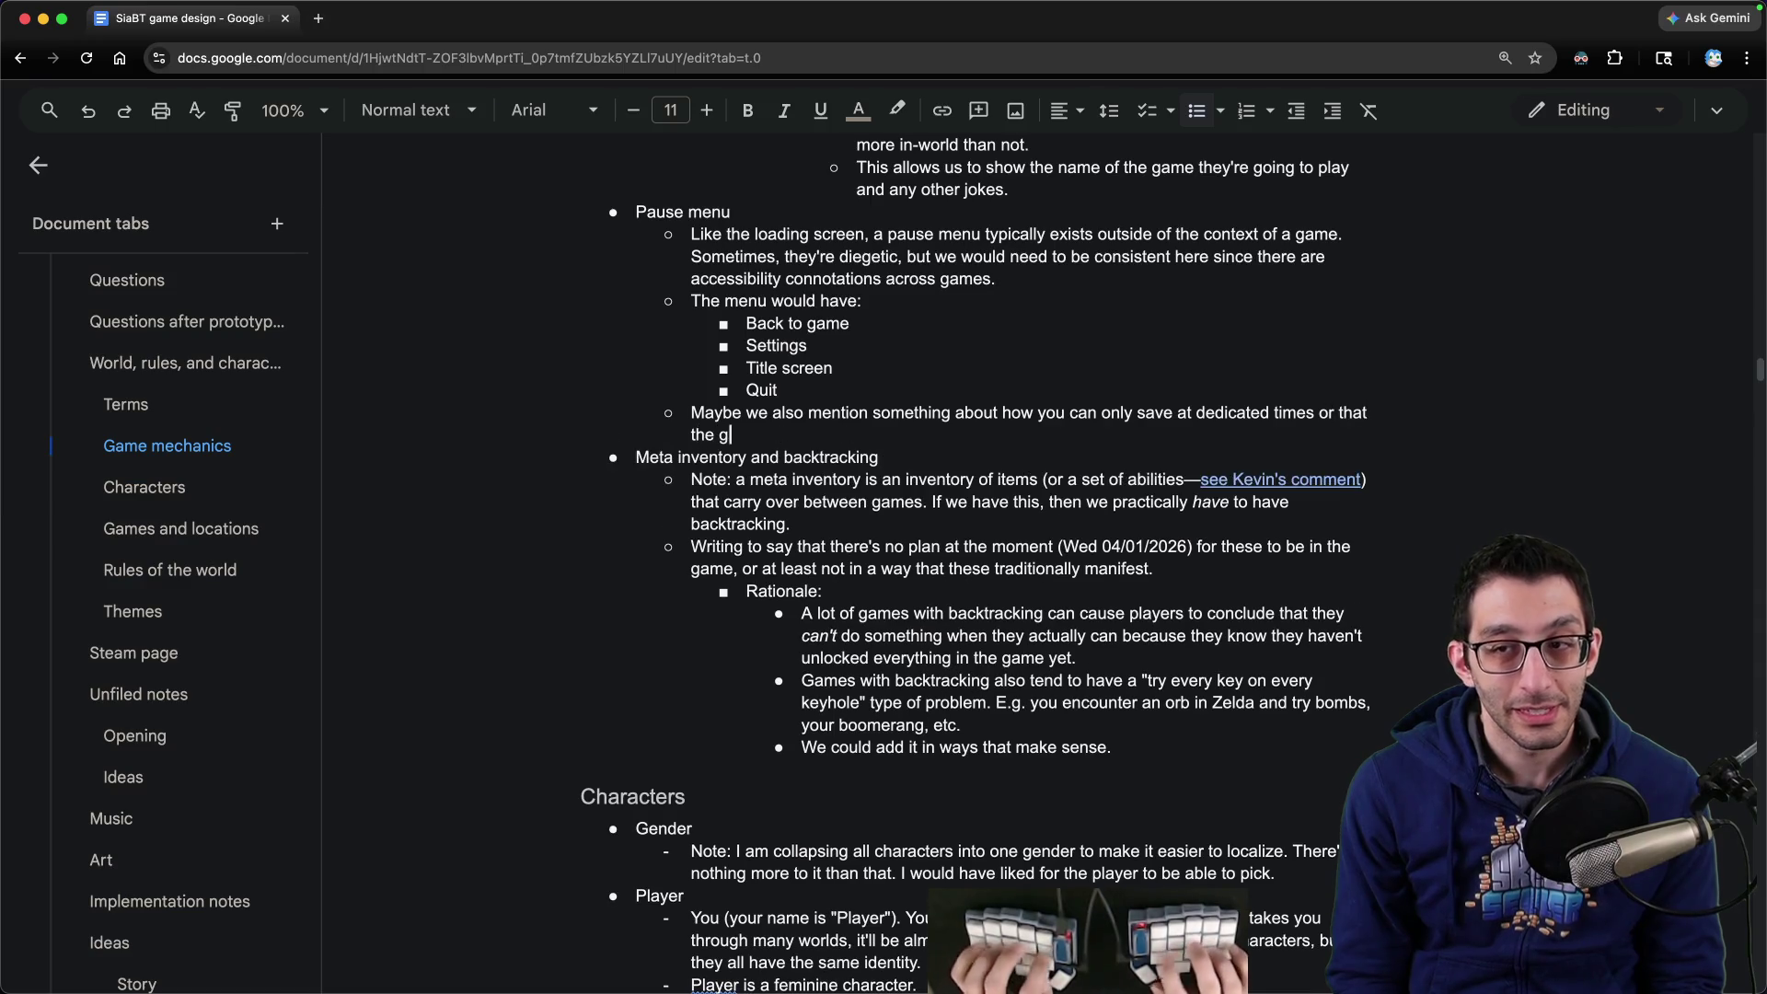
text(you.)
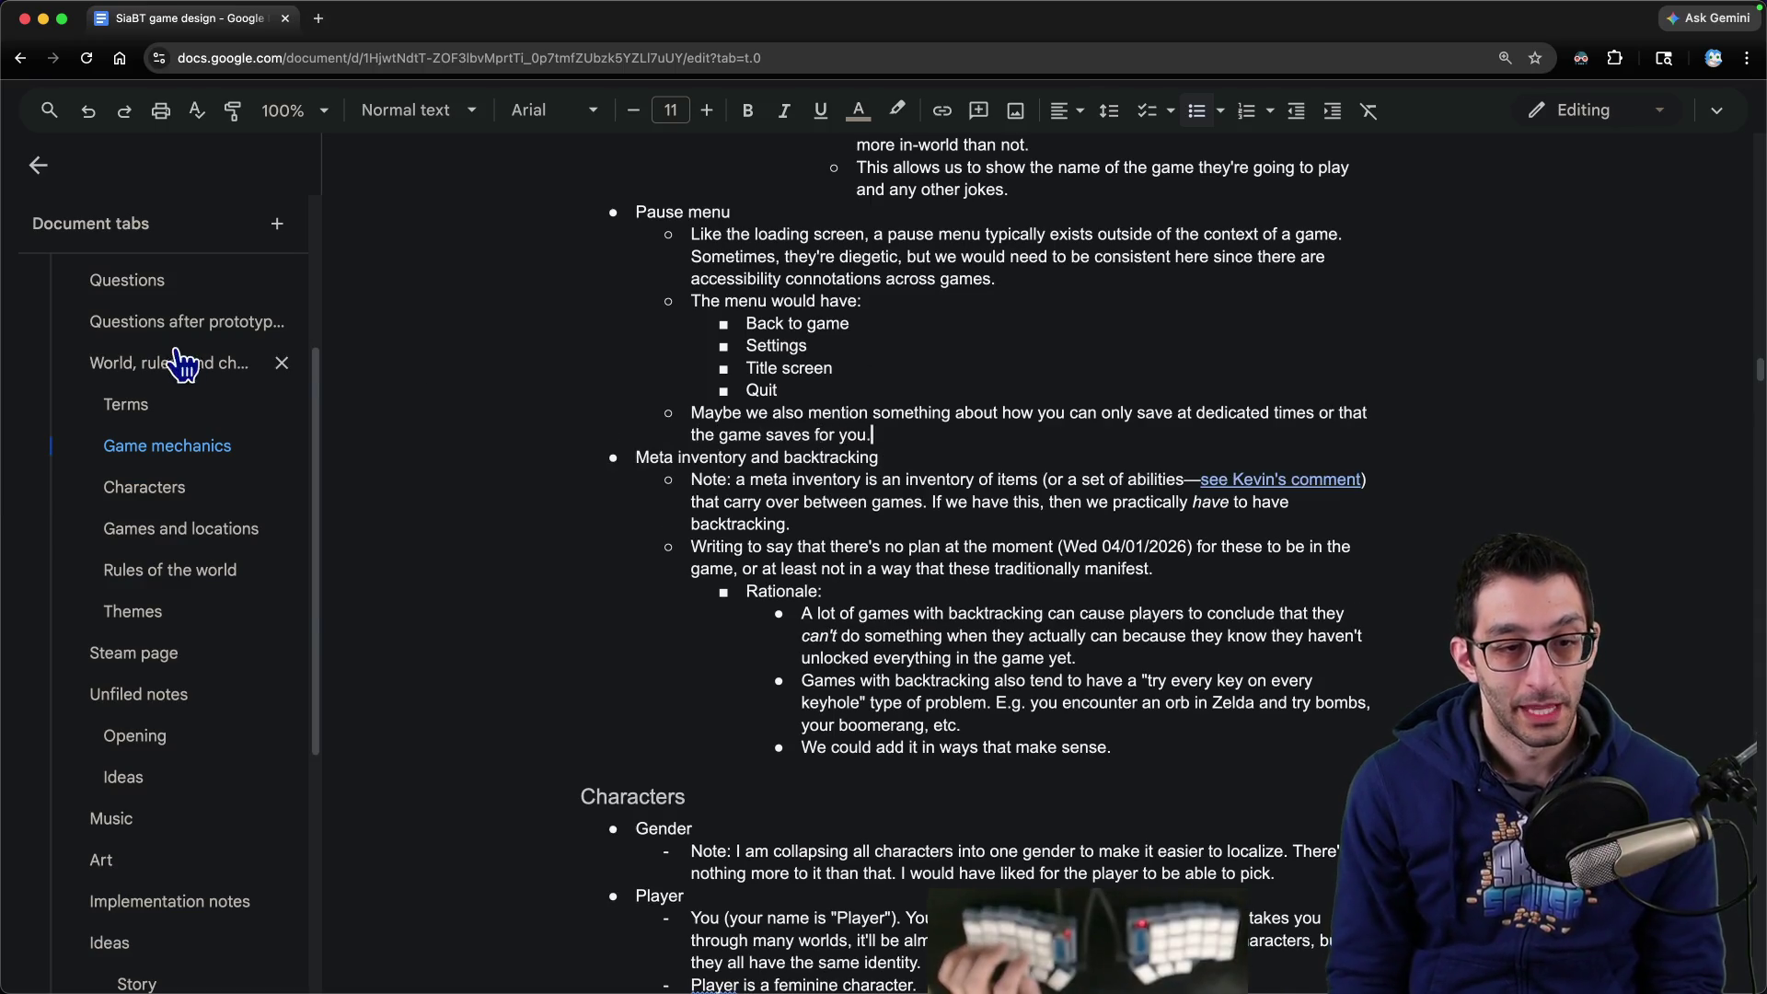
scroll(147, 552, down, 3)
- Add a Saving bullet after the AnimationTree note with a sub-point on auto-saving at important events
click(191, 740)
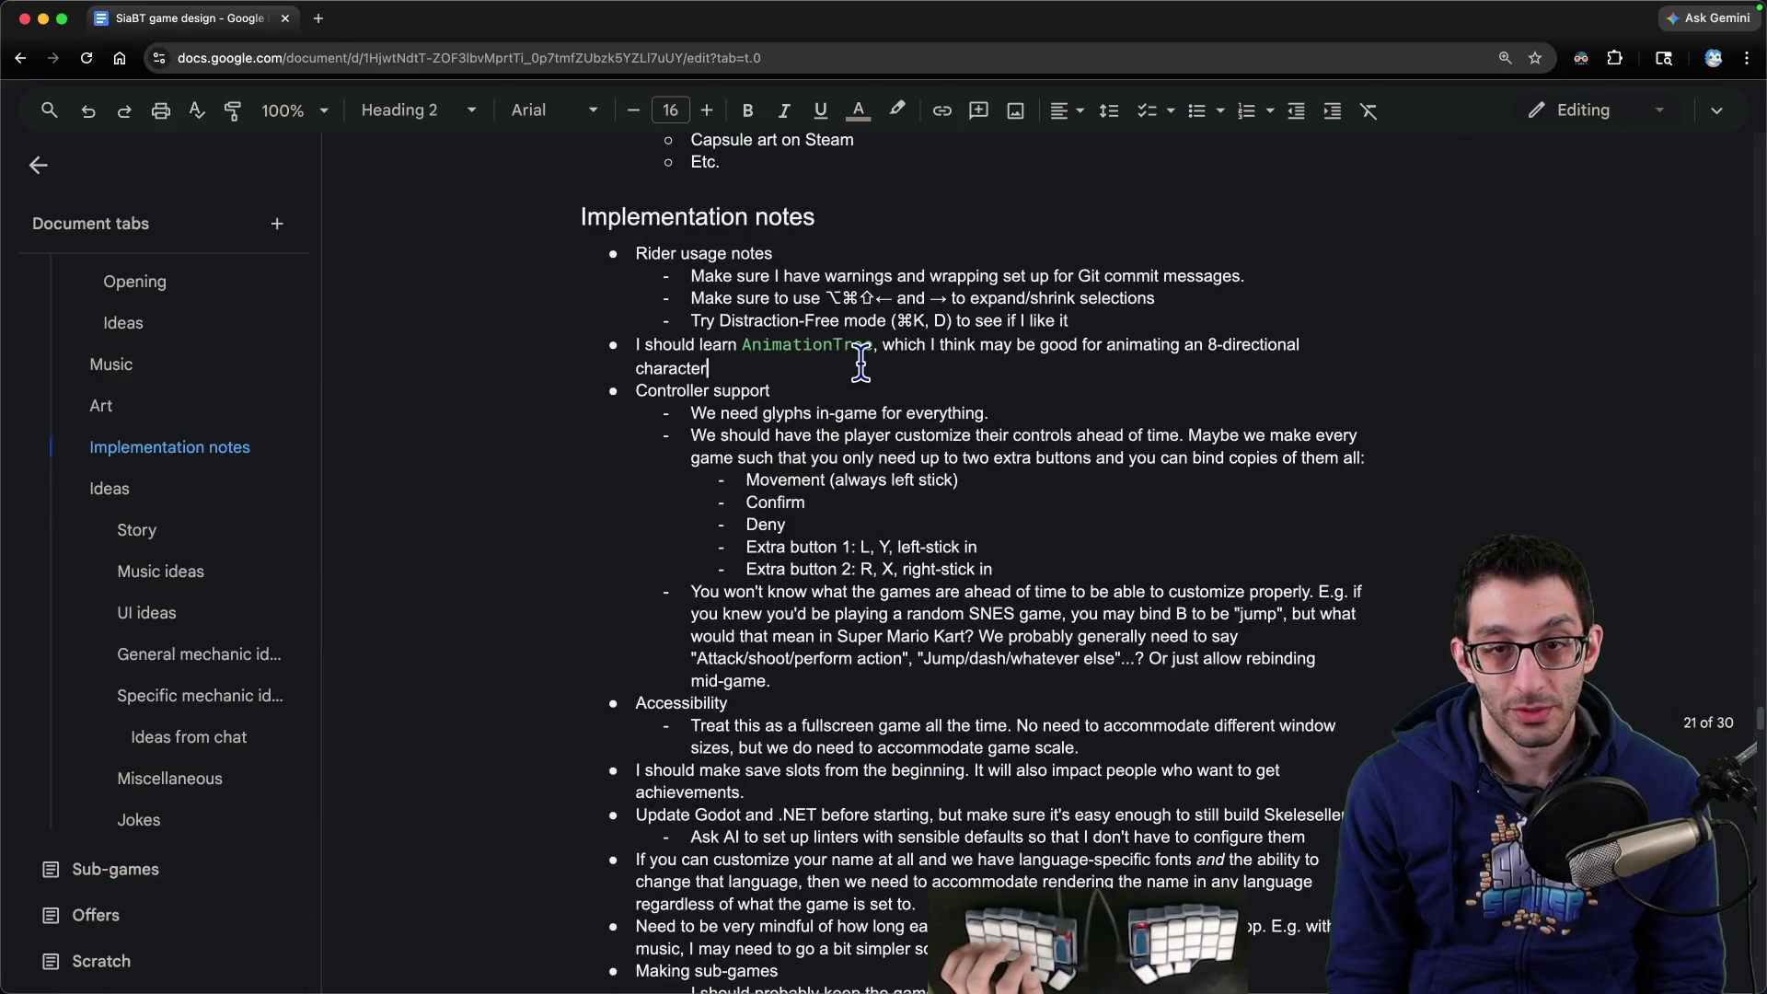
click(856, 368)
key(Return)
text(Saving)
key(Return)
key(Tab)
text(We)
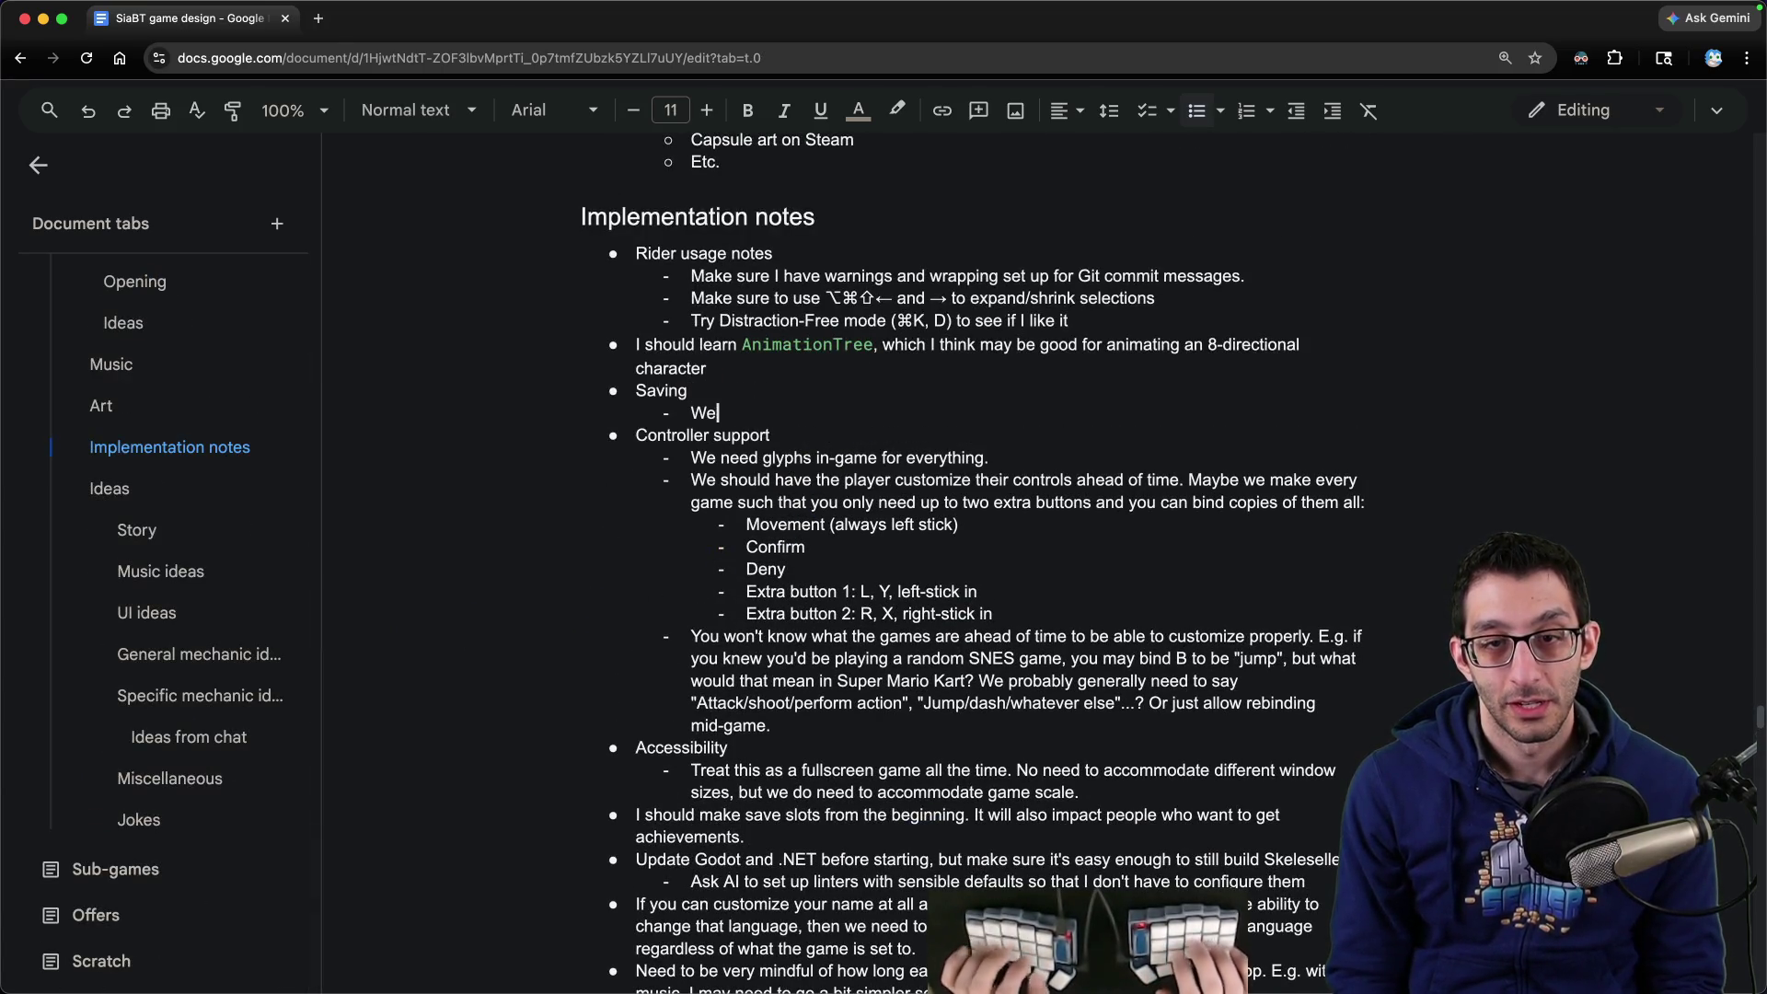
text(ve whenever you do anything)
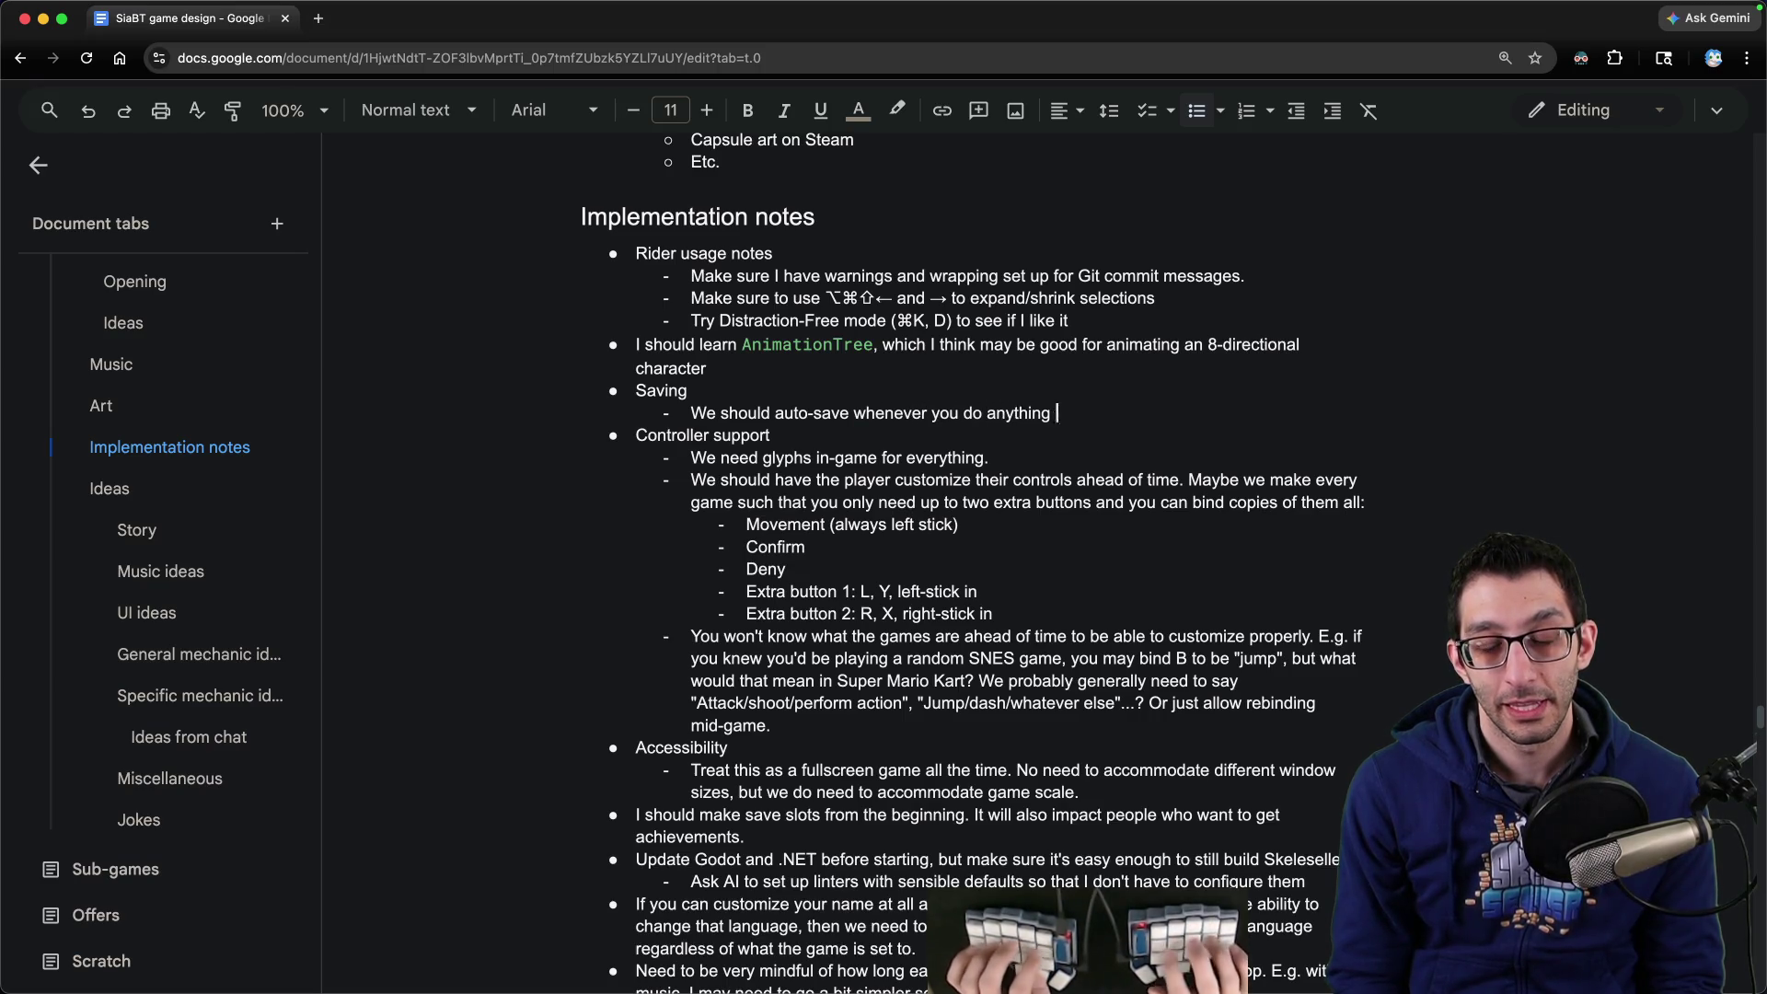
text(e game (complet)
text(go to the Real World, etc.).)
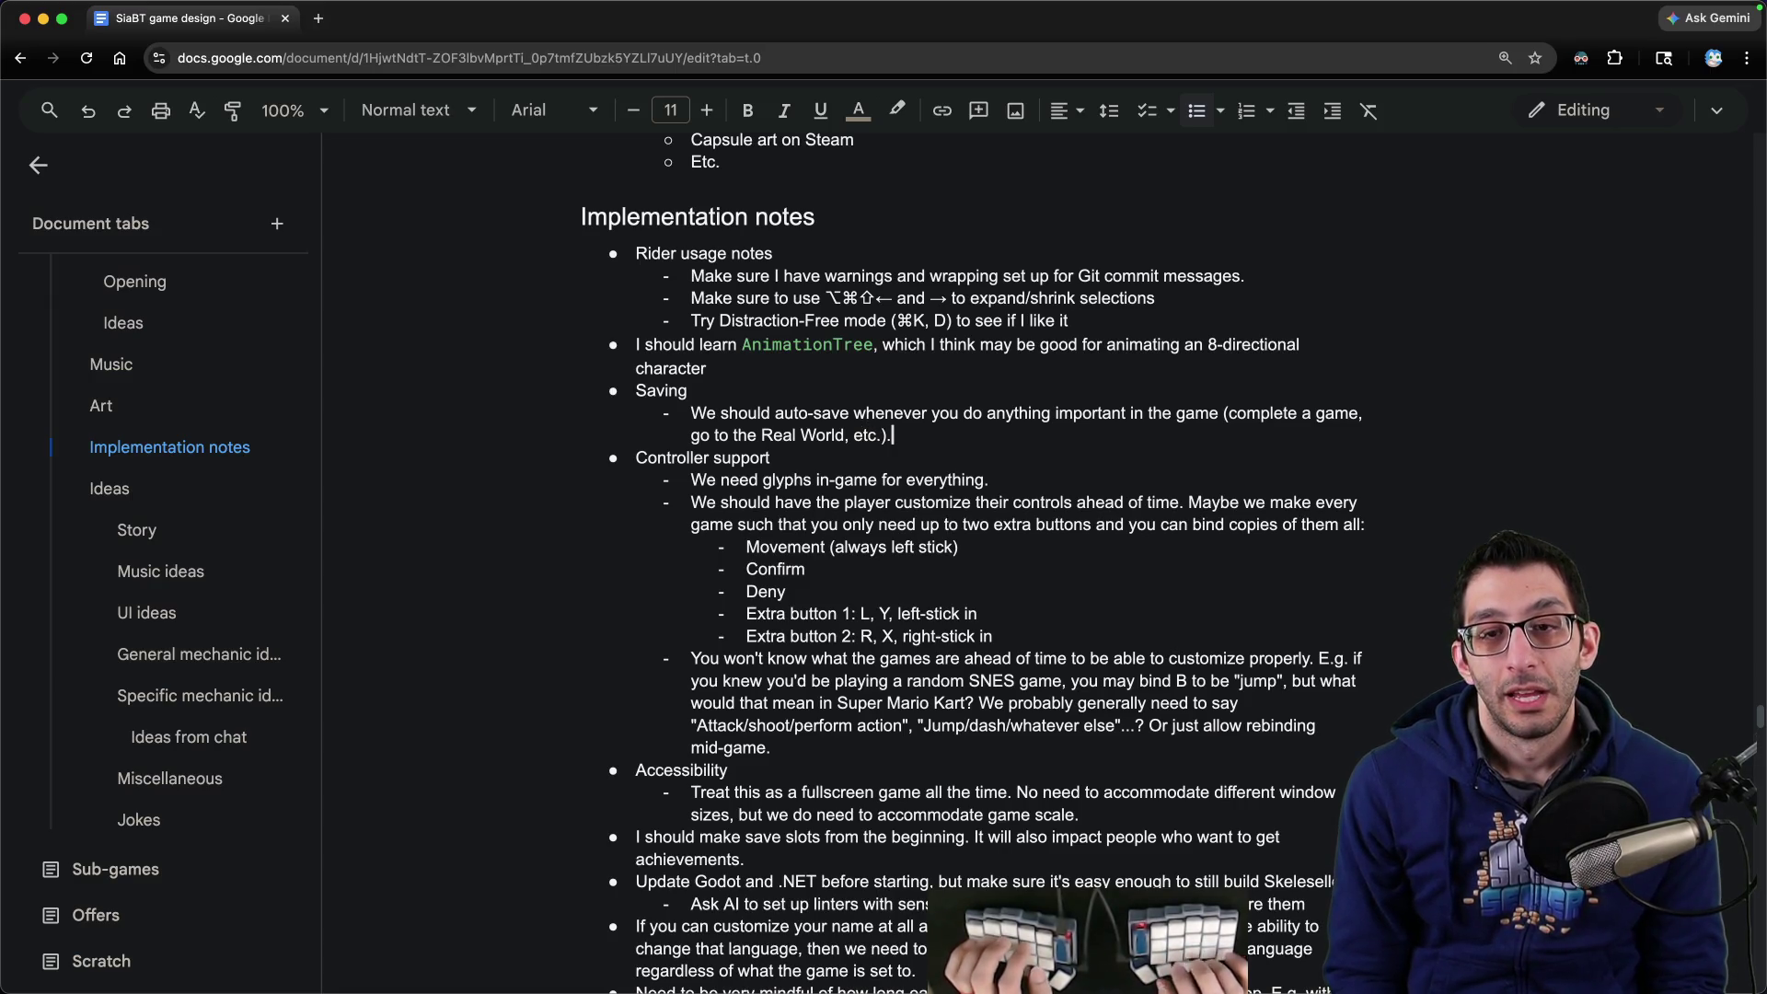
- Add a second Saving sub-point: games over ~5 minutes should get dedicated save points
key(Return)
text(Games longer than about 5)
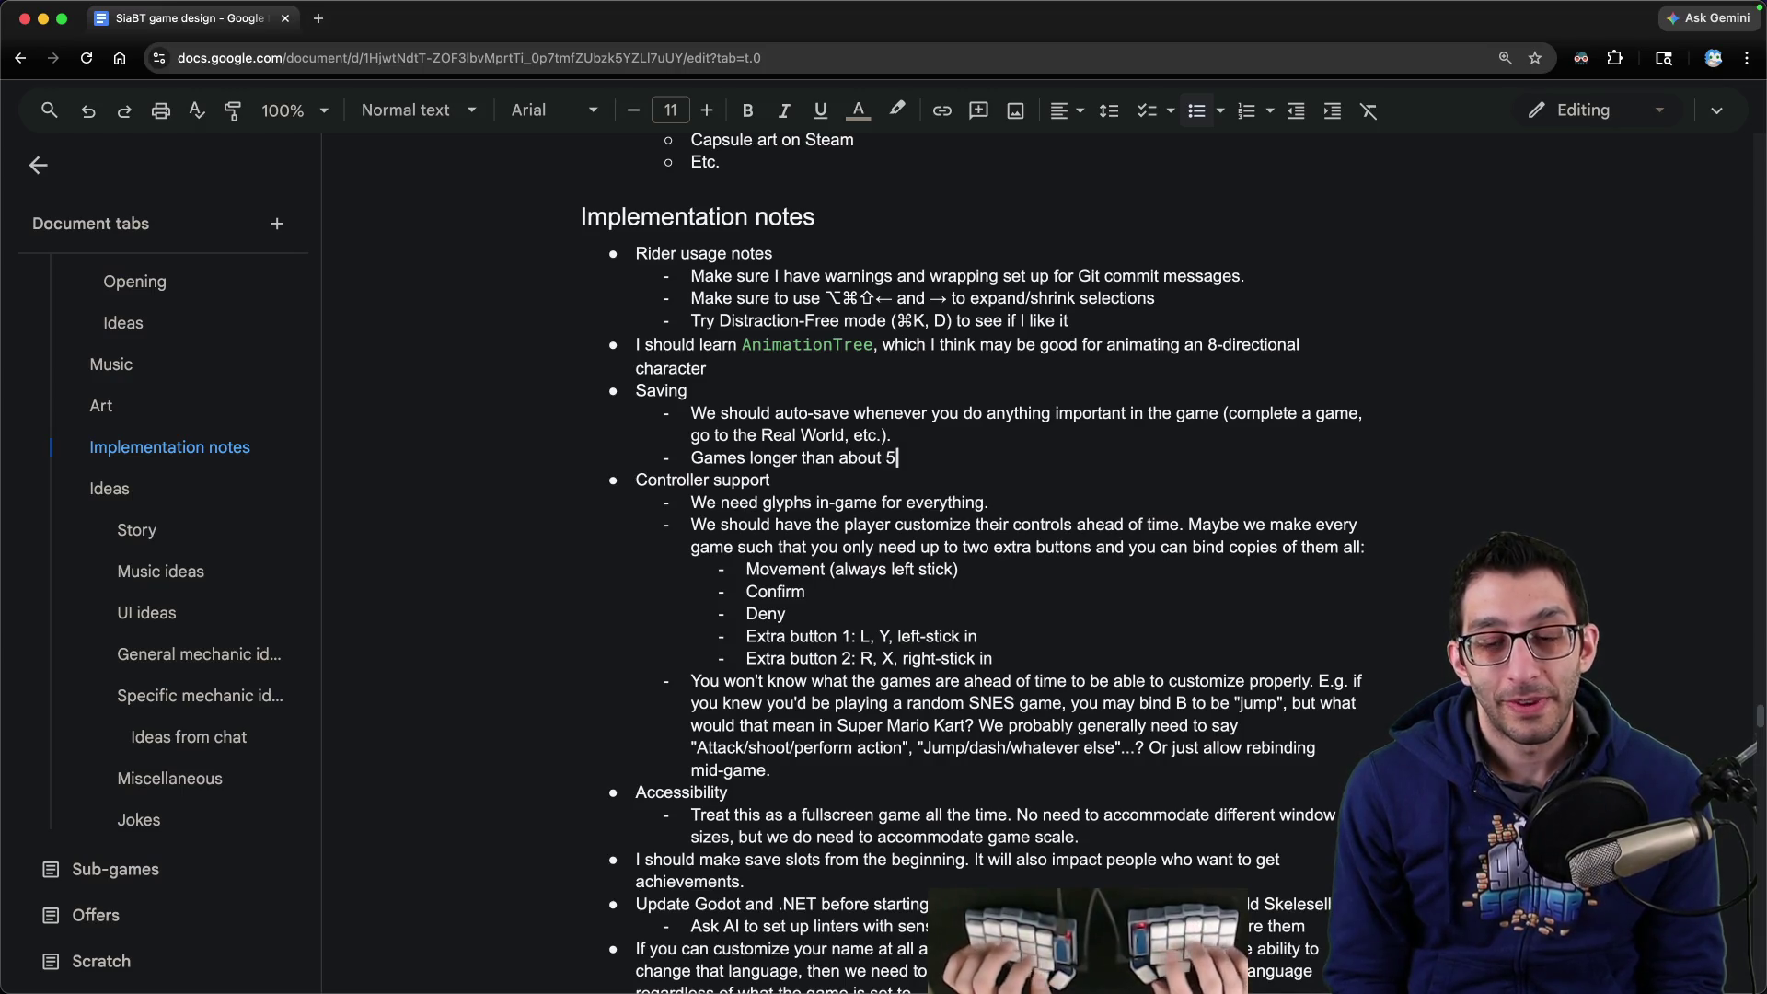
text( minutes should probably have a save point)
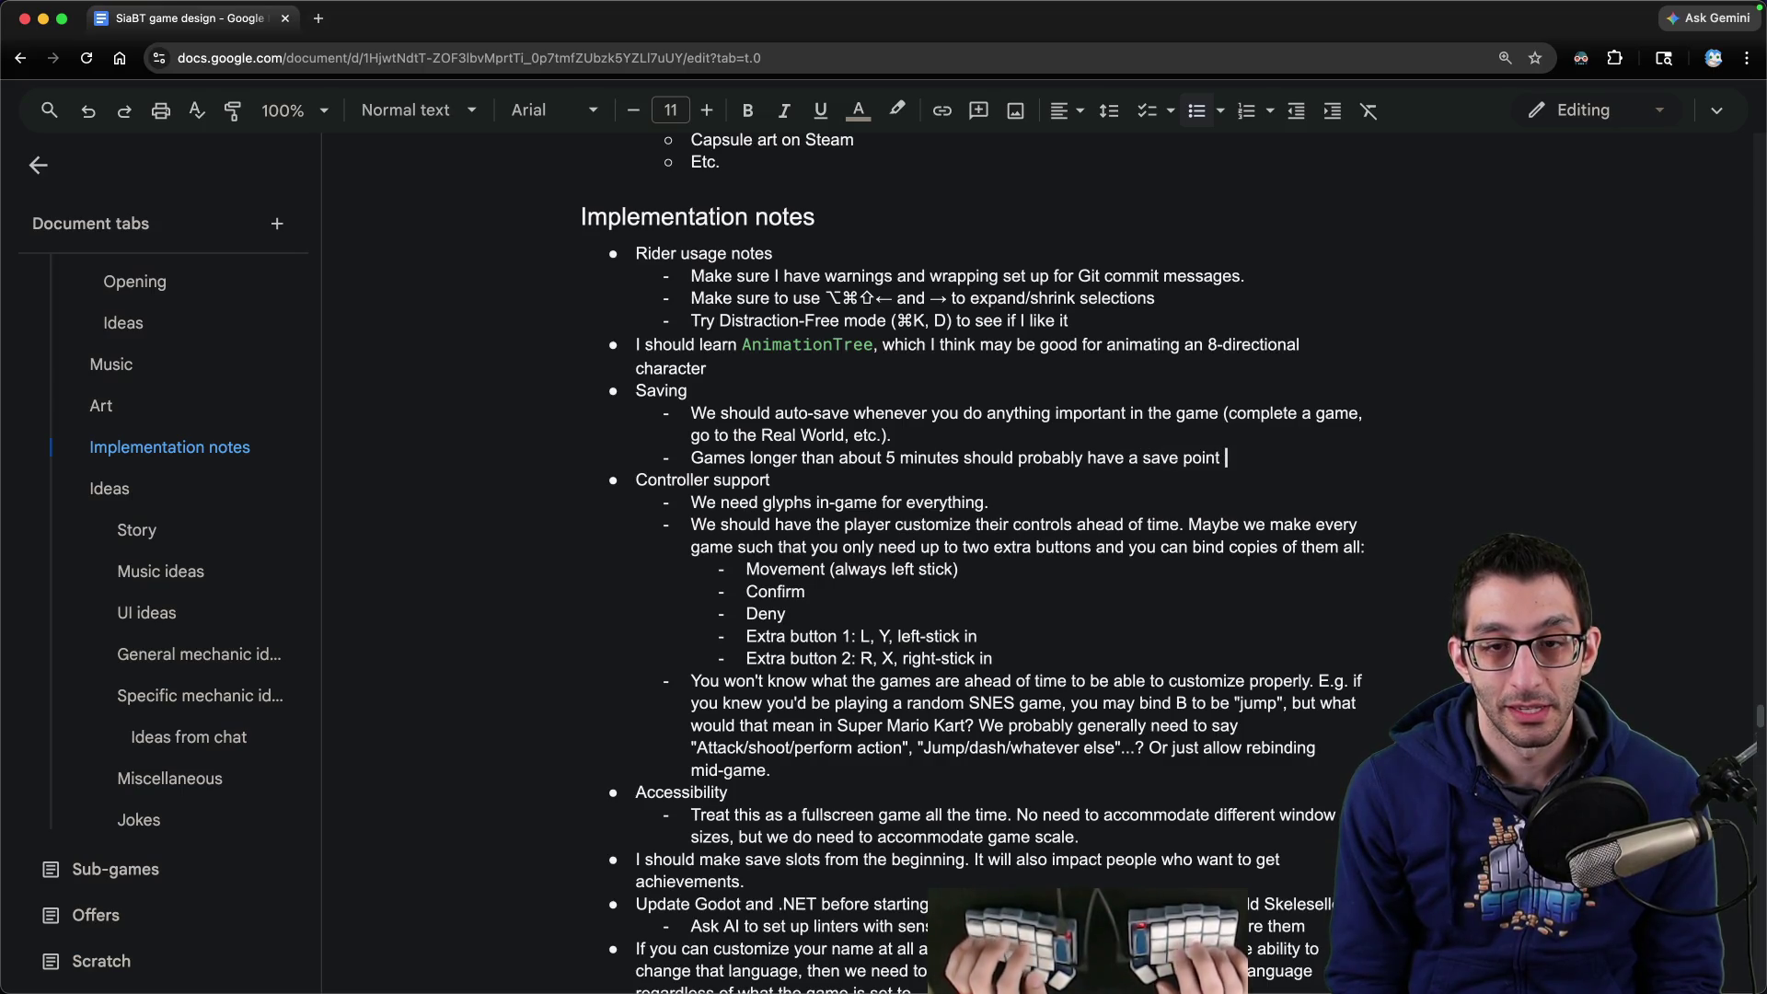
key(alt+BackSpace)
key(alt+BackSpace)
key(alt+BackSpace)
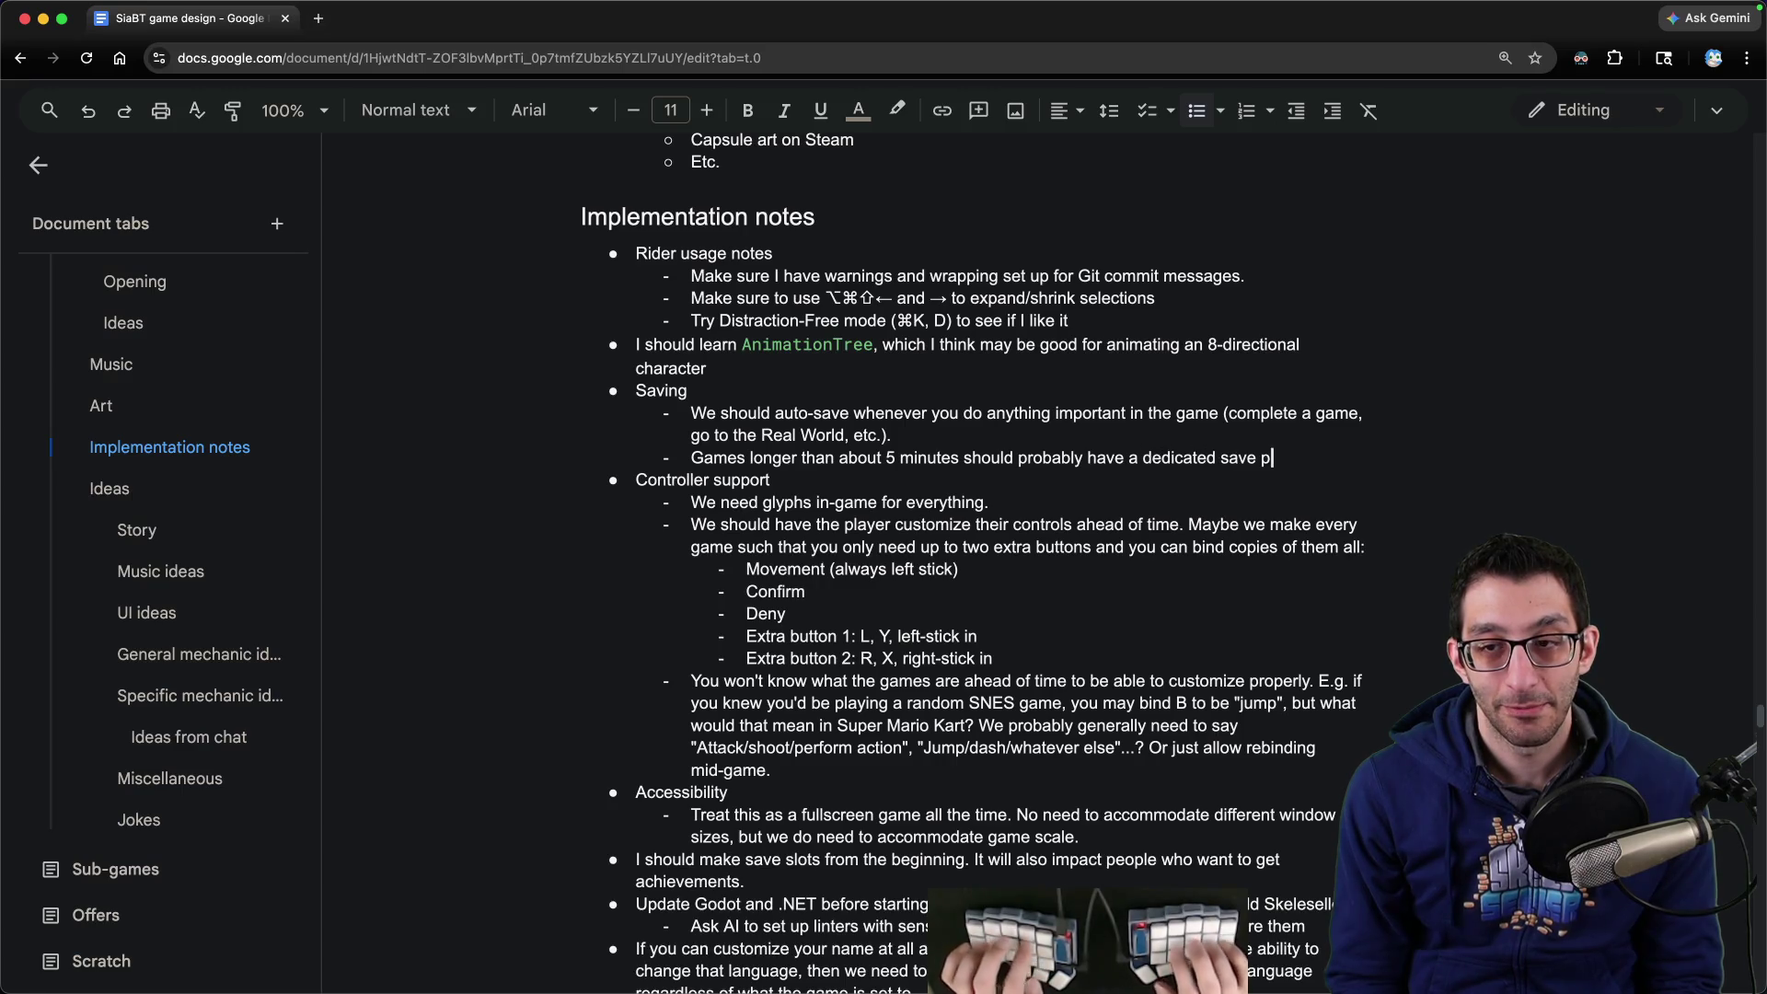
text(them. Maybe it's)
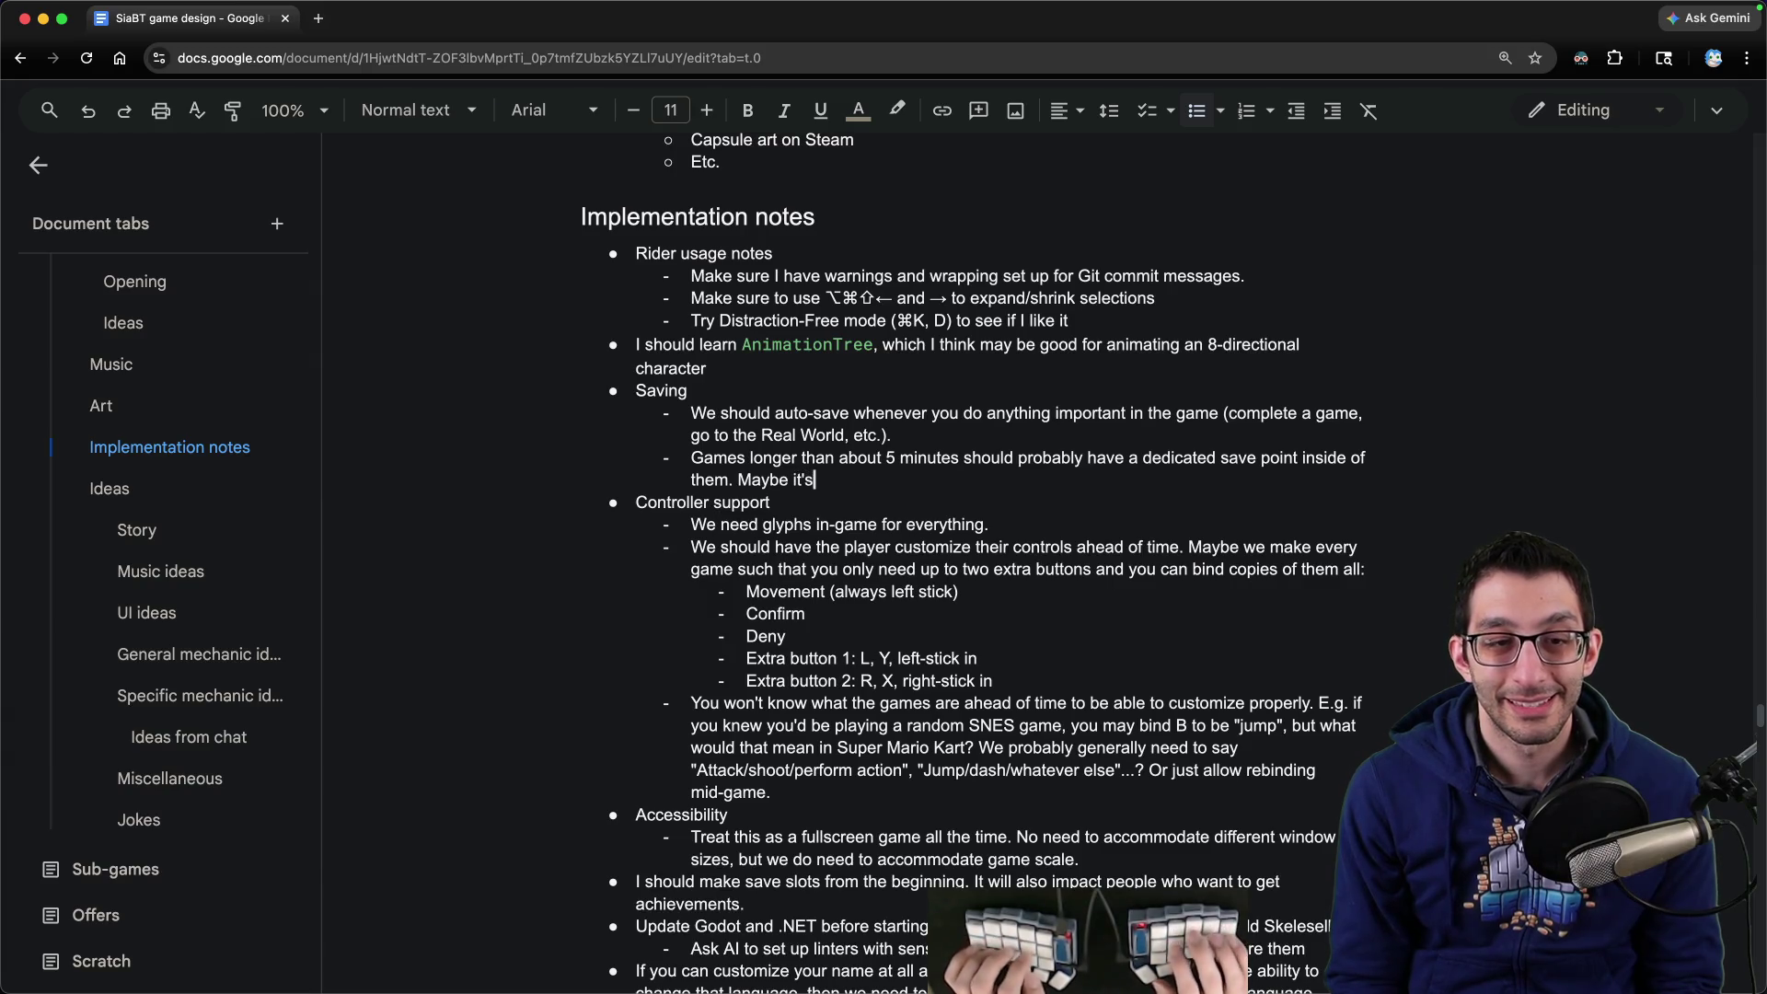
text( automatic...? I just don't want t)
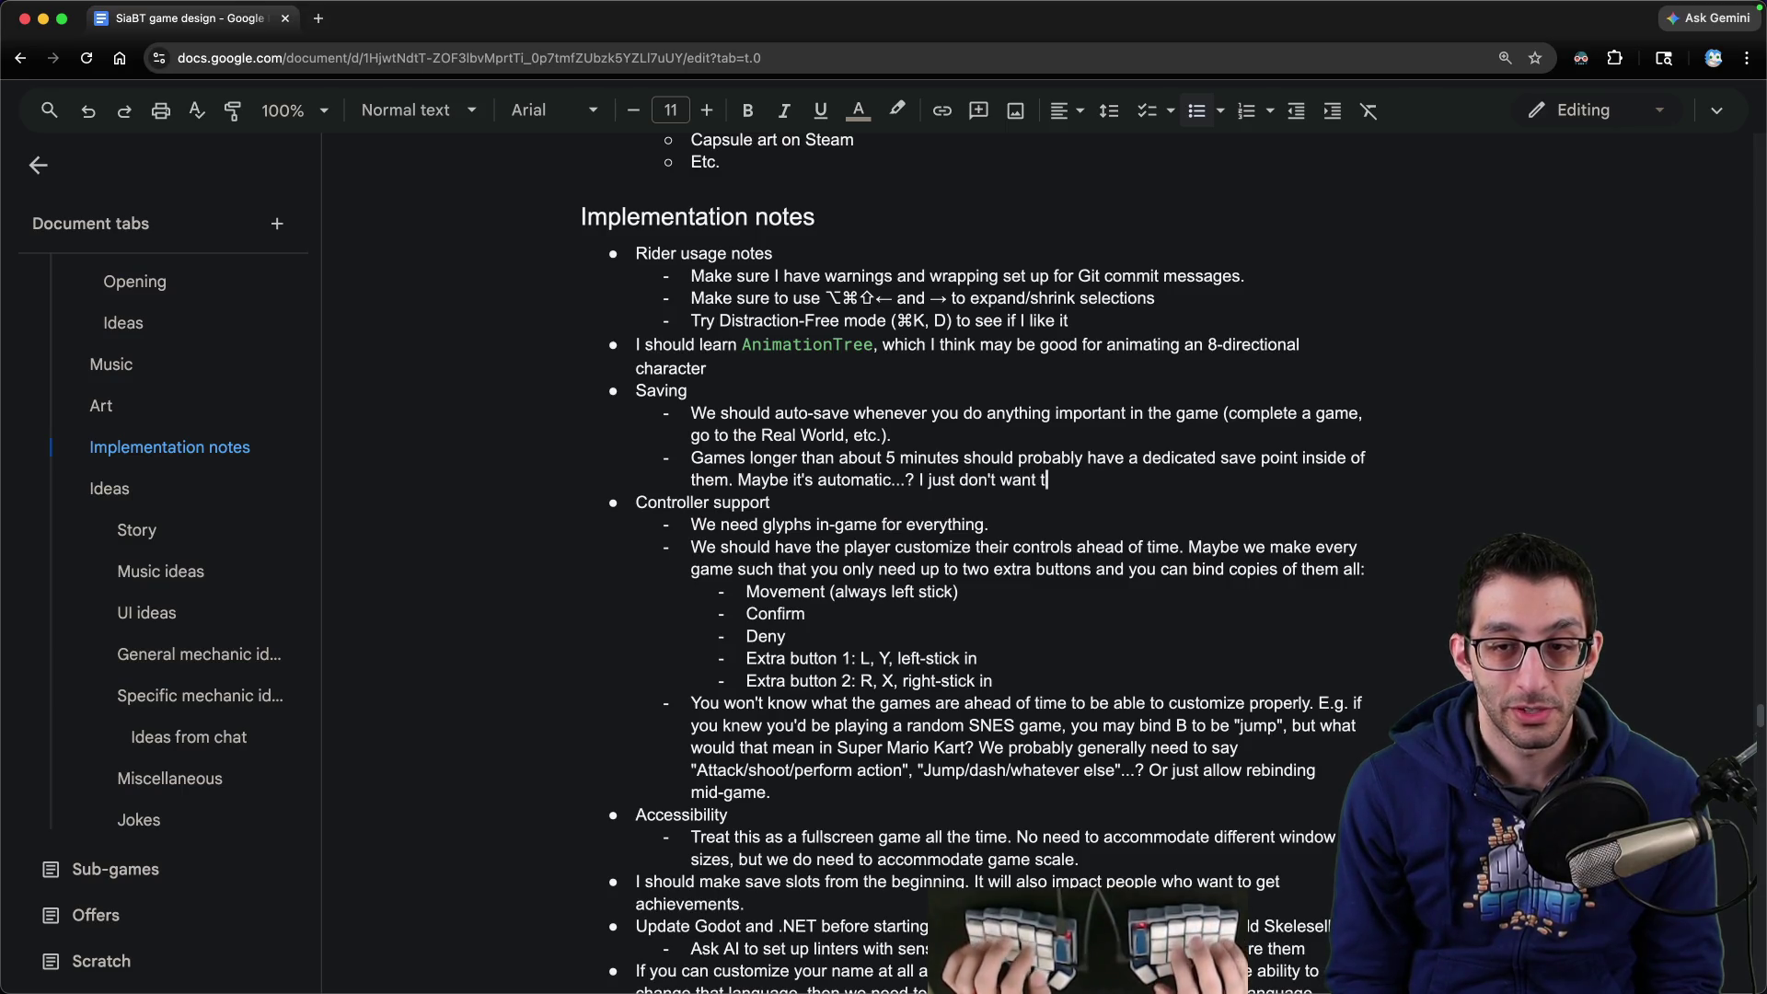
text( from any arbitrary point.)
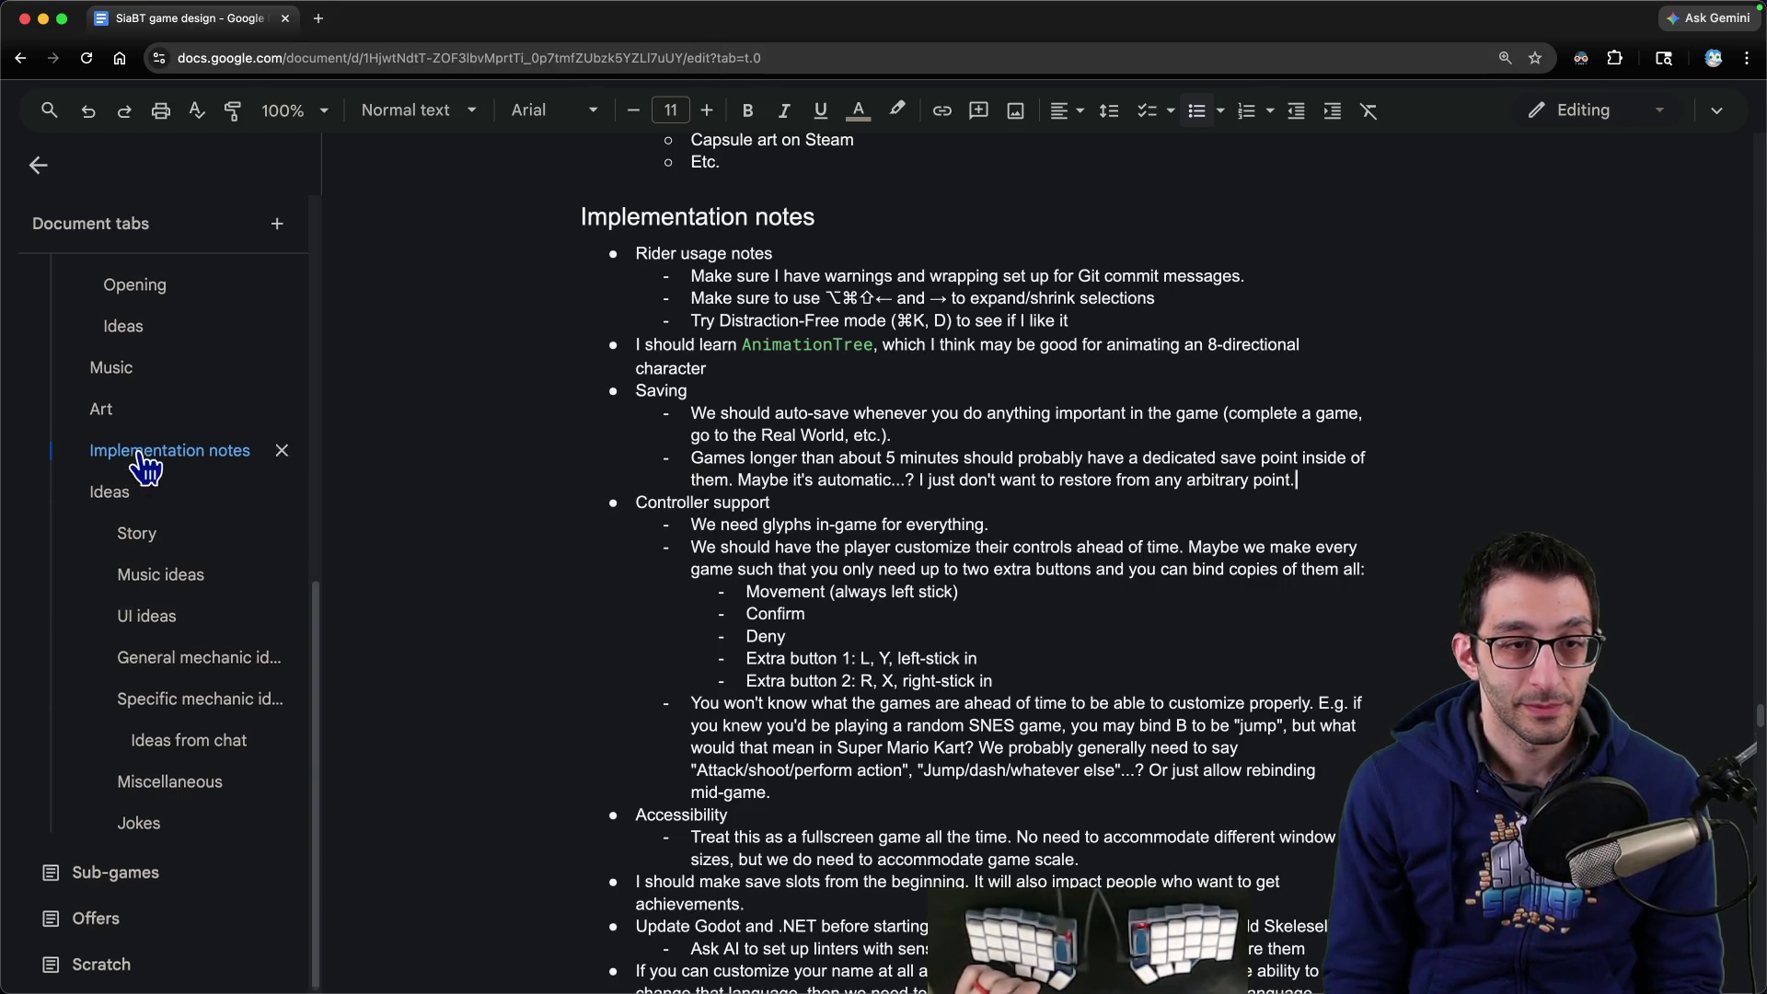
scroll(145, 497, up, 10)
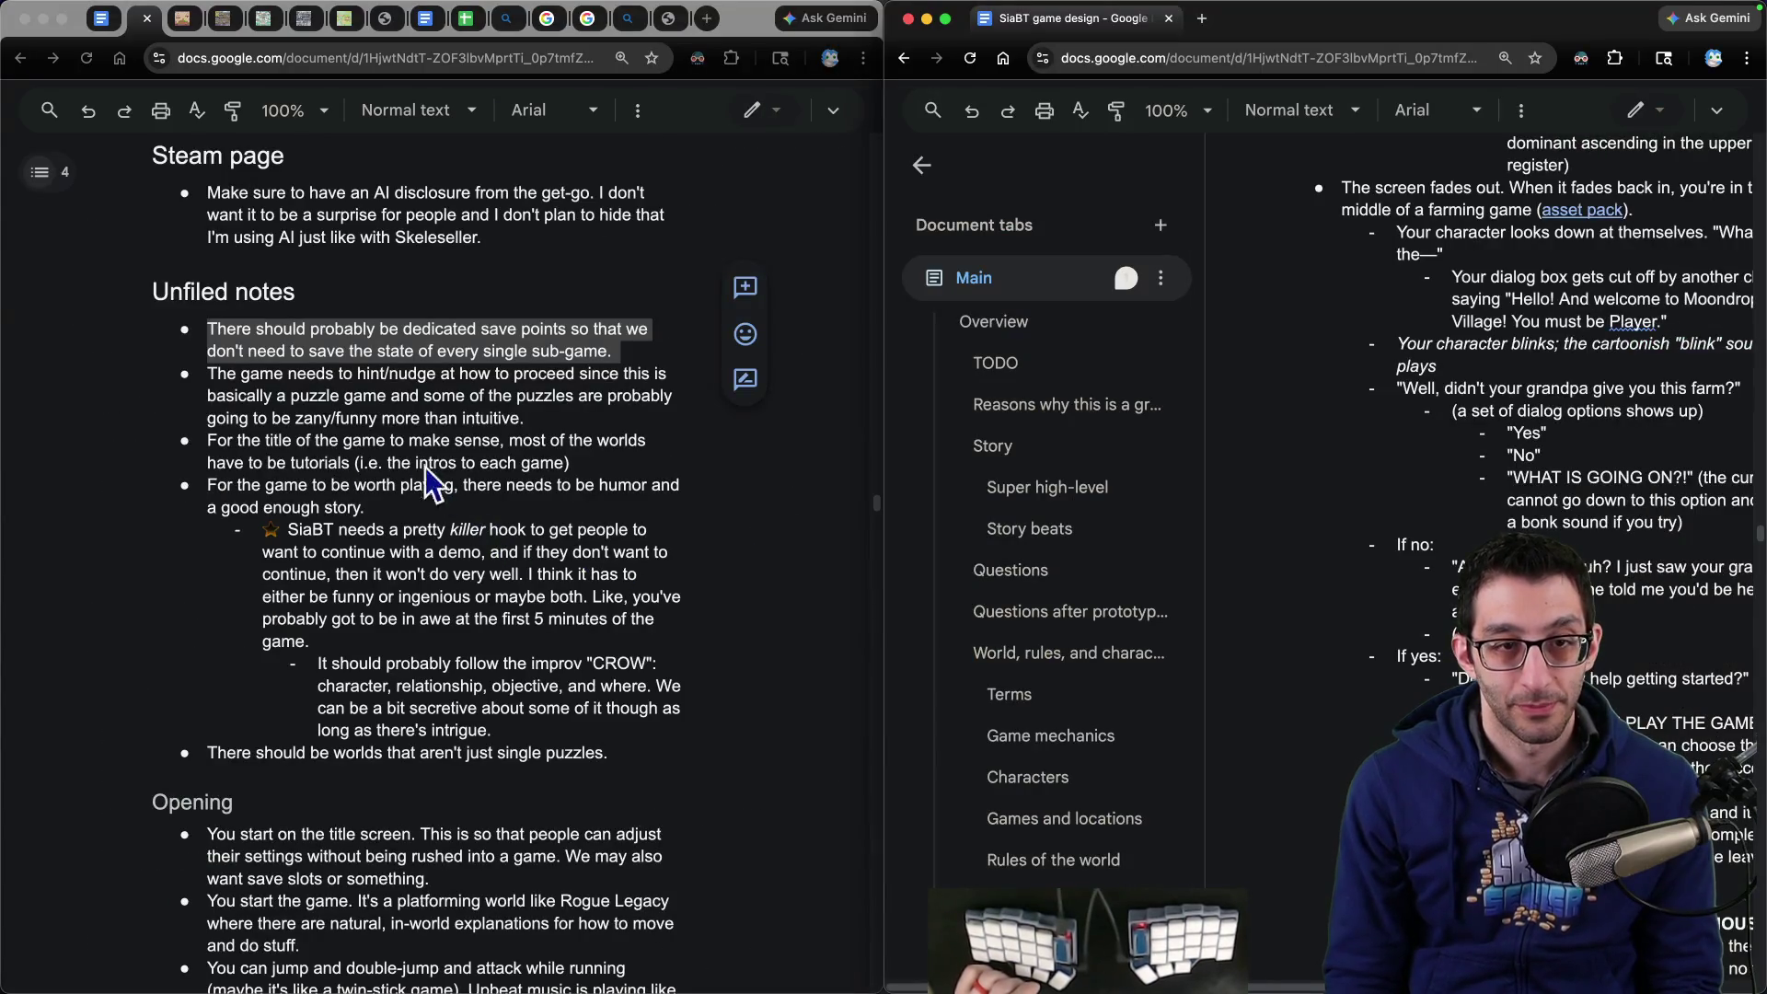
- Delete the save-point, nudging-players and game-title bullets from Unfiled notes
triple_click(414, 346)
key(BackSpace)
triple_click(262, 348)
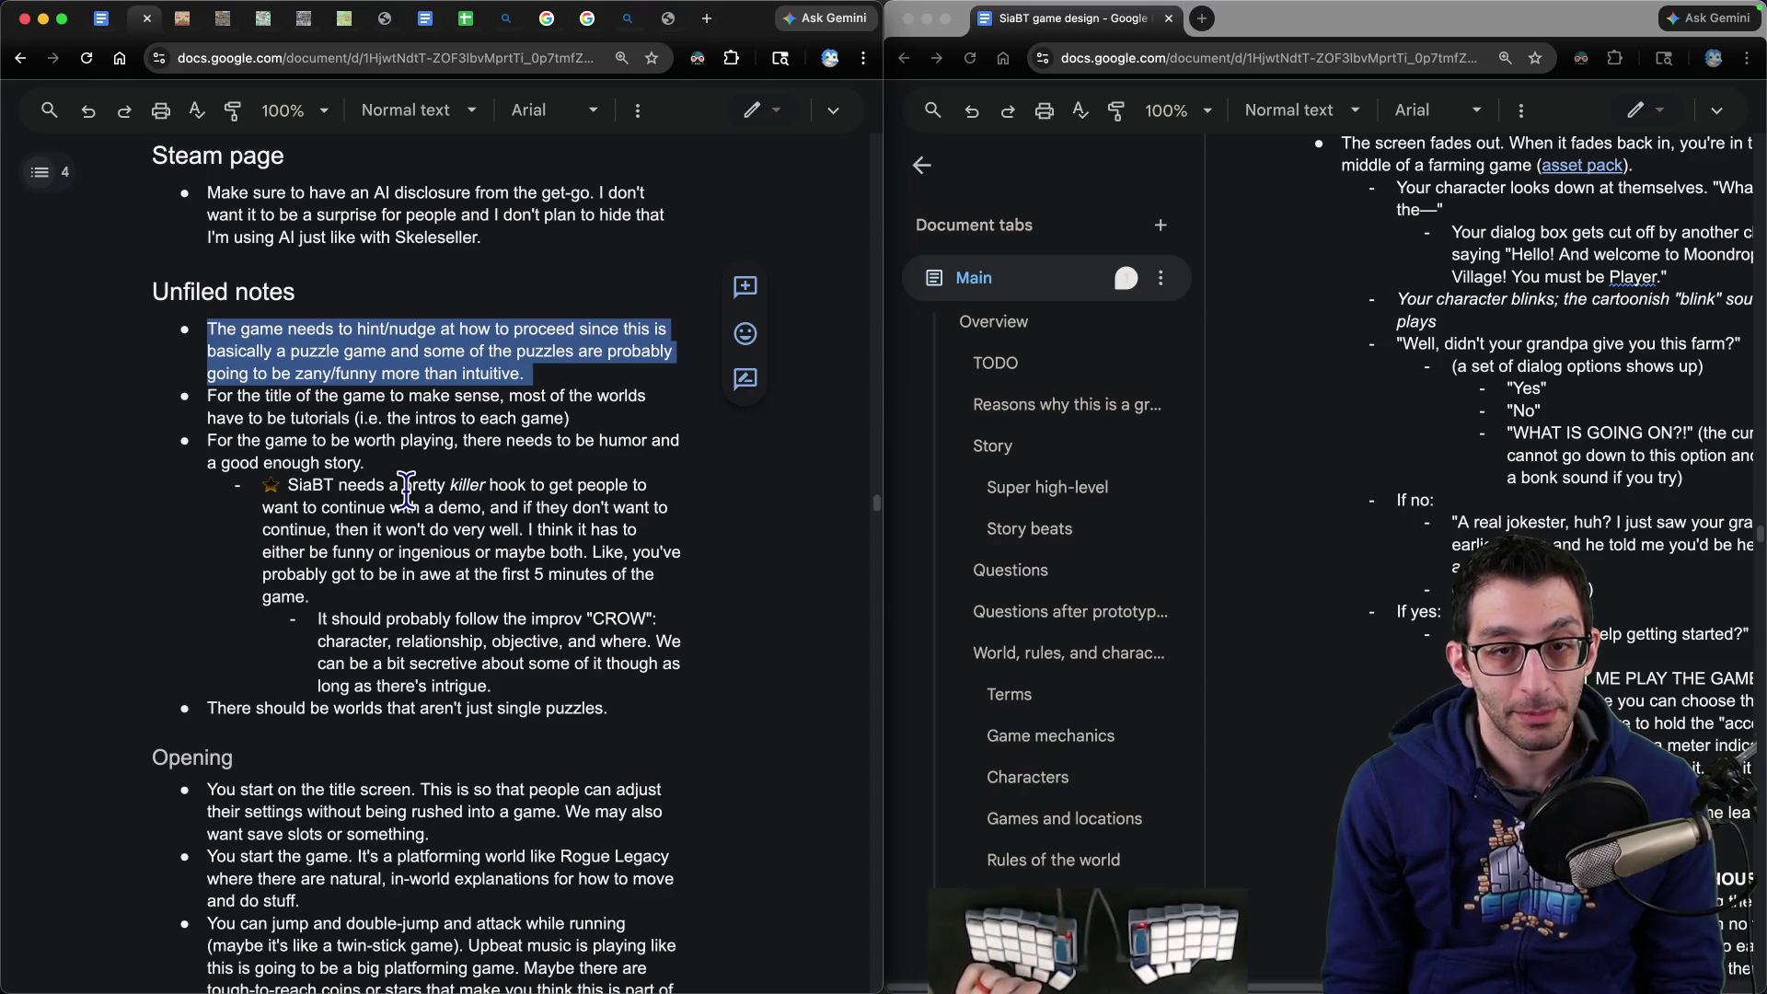
key(BackSpace)
triple_click(410, 348)
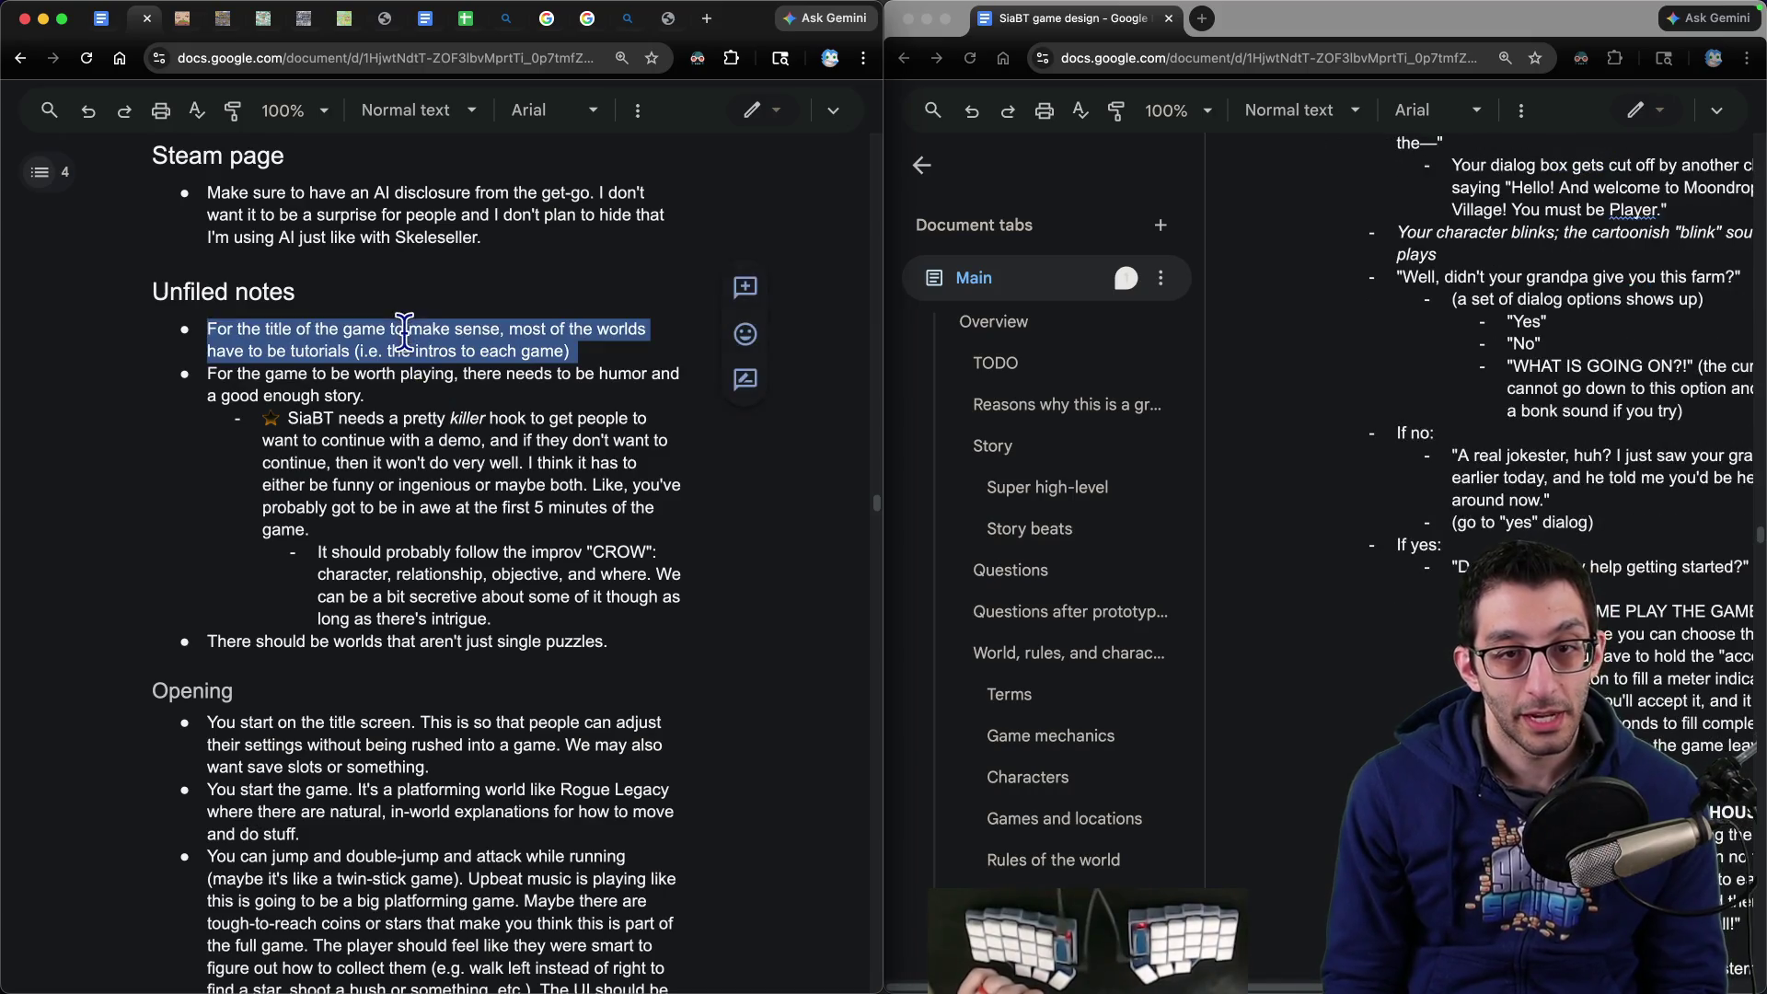
key(BackSpace)
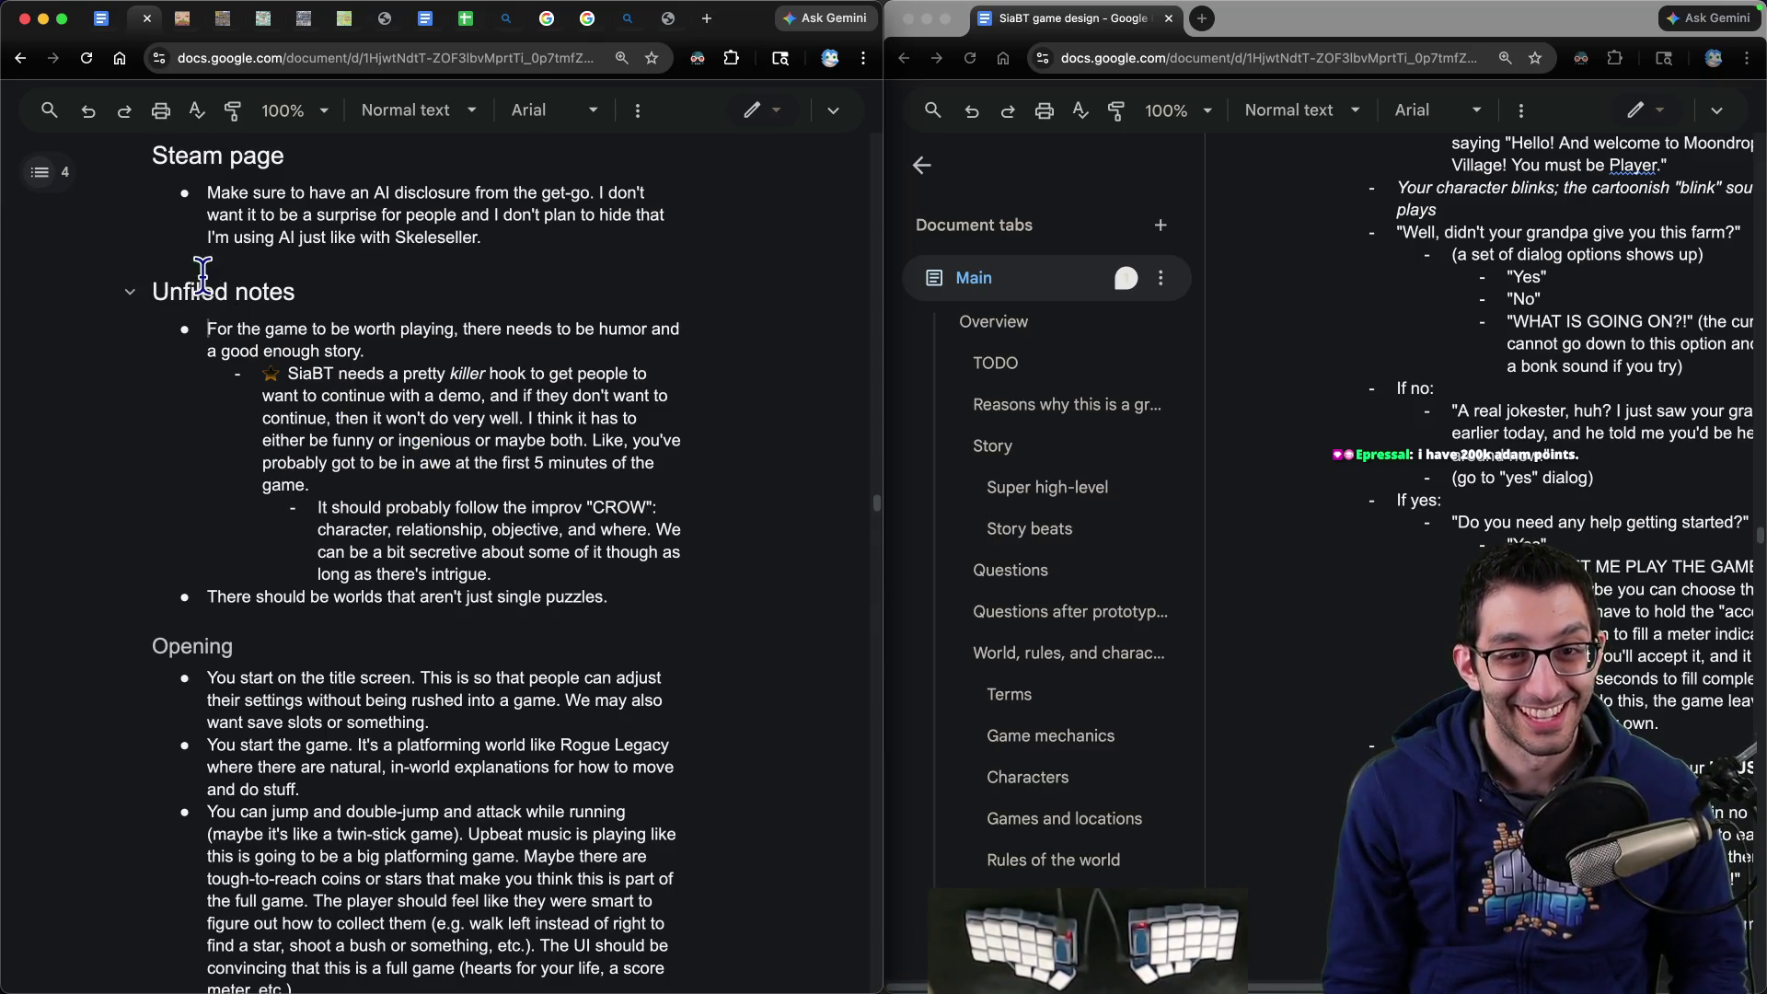
- Select the SiaBT killer-hook note and cut it out of the list
drag(208, 329, 387, 352)
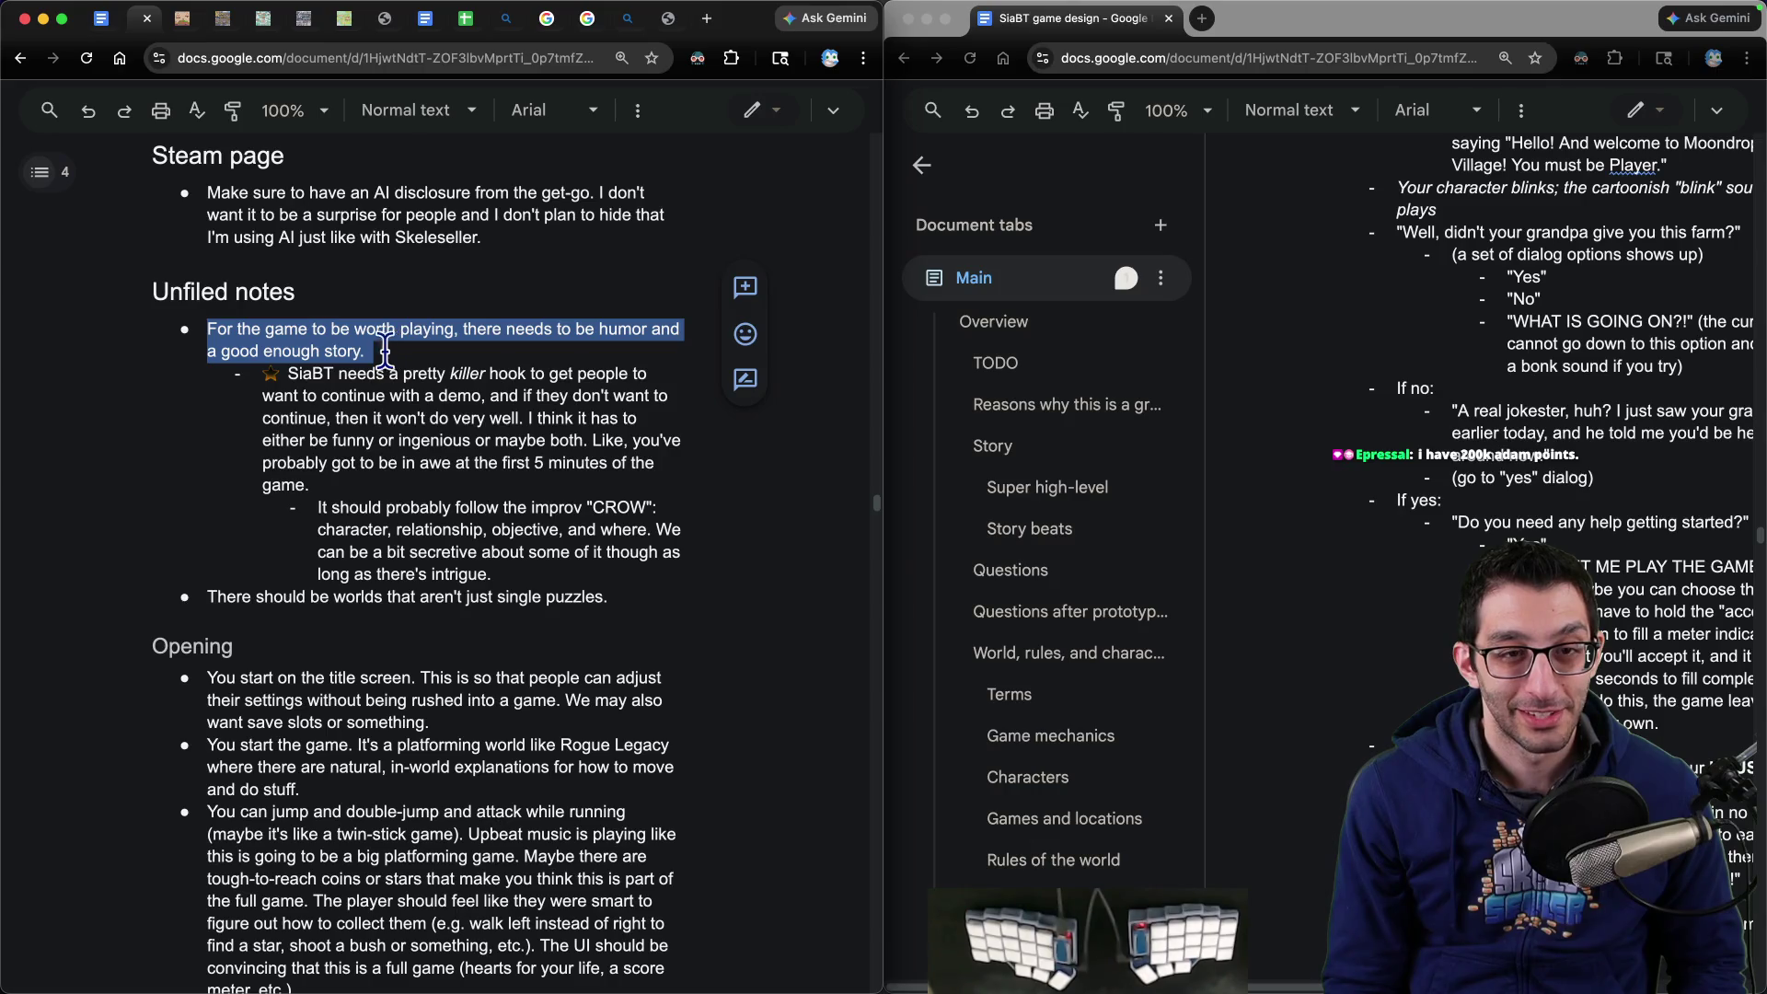
mouse_move(209, 329)
mouse_down()
mouse_move(550, 328)
mouse_move(442, 348)
mouse_move(672, 377)
mouse_move(409, 414)
mouse_move(522, 405)
mouse_up()
double_click(357, 366)
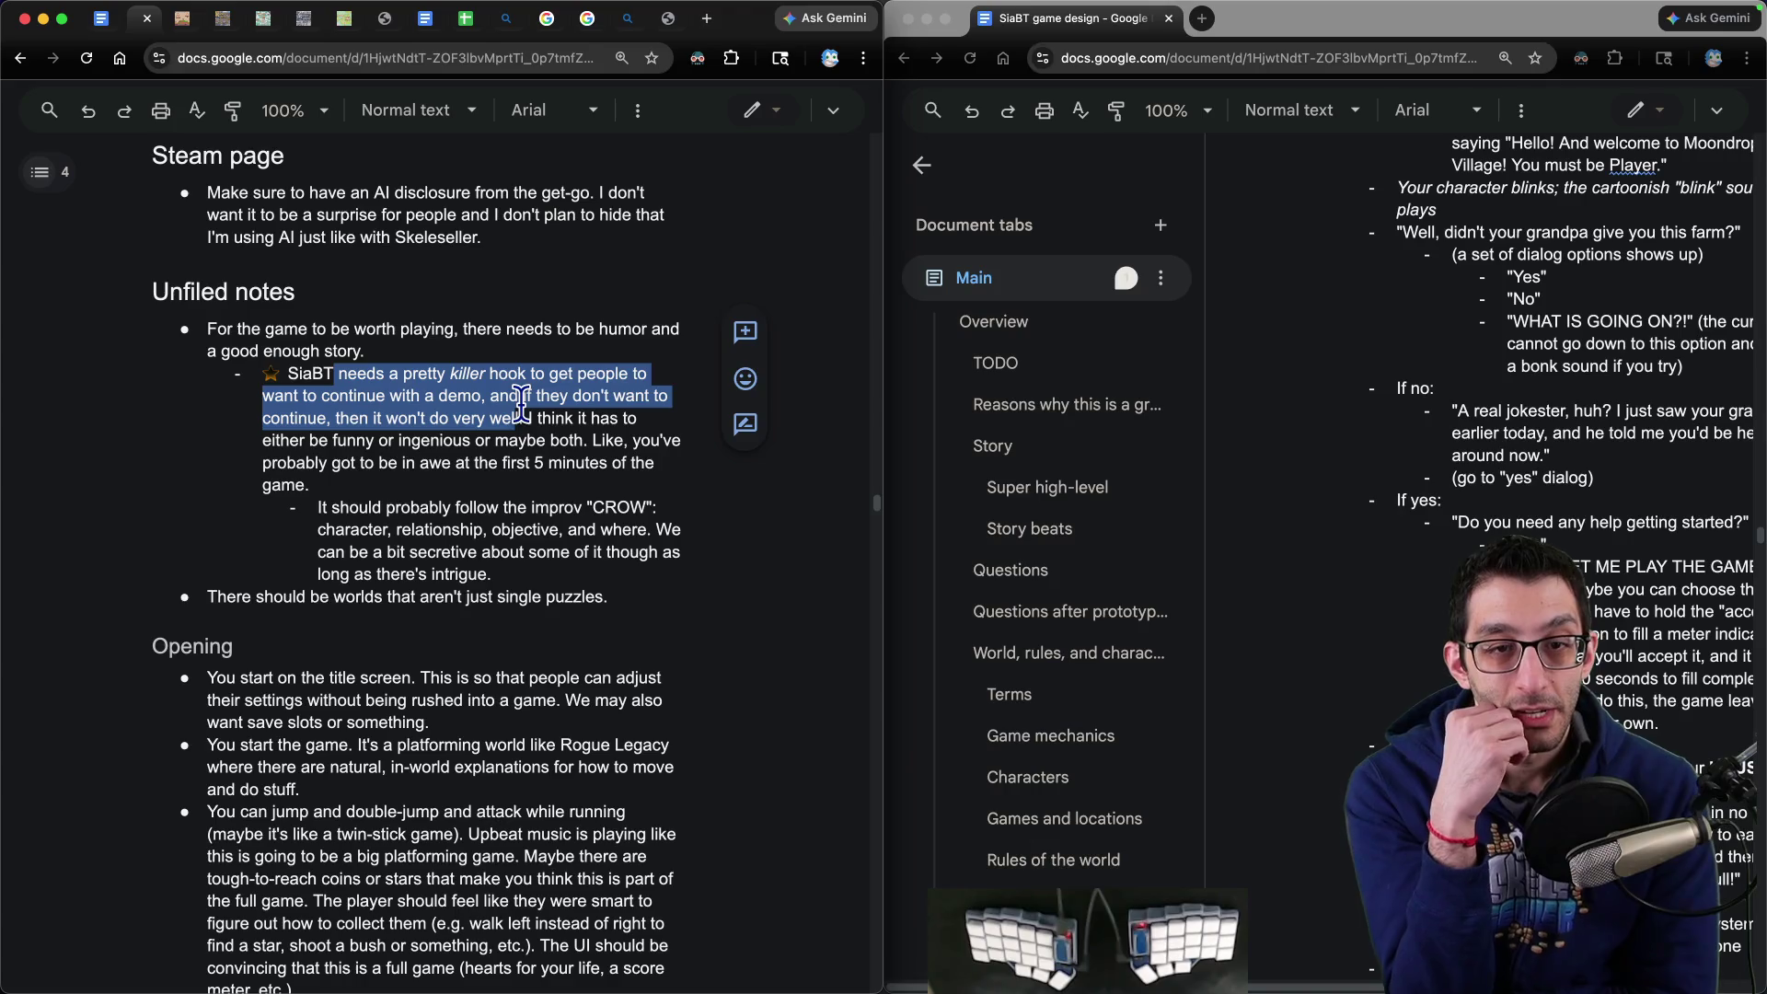
double_click(309, 373)
drag(309, 373, 537, 405)
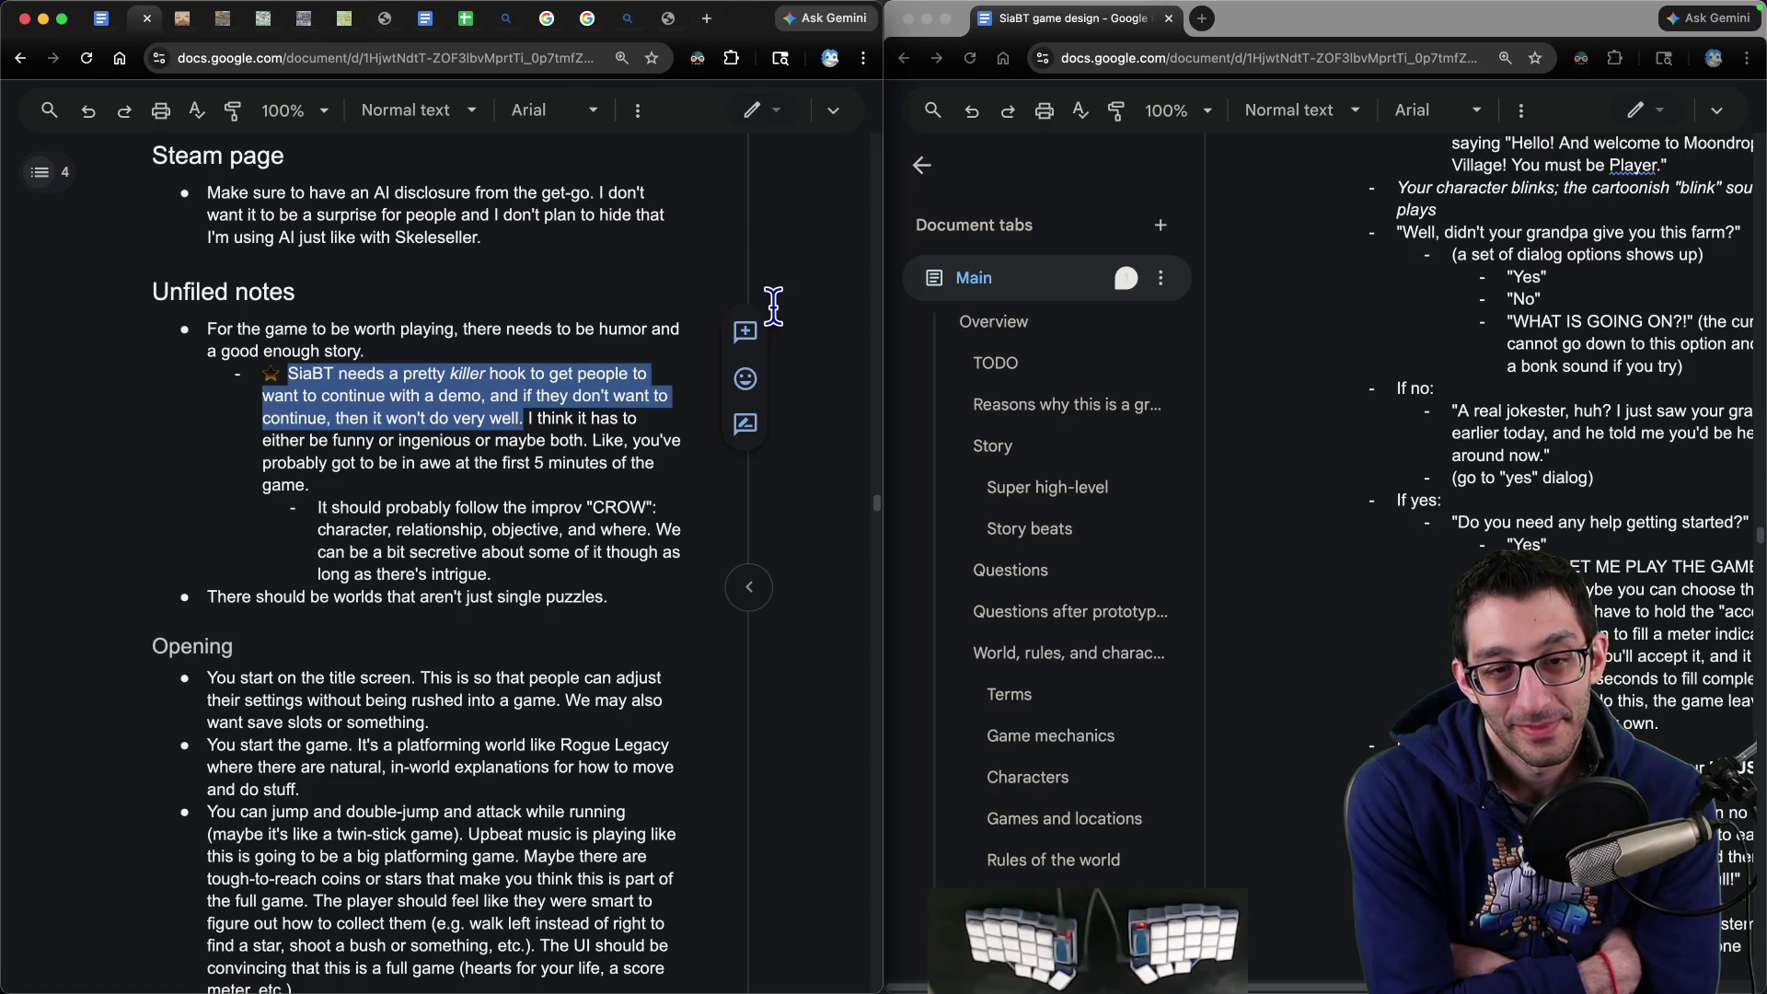
key(shift+Down)
key(shift+Down)
key(shift+Down)
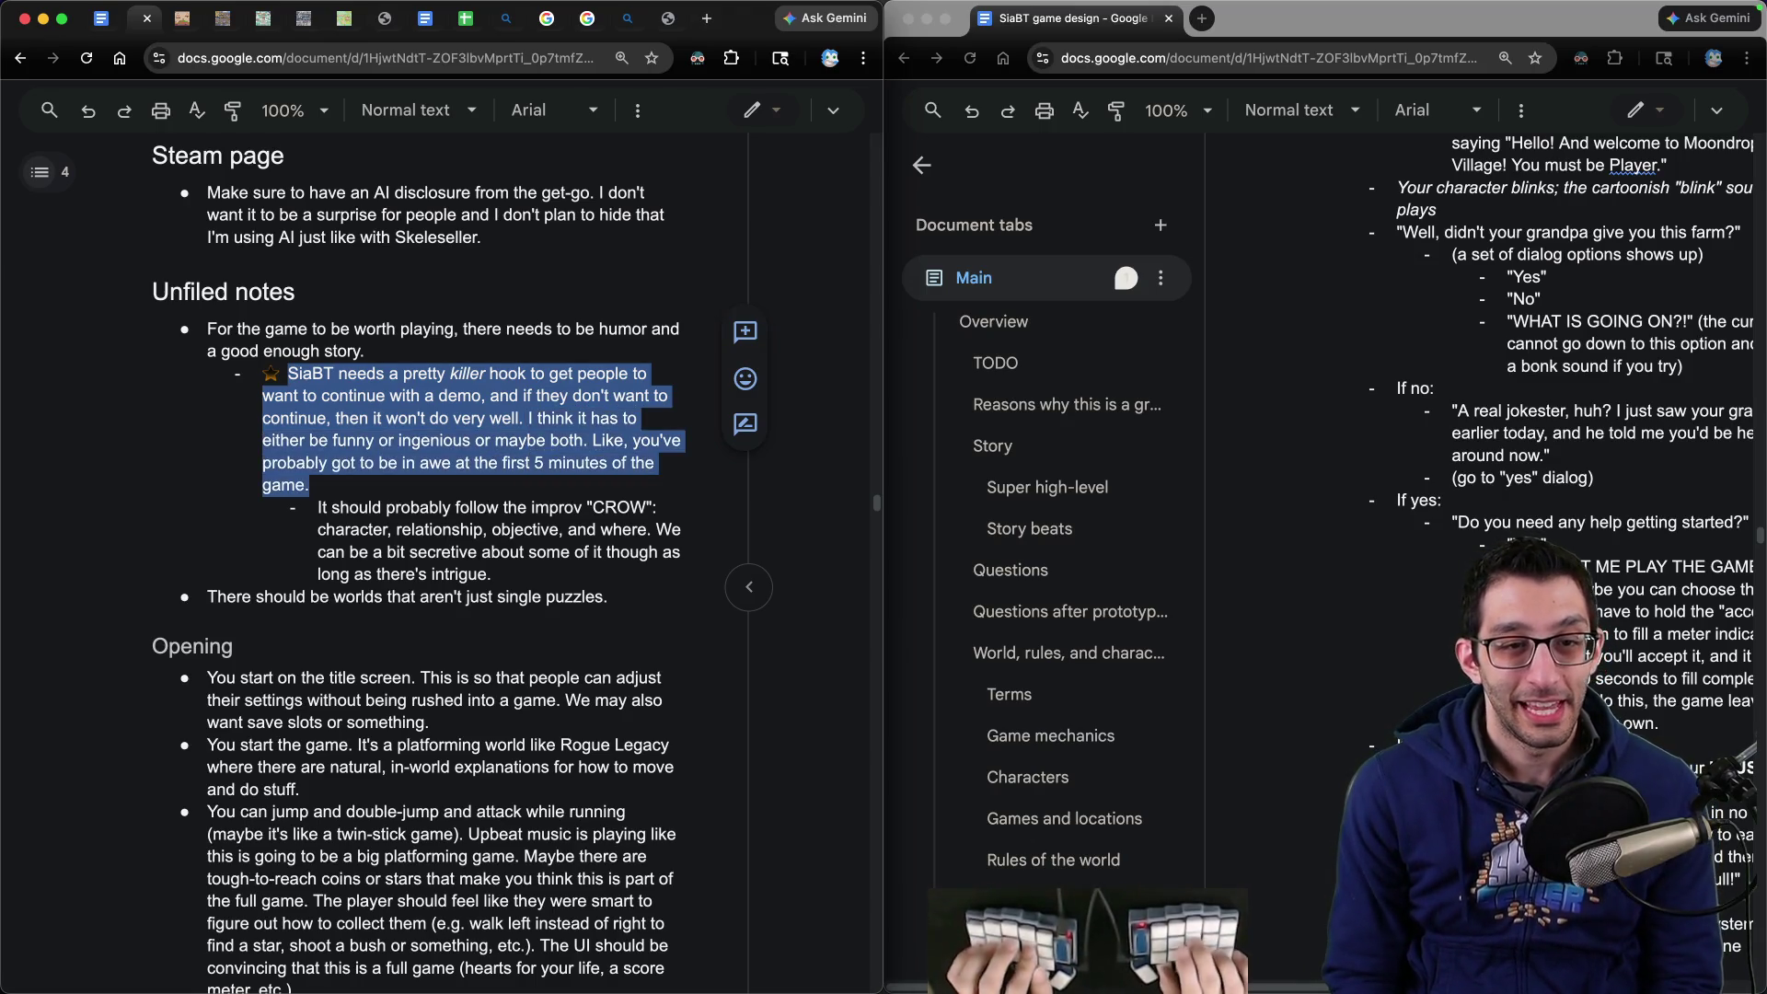
key(BackSpace)
- Delete the humor, CROW and non-puzzle-worlds notes, then make the window full screen
key(shift+Up)
key(shift+Up)
key(shift+Up)
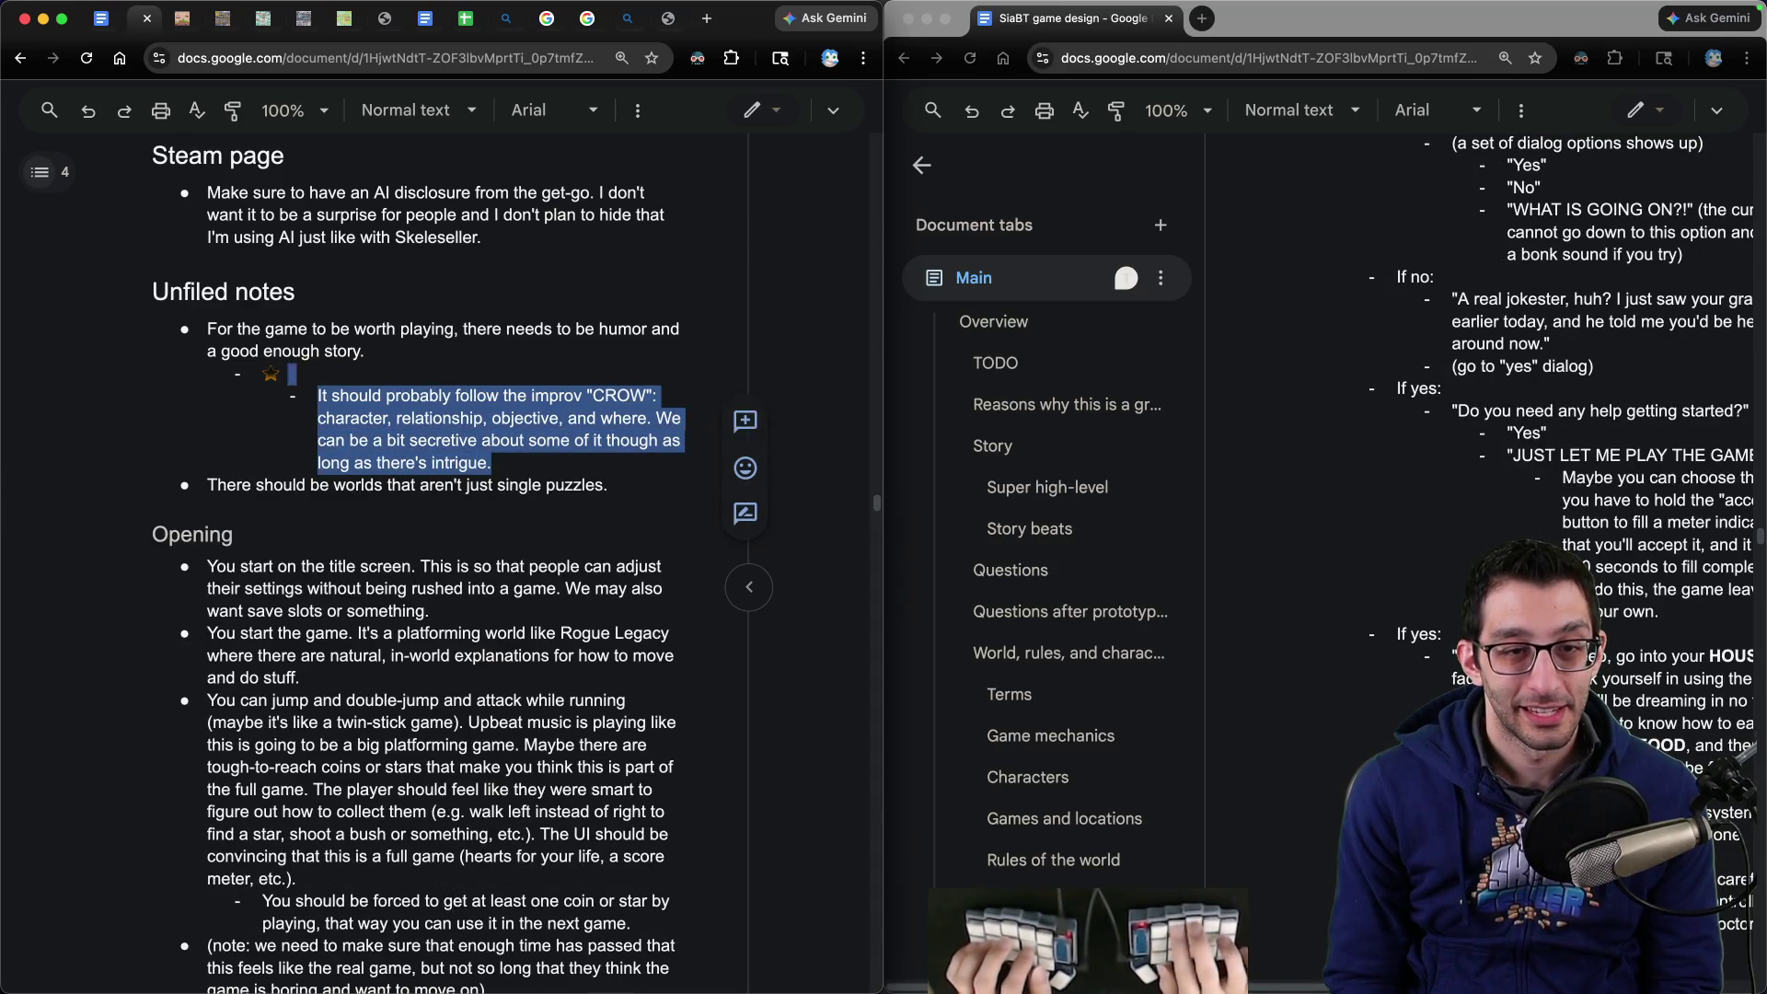
key(BackSpace)
key(Down)
key(shift+End)
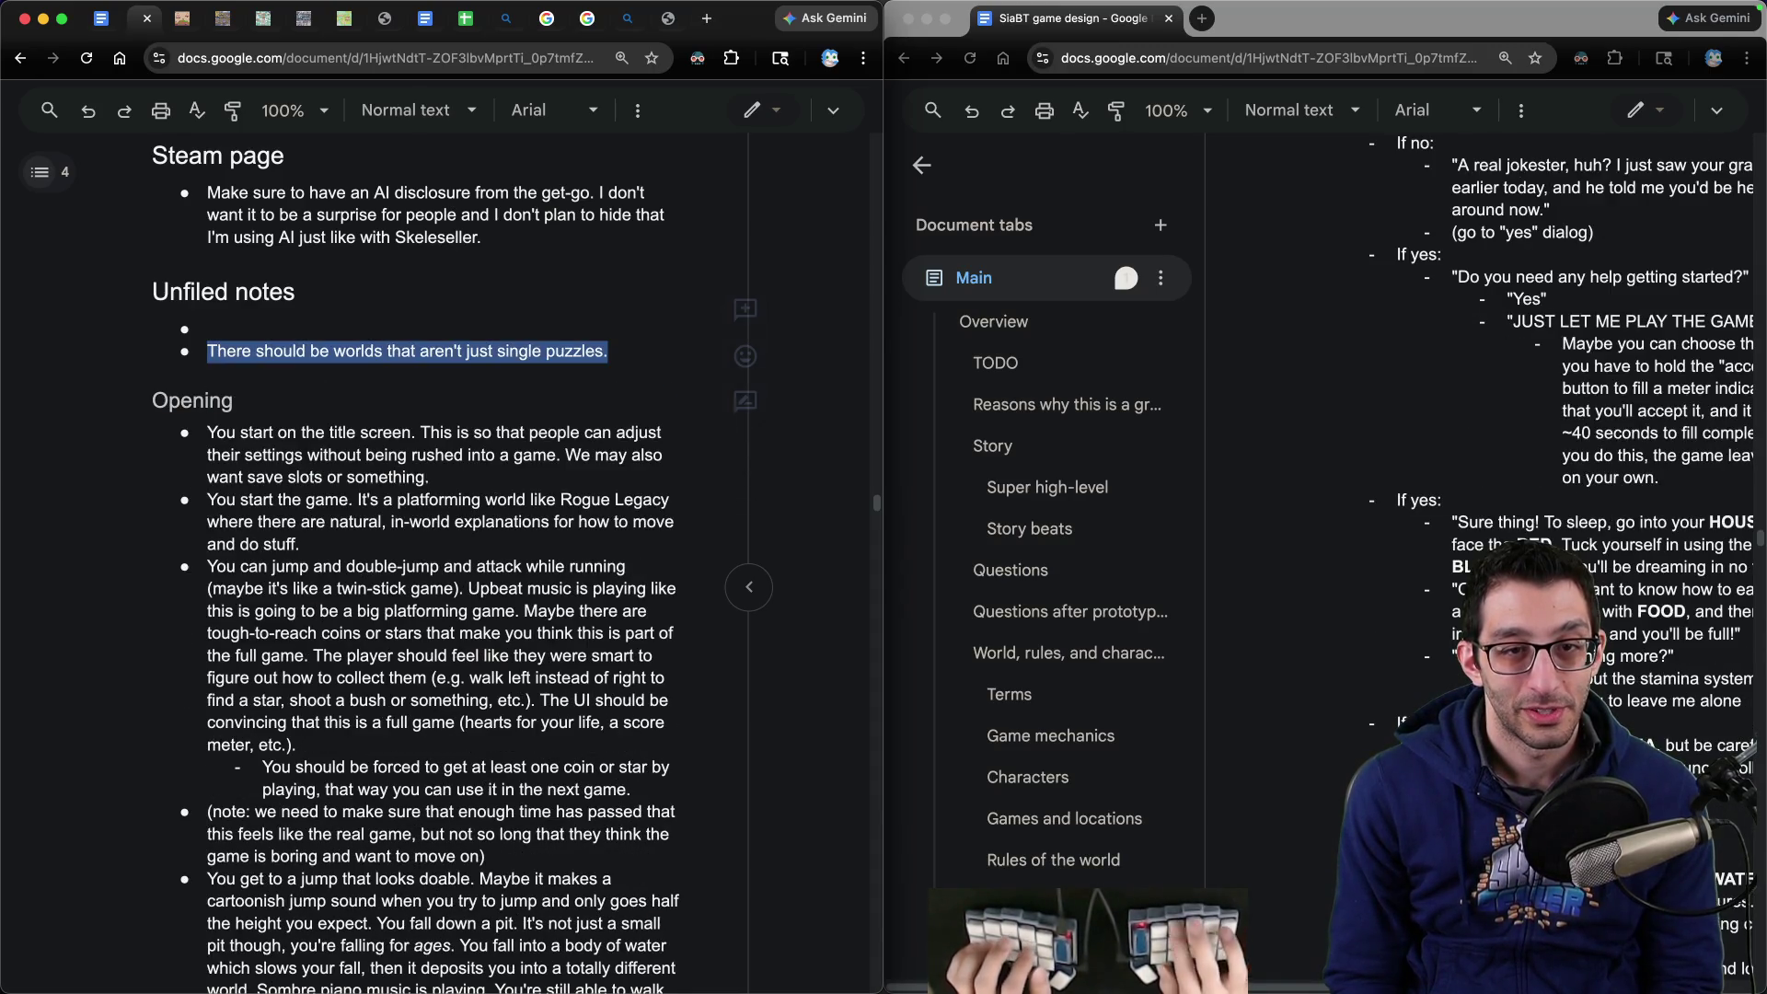
key(BackSpace)
key(BackSpace)
key(BackSpace)
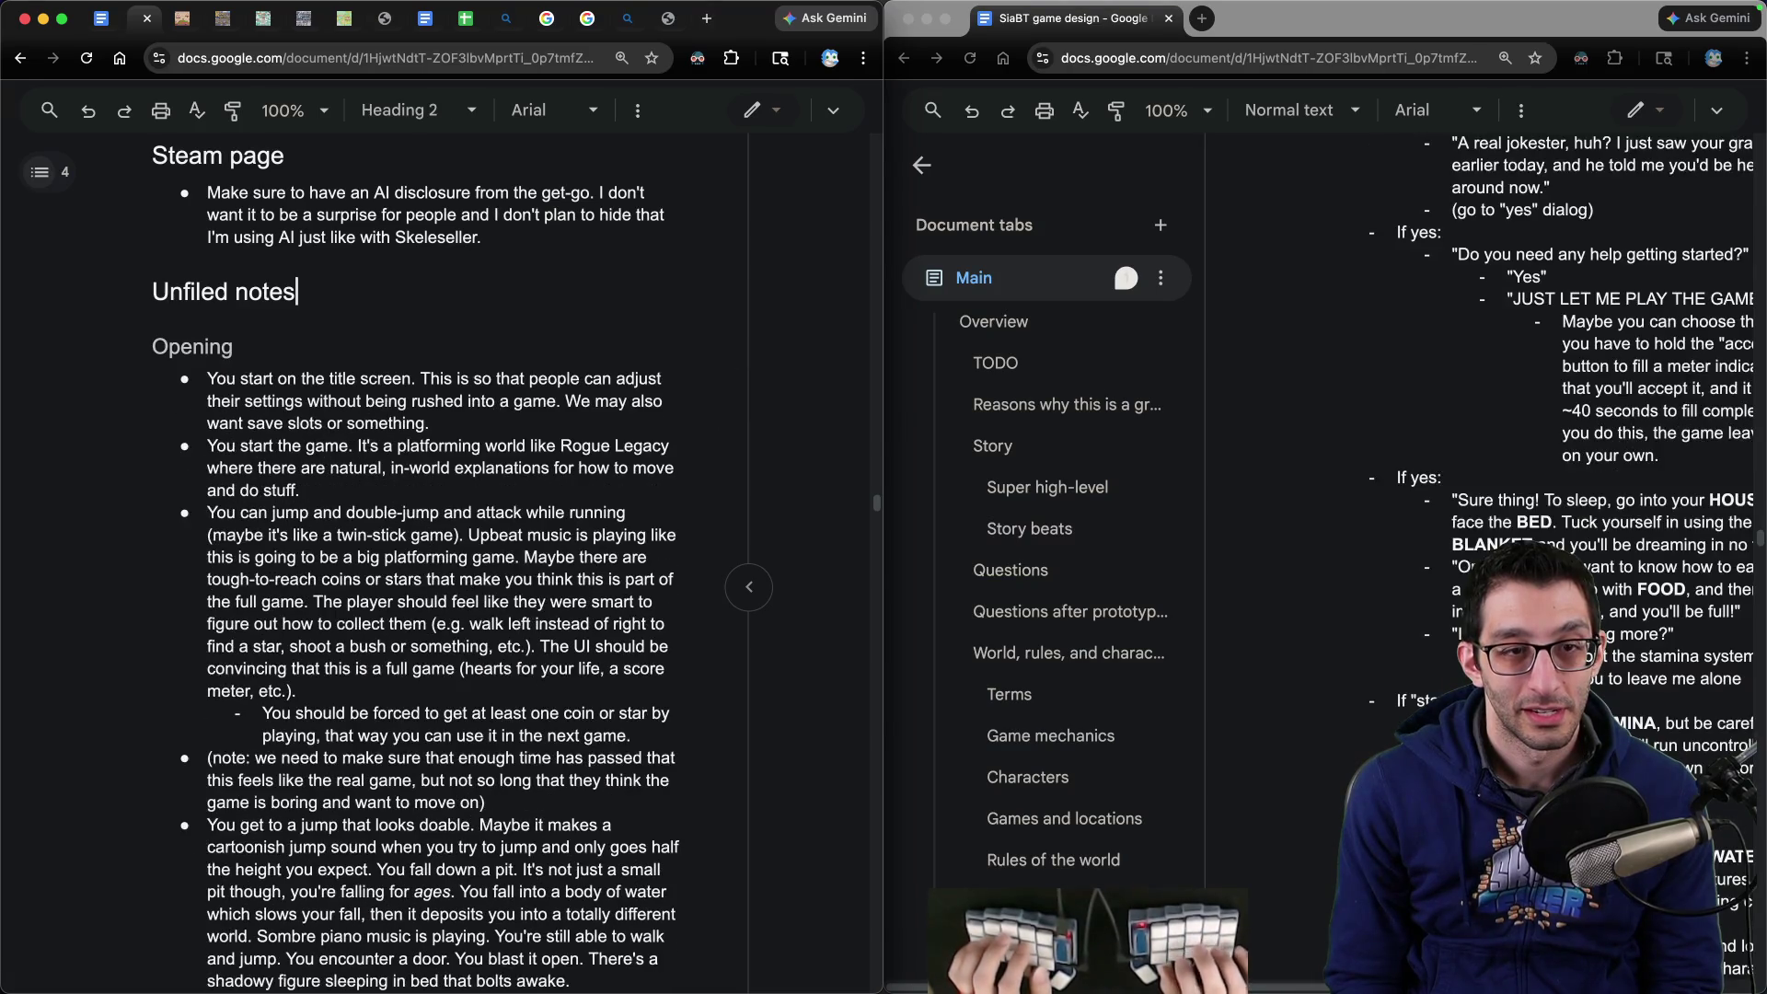
key(ctrl+super+f)
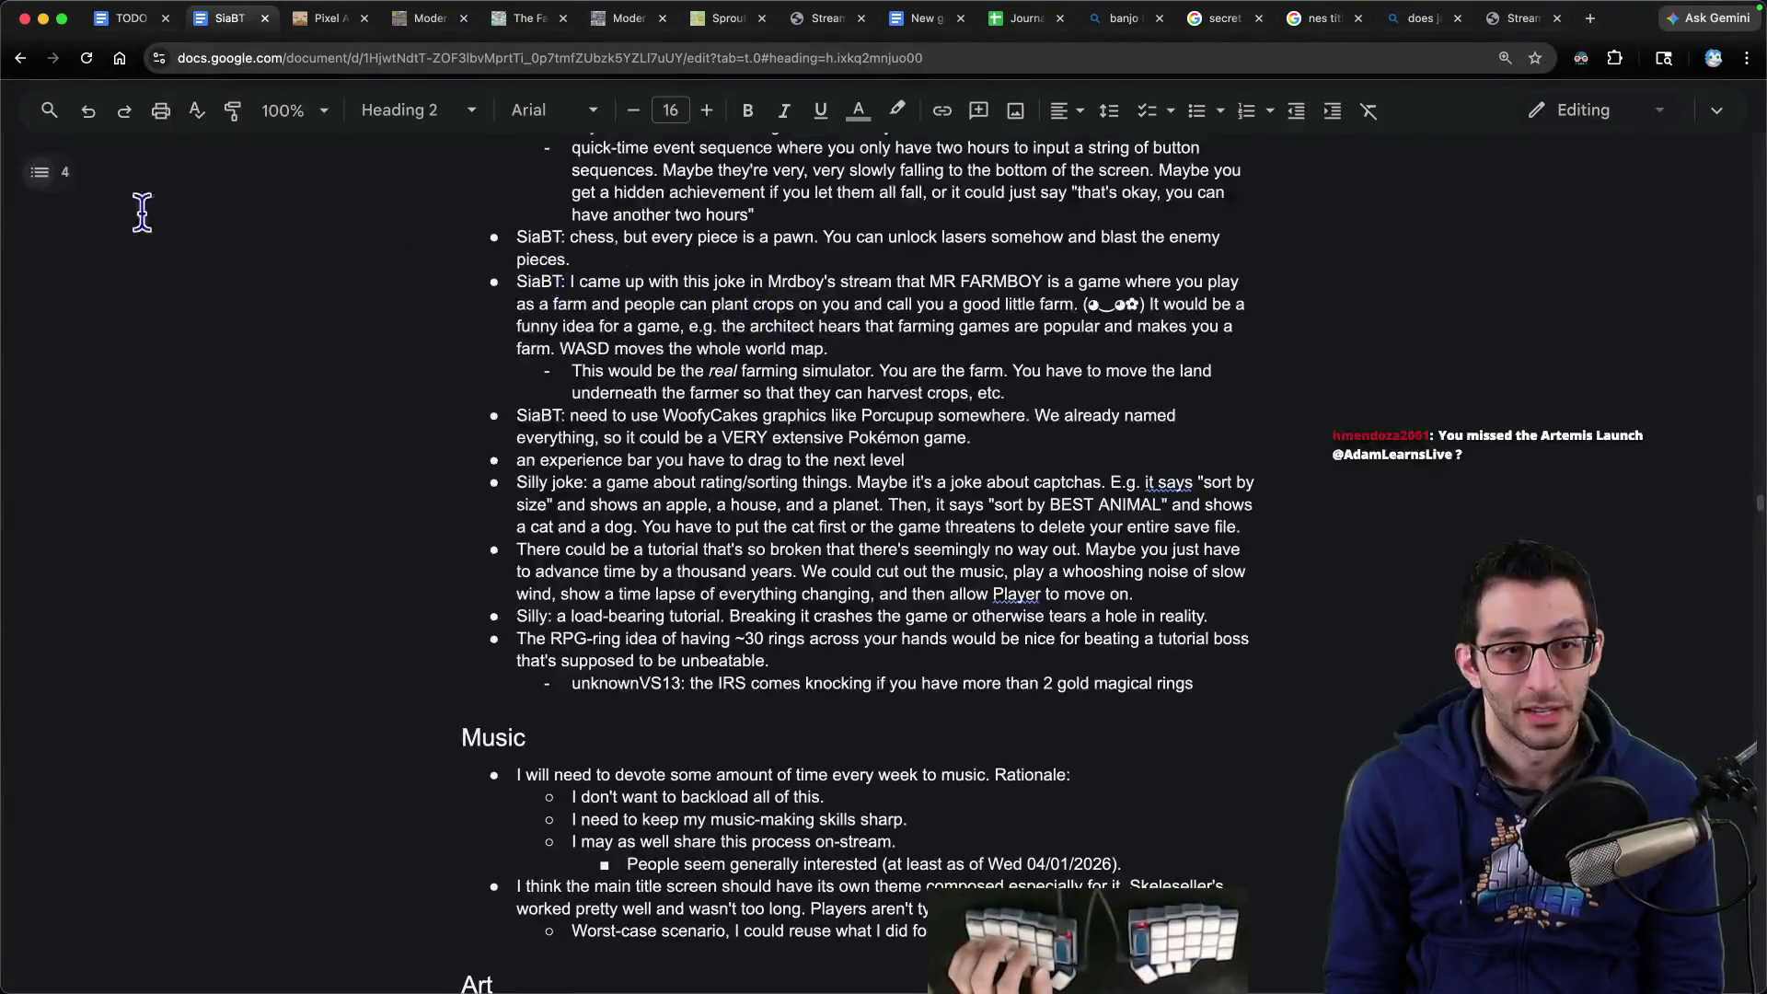
- Under Story / impact, add 'Does the game hook people?' with the killer-hook note nested beneath
mouse_move(40, 172)
click(84, 279)
click(150, 609)
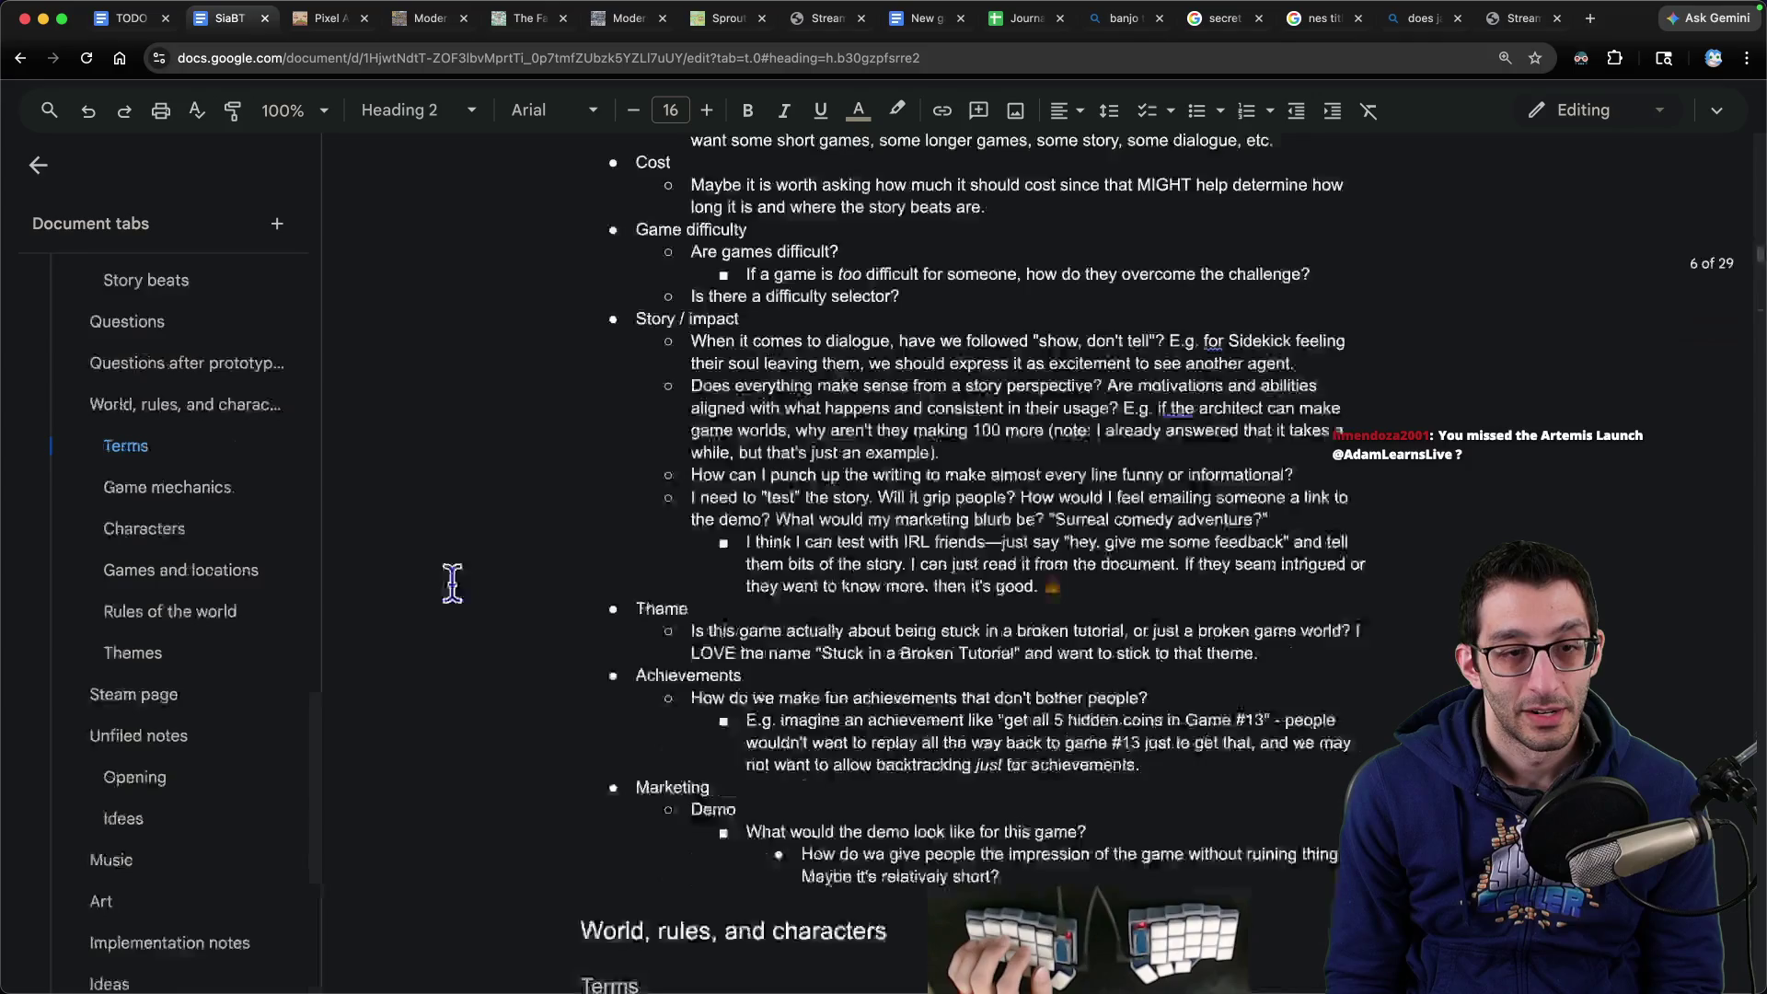
key(Down)
key(Down)
key(Down)
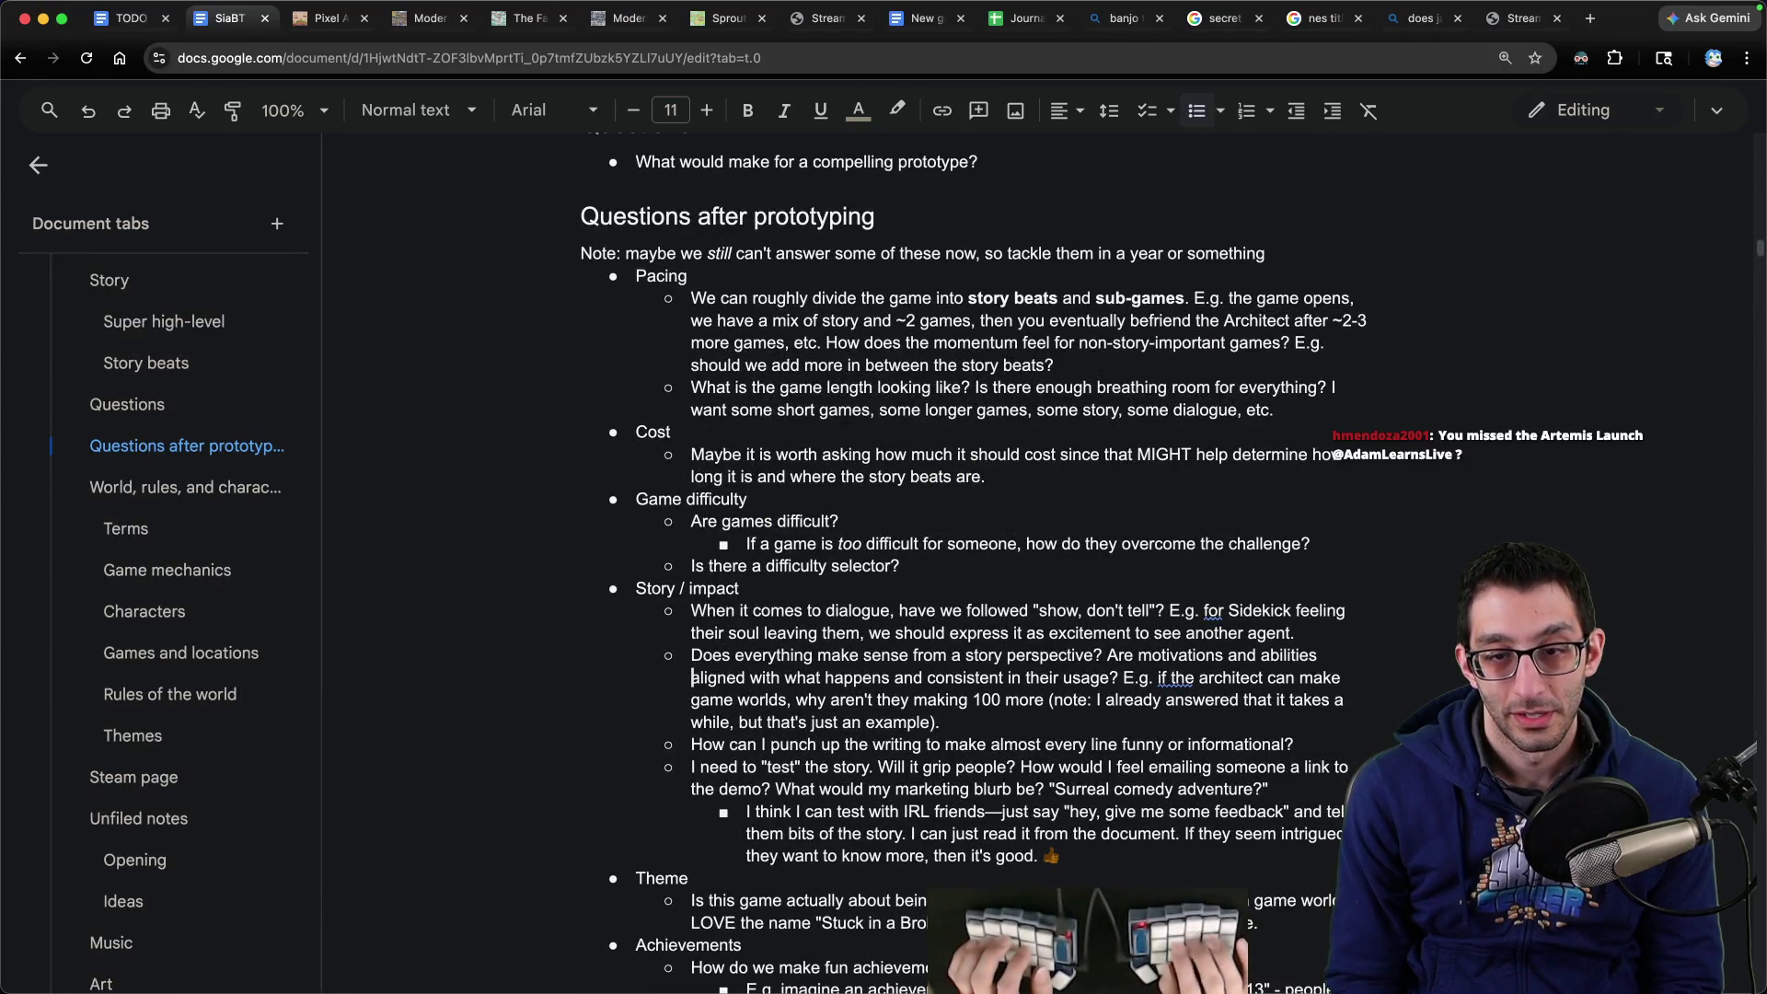
key(Return)
key(shift+Tab)
text(Does the game hook people?)
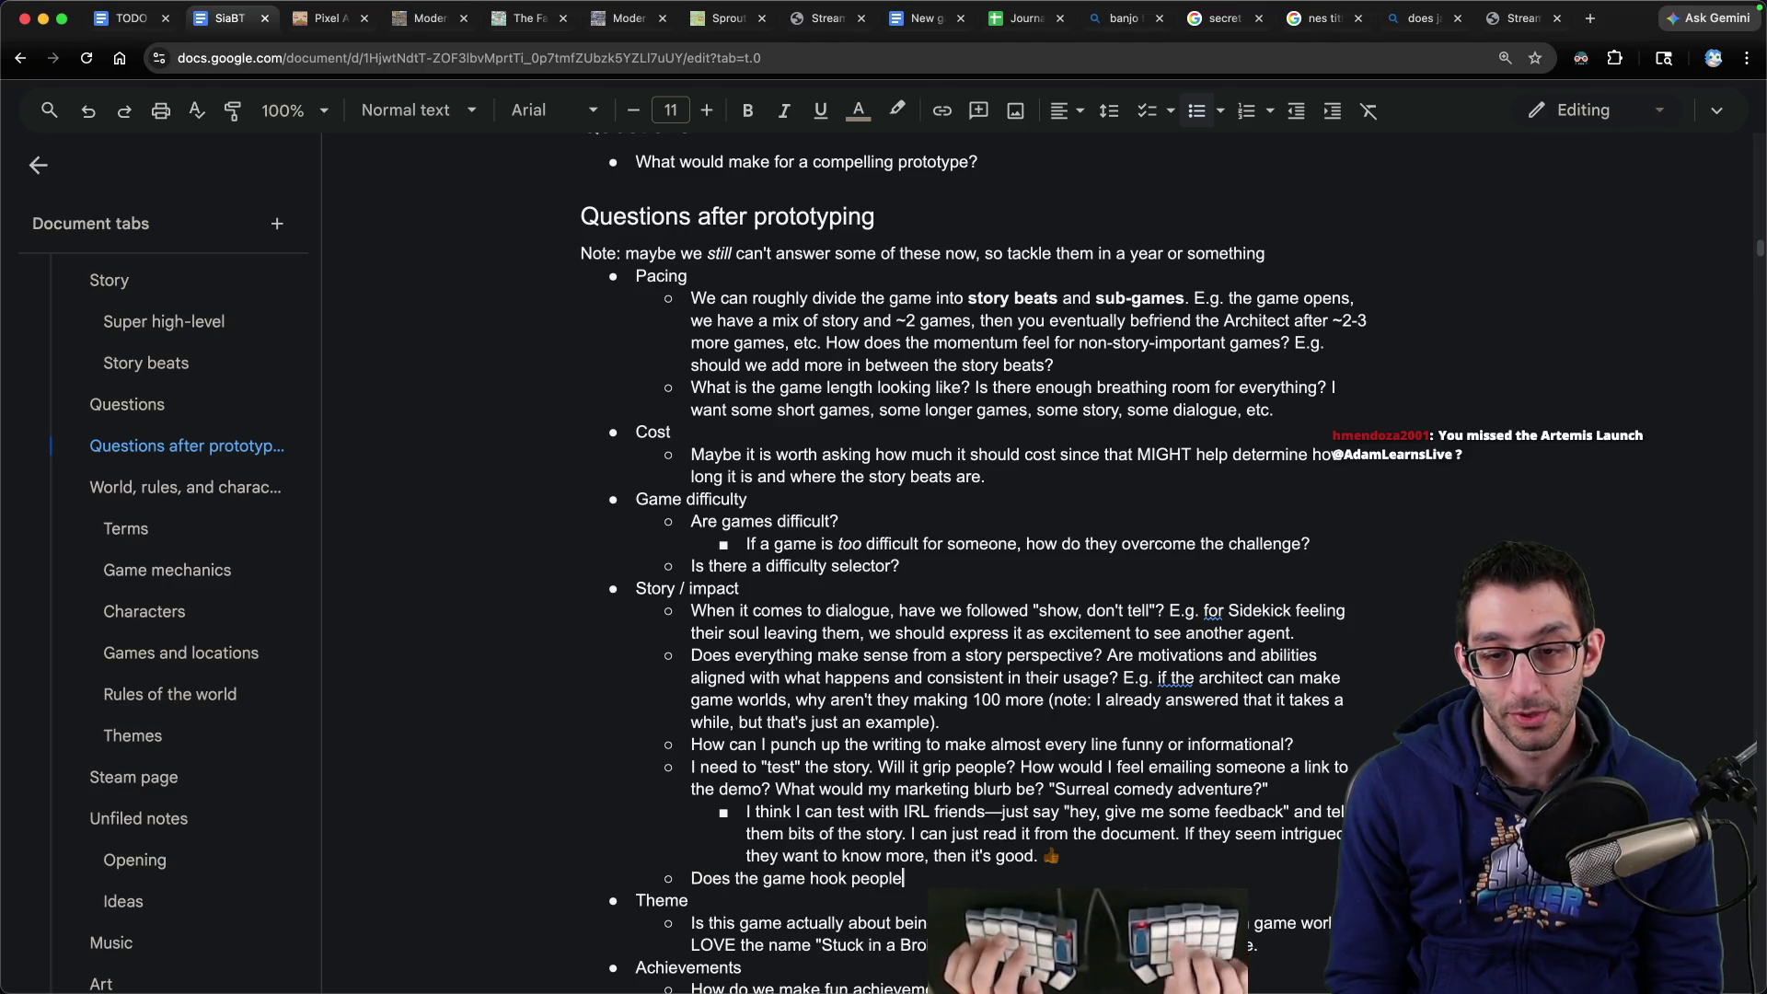
key(Return)
key(Tab)
text(SiaBT needs a pretty killer hook to get people to want to continue with a demo, and if they don't want to continue, then it won't do very well. I think it has to either be funny or ingenious or maybe both. Like, you've probably got to be in awe at the first 5 minutes of the game.)
scroll(739, 345, down, 4)
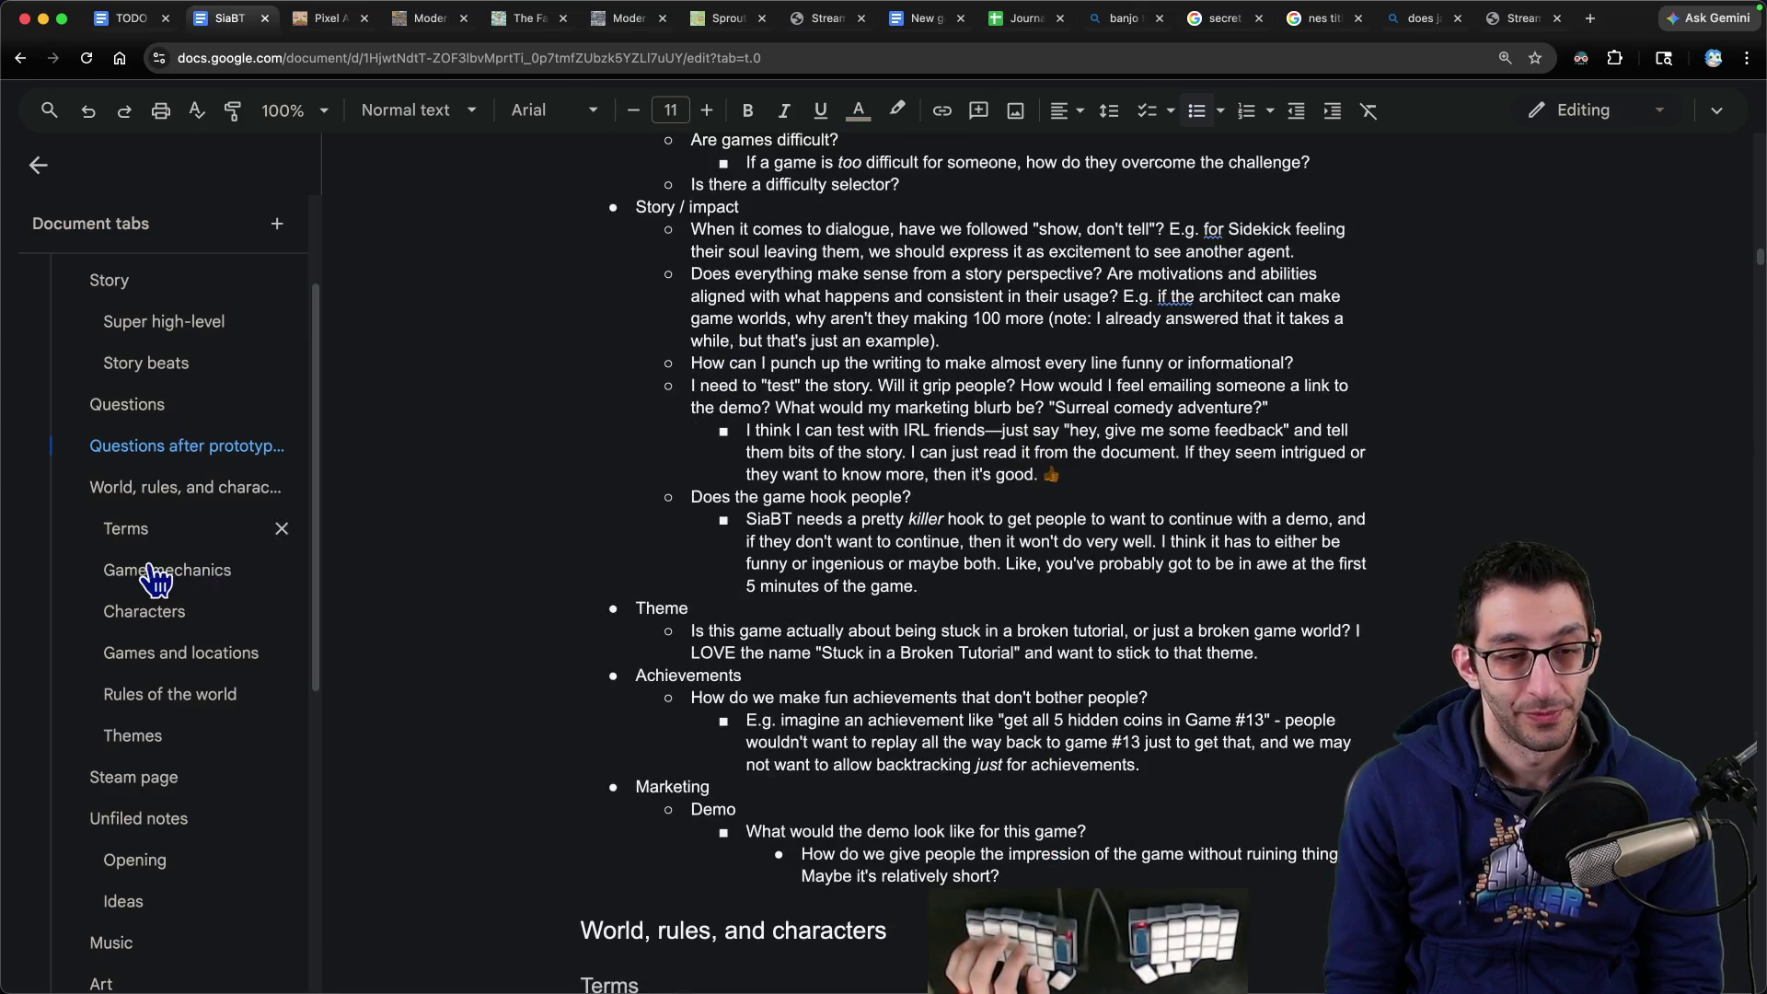
scroll(145, 572, down, 6)
scroll(152, 465, up, 2)
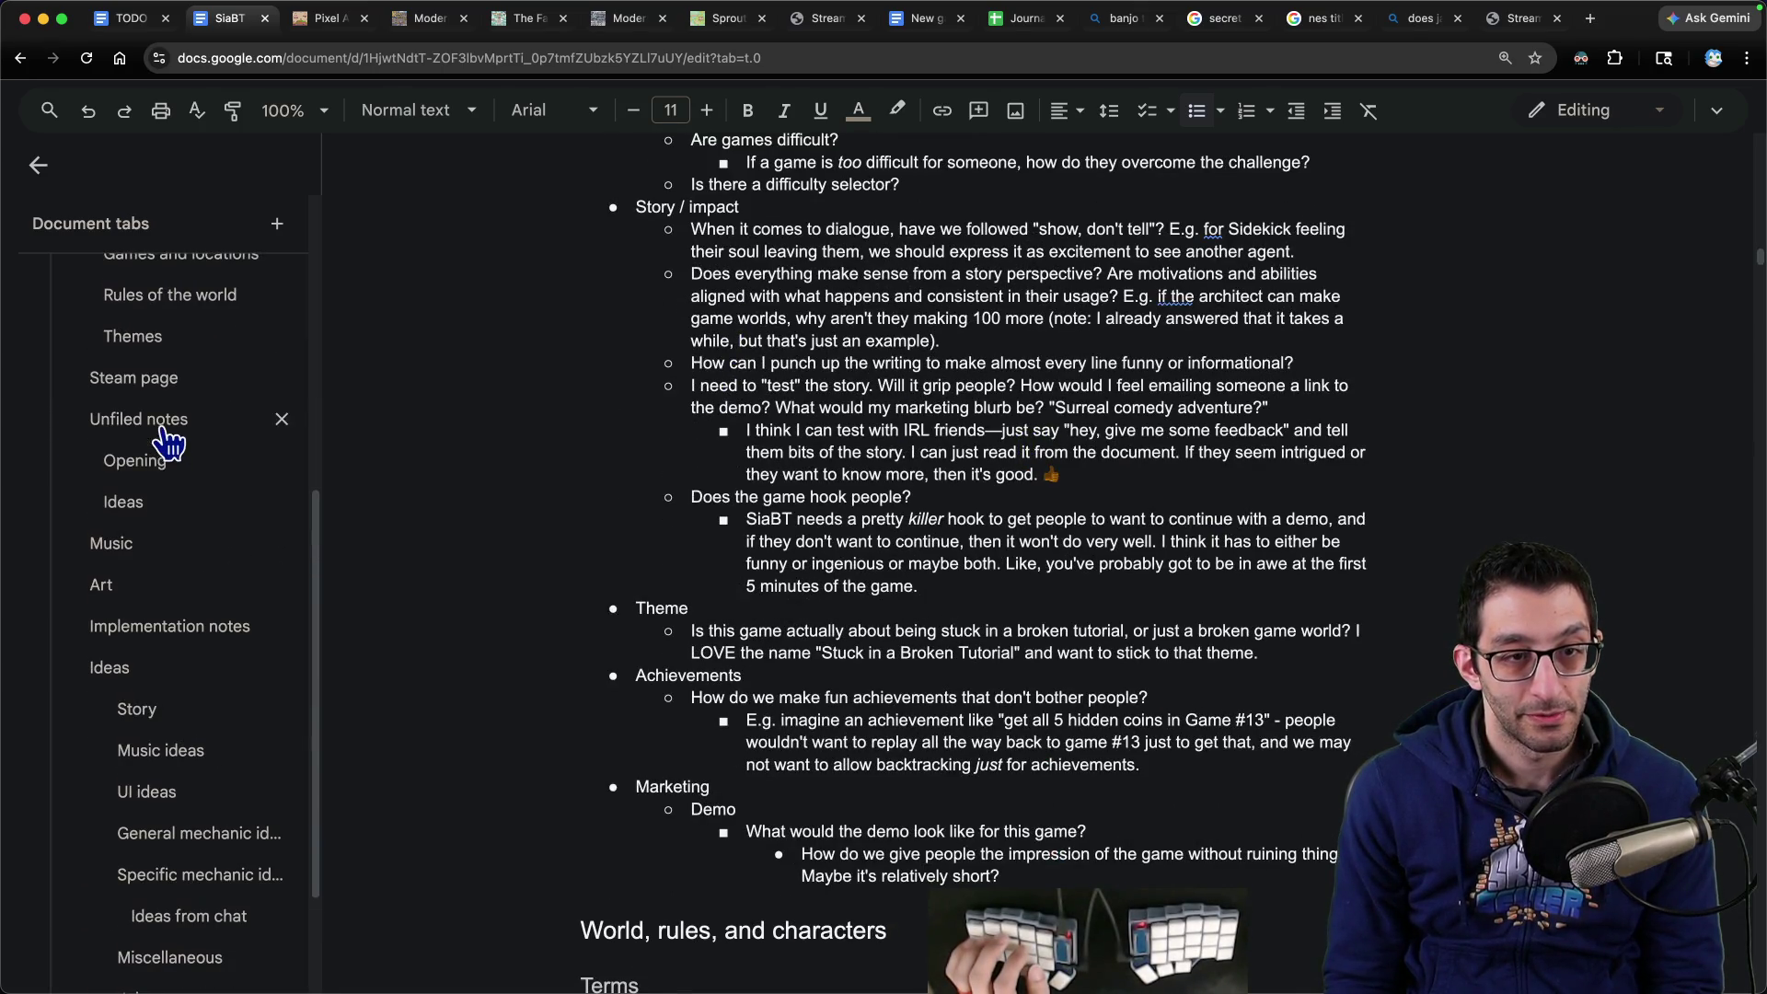
- Jump to Unfiled notes, enlarge the window and show the document tabs panel
click(162, 422)
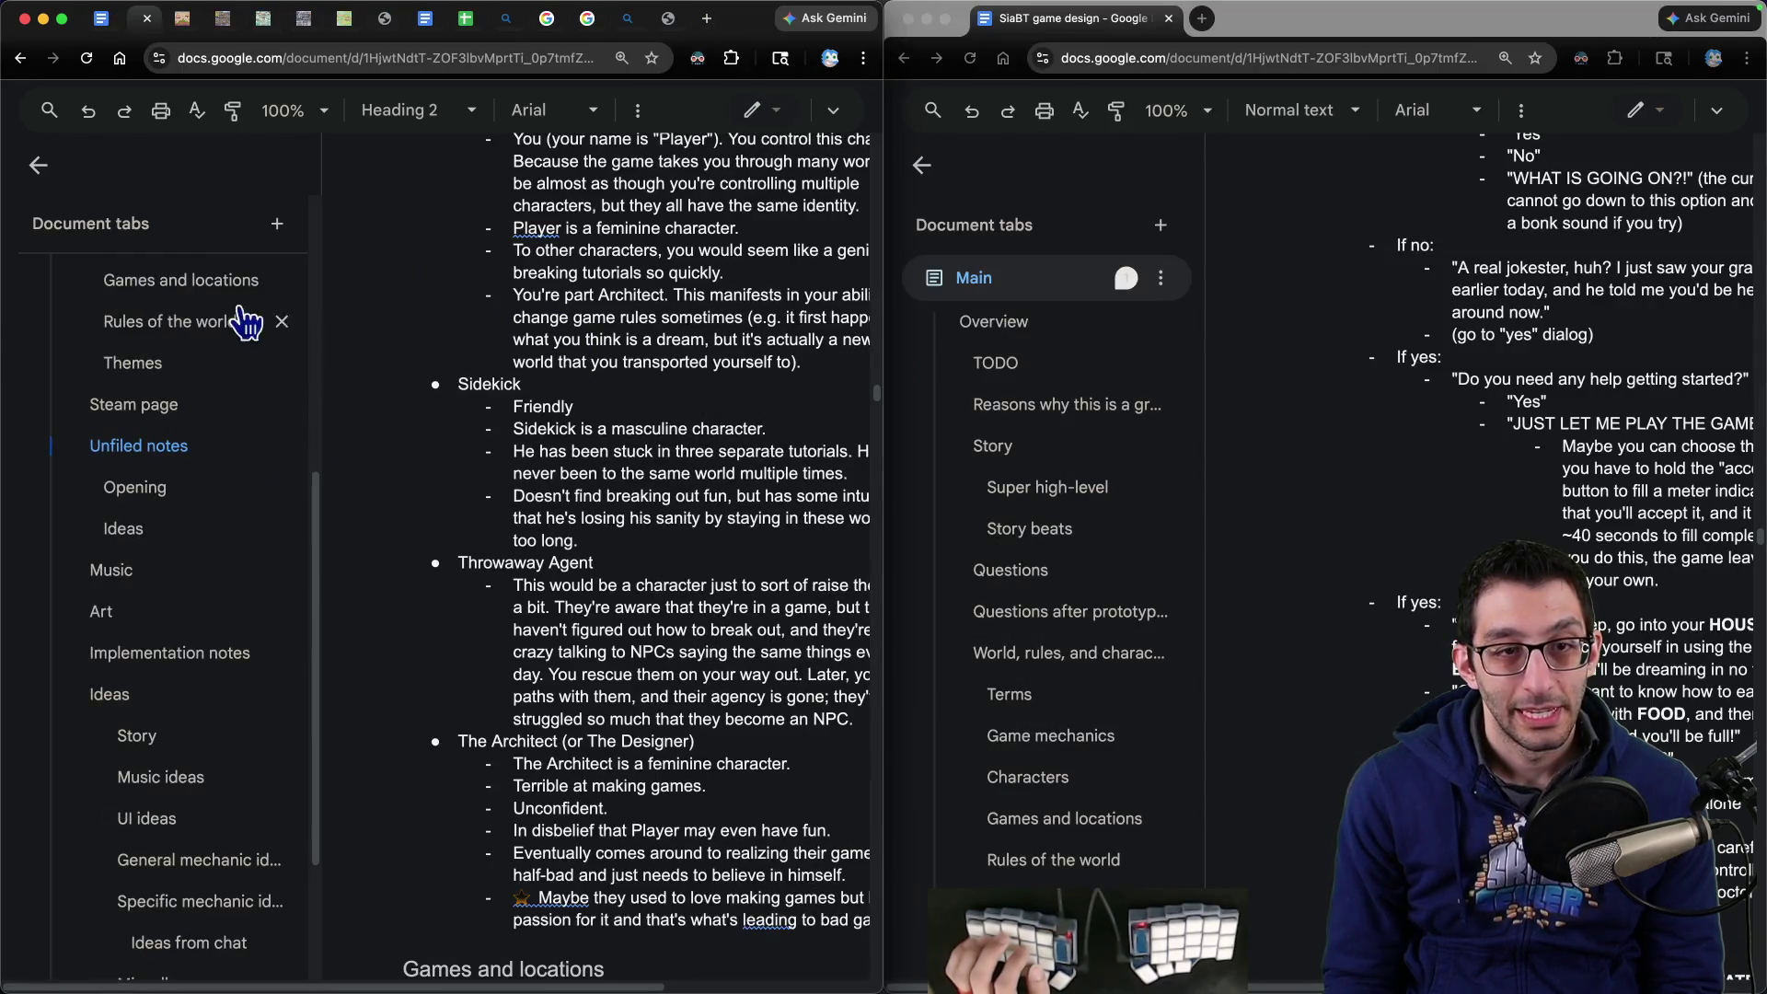
click(35, 170)
key(ctrl+alt+Return)
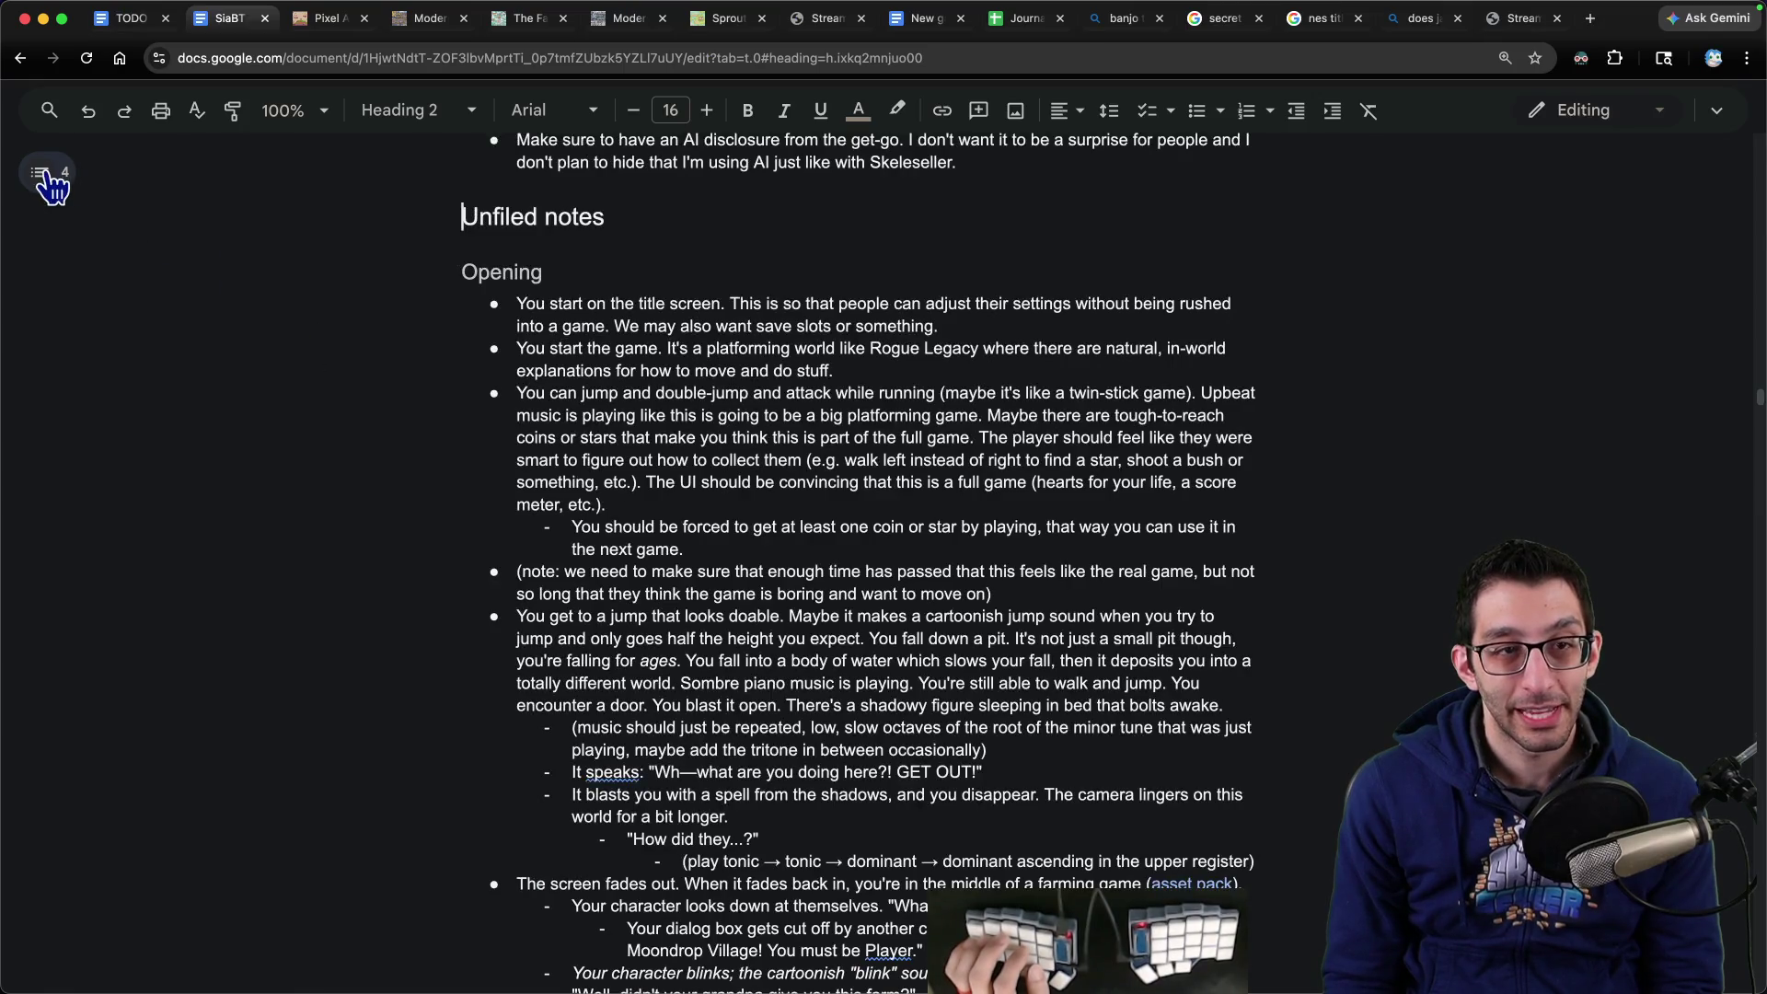
click(42, 173)
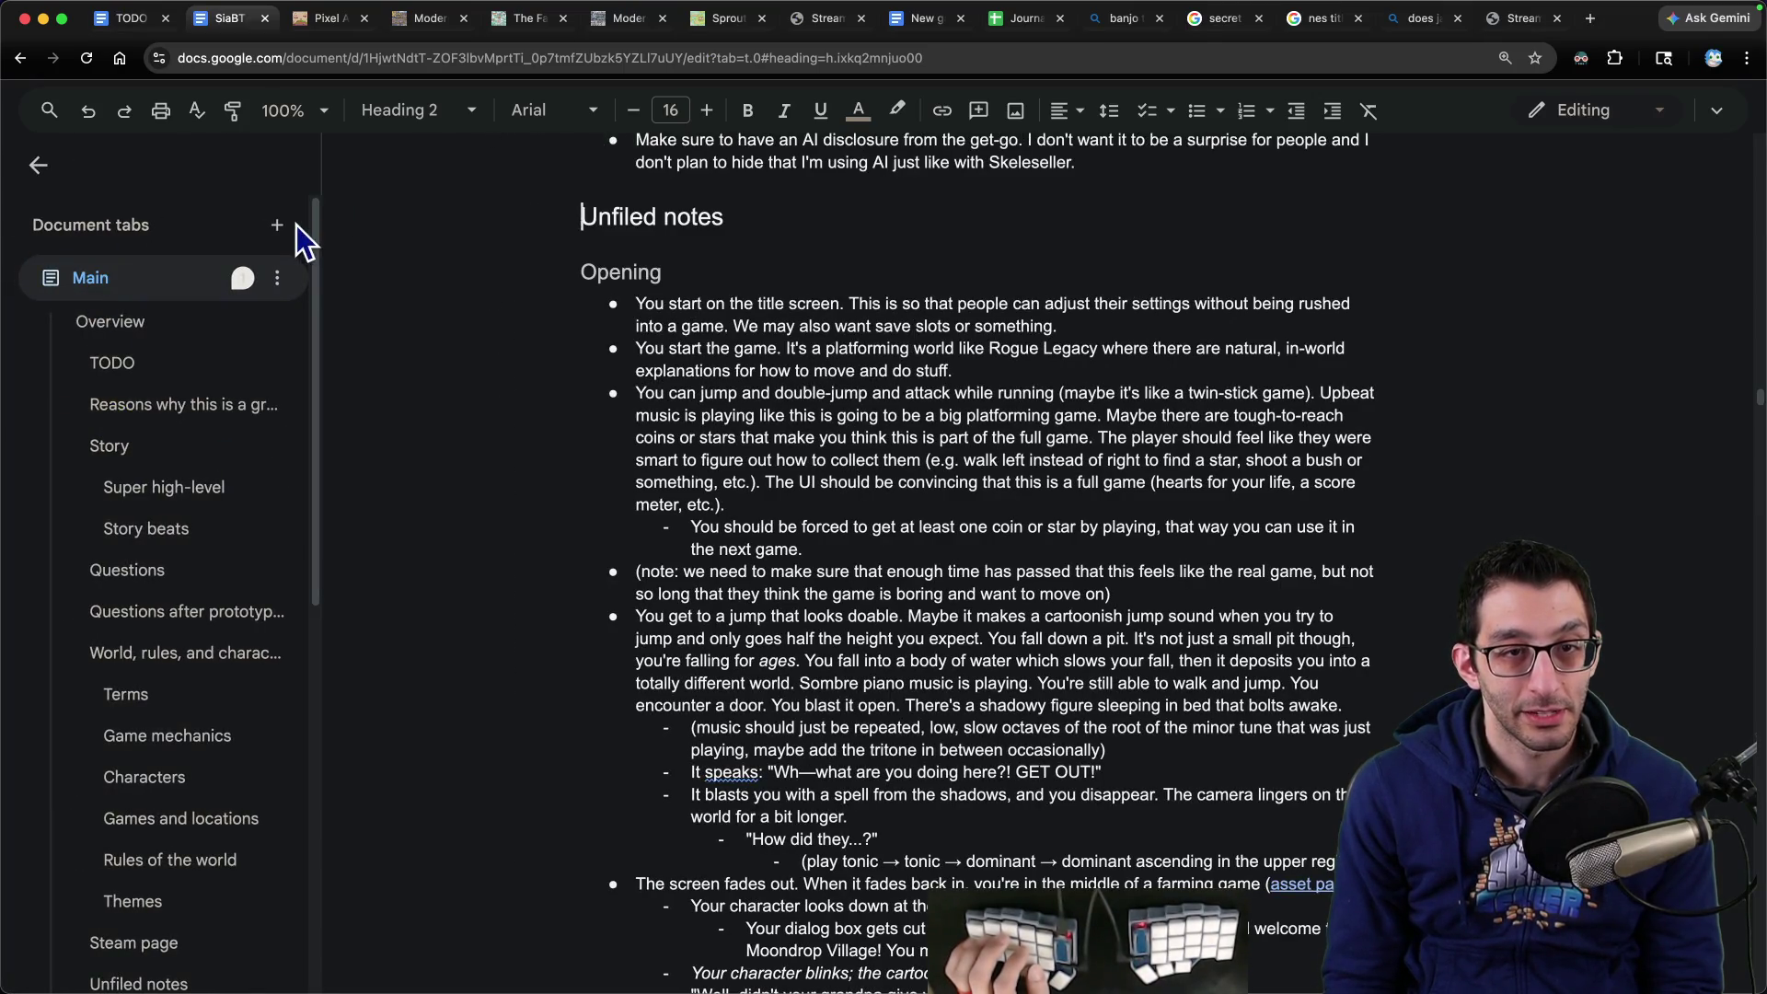
- Add a tab named 'Opening of the game' above Scratch, then return to Main
click(277, 227)
right_click(184, 476)
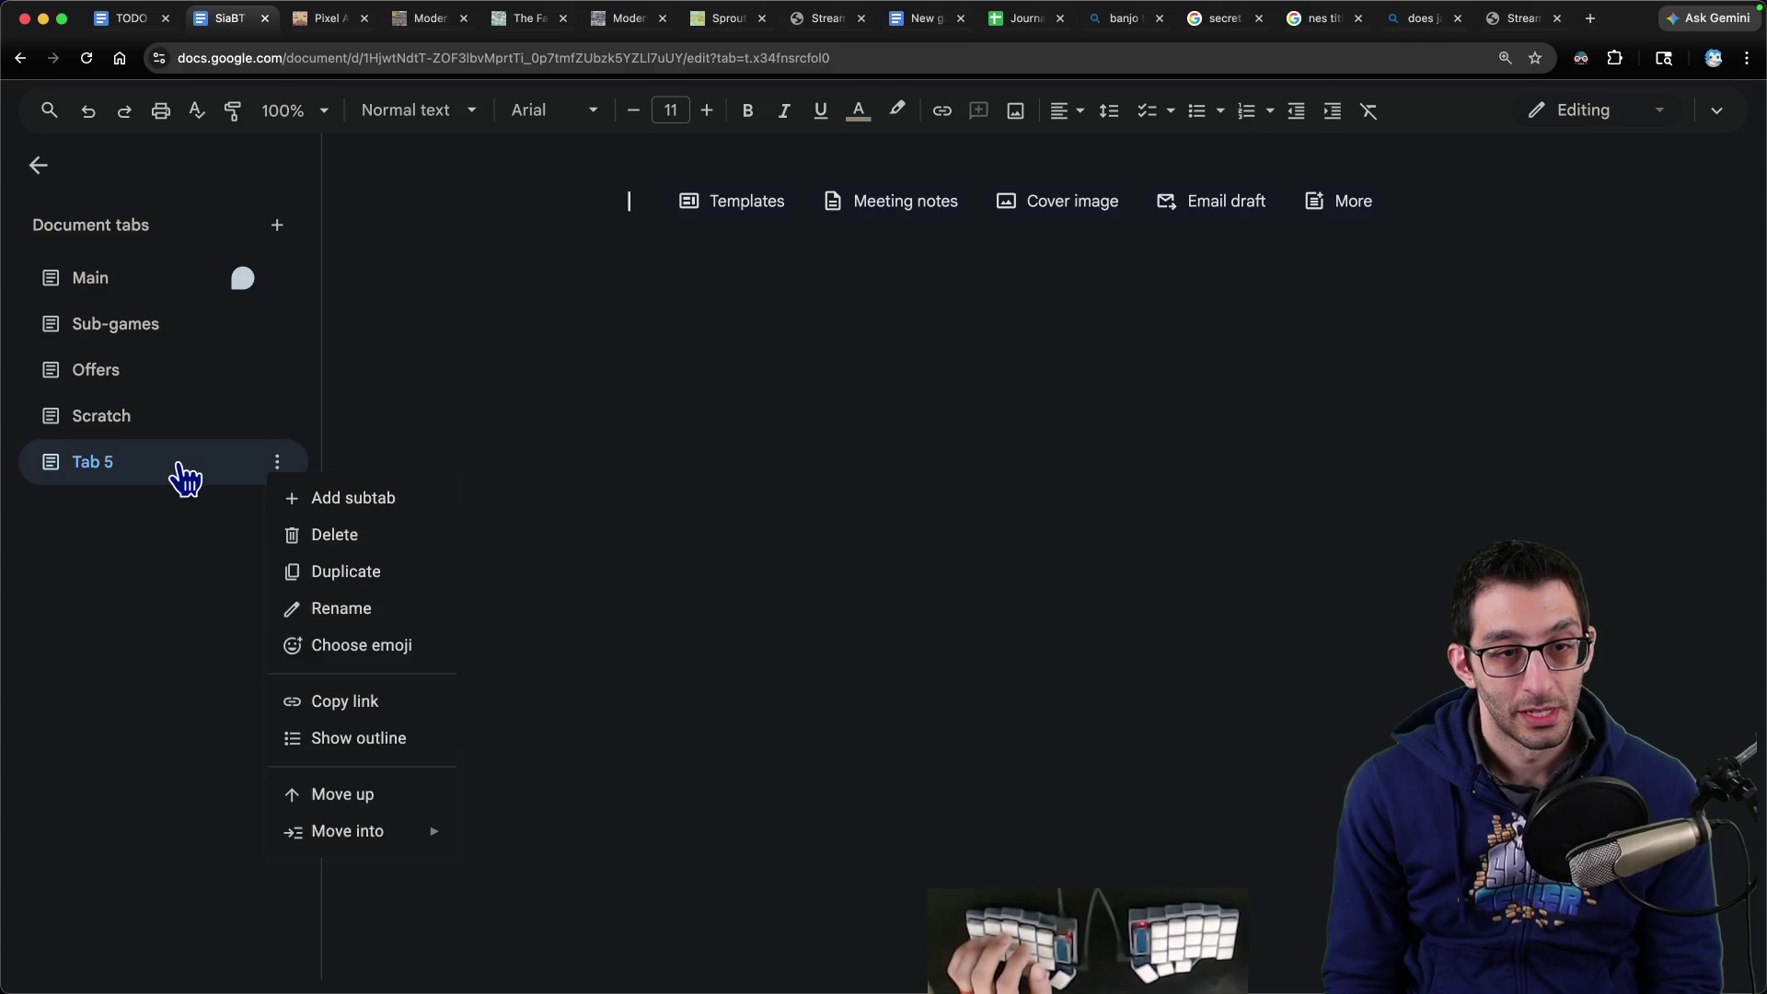
click(318, 609)
text(Opening of the game)
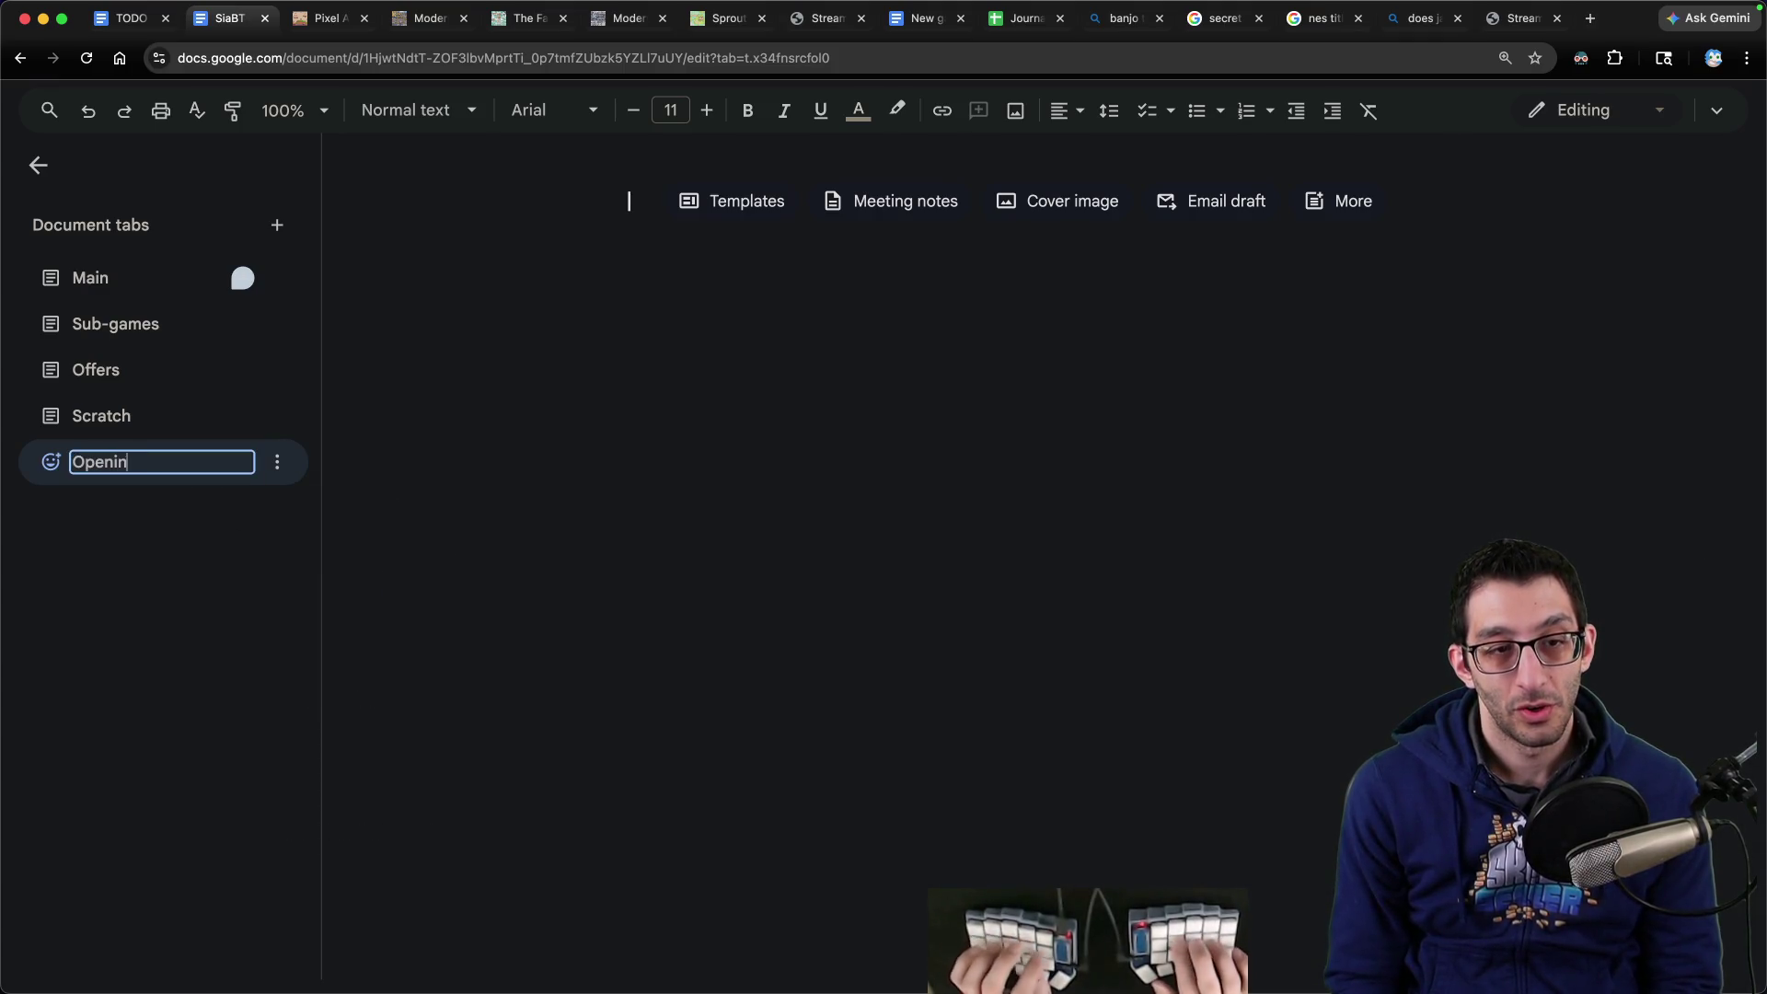
key(Return)
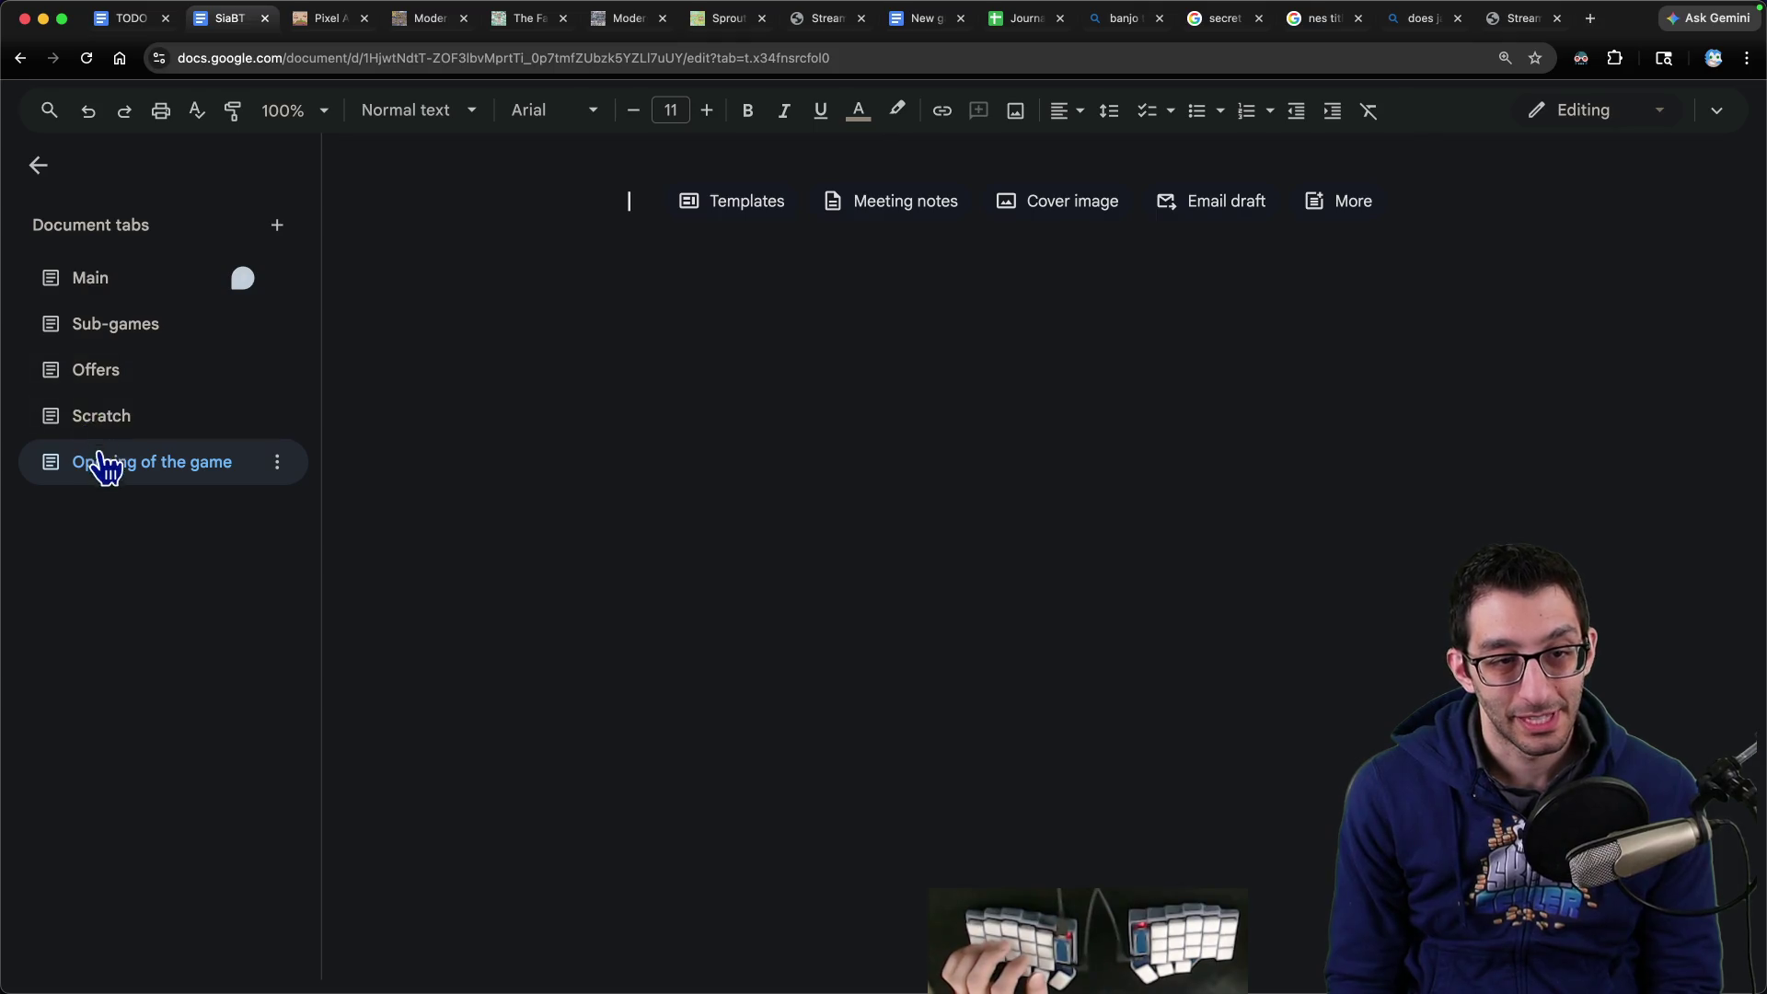
drag(102, 462, 107, 414)
click(114, 281)
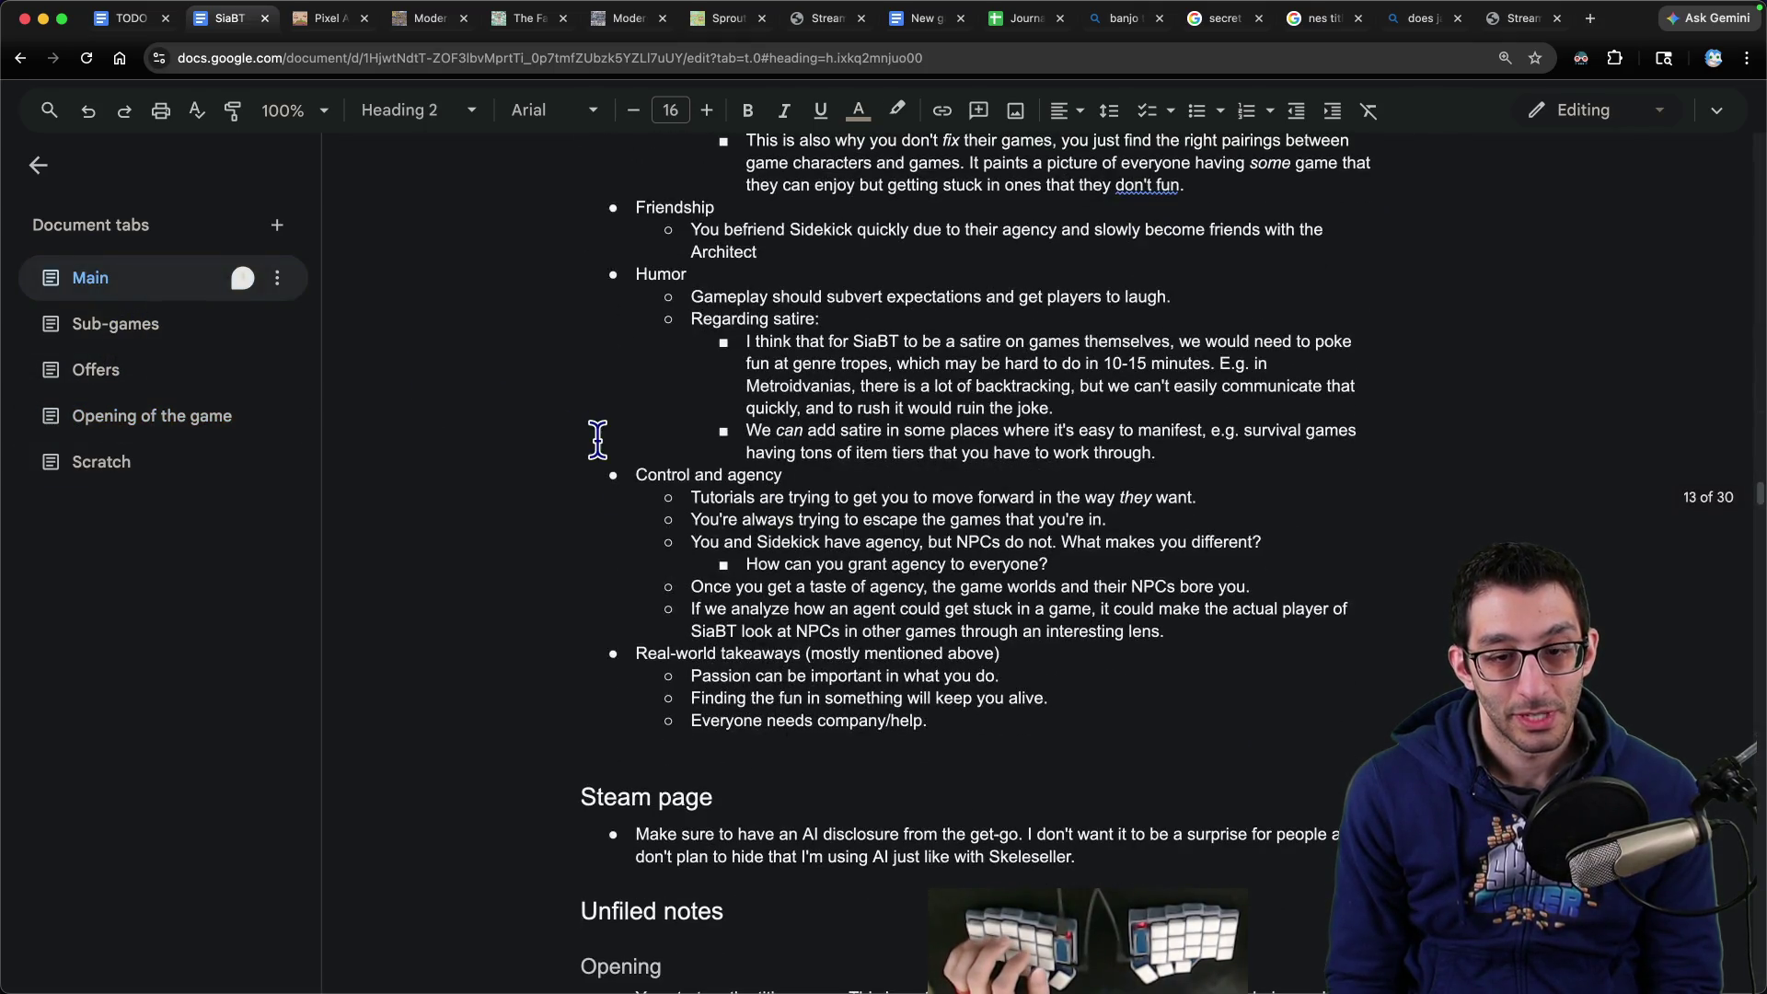
scroll(552, 672, down, 5)
- Move the Opening section from Main into the 'Opening of the game' tab
triple_click(616, 589)
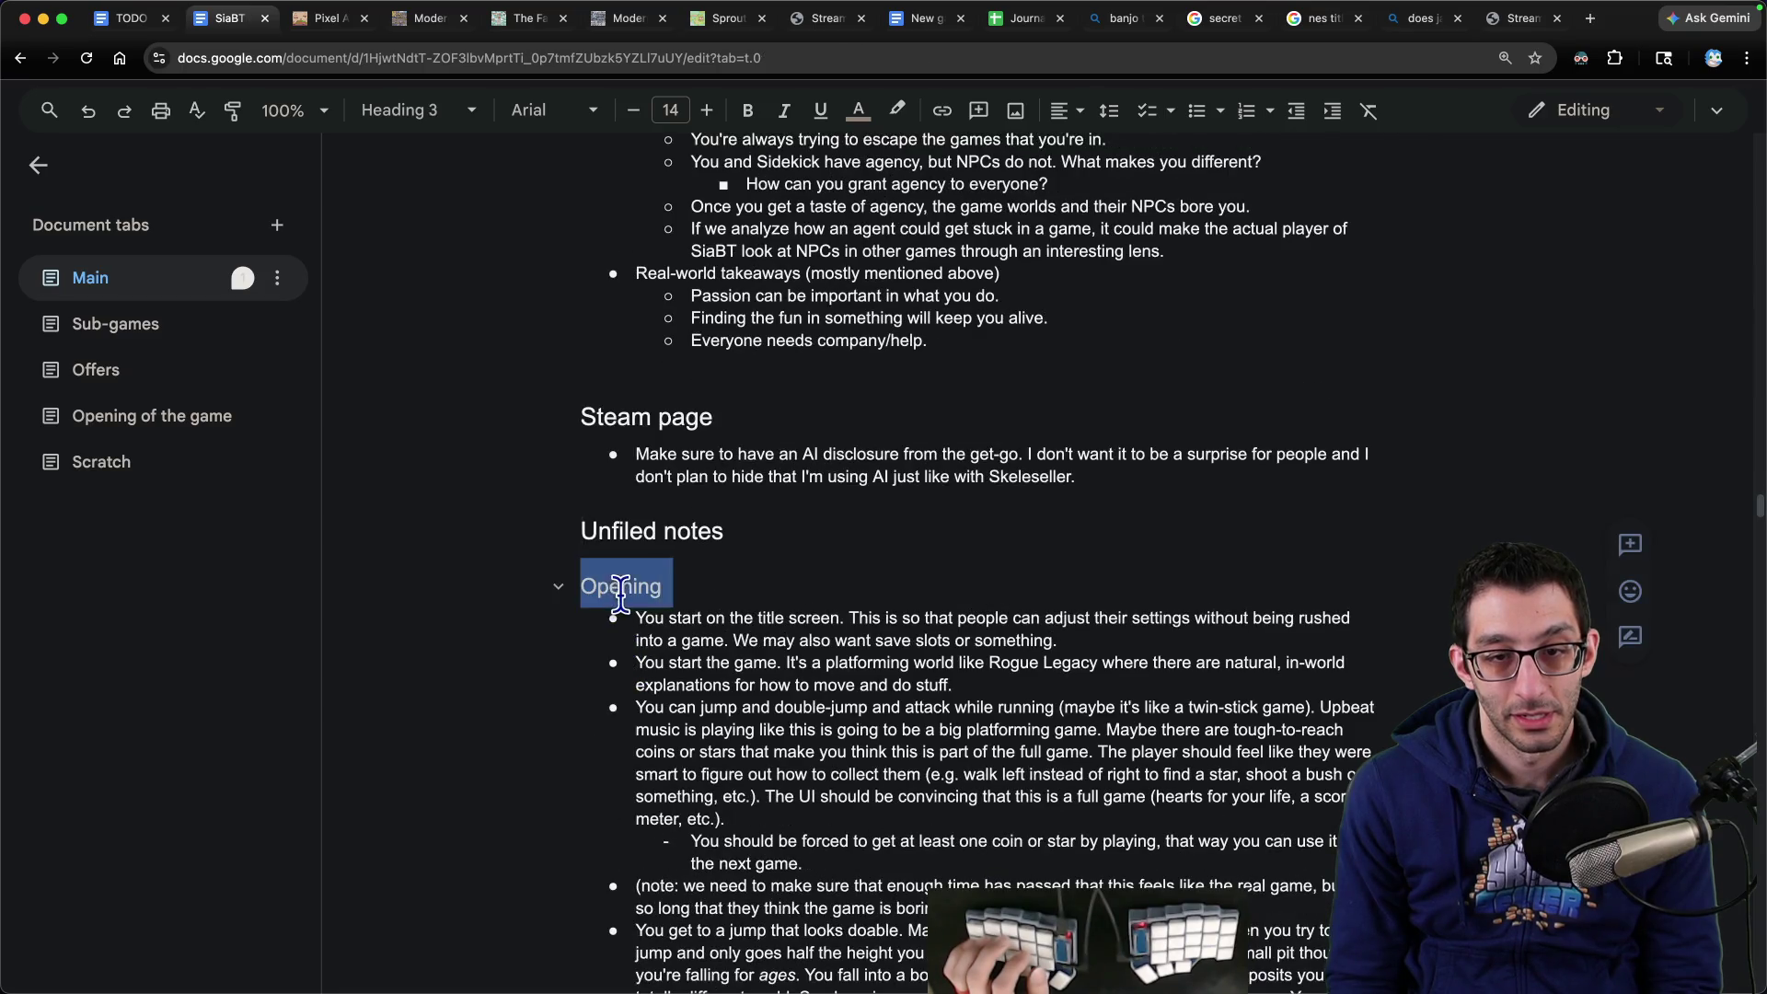
key(shift+Down)
key(shift+Down)
key(shift+Down)
key(shift+Down)
key(shift+Down)
key(shift+Down)
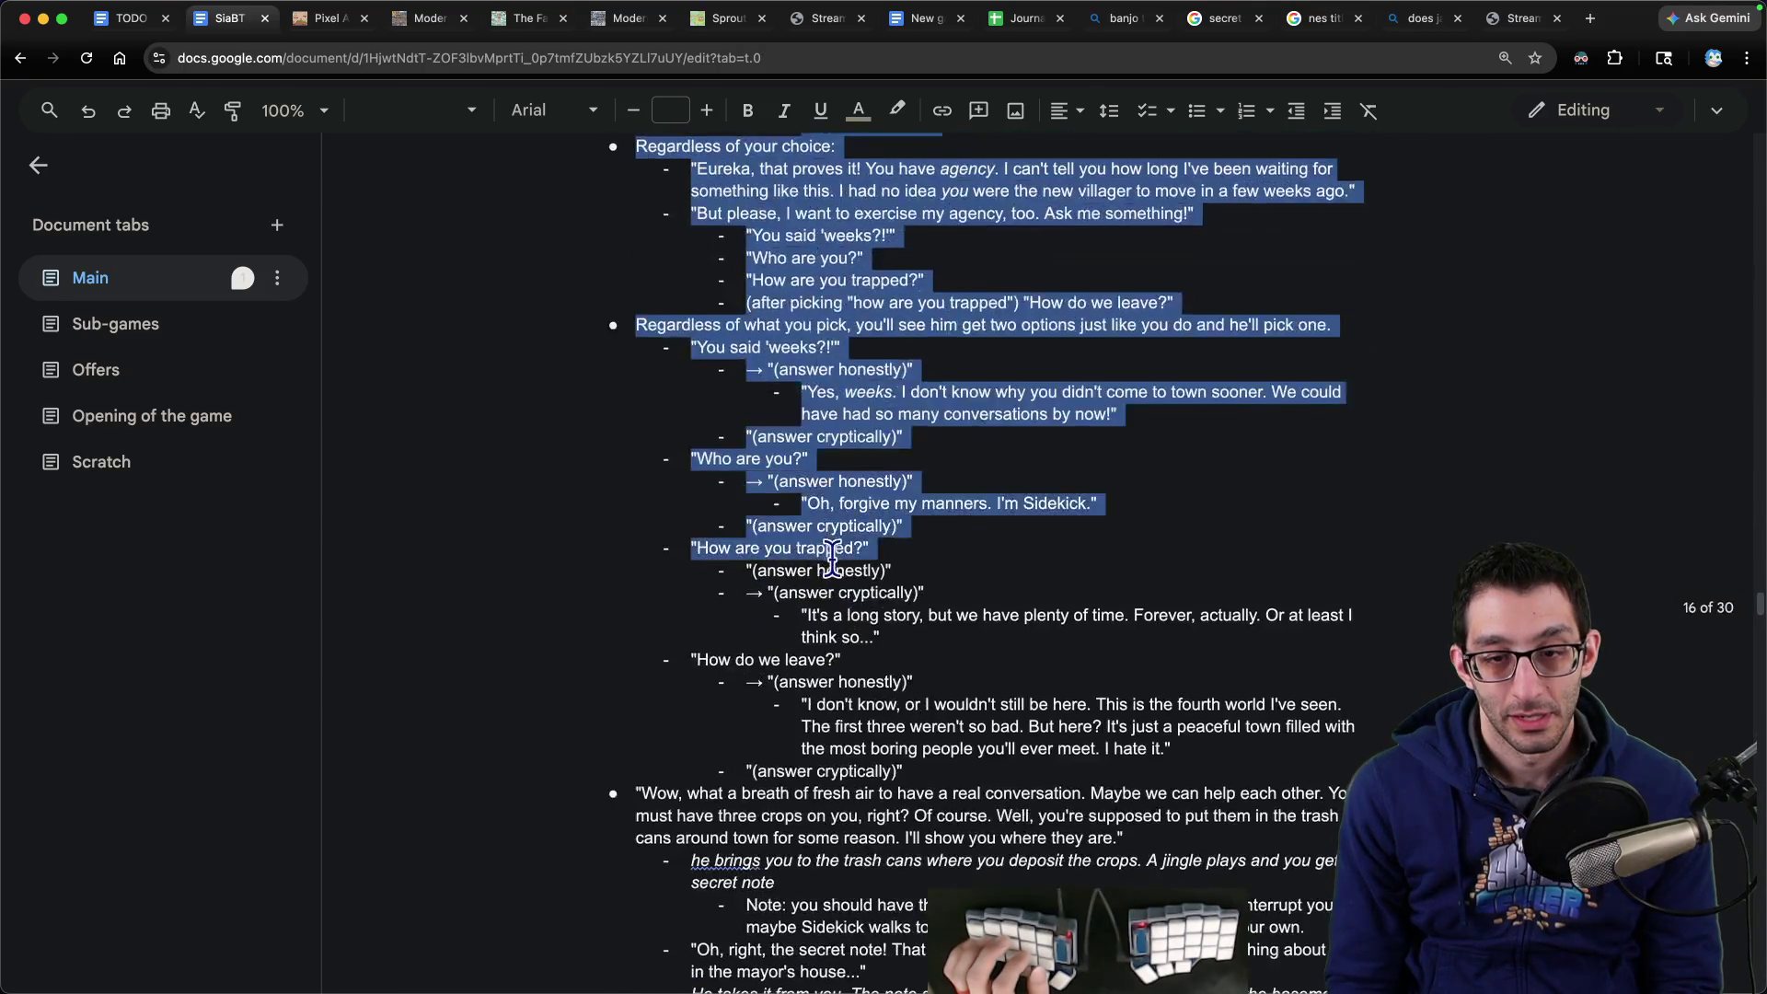
key(shift+Up)
key(shift+Up)
key(shift+Up)
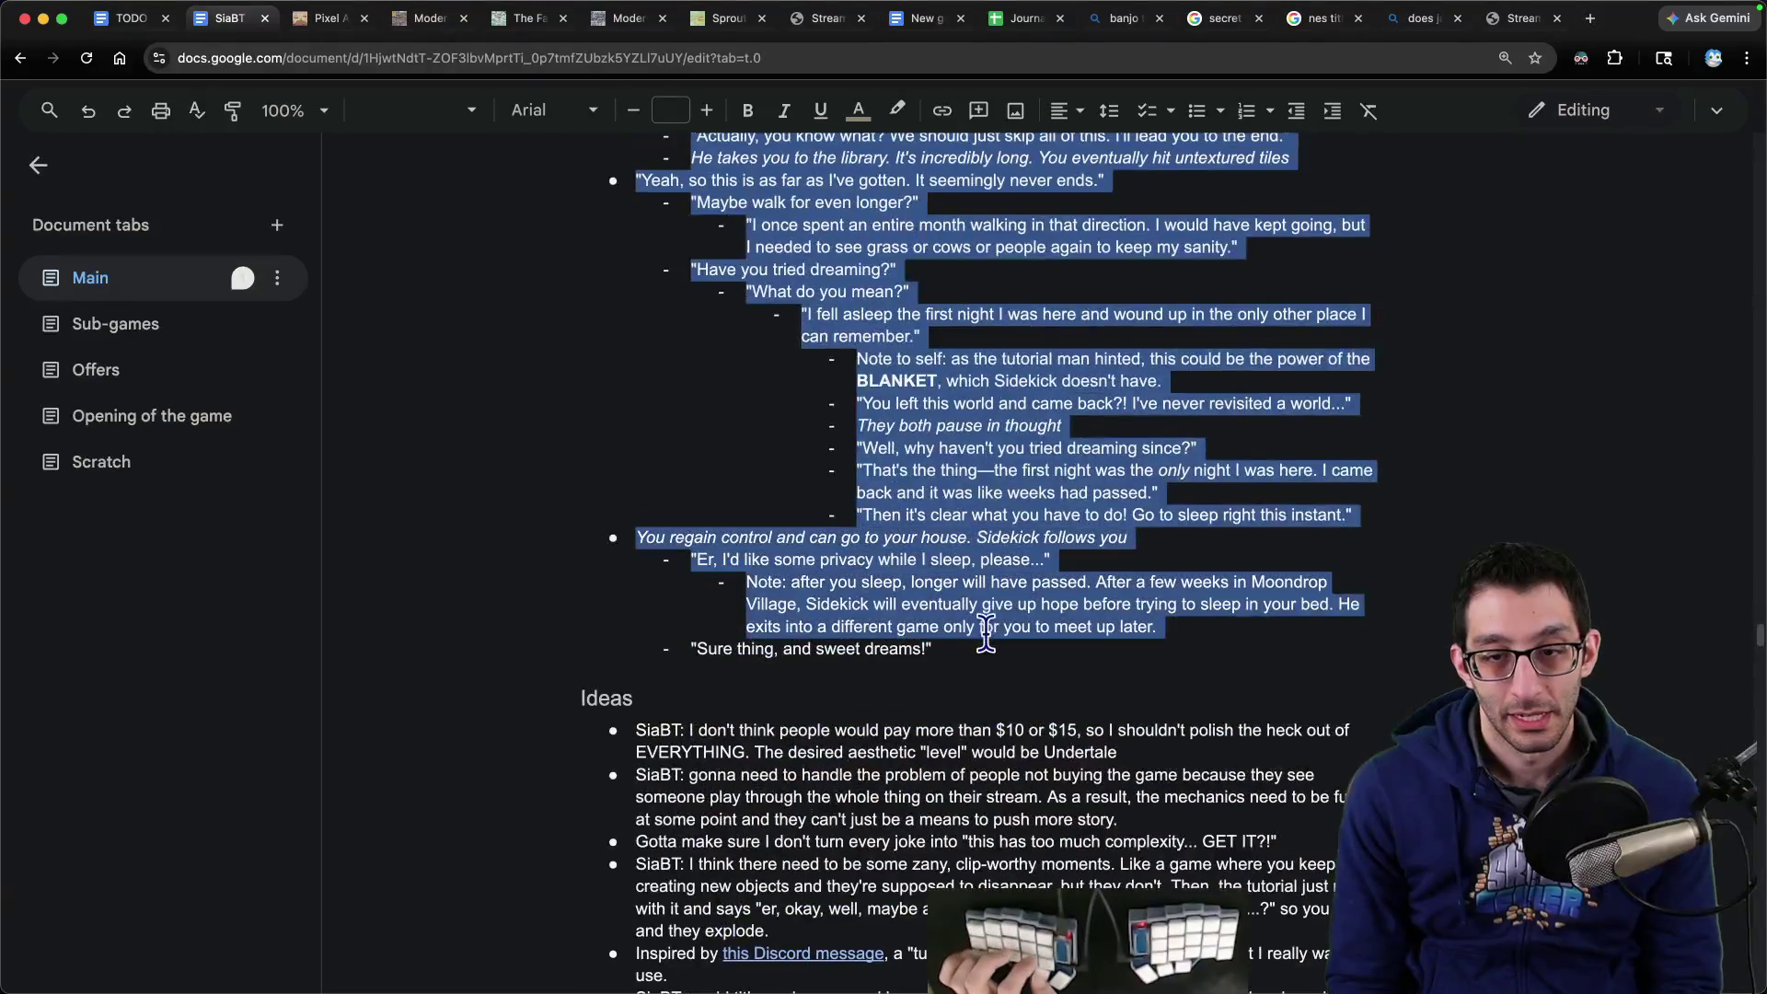
key(ctrl+x)
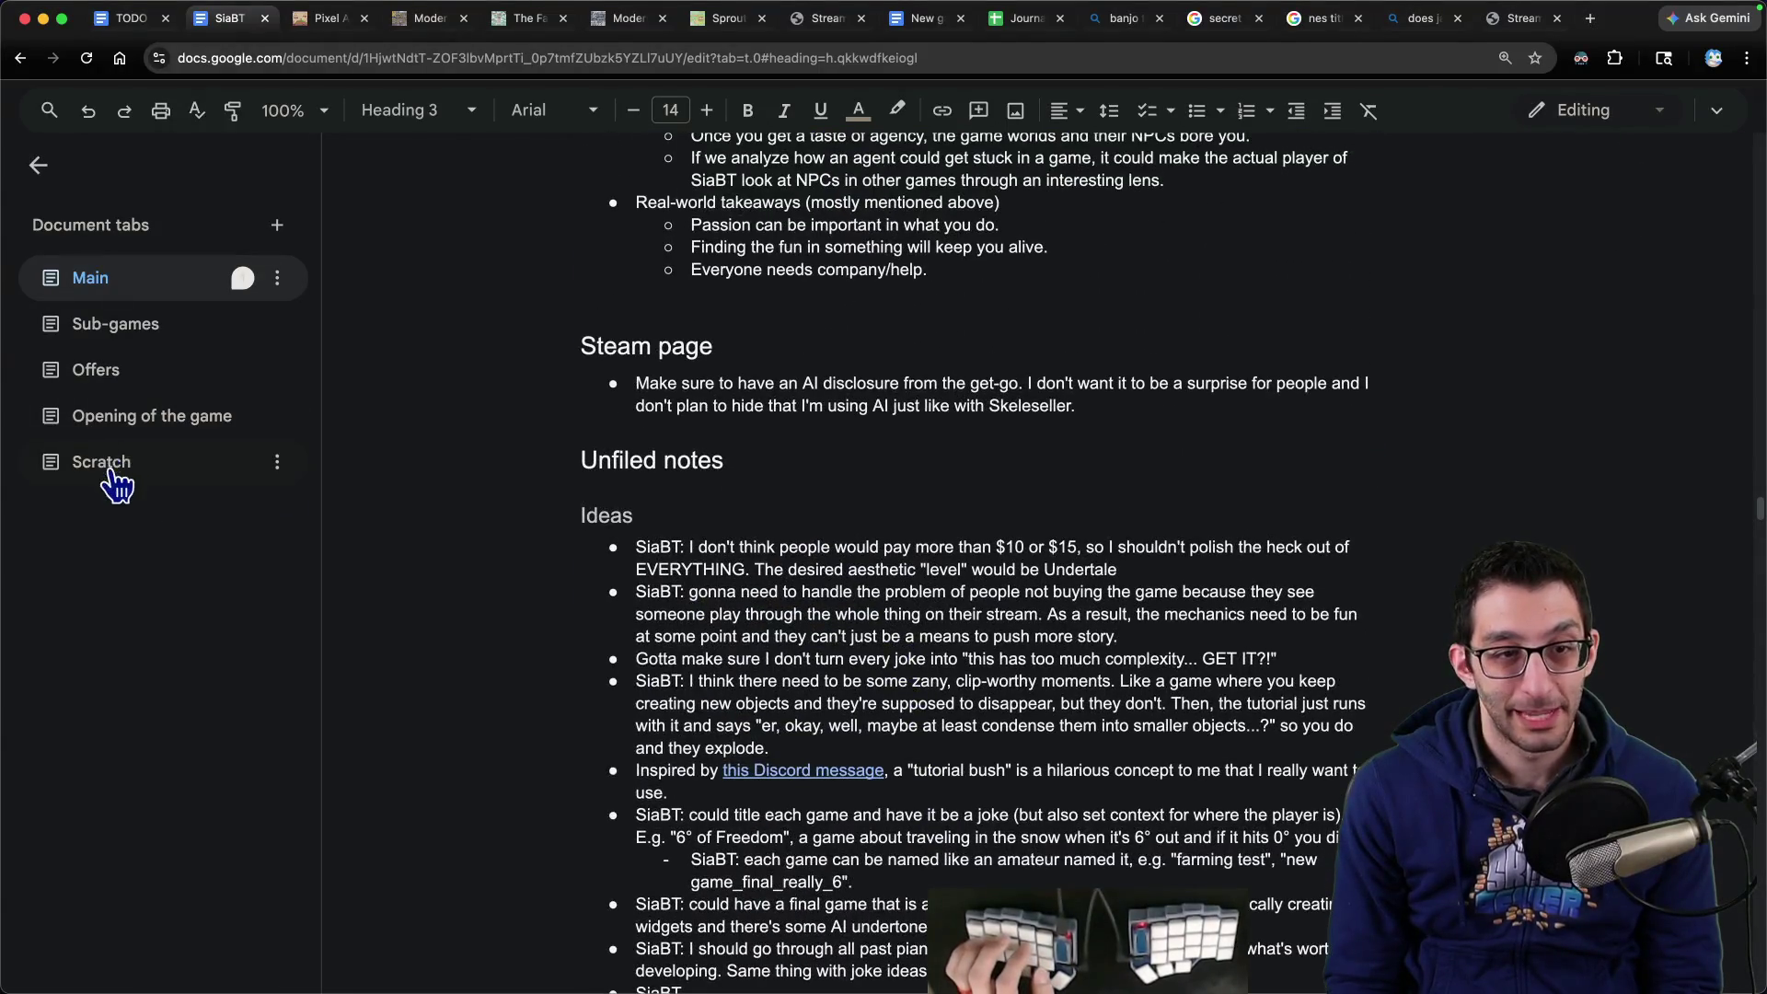
click(133, 418)
key(ctrl+v)
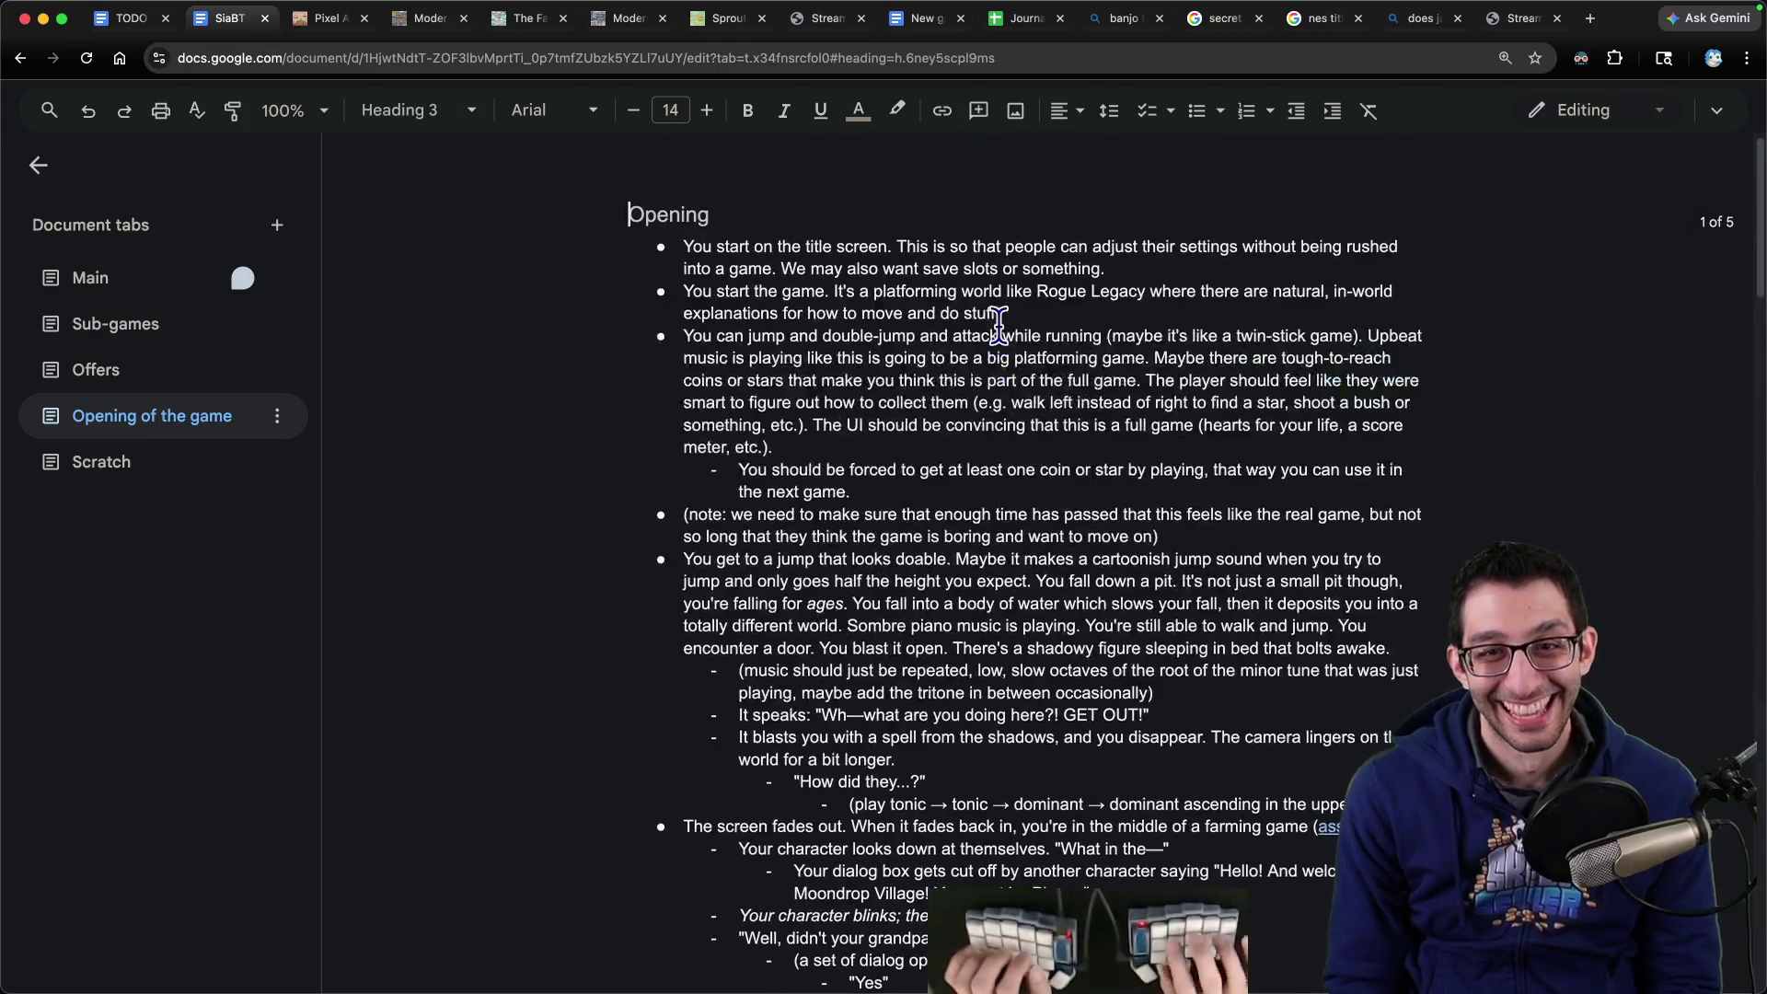
- Add an Overview heading and begin its paragraph with 'I wrote this before'
text(Overview)
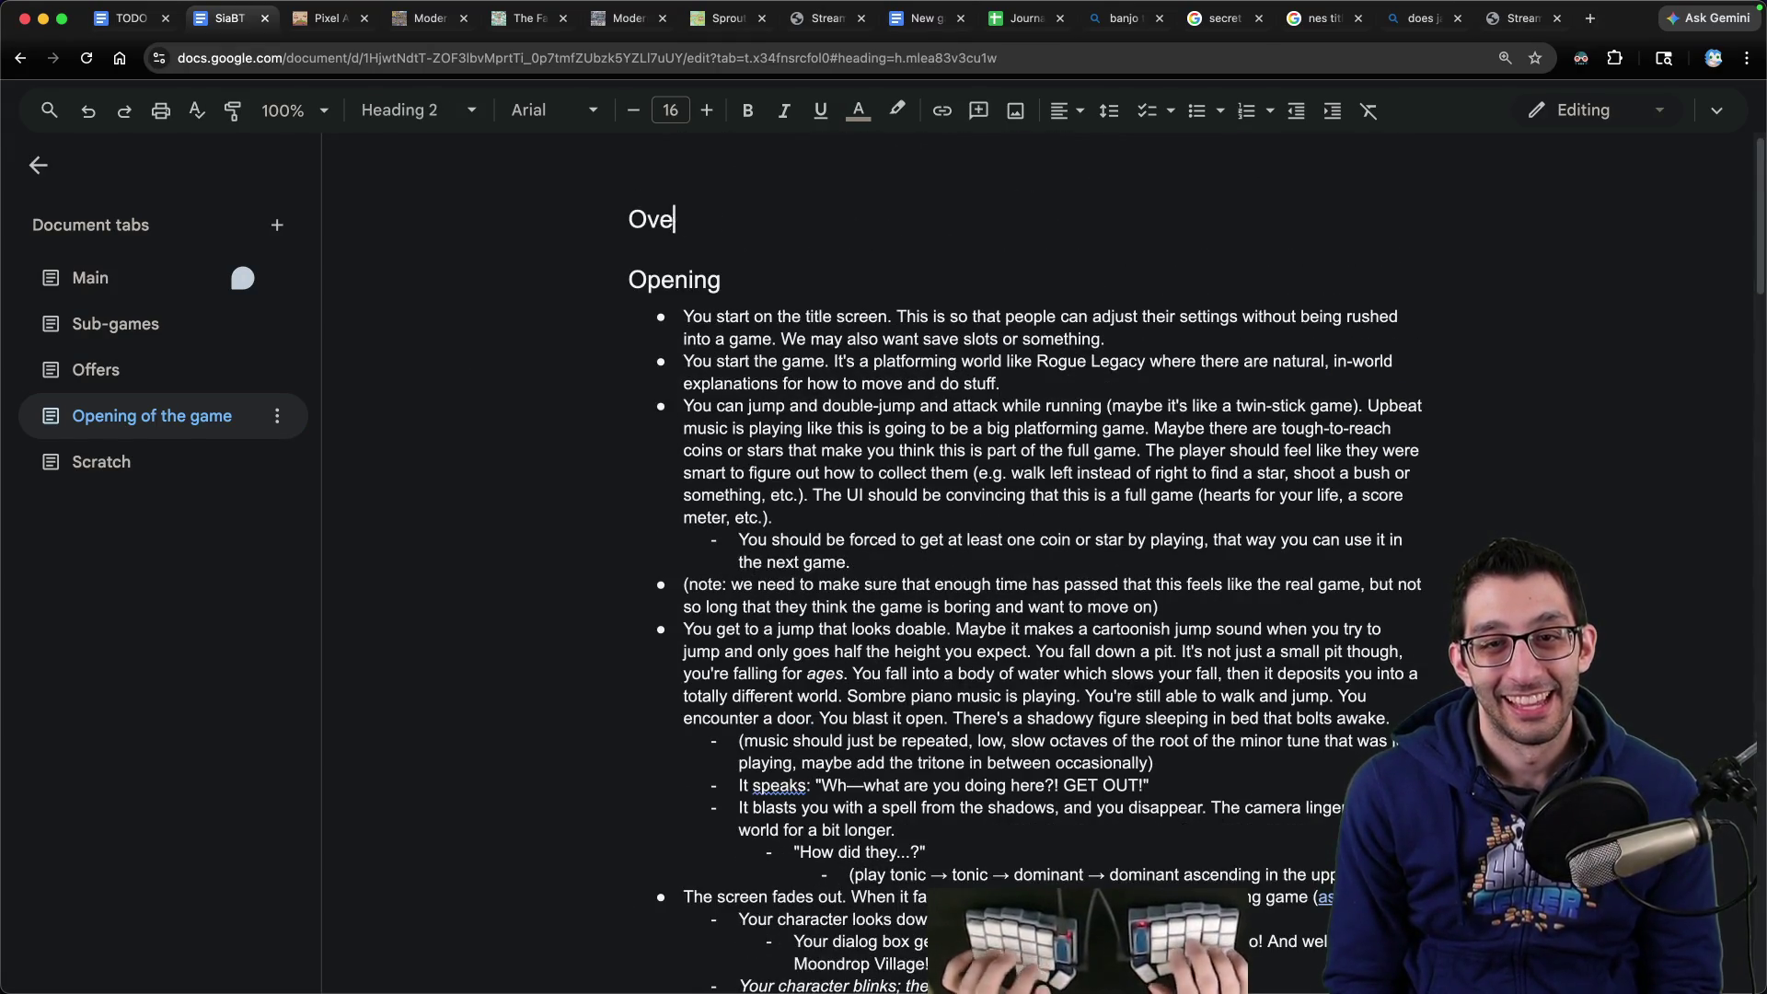
key(Return)
text(T)
key(BackSpace)
key(BackSpace)
key(BackSpace)
text(I wrote this before)
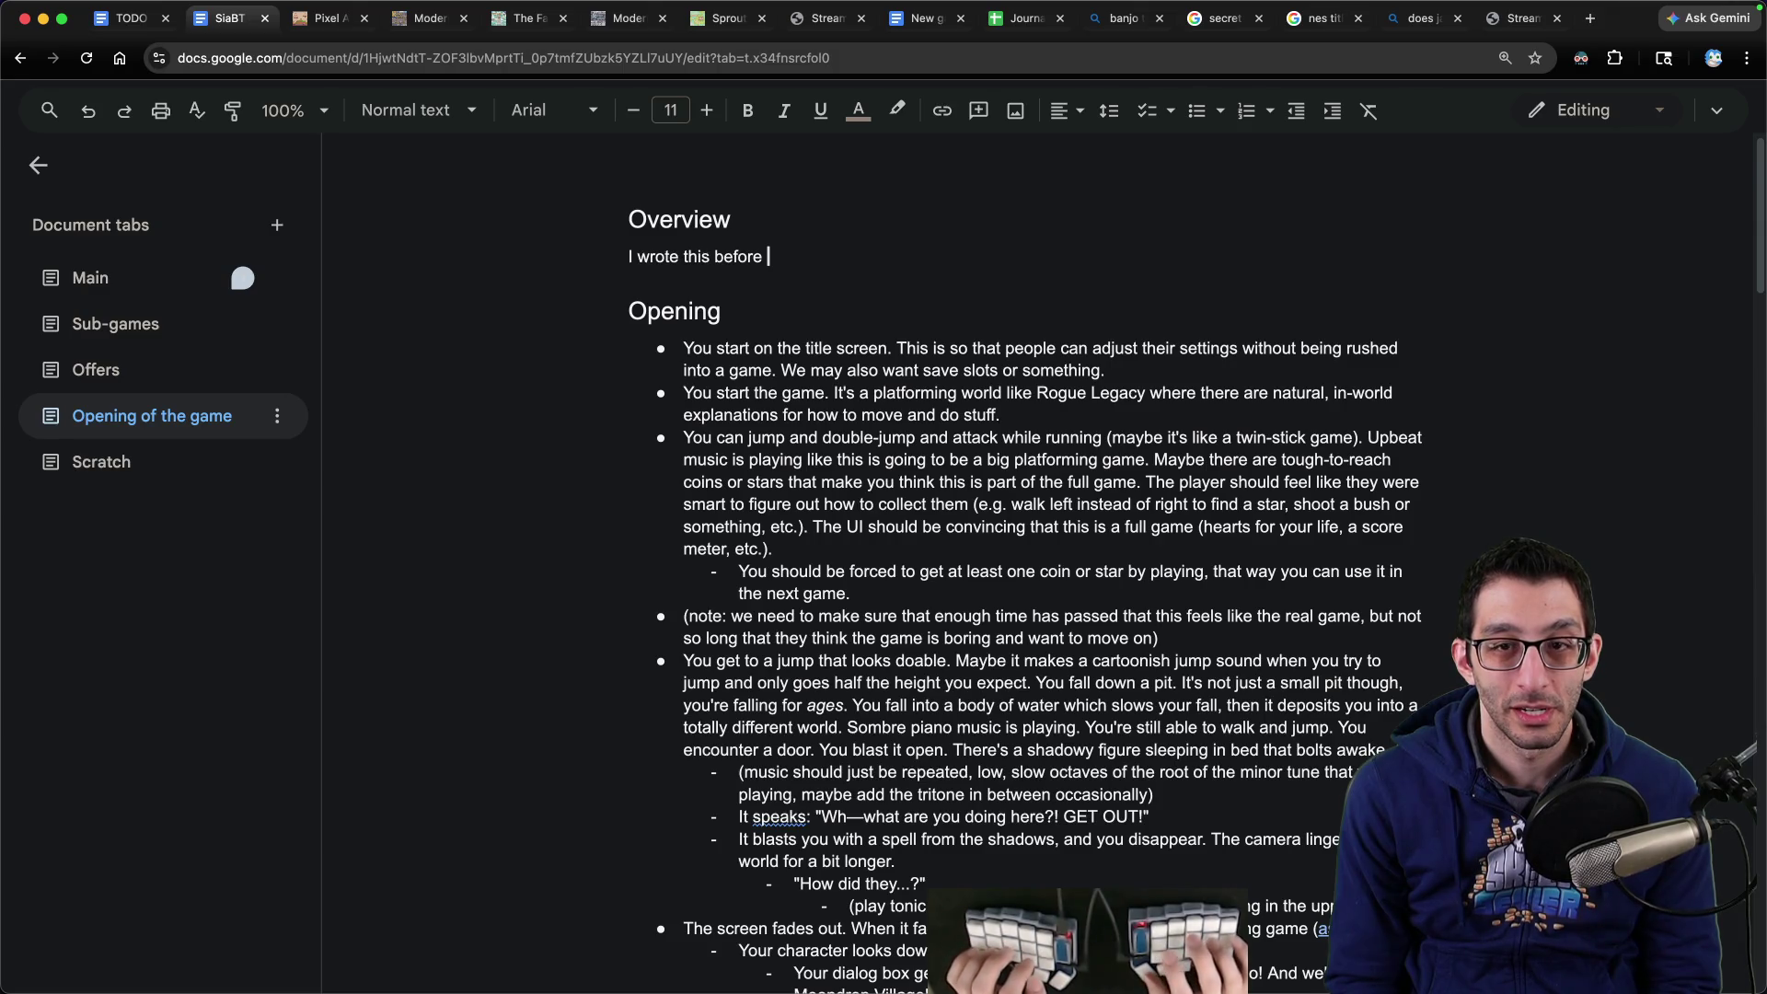
- Check the Journal spreadsheet's 3/30/2026 entry, then return to the design doc
key(super+t)
key(j)
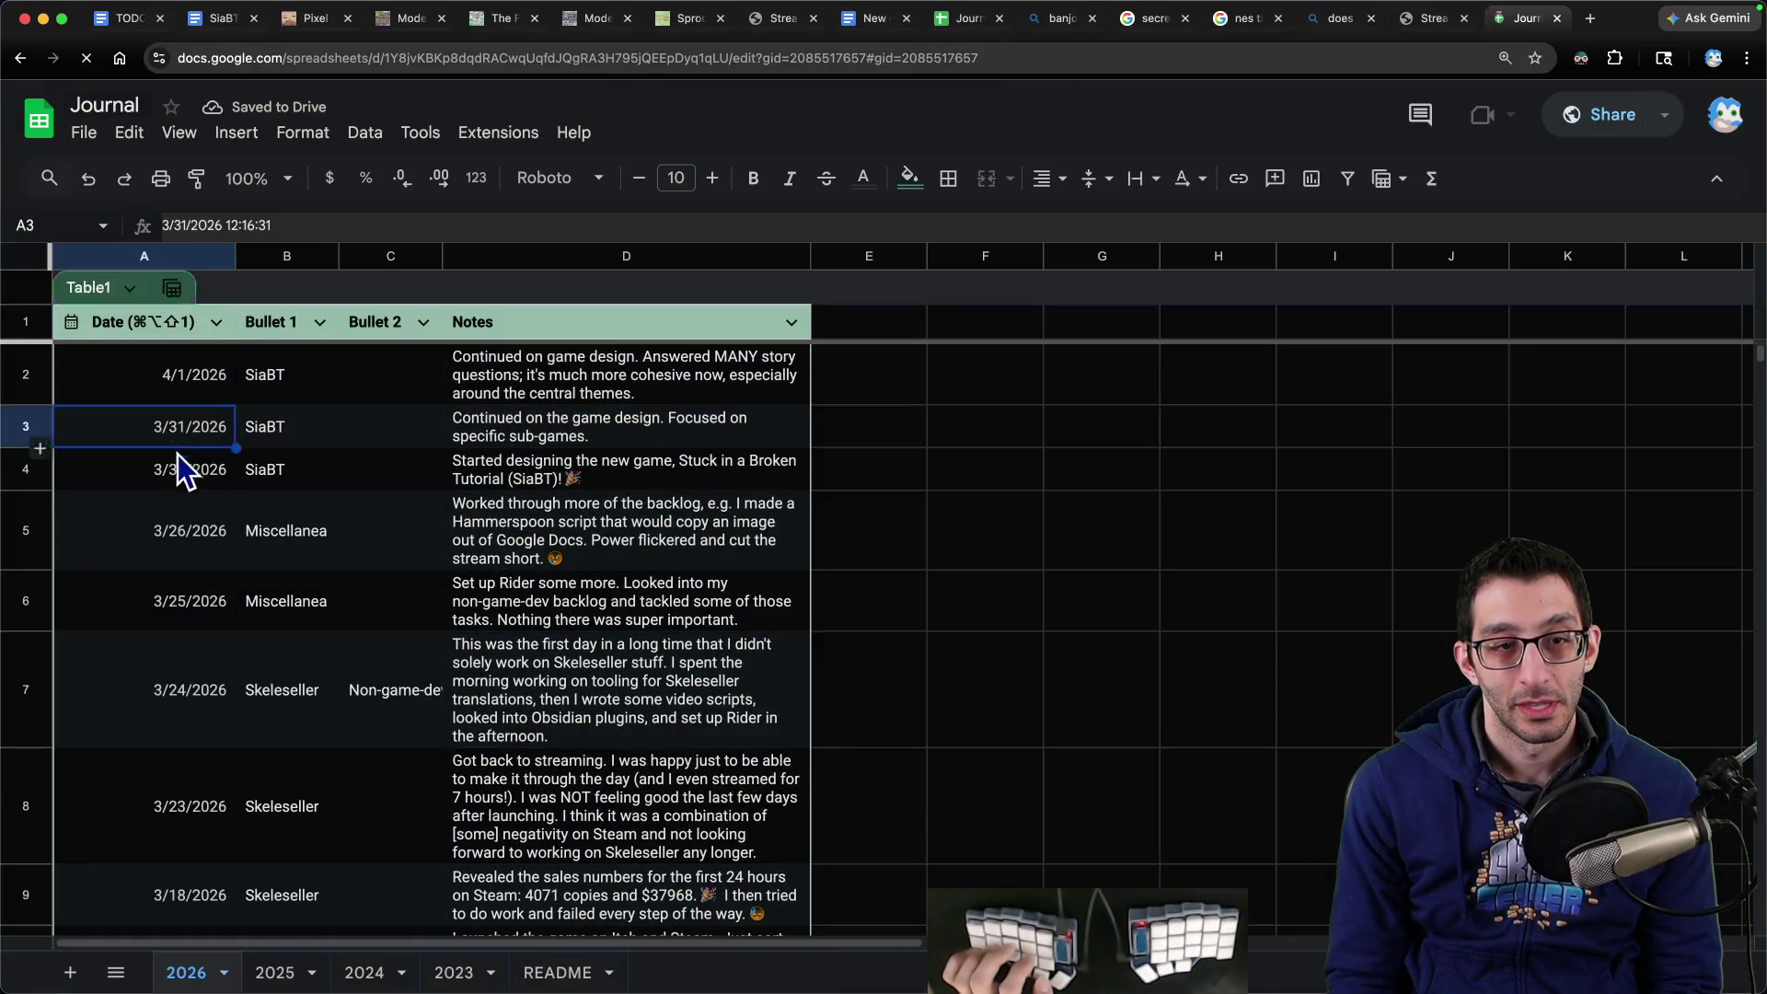
click(179, 455)
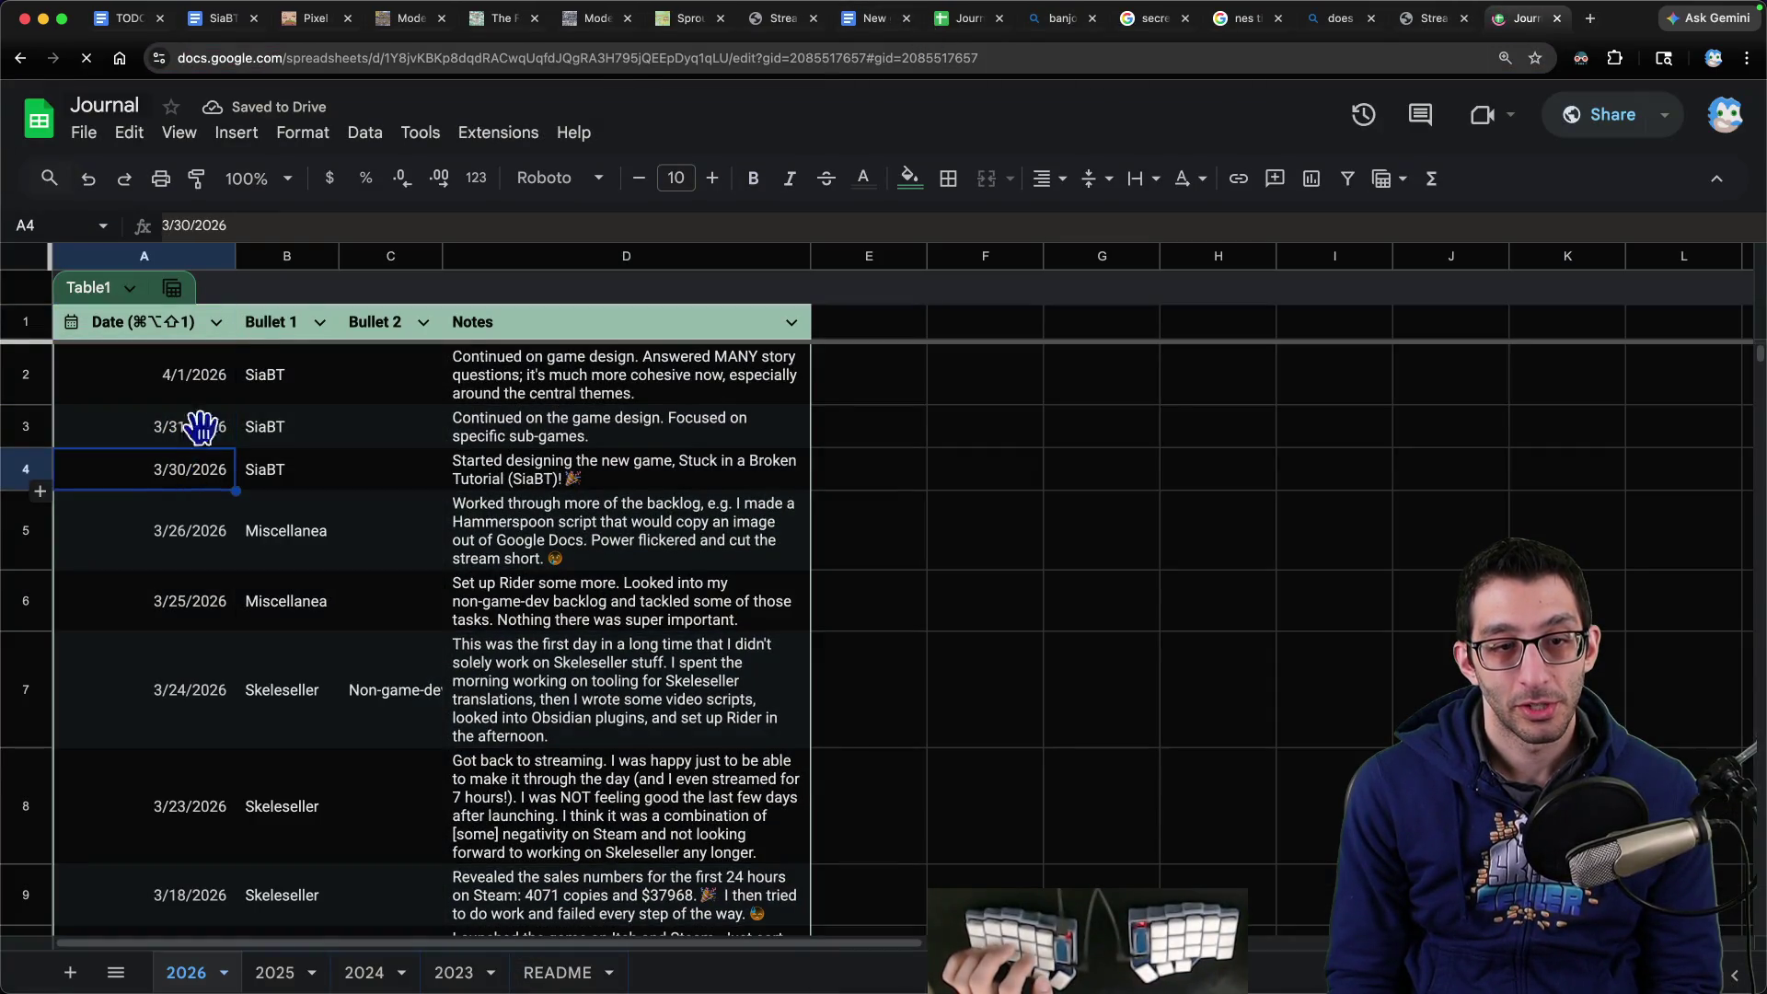
click(214, 26)
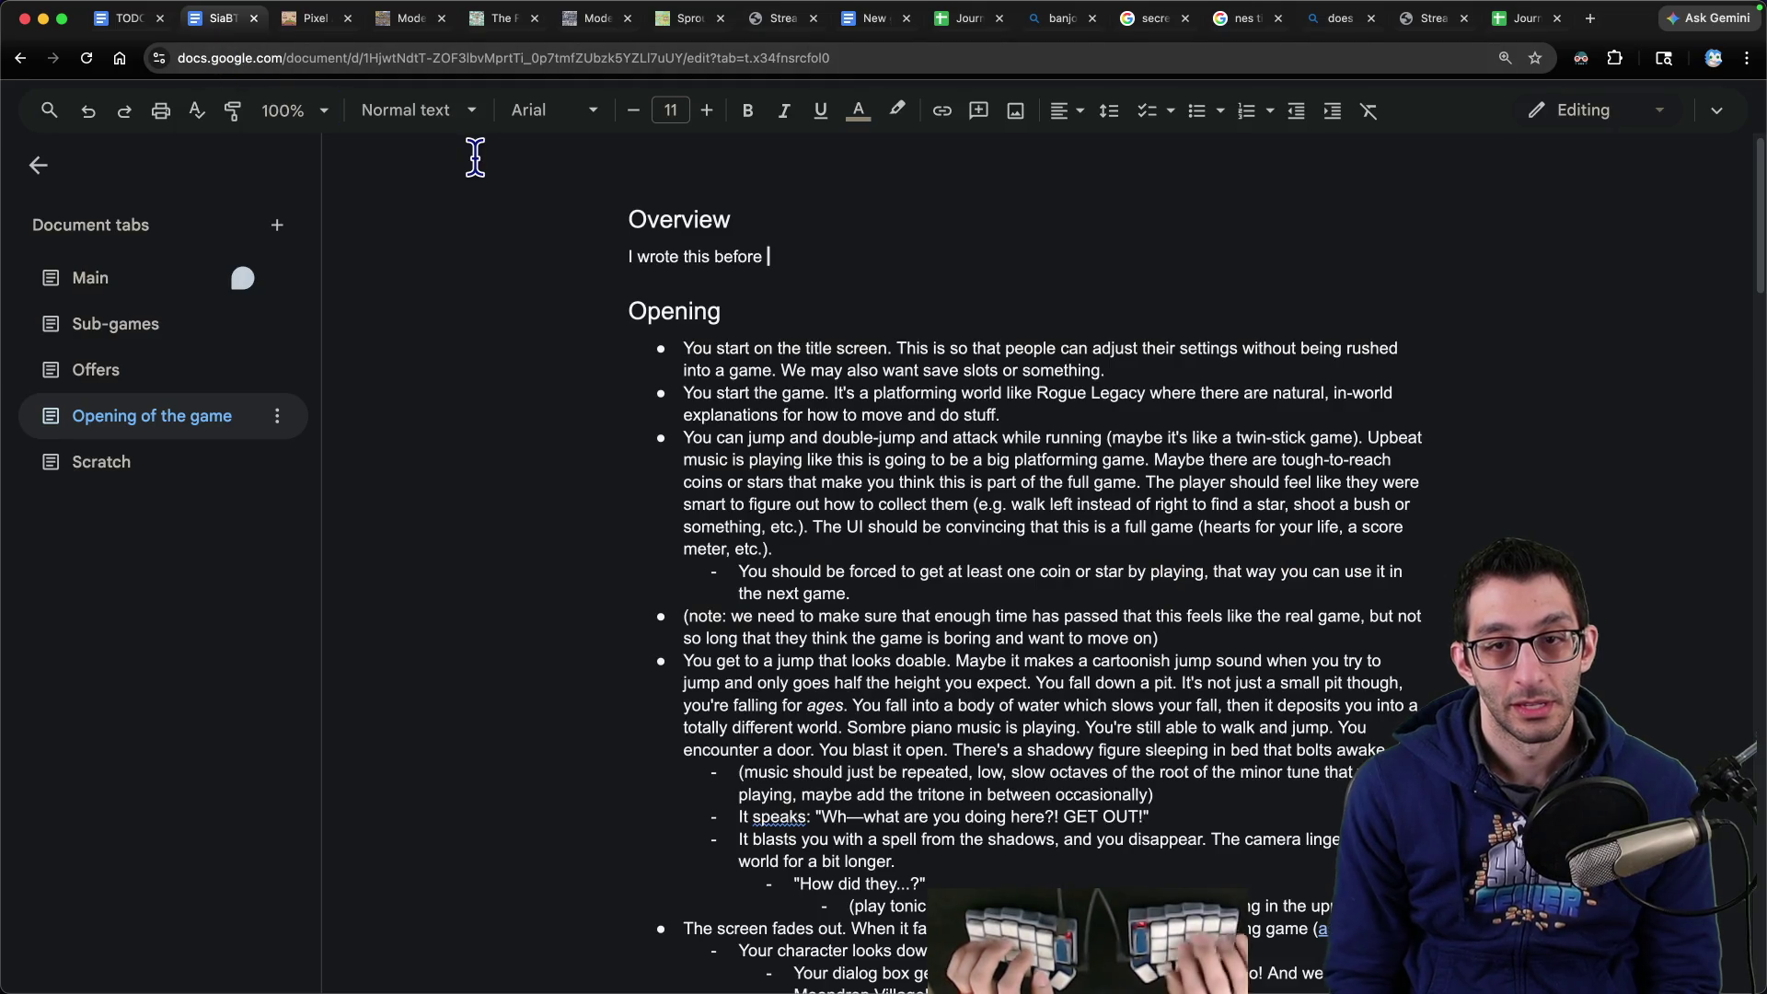
- Finish the Overview: written before March 30th, 2026 (Stream Day 1), yet has interesting ideas
text(March 30th ()
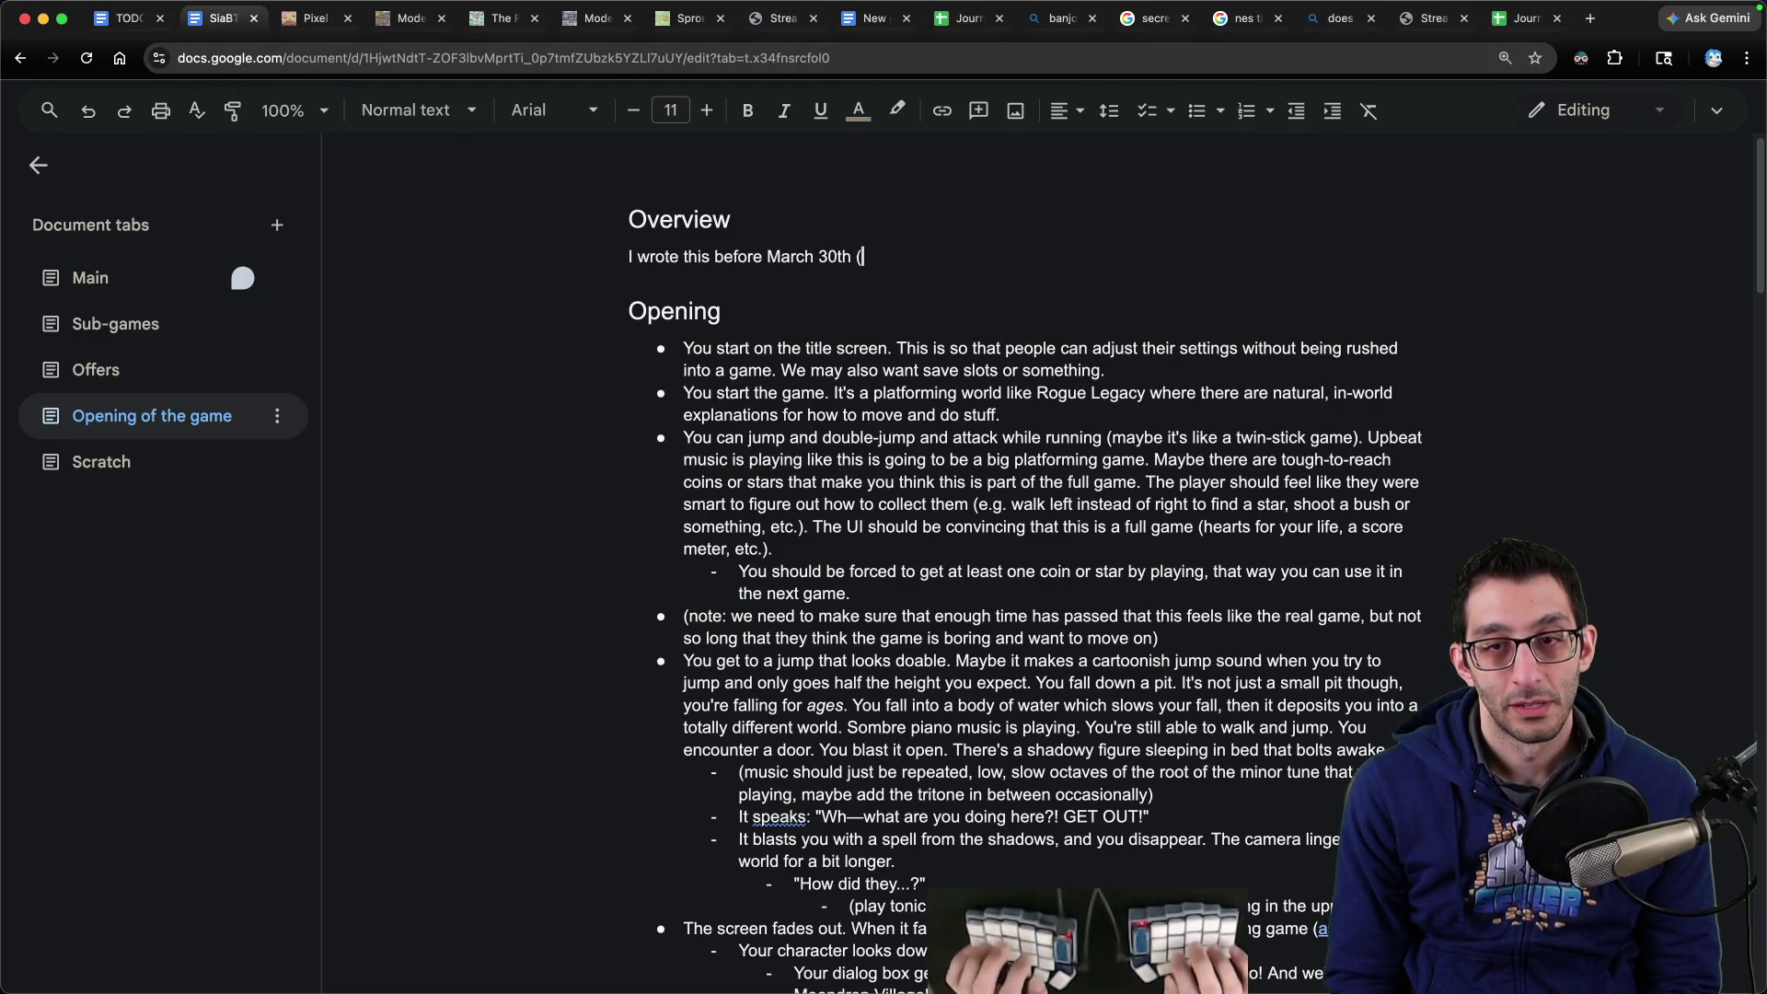
text(eam Day 1)
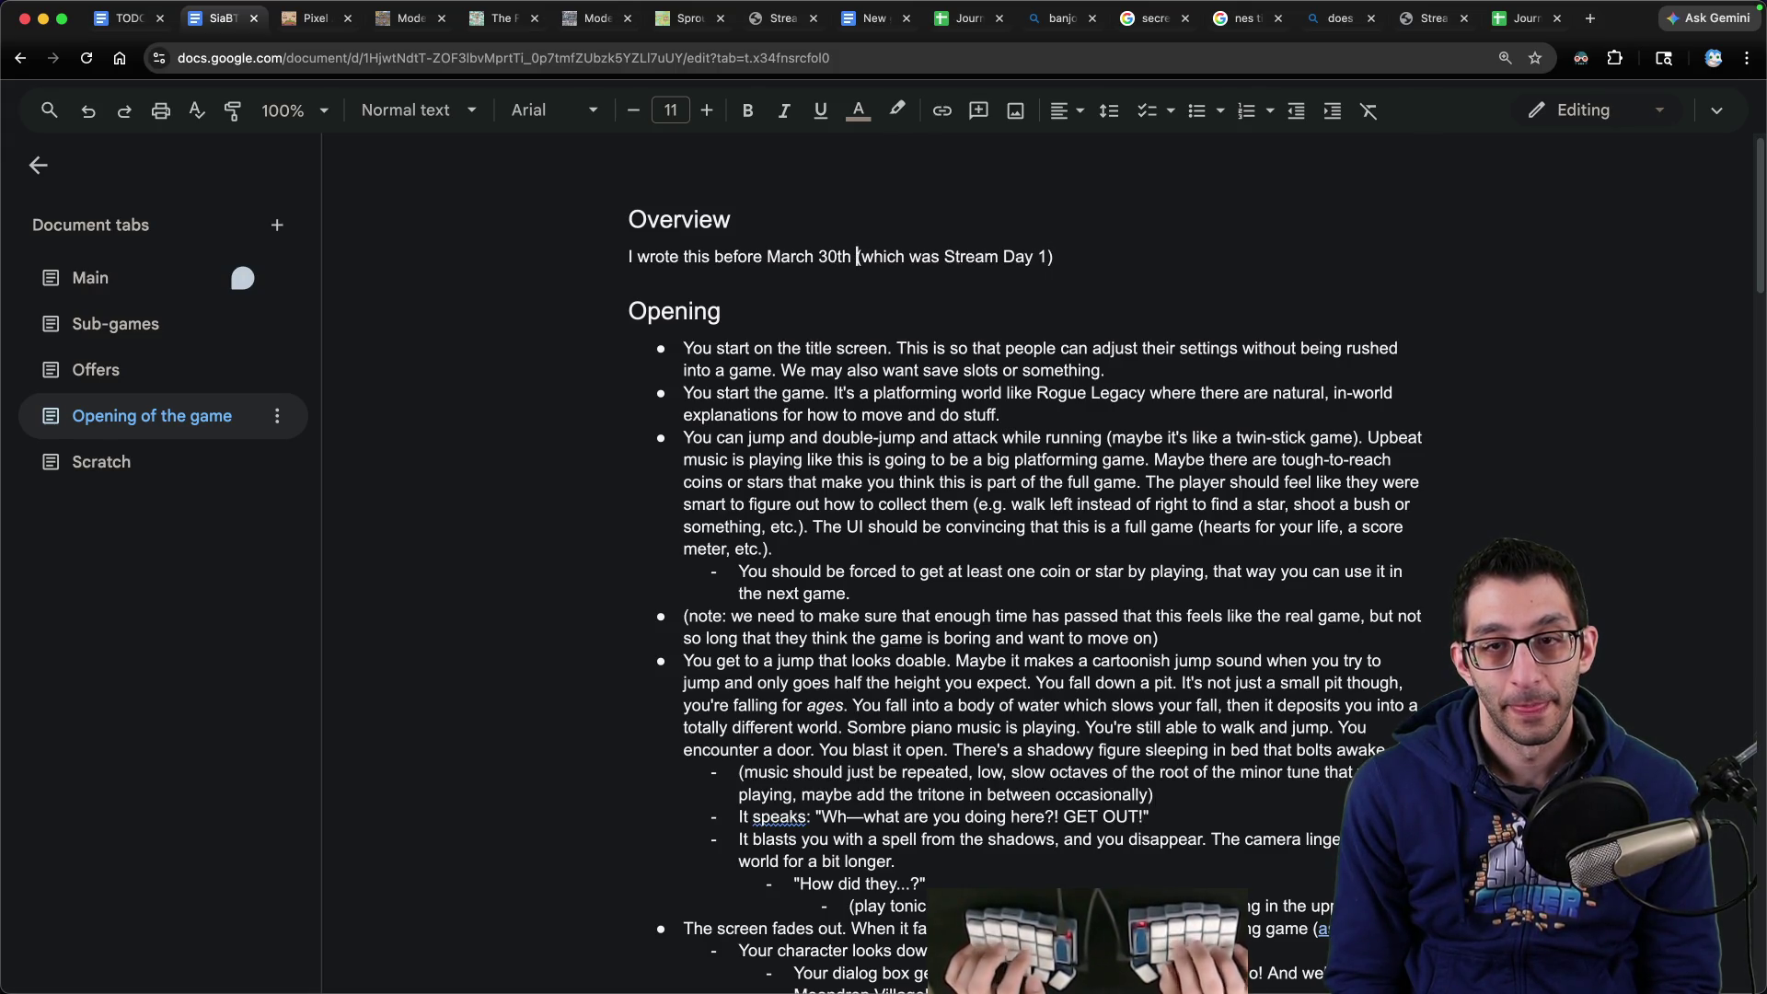
click(764, 257)
text(, 2026)
key(End)
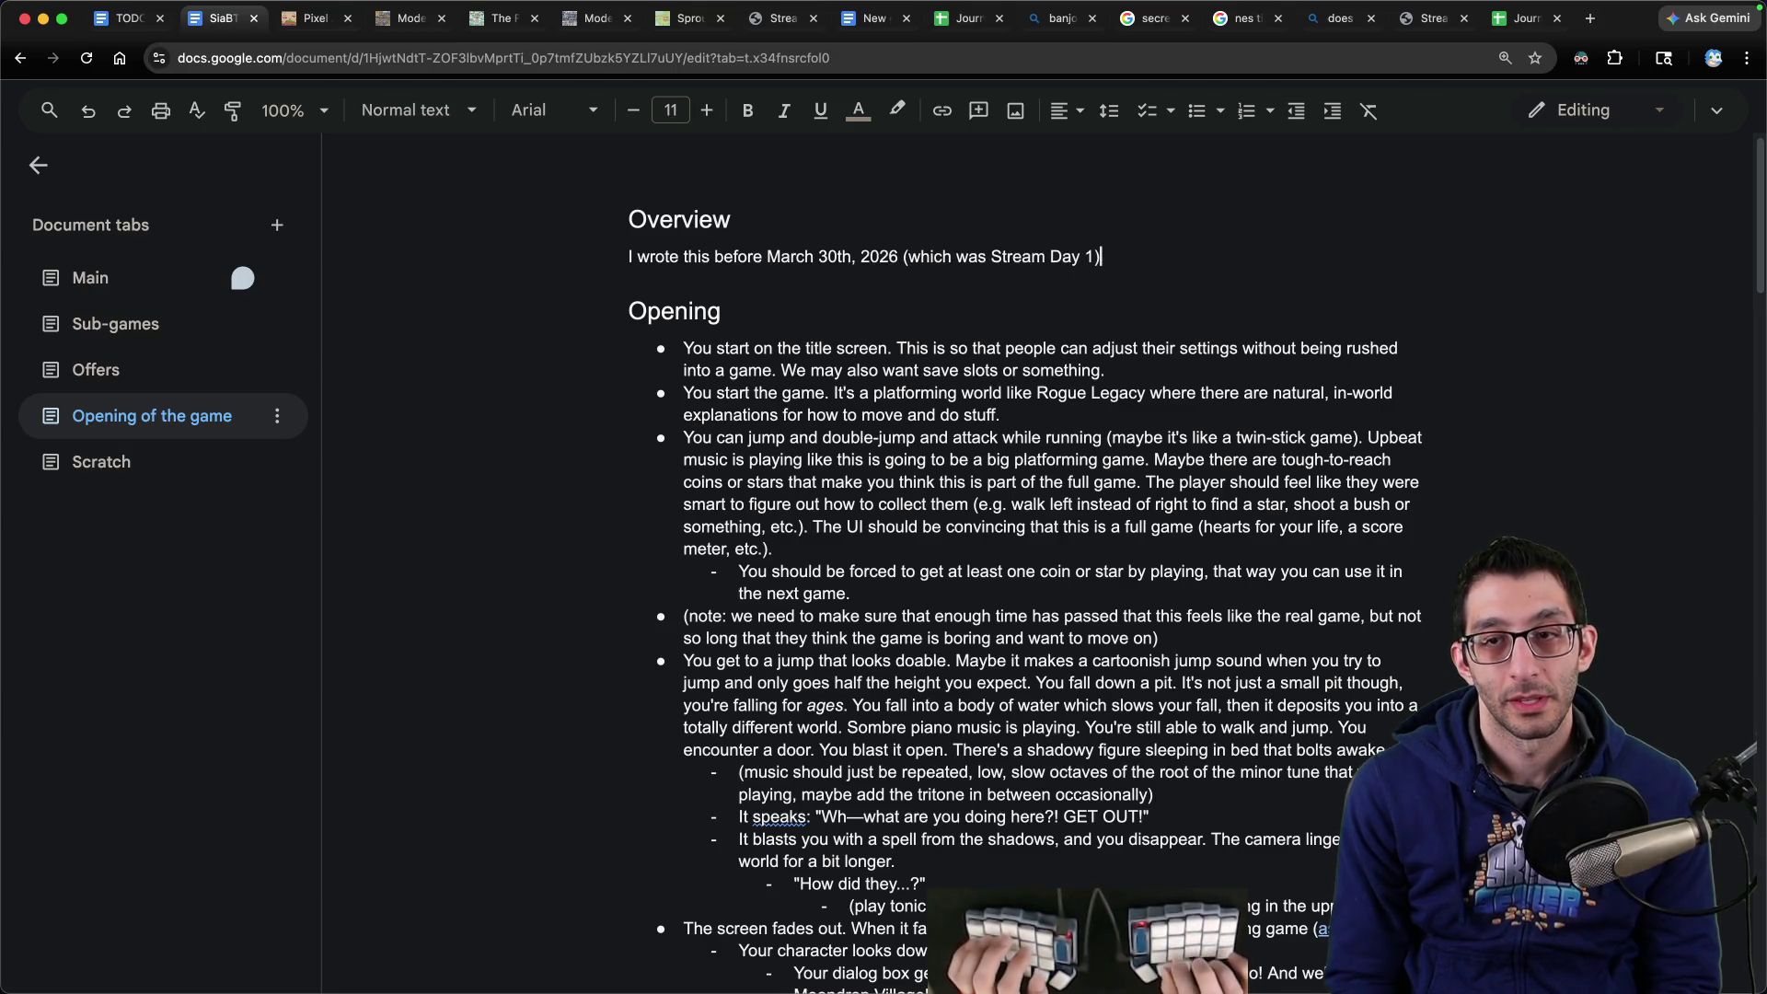
key(alt+BackSpace)
key(alt+BackSpace)
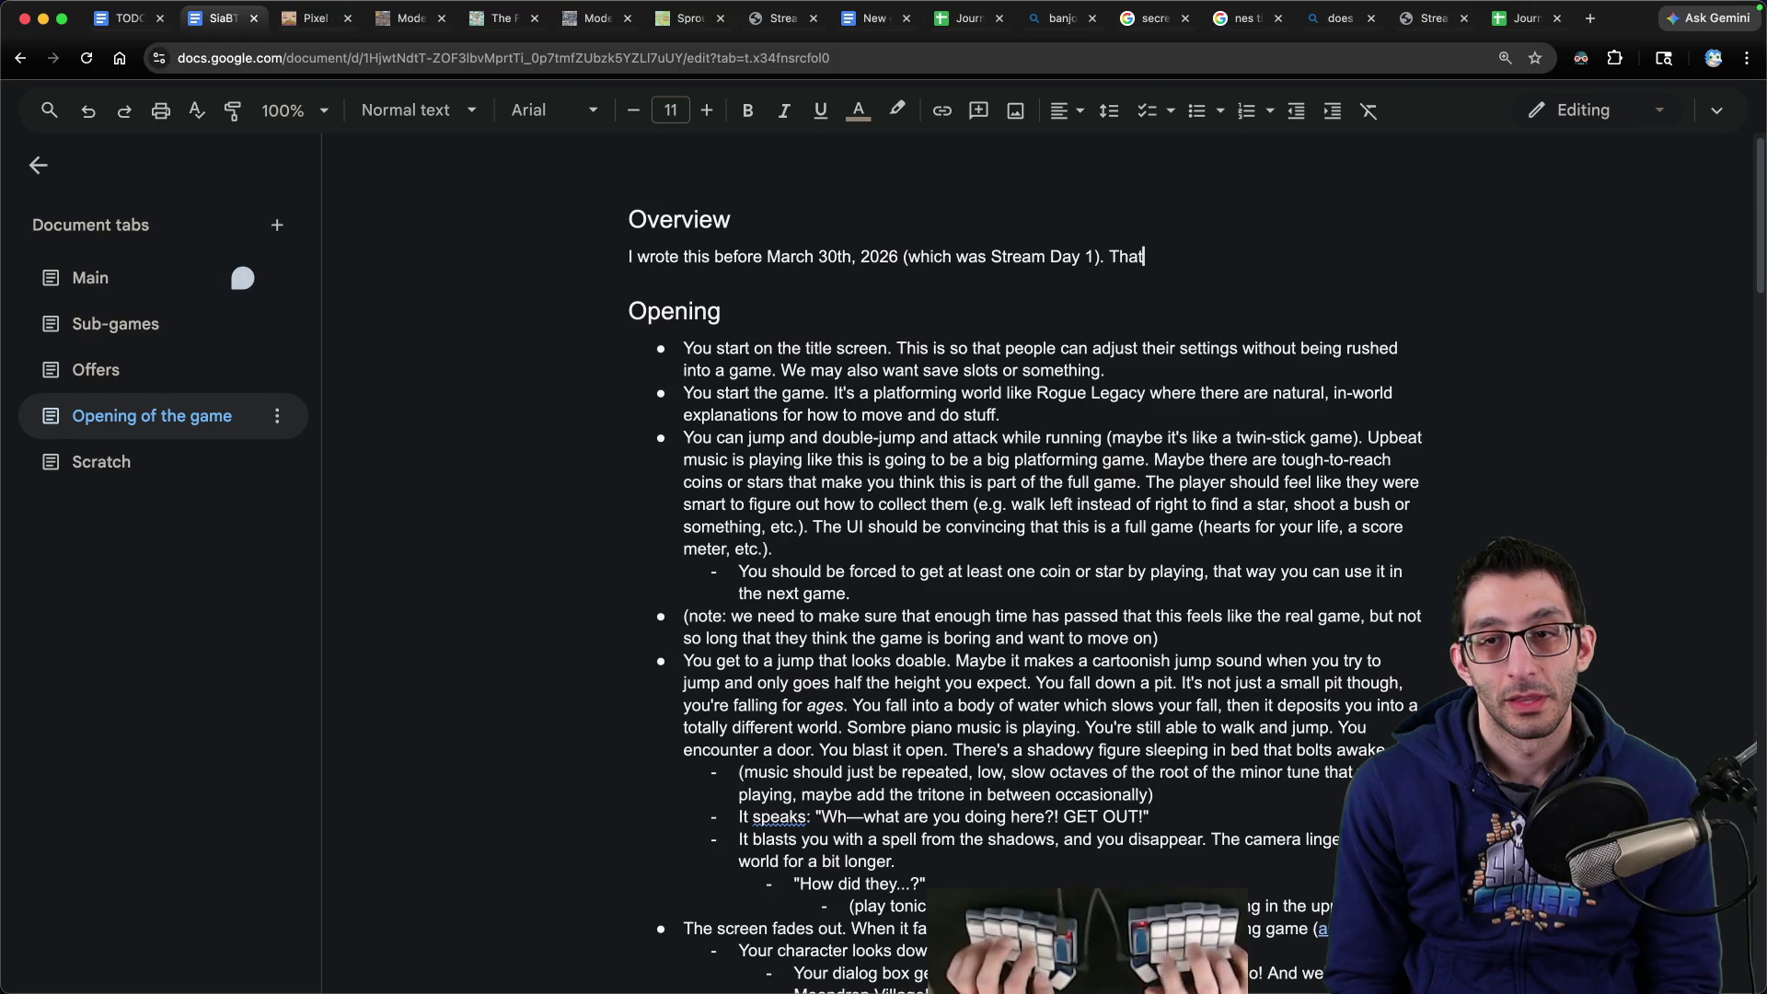
text(means it was before when)
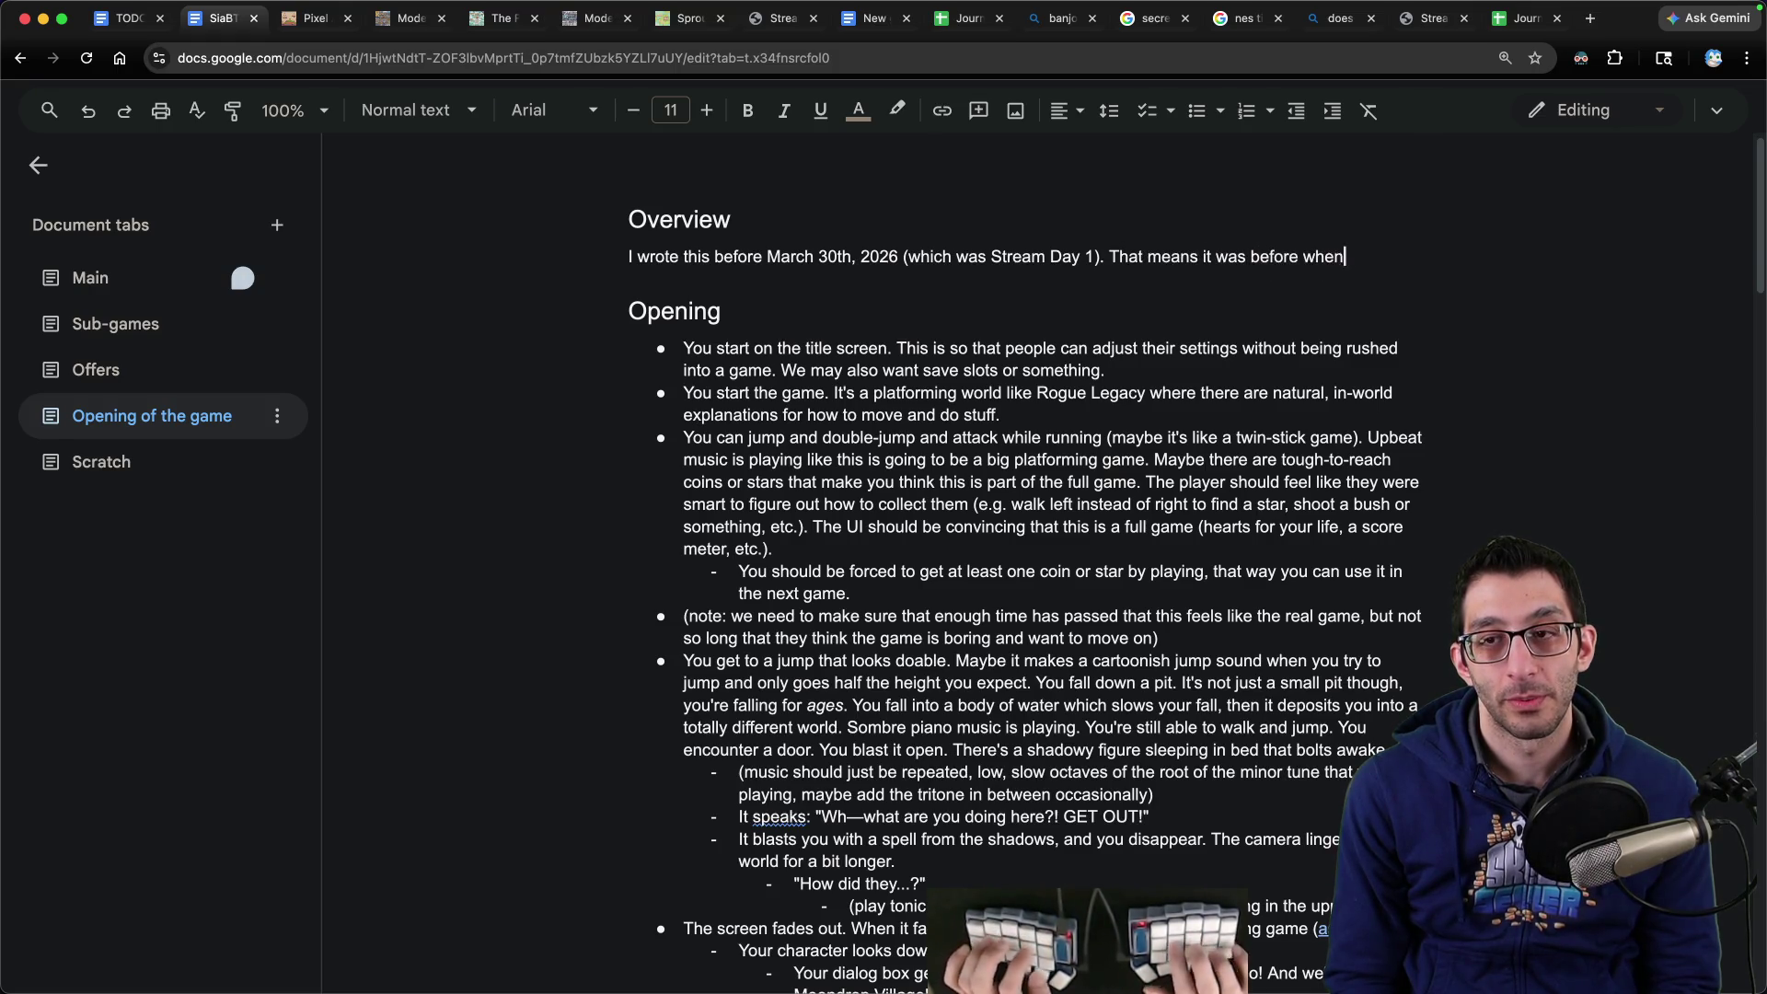
text( I had come up with 80% of the story,)
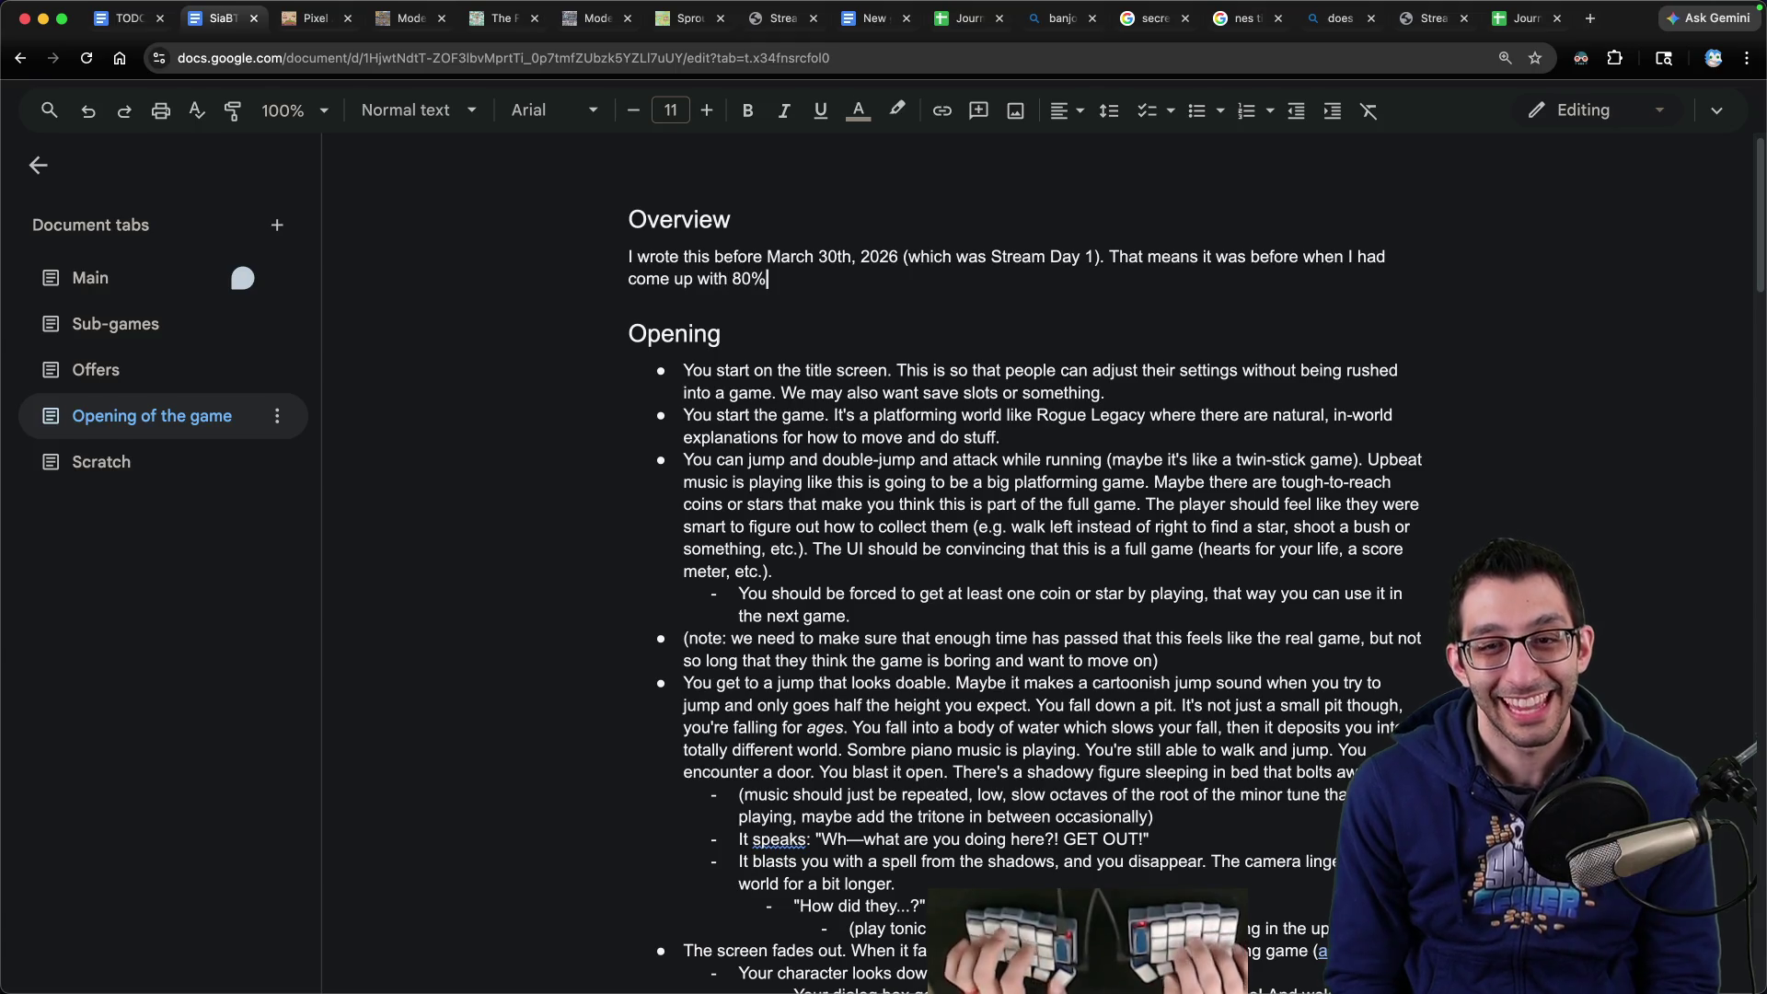
text( so it p)
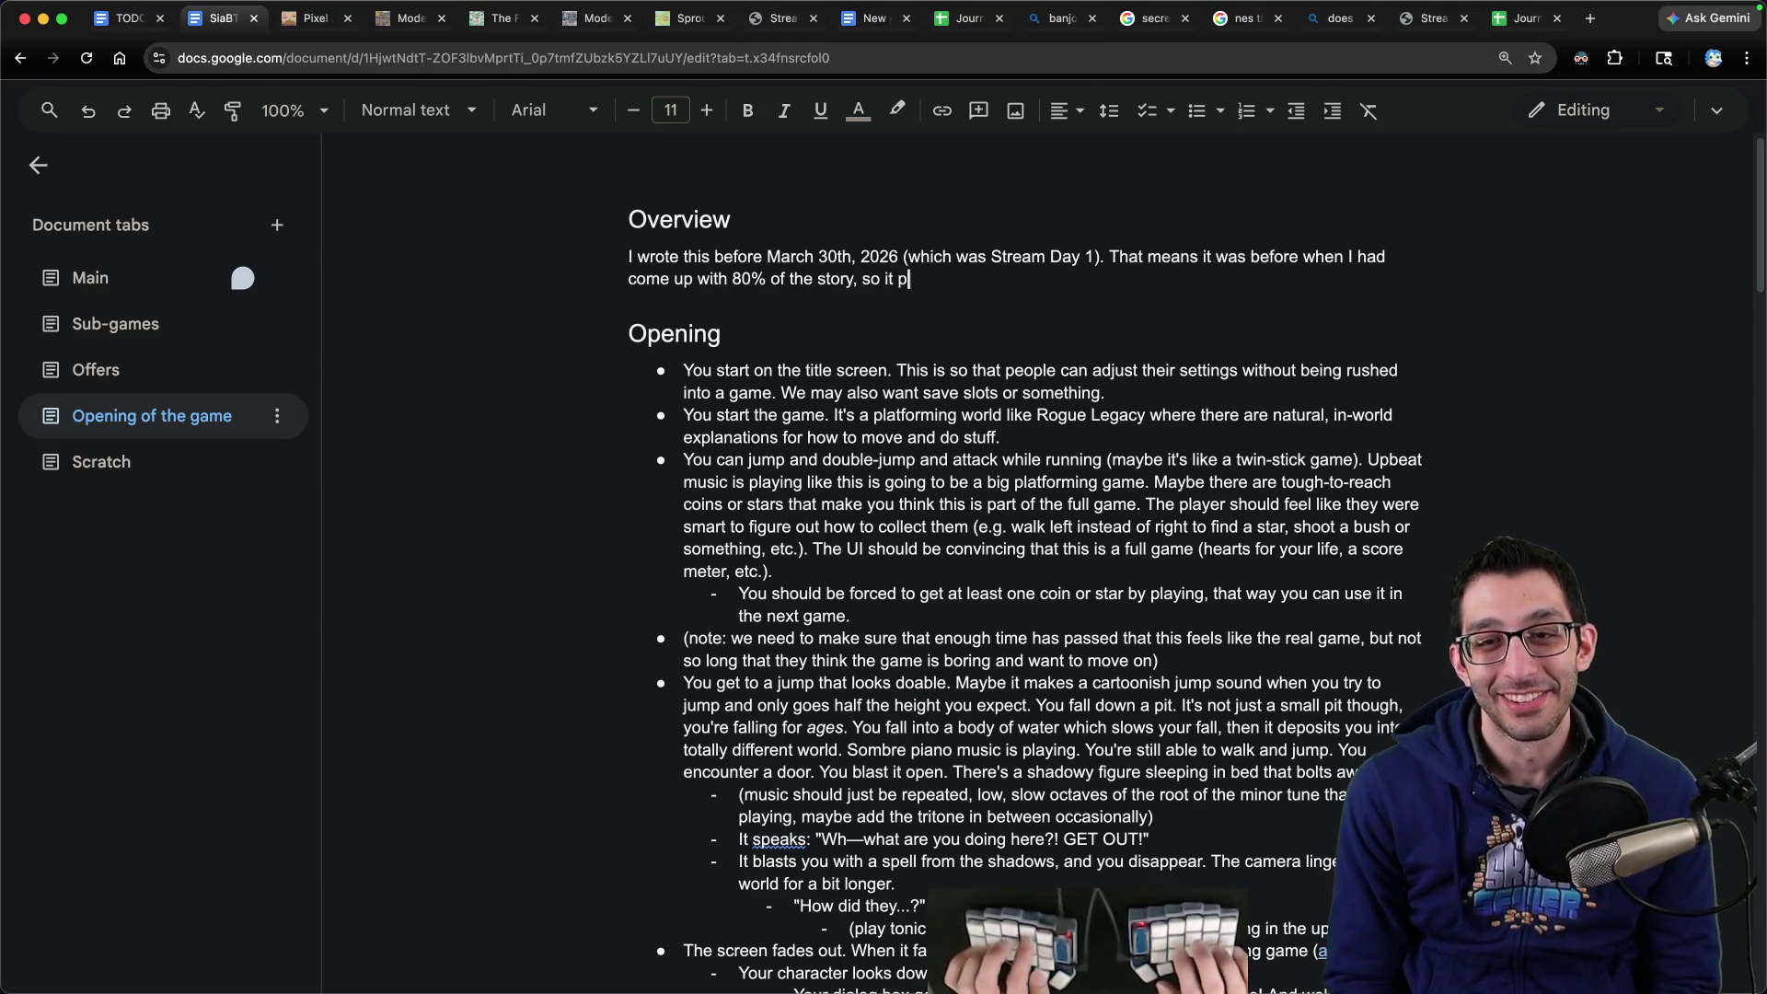
text(robably doesn't make much sense anymore, but I still)
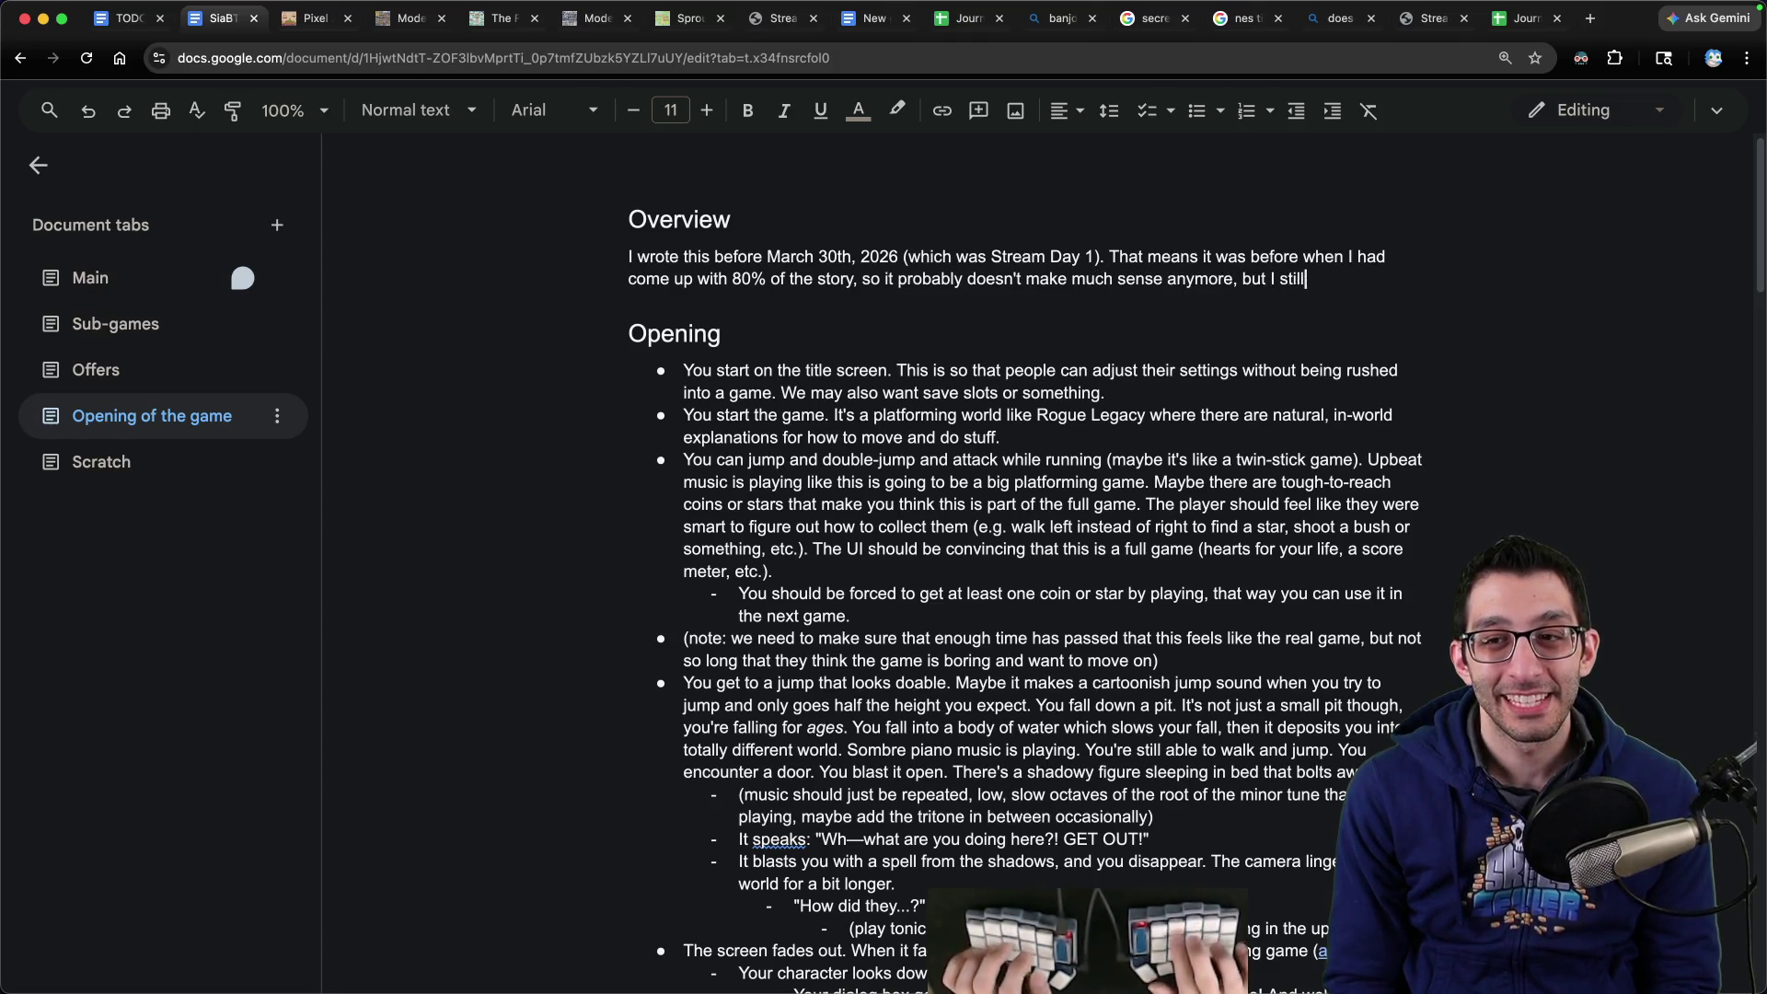
text( think it was a worthwhile exce)
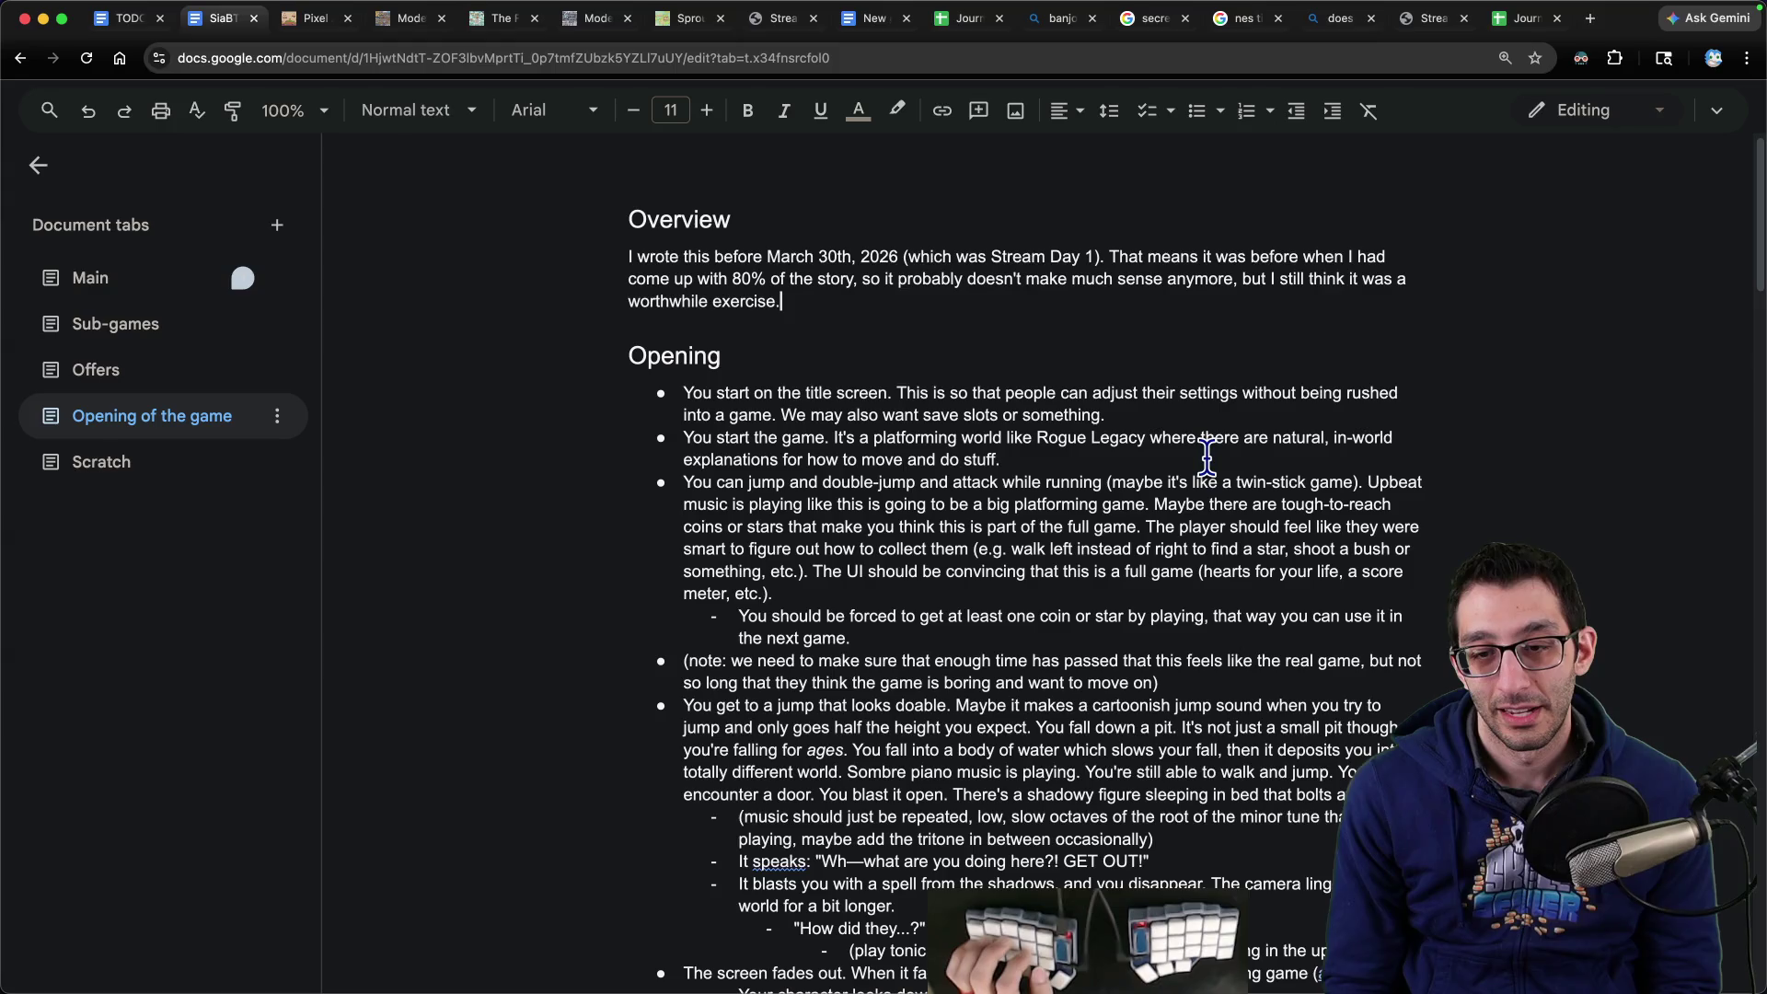
key(BackSpace)
key(BackSpace)
text(and has )
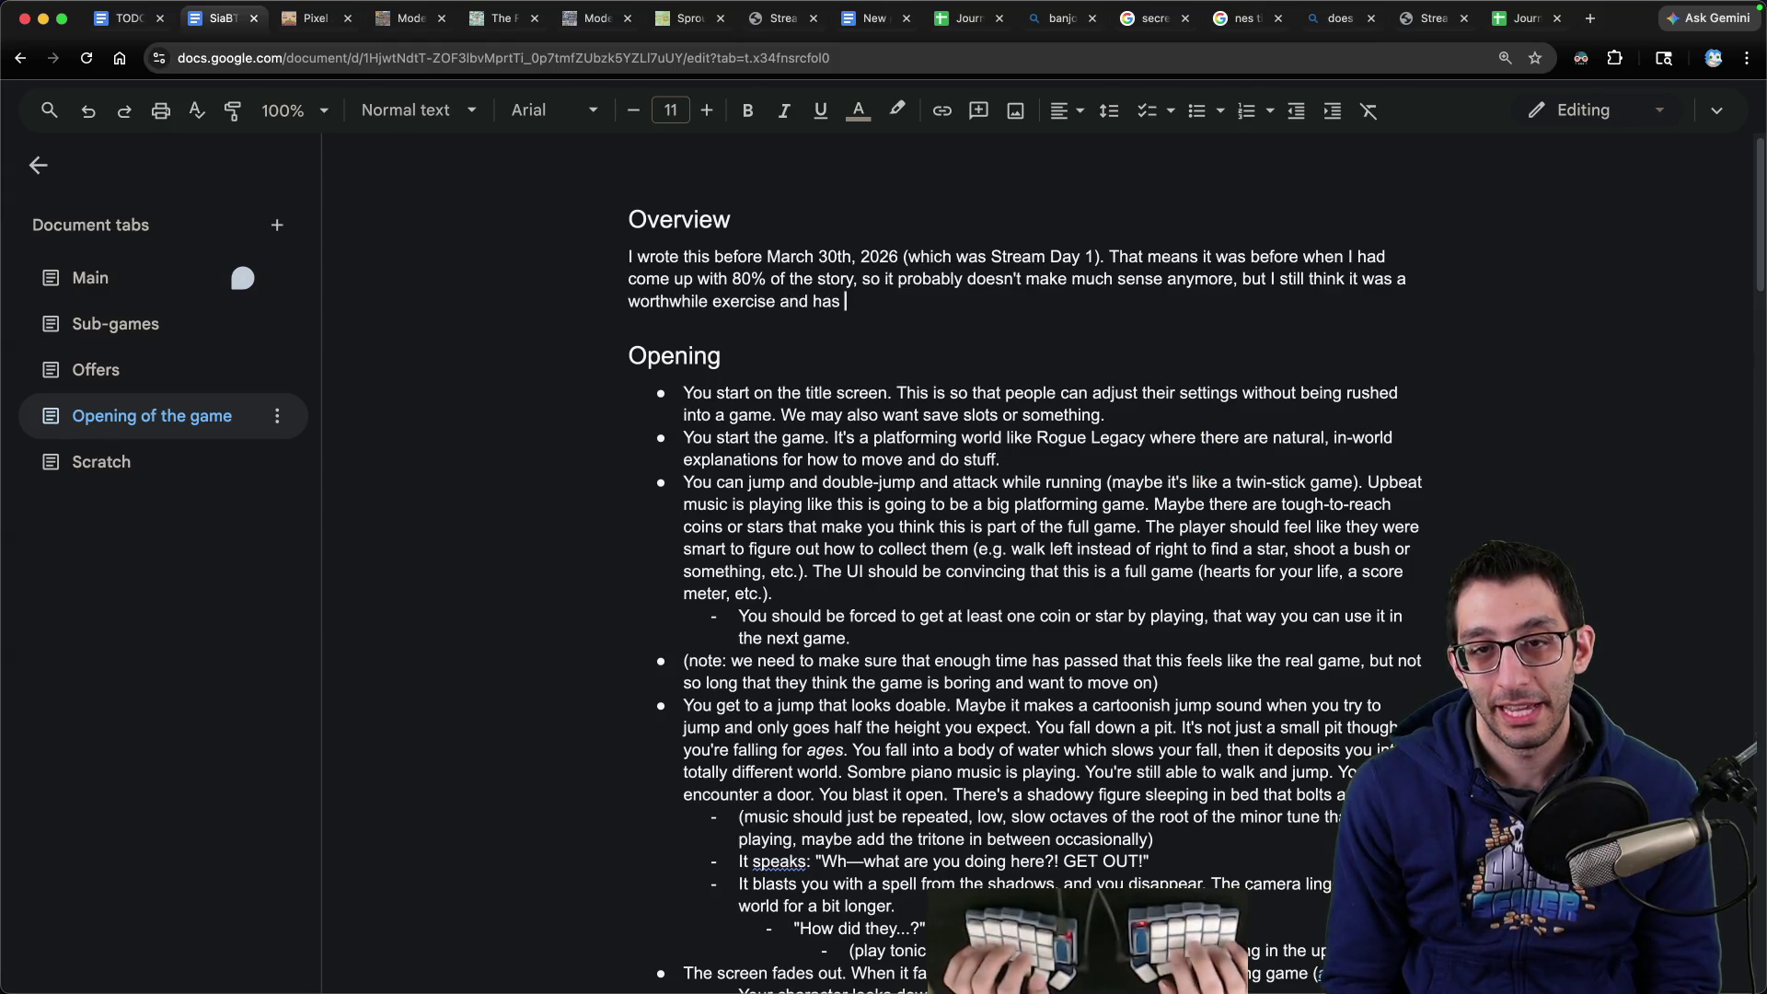
text(some interesting ideas.)
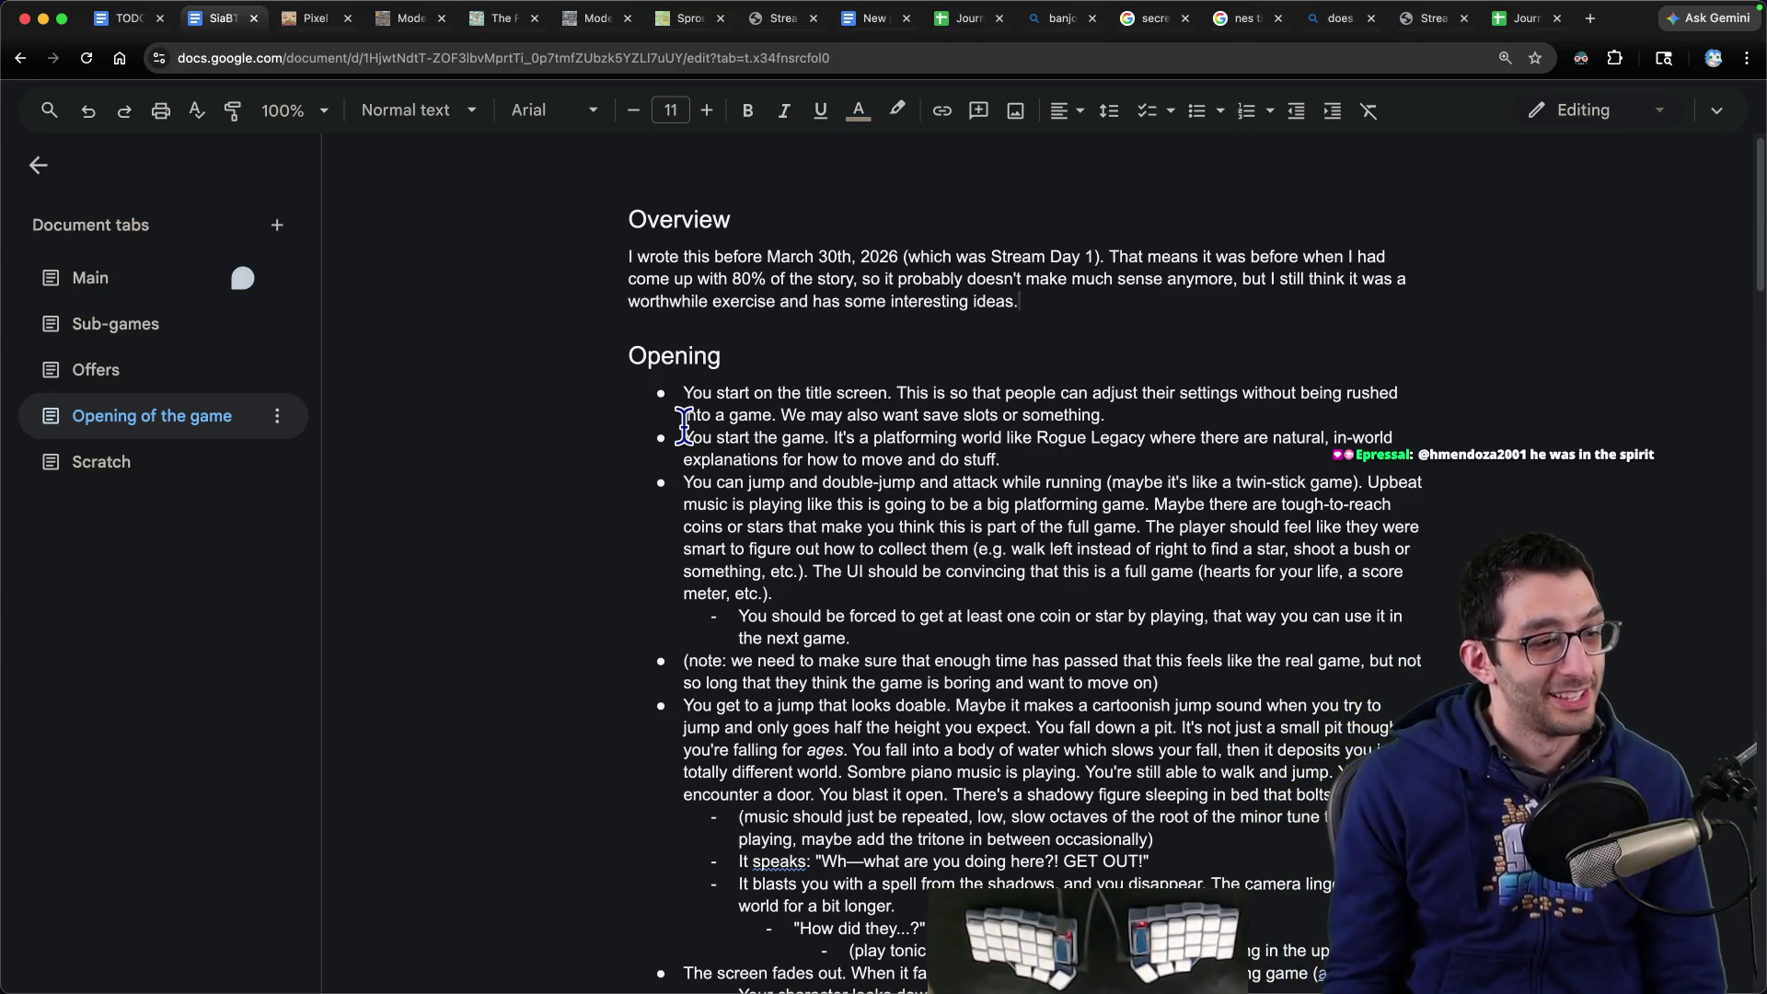
key(ctrl+shift+Tab)
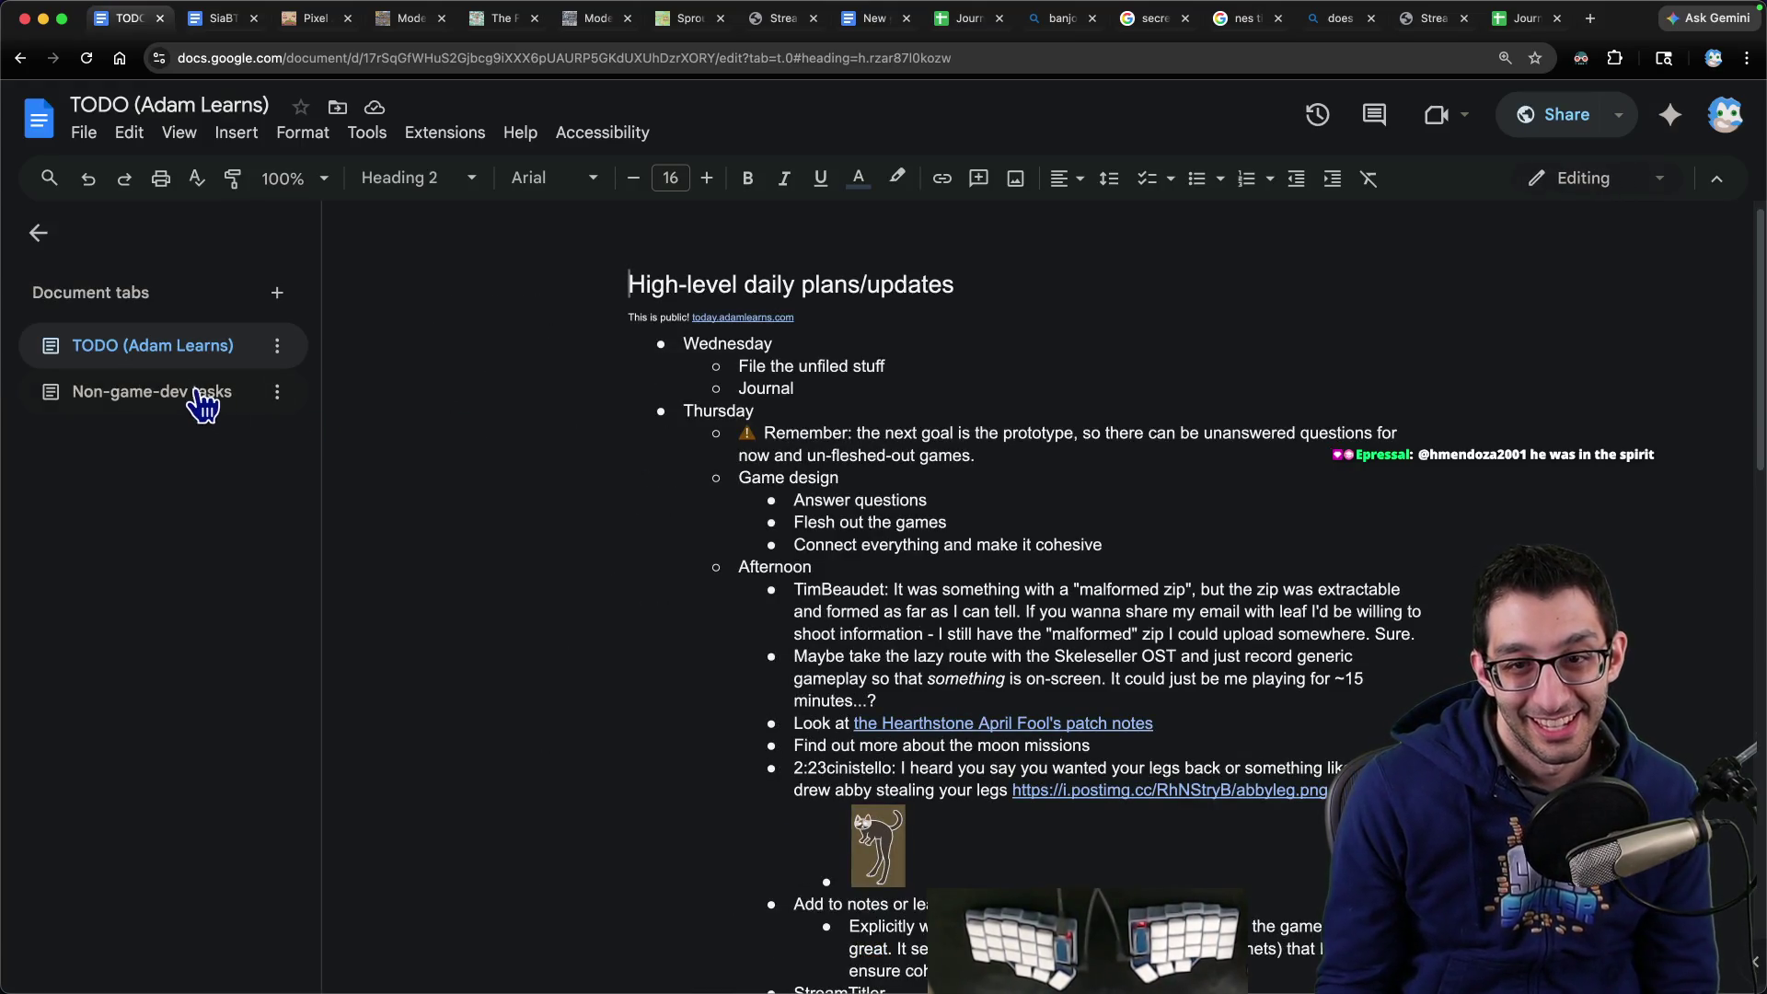
- Return to the design doc's Main tab and go to the Unfiled notes heading
key(ctrl+Tab)
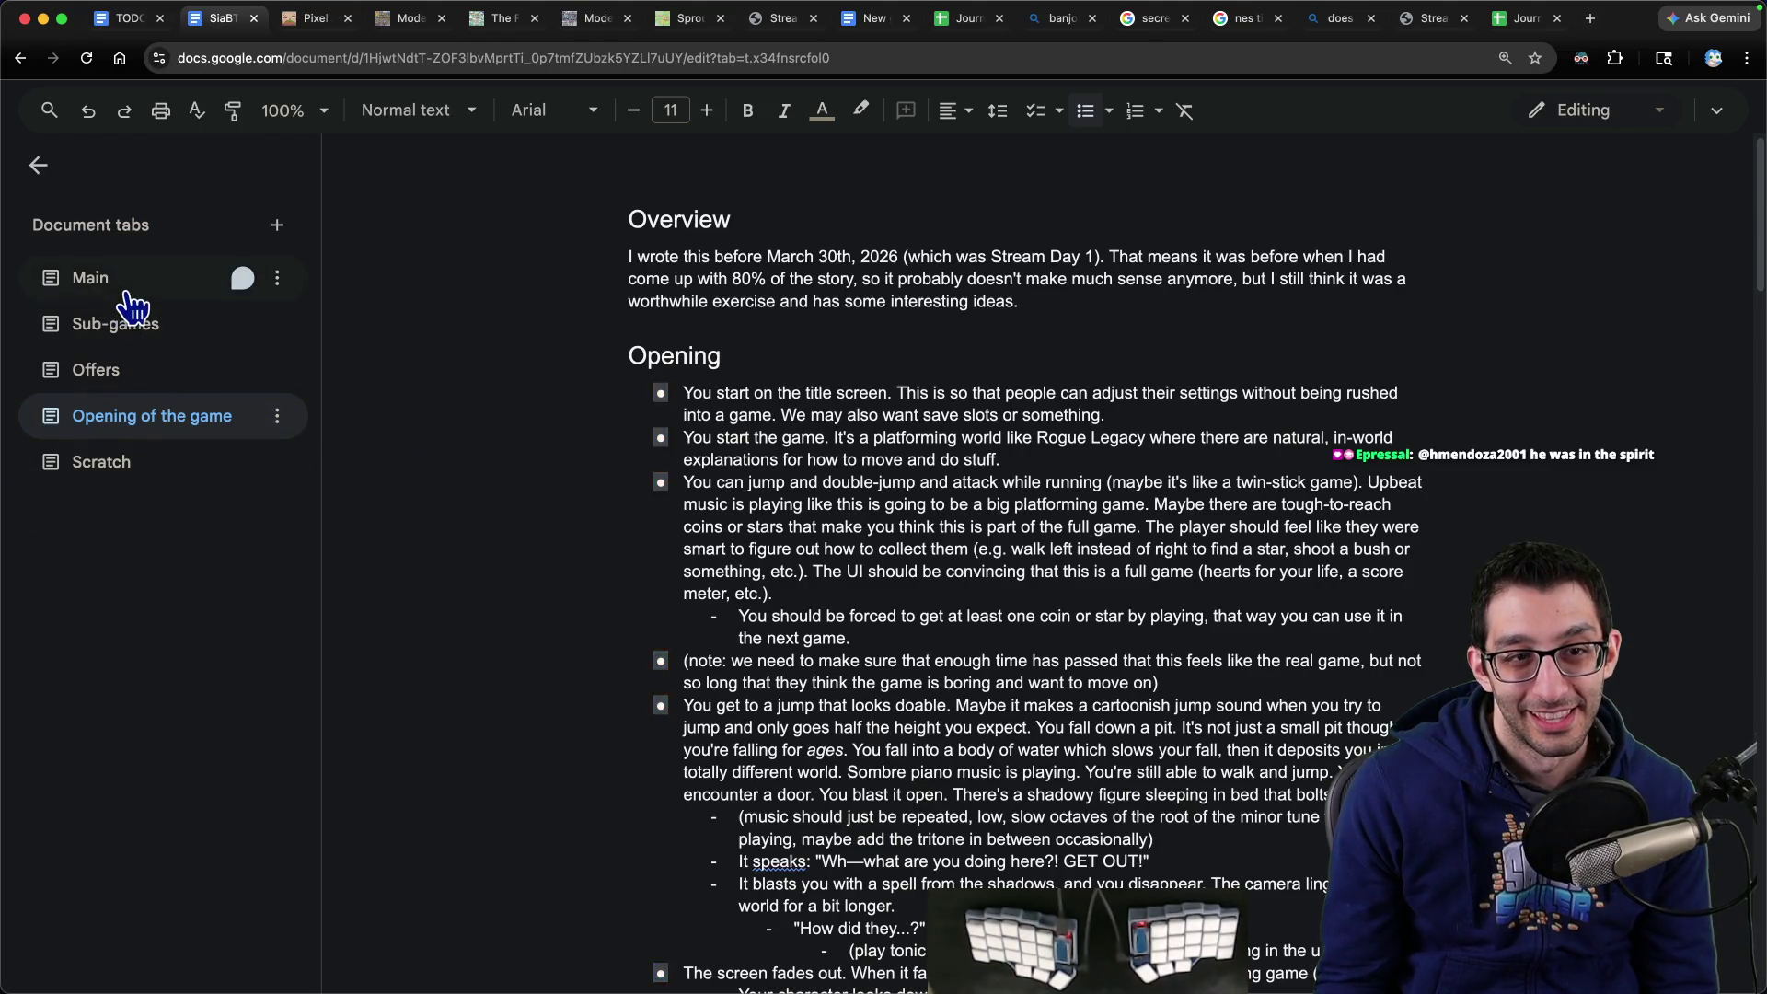
click(127, 292)
scroll(888, 607, down, 6)
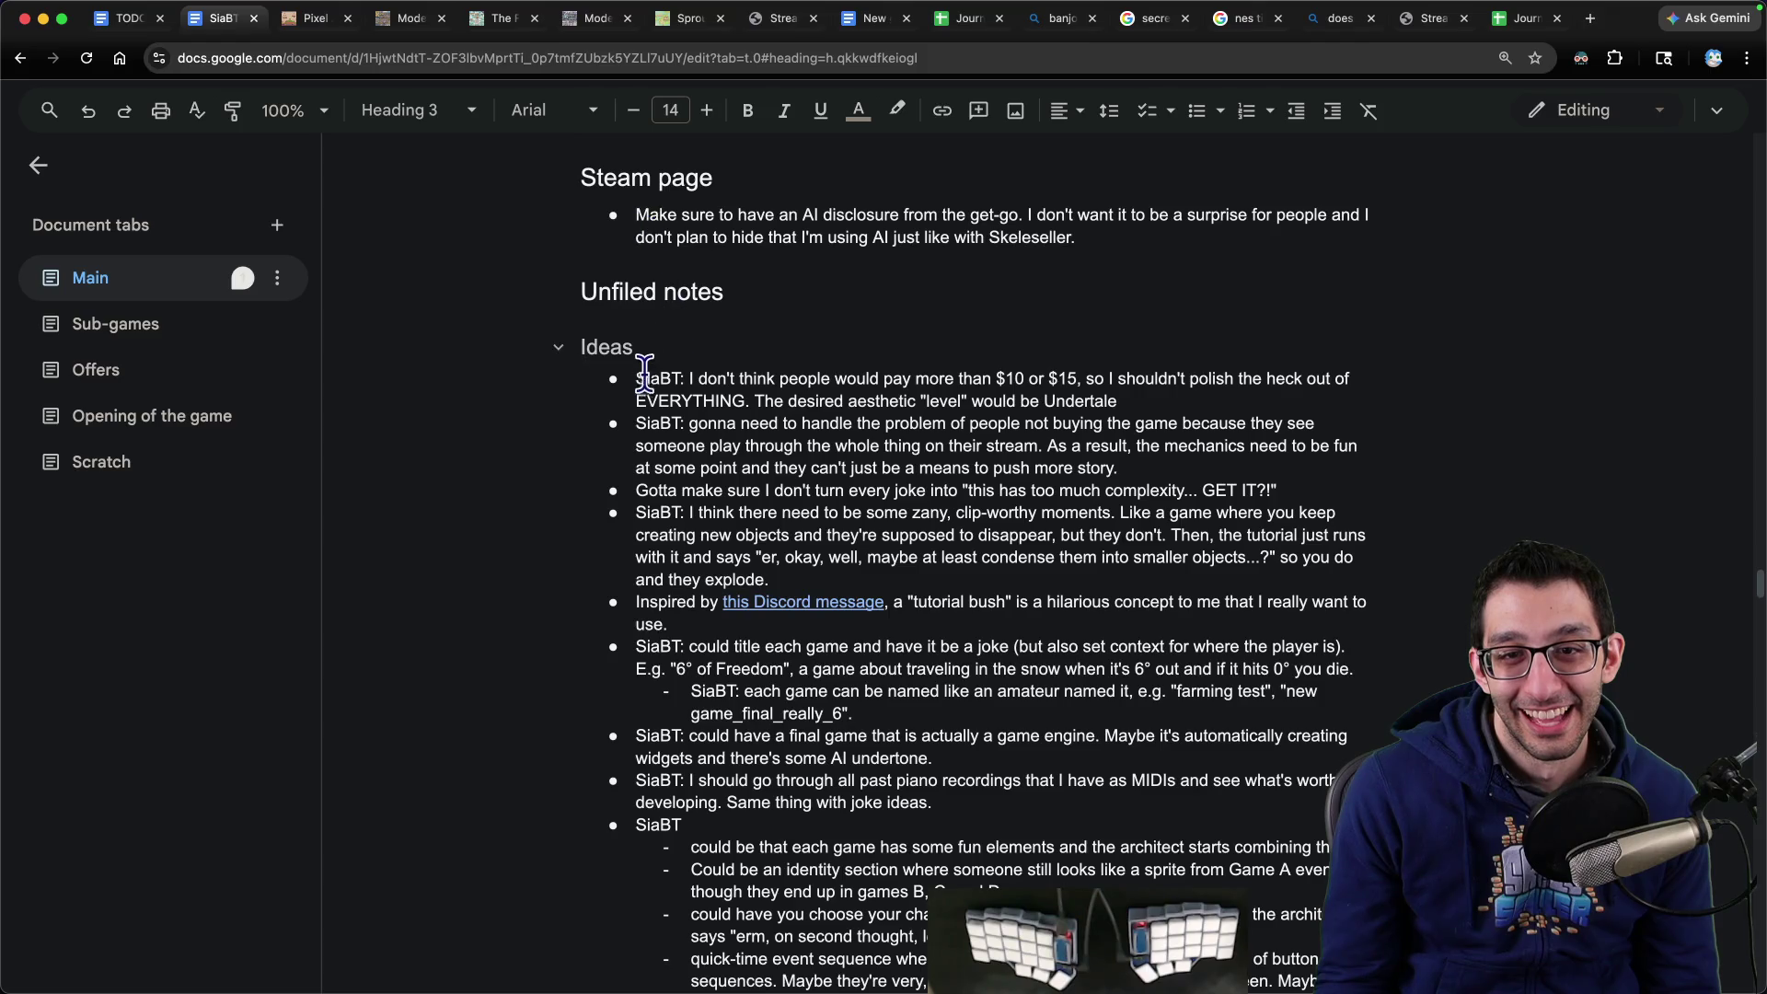
triple_click(818, 394)
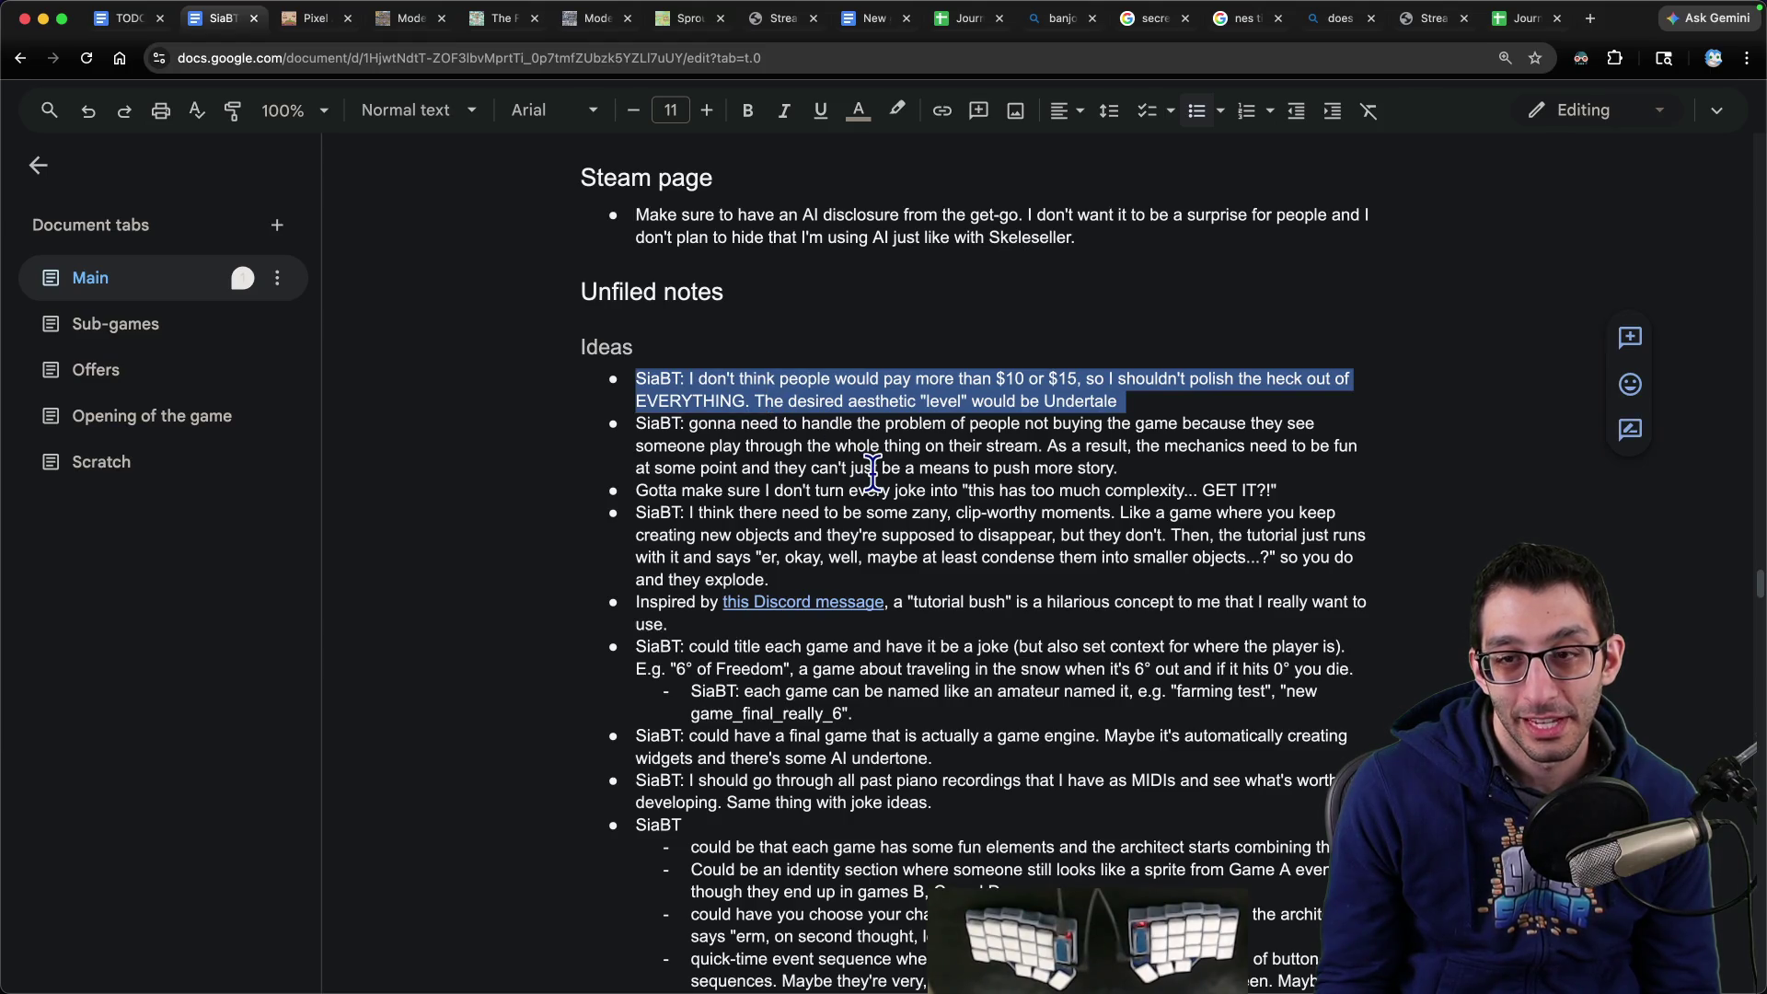
scroll(749, 441, up, 1)
click(831, 313)
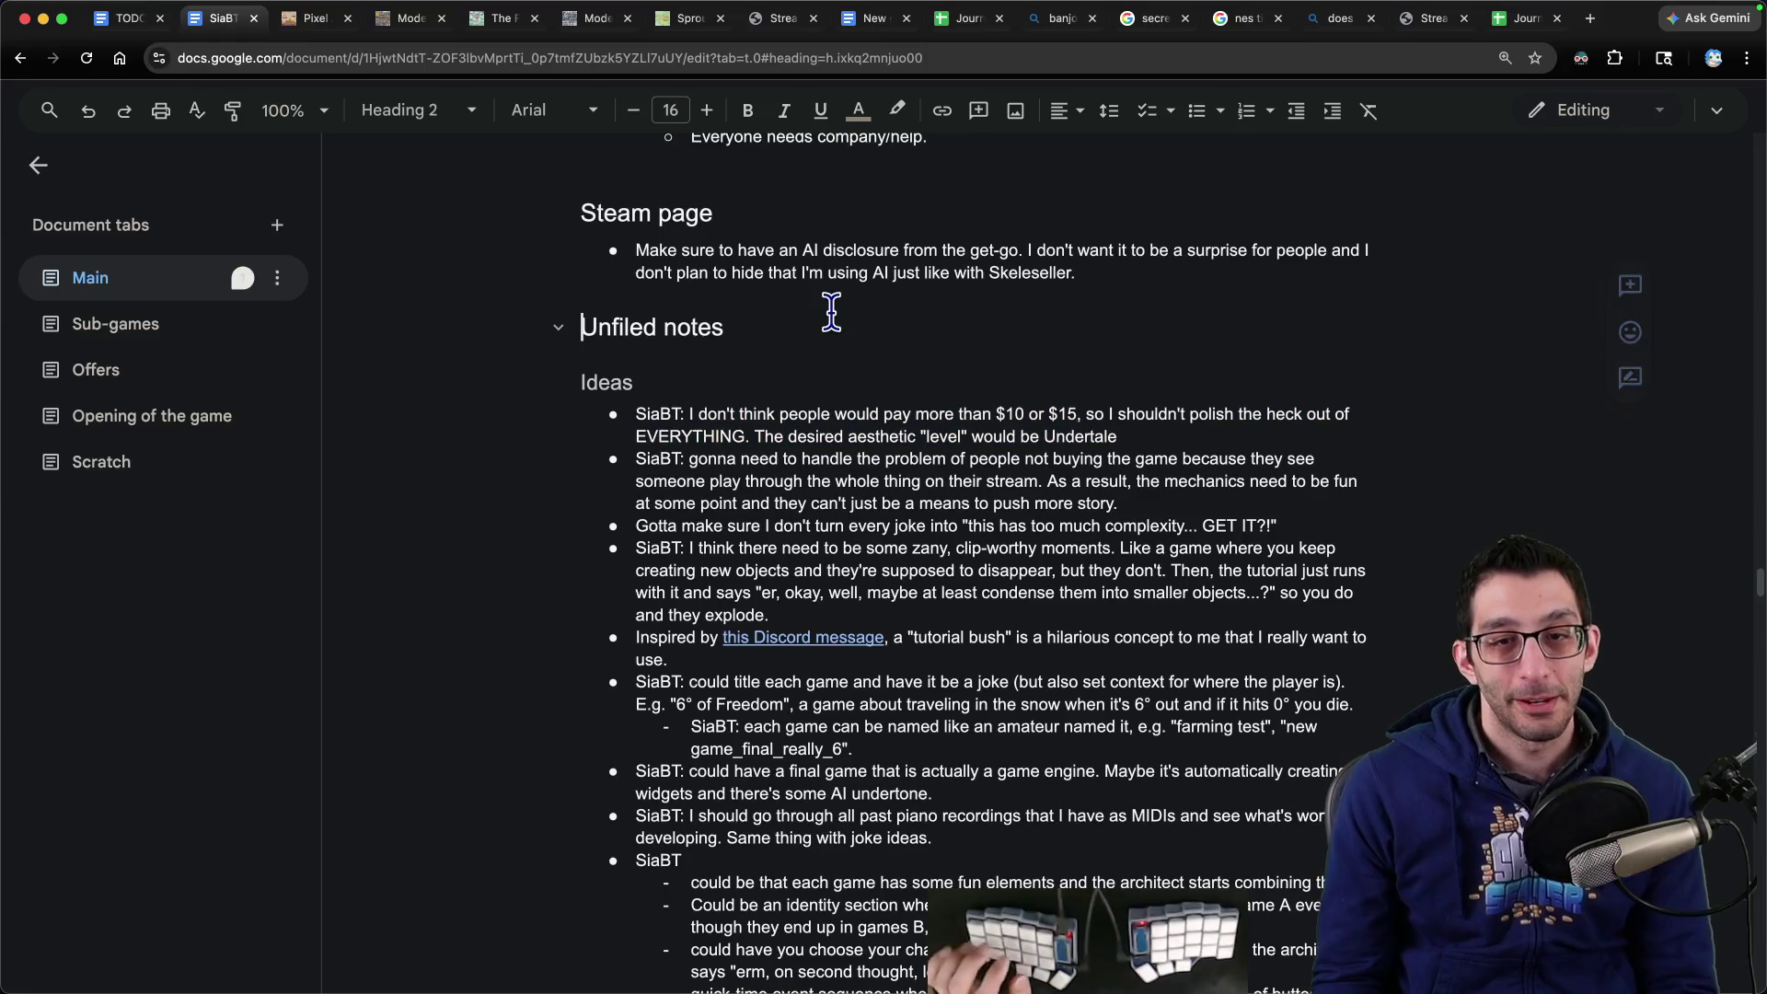
- Add a Polish heading above Unfiled notes with a bullet beginning 'I'm torn'
key(Return)
key(Up)
text(Polish)
key(Return)
key(super+shift+8)
text(I'm torn)
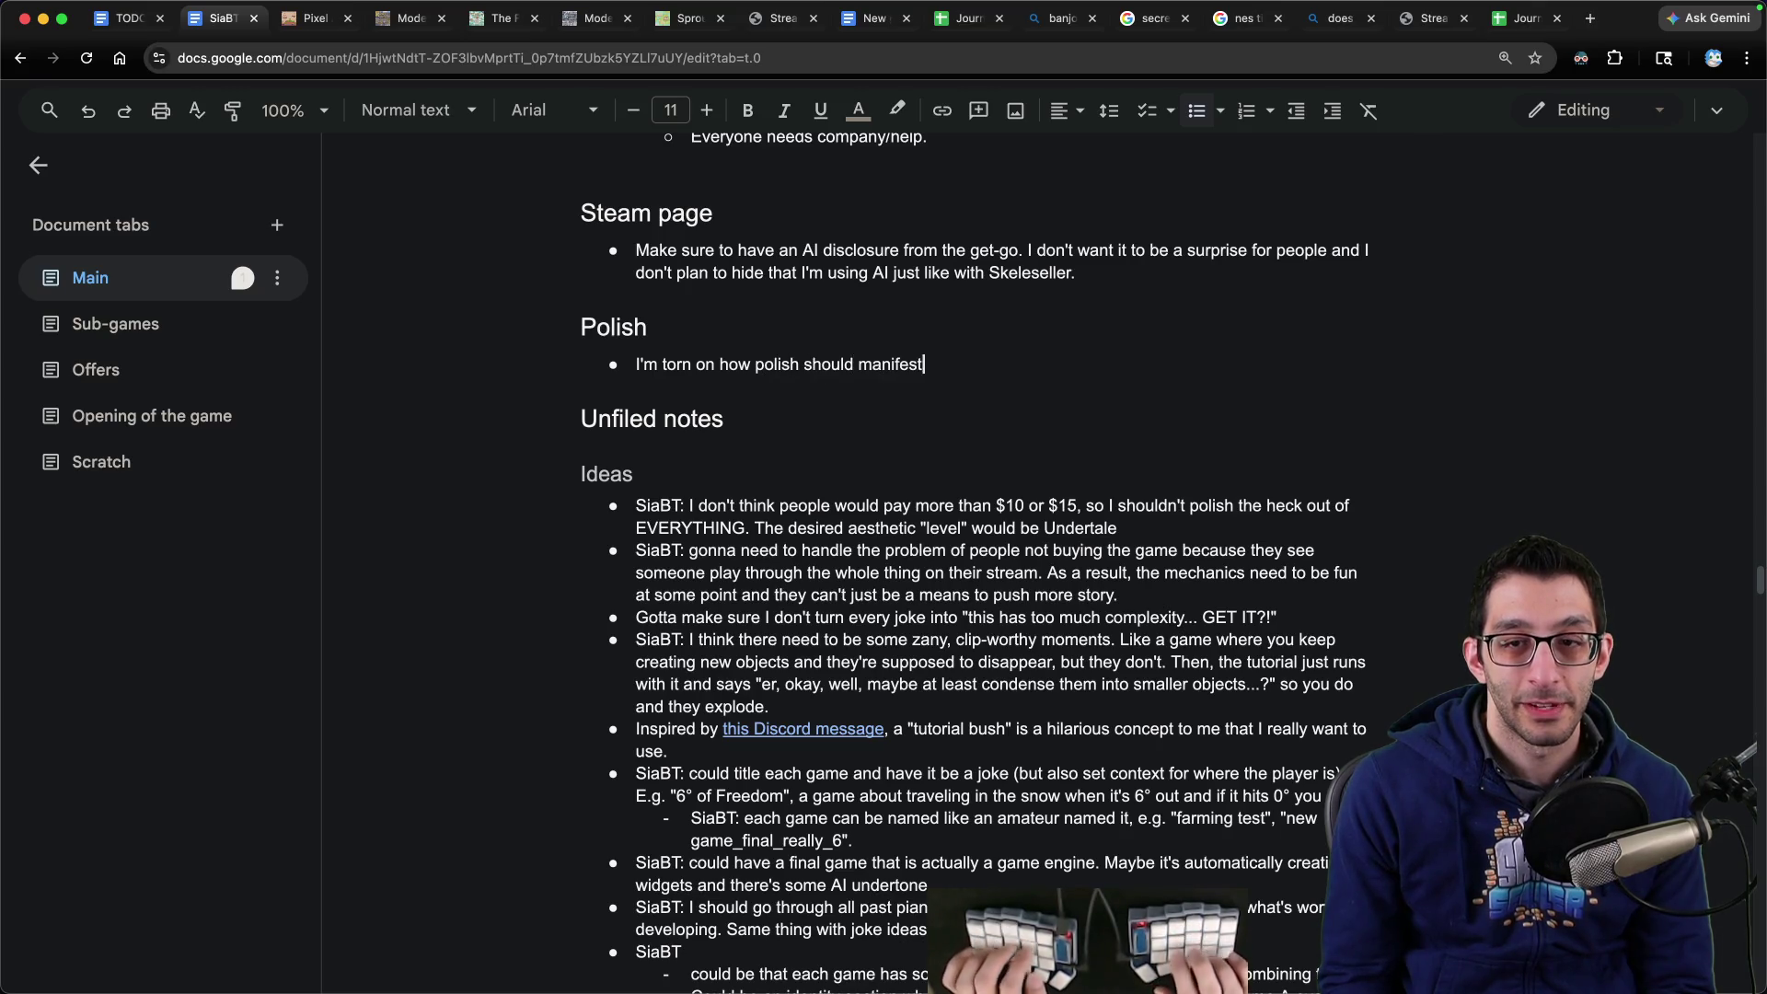
text( games are)
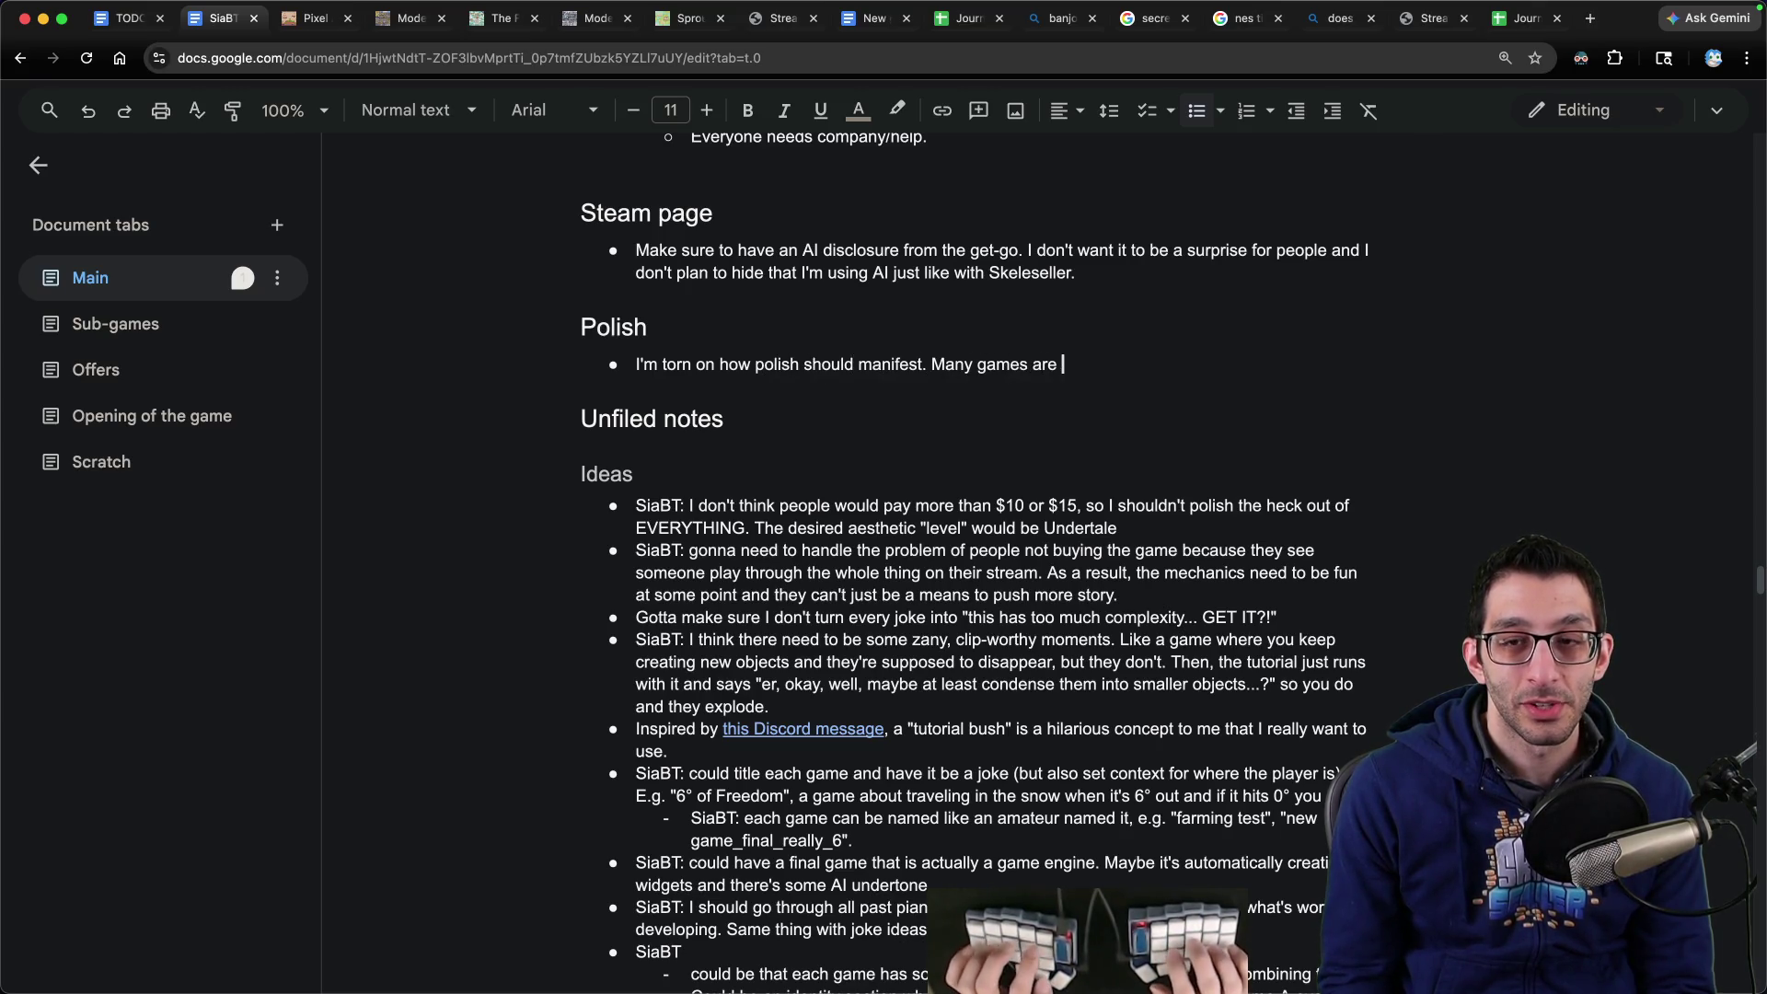
text(broken)
- Finish the bullet weighing intentional brokenness against viewers calling the game trash
key(alt+Left)
text(intentionally)
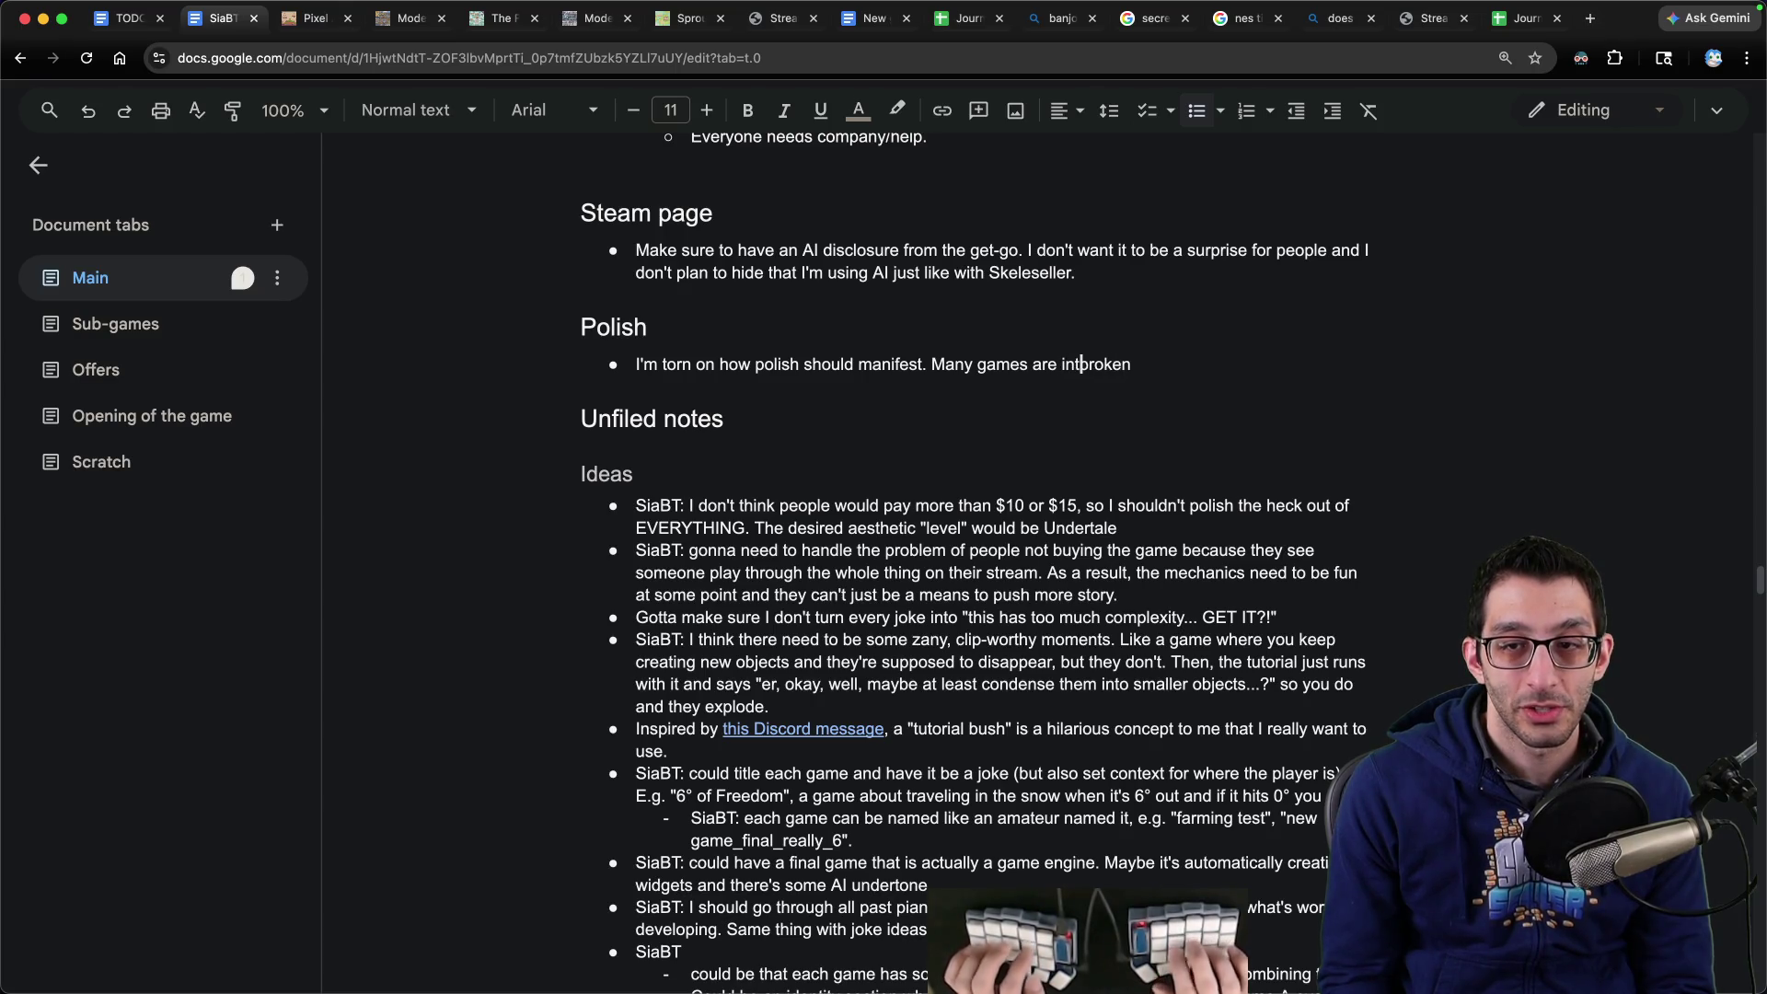
key(super+Right)
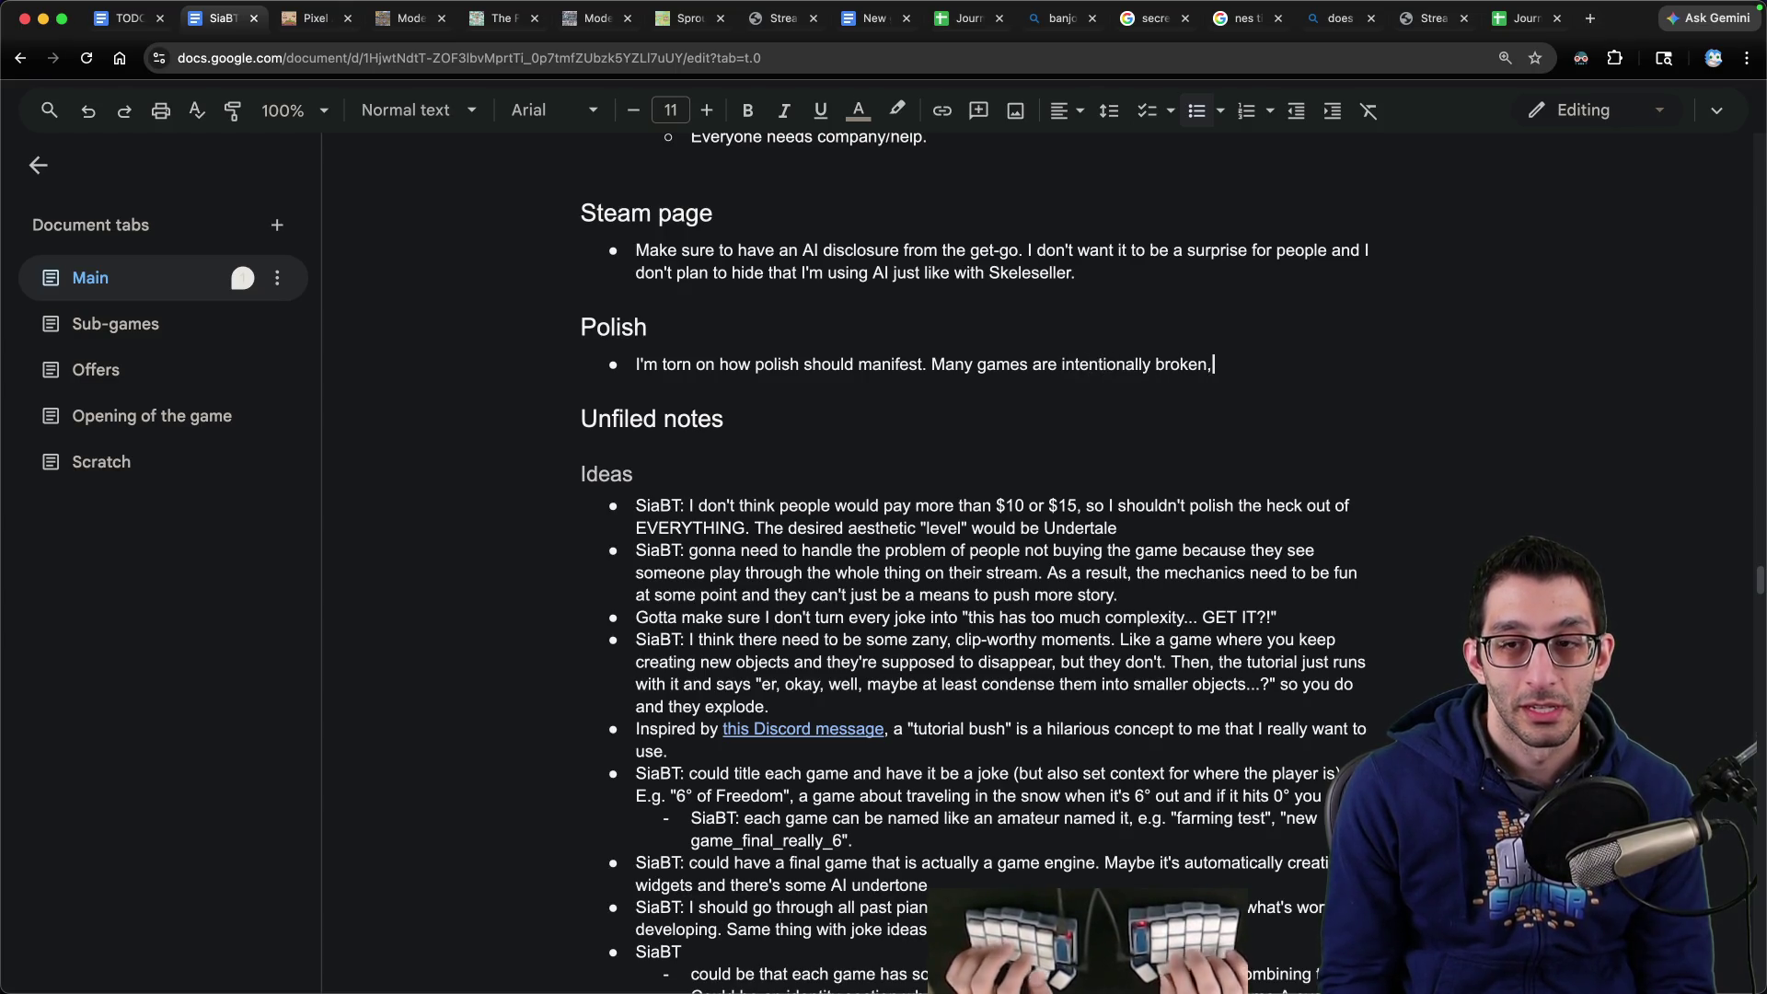
text( so it wouldn't probably make sense for them to be super polished with such glaring fl)
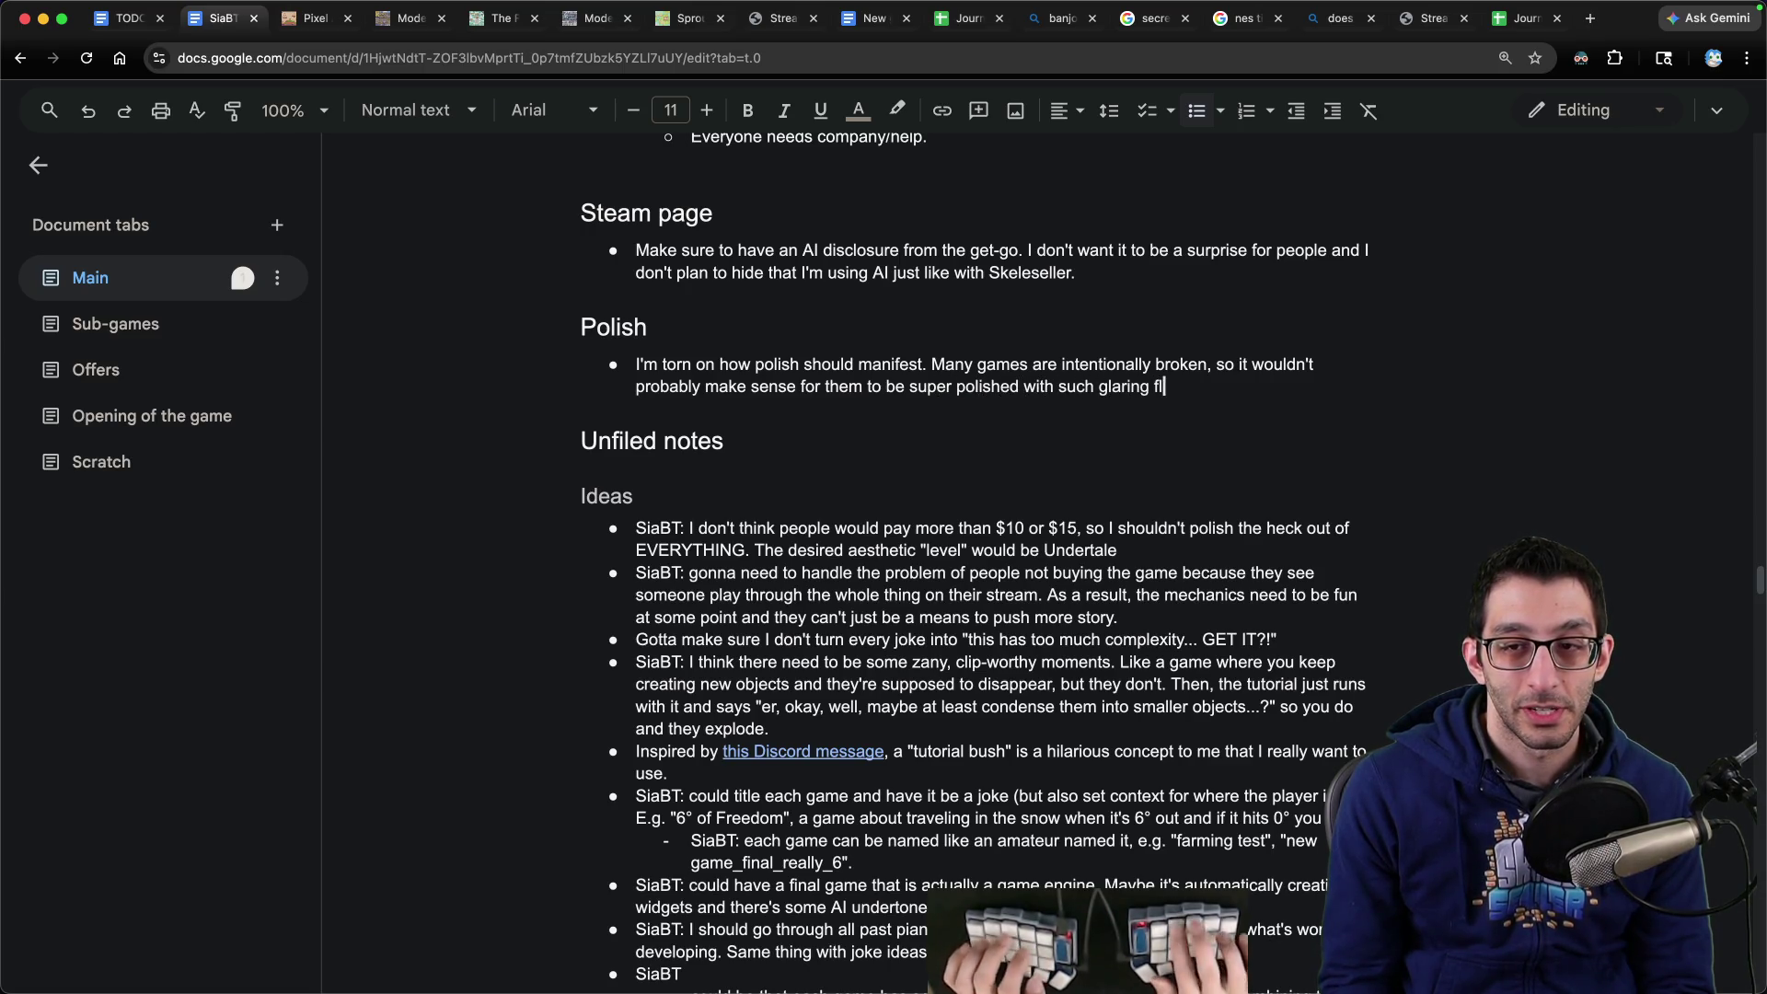
text(aws. However, )
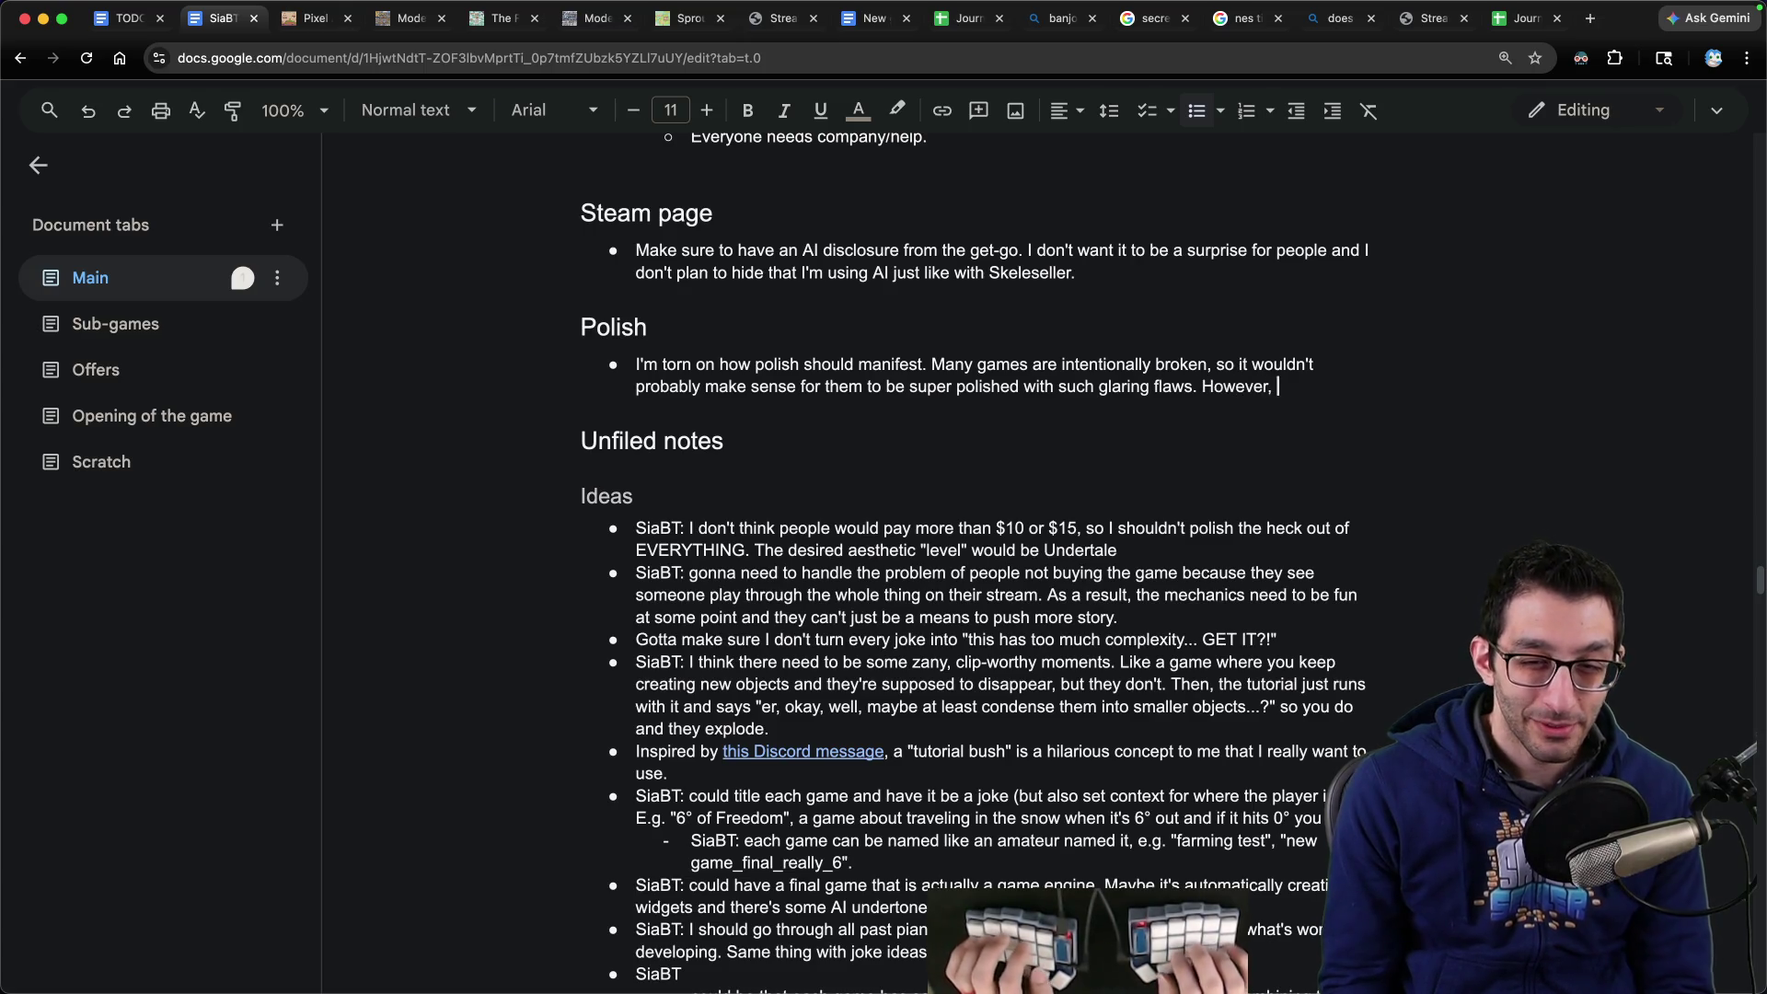
text(IRL pla)
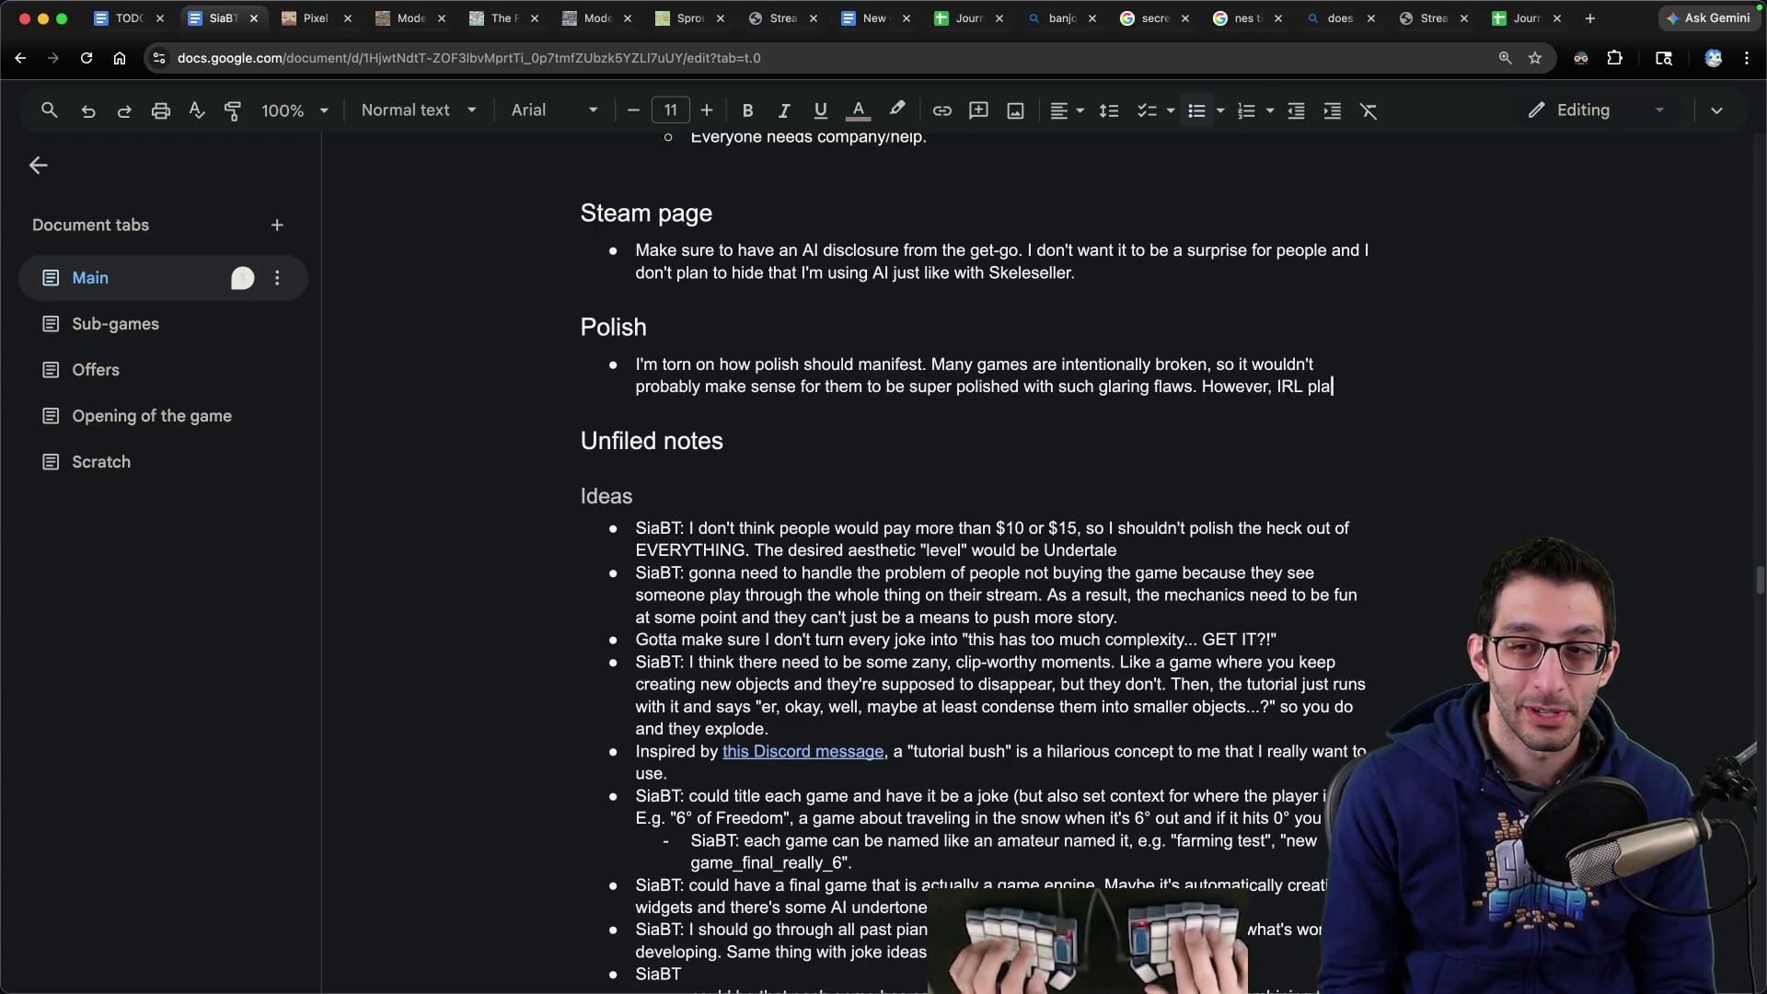
text(yers can't help but be influenced by the level)
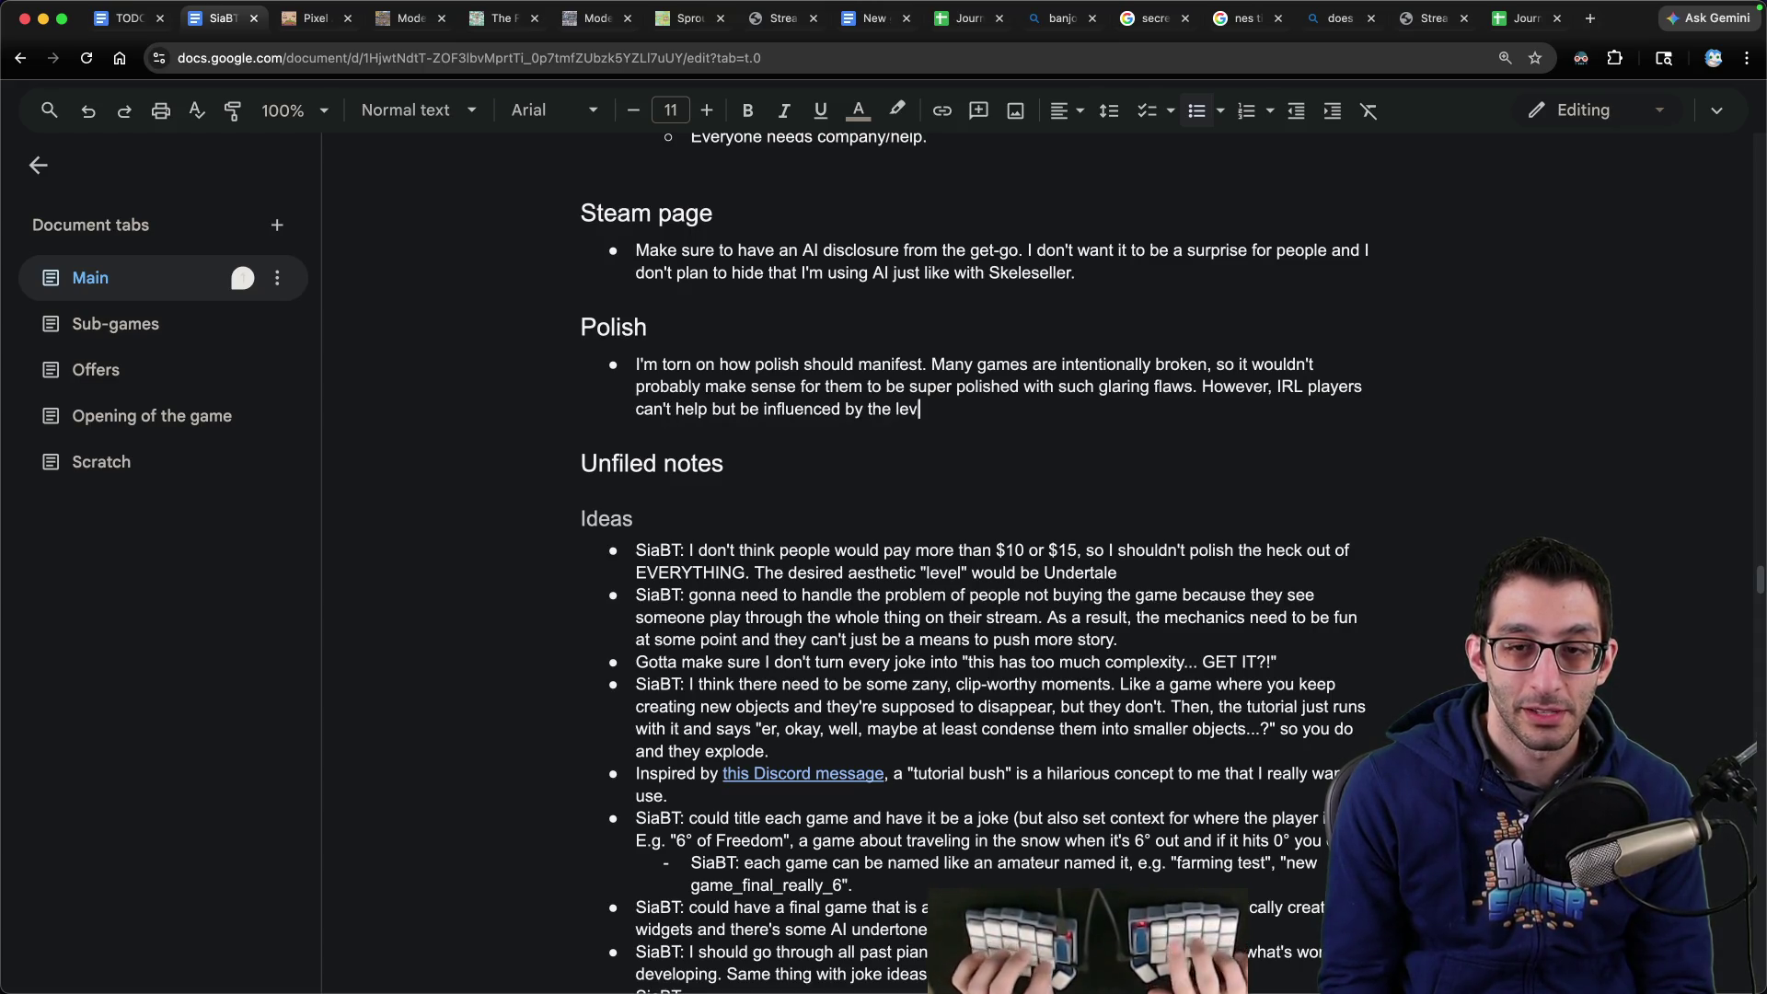
text( of detail in any game)
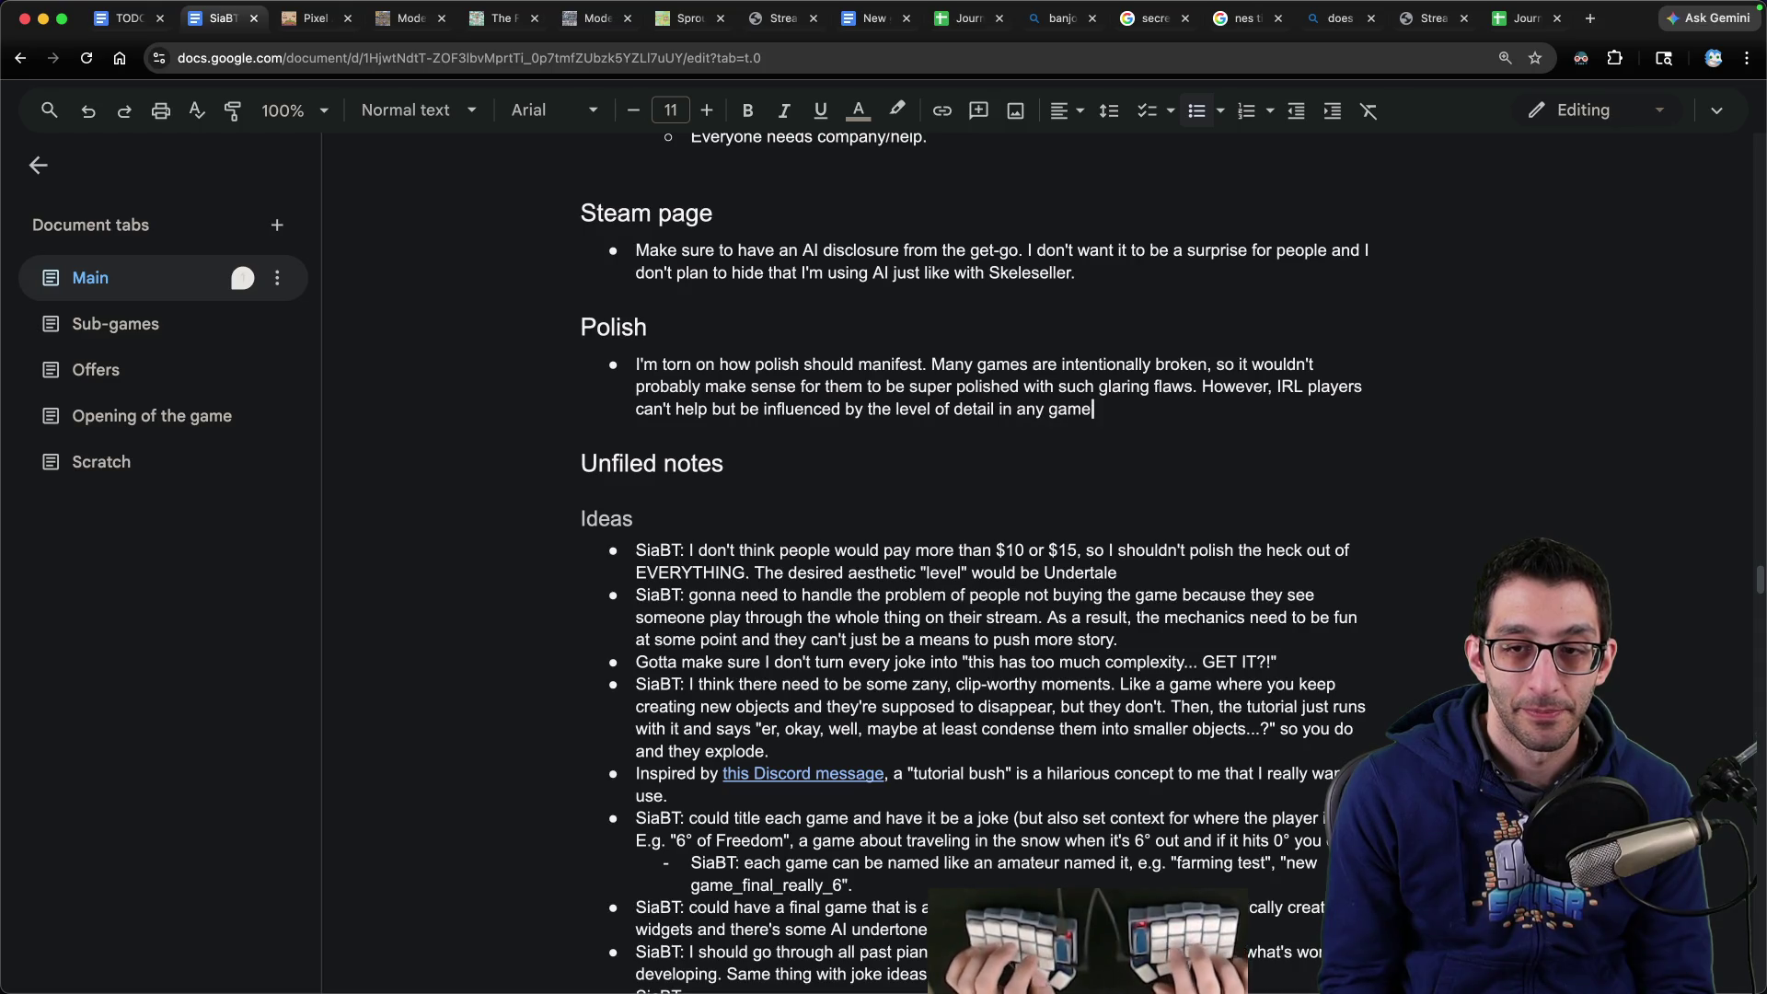
text( and how it's presented.)
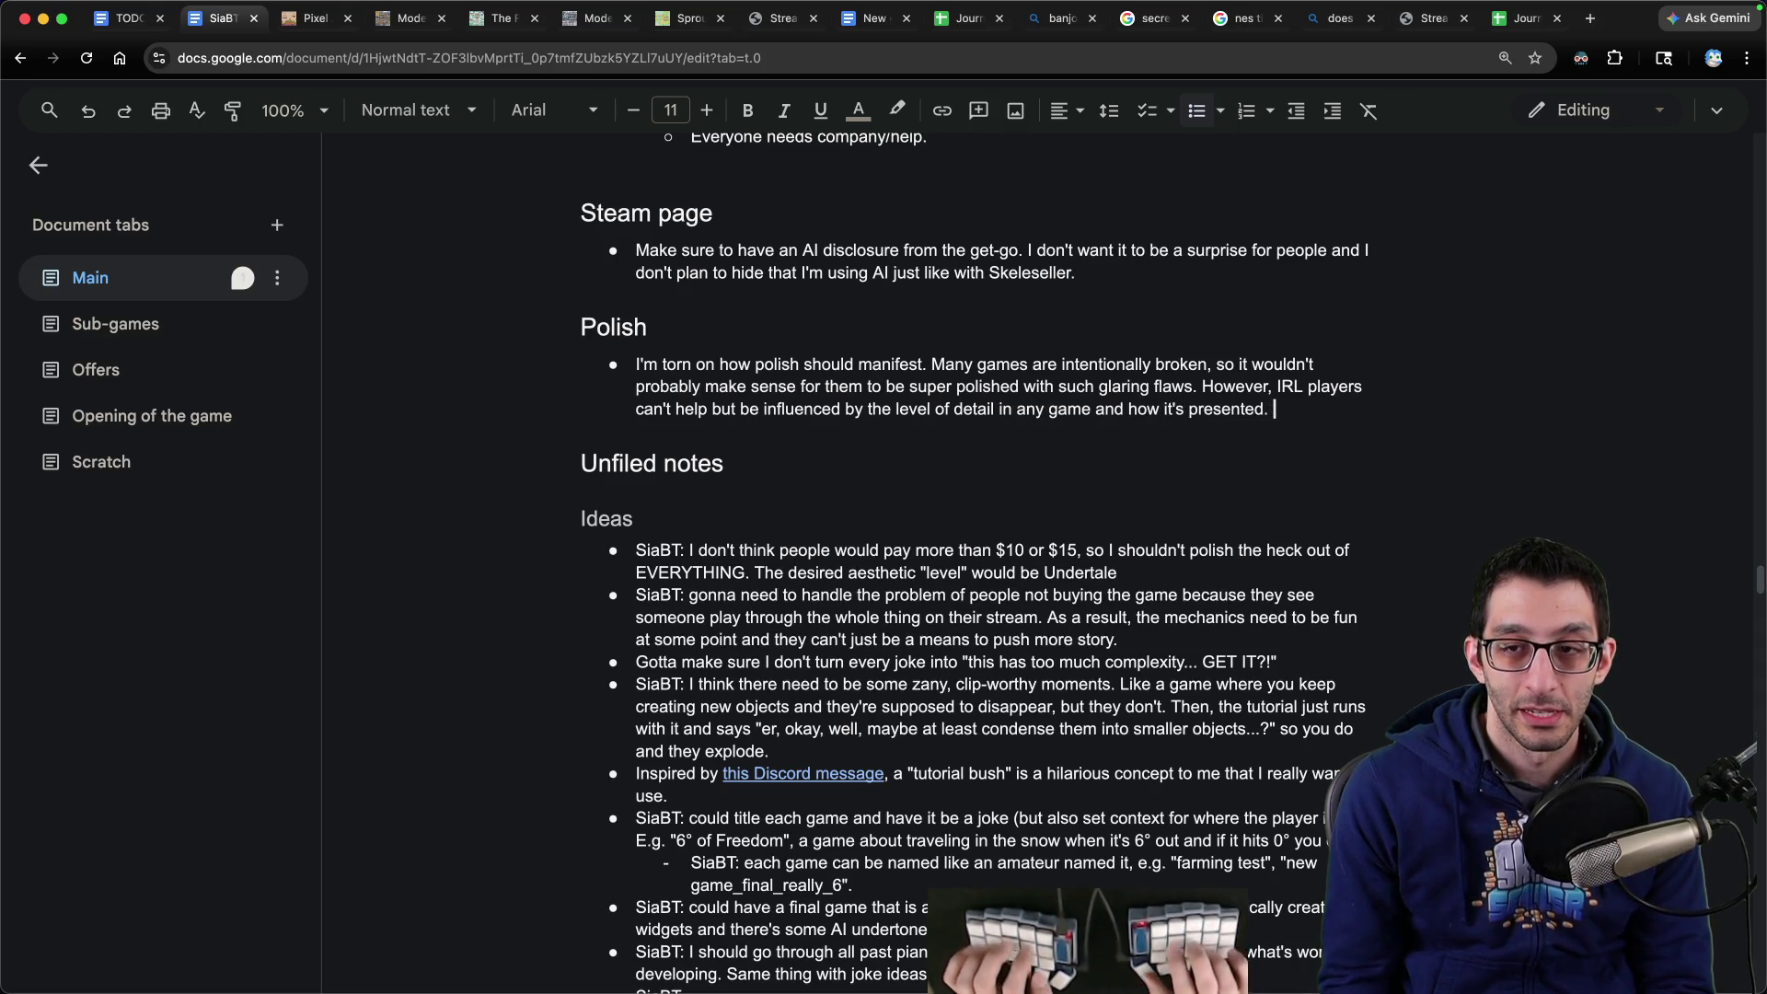
text( Plus, players watching streams or vi)
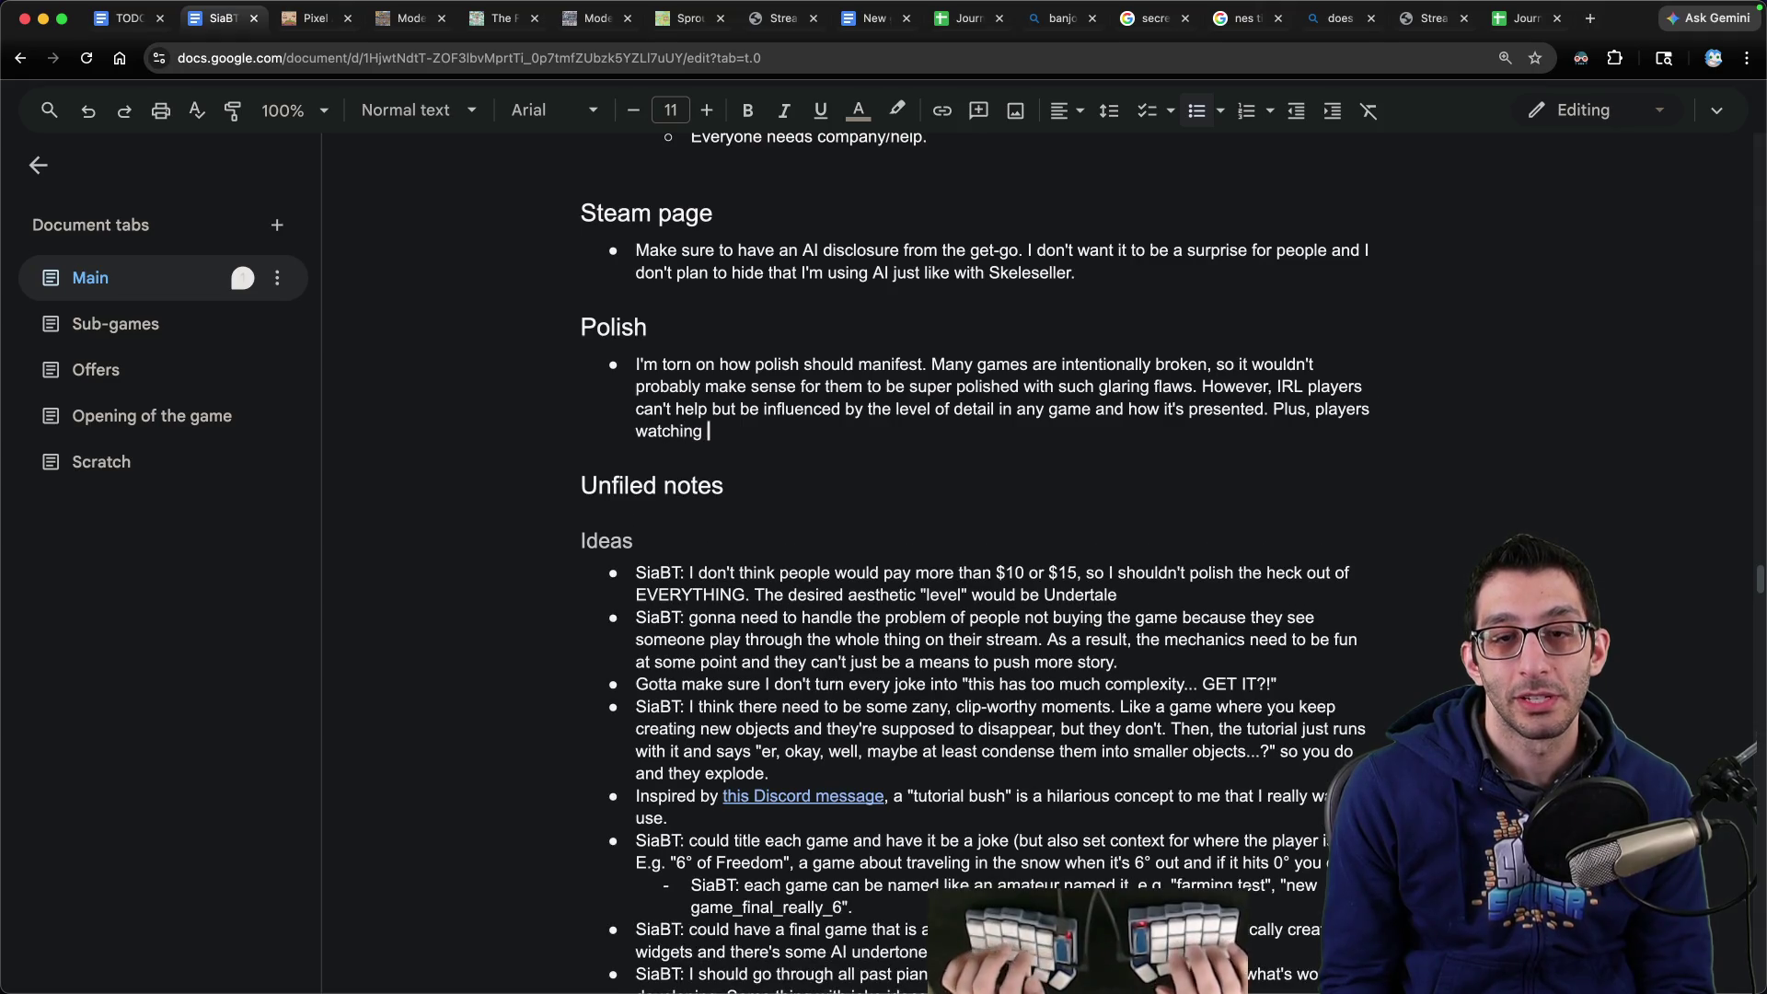
text(deos may jump in halfwayt)
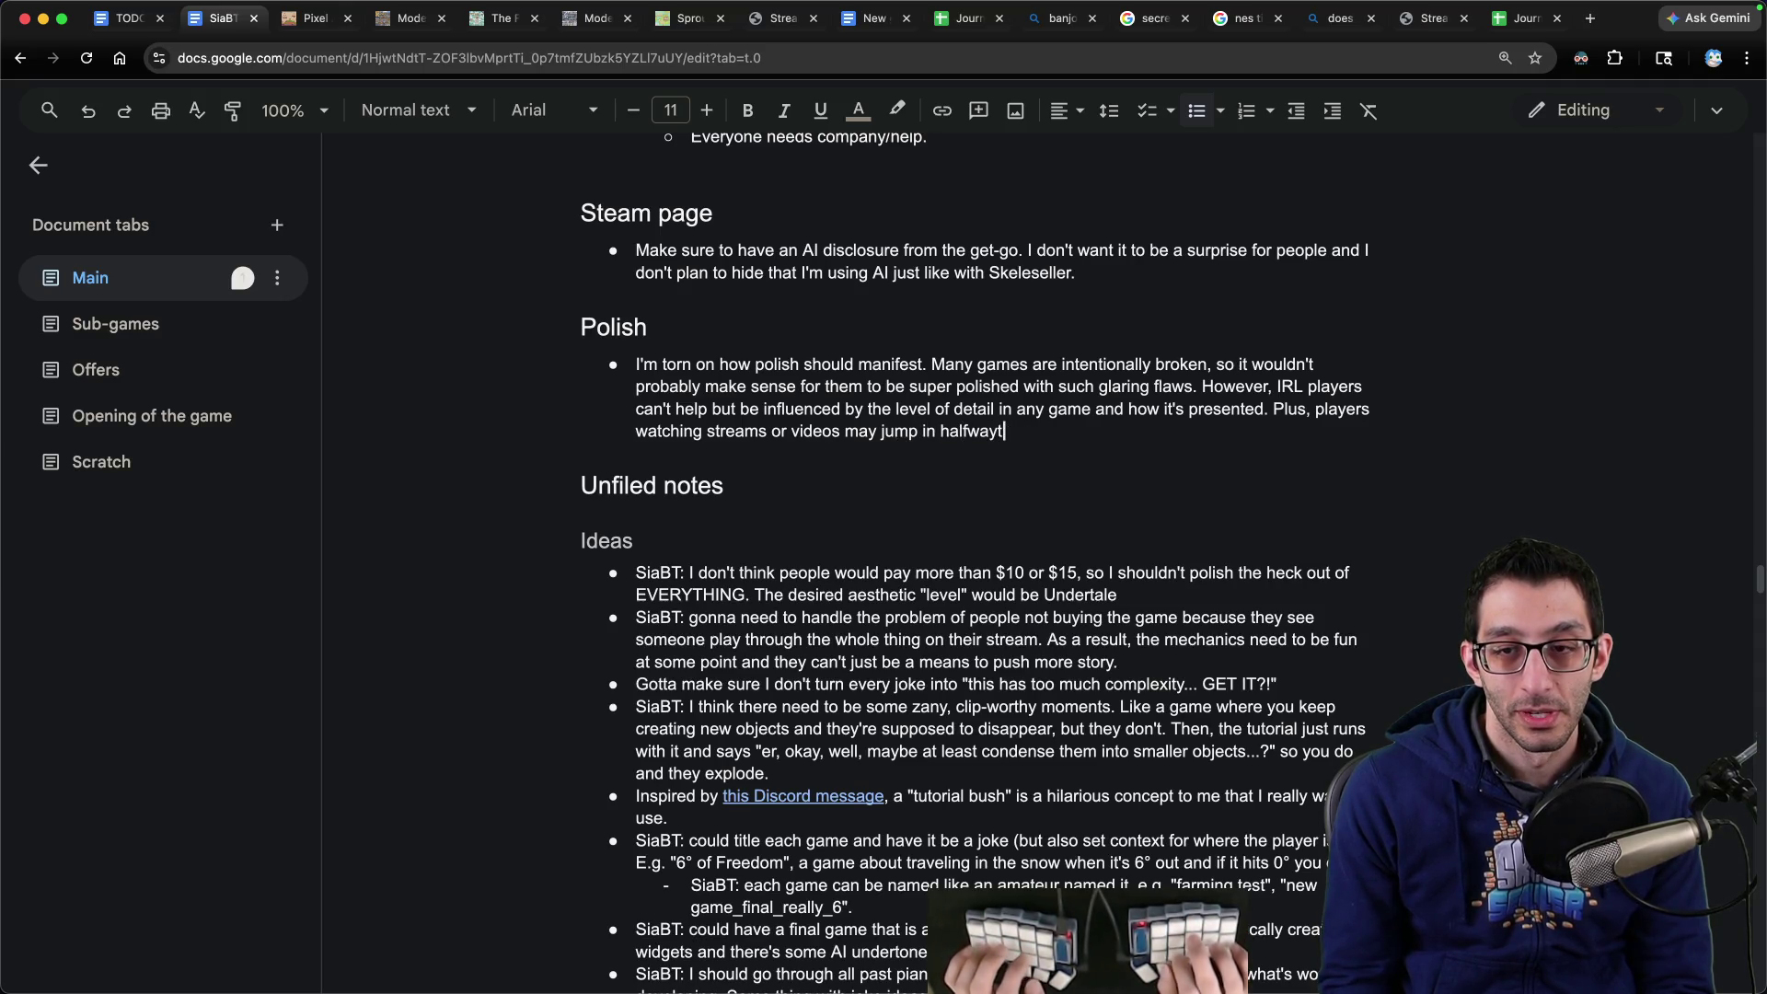
key(BackSpace)
text( through and say the game l)
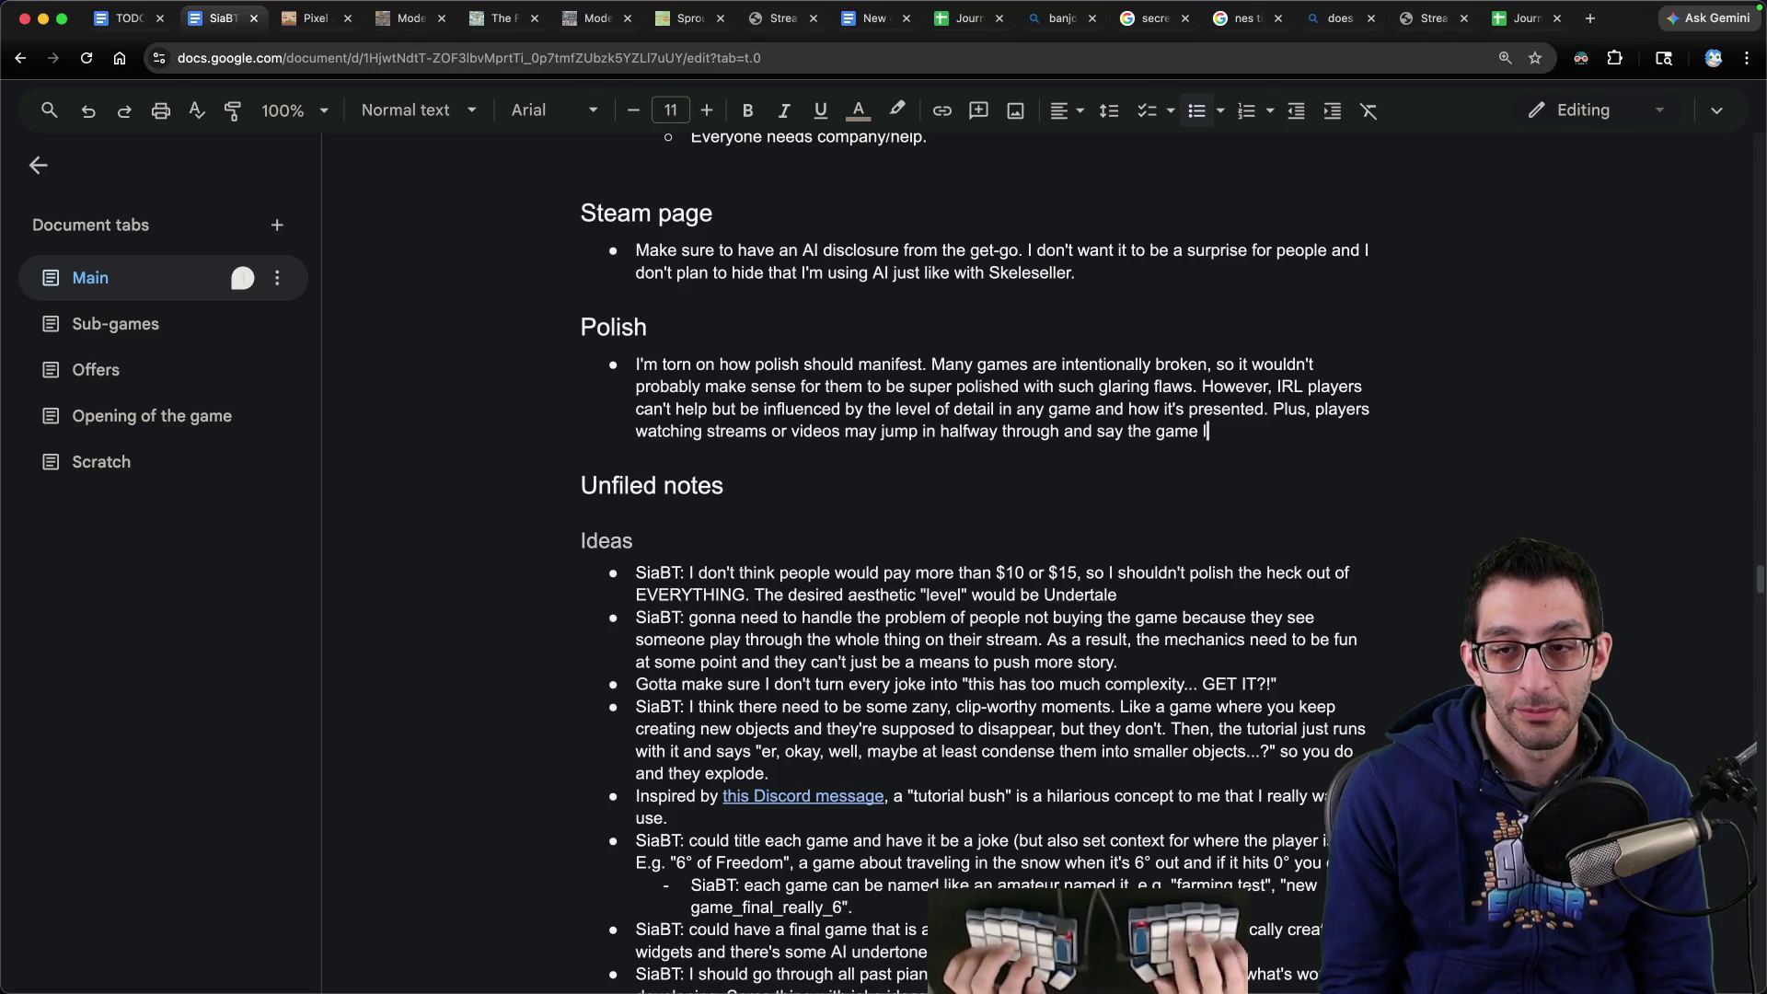
text(ooks like trash.)
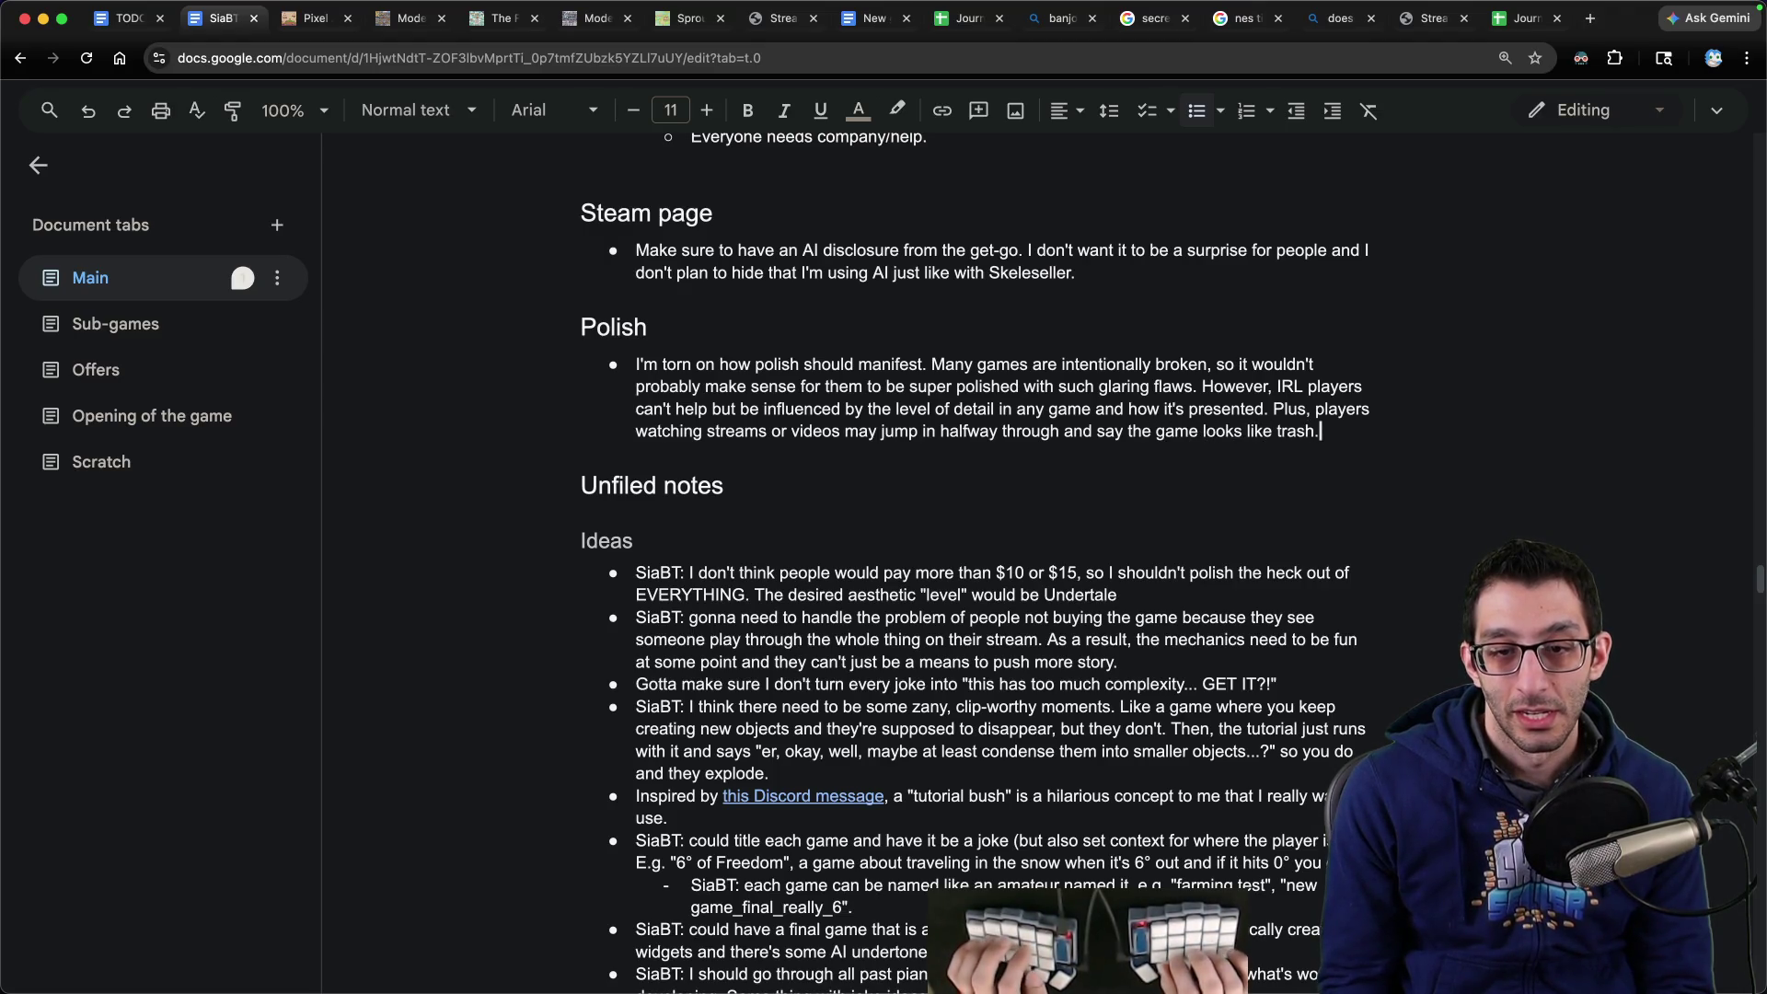
key(Return)
key(Tab)
- Write the sub-bullet citing the ~$10 price to suggest an Undertale level of polish
text(Plu)
text( don't k)
text(eople would pay more than)
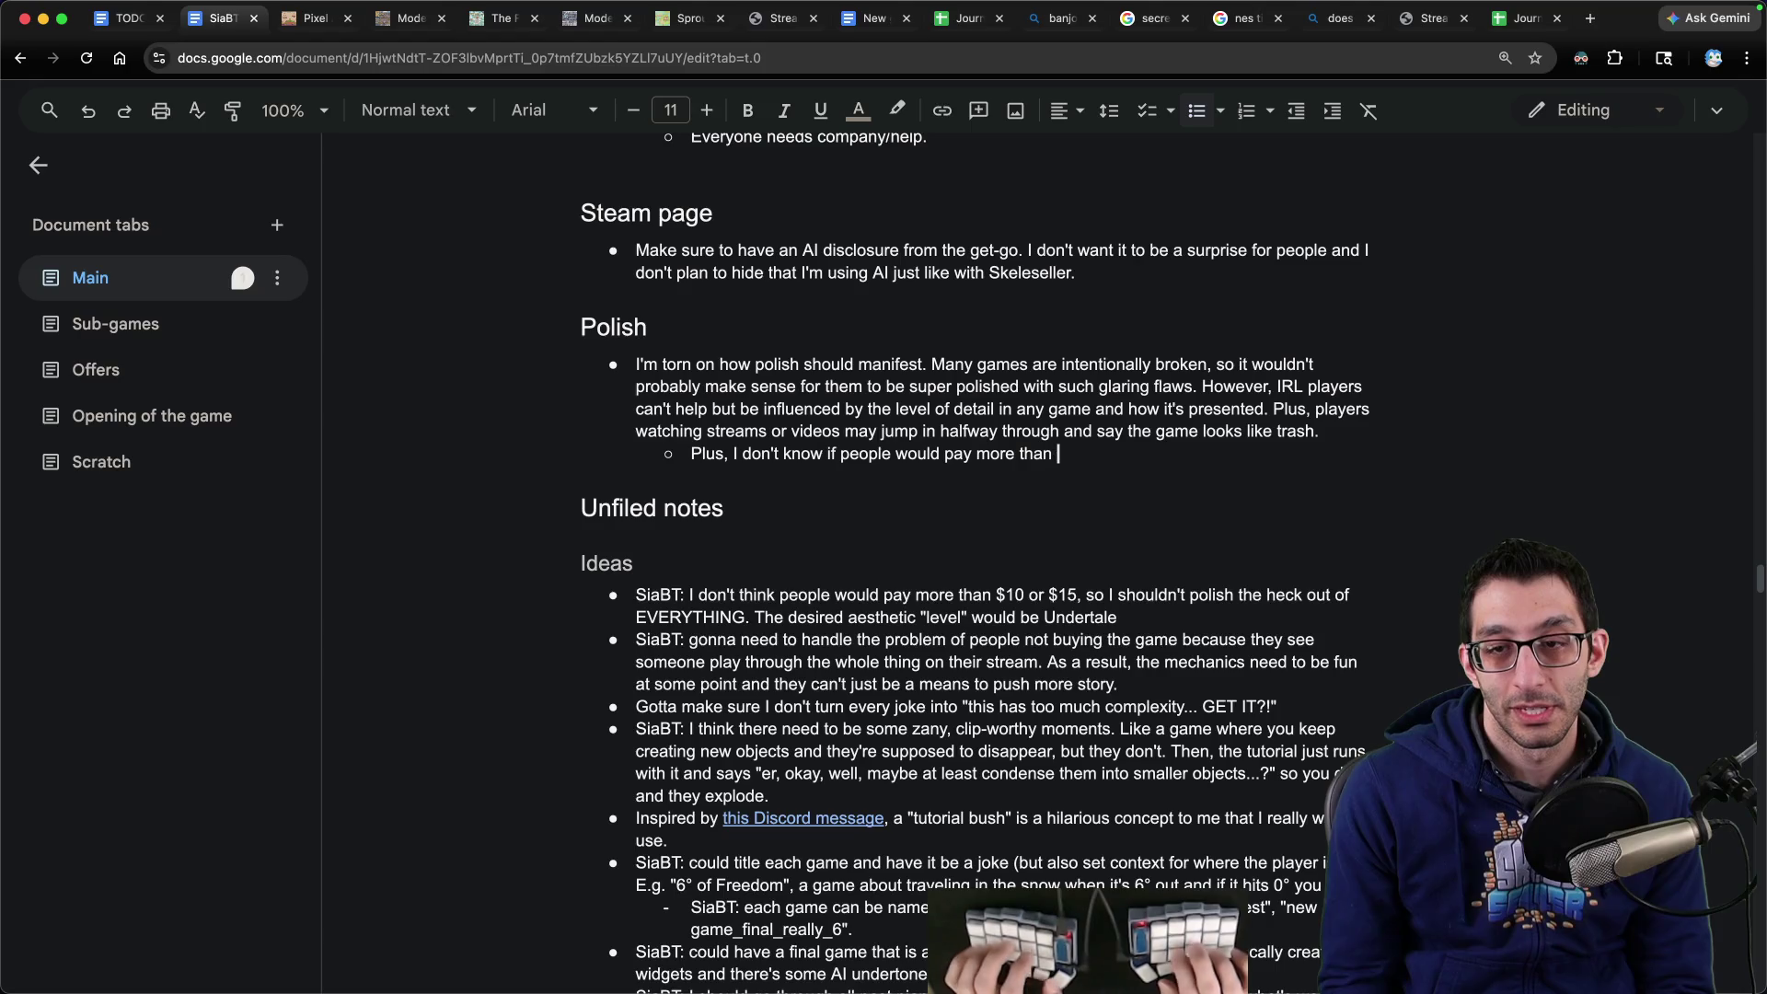
text( game like this even if it )
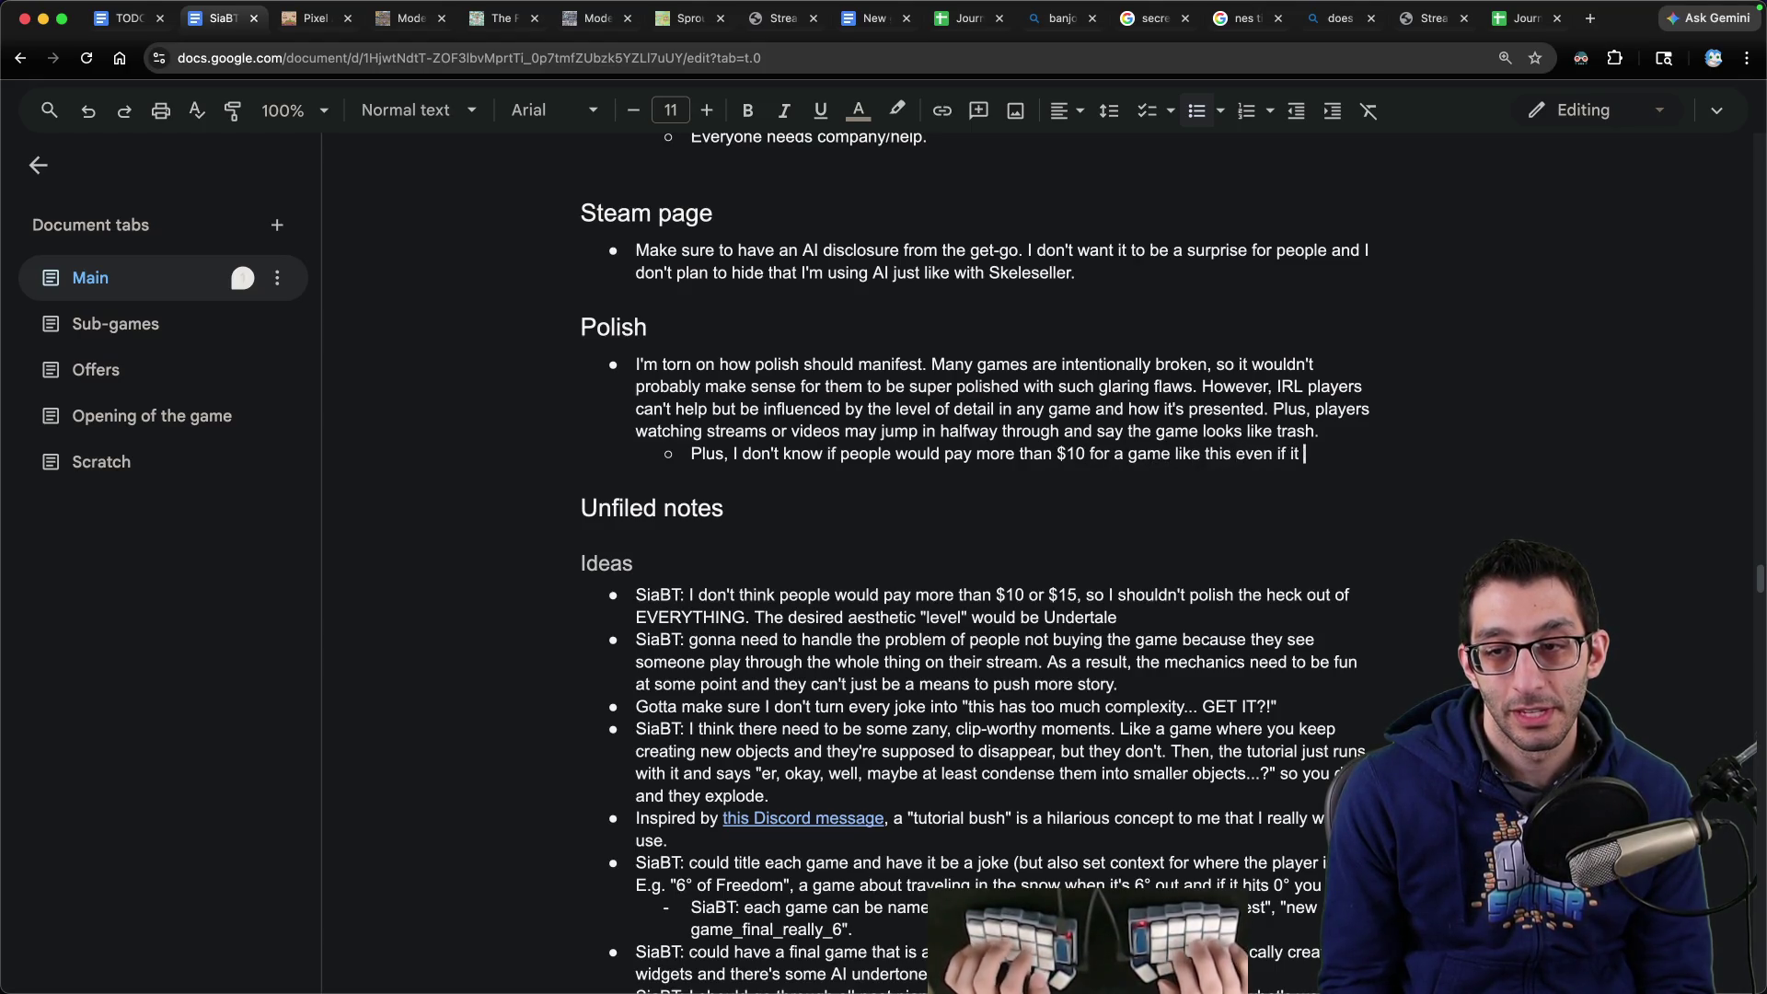
text(has ~7 hours of playtime, so I prob)
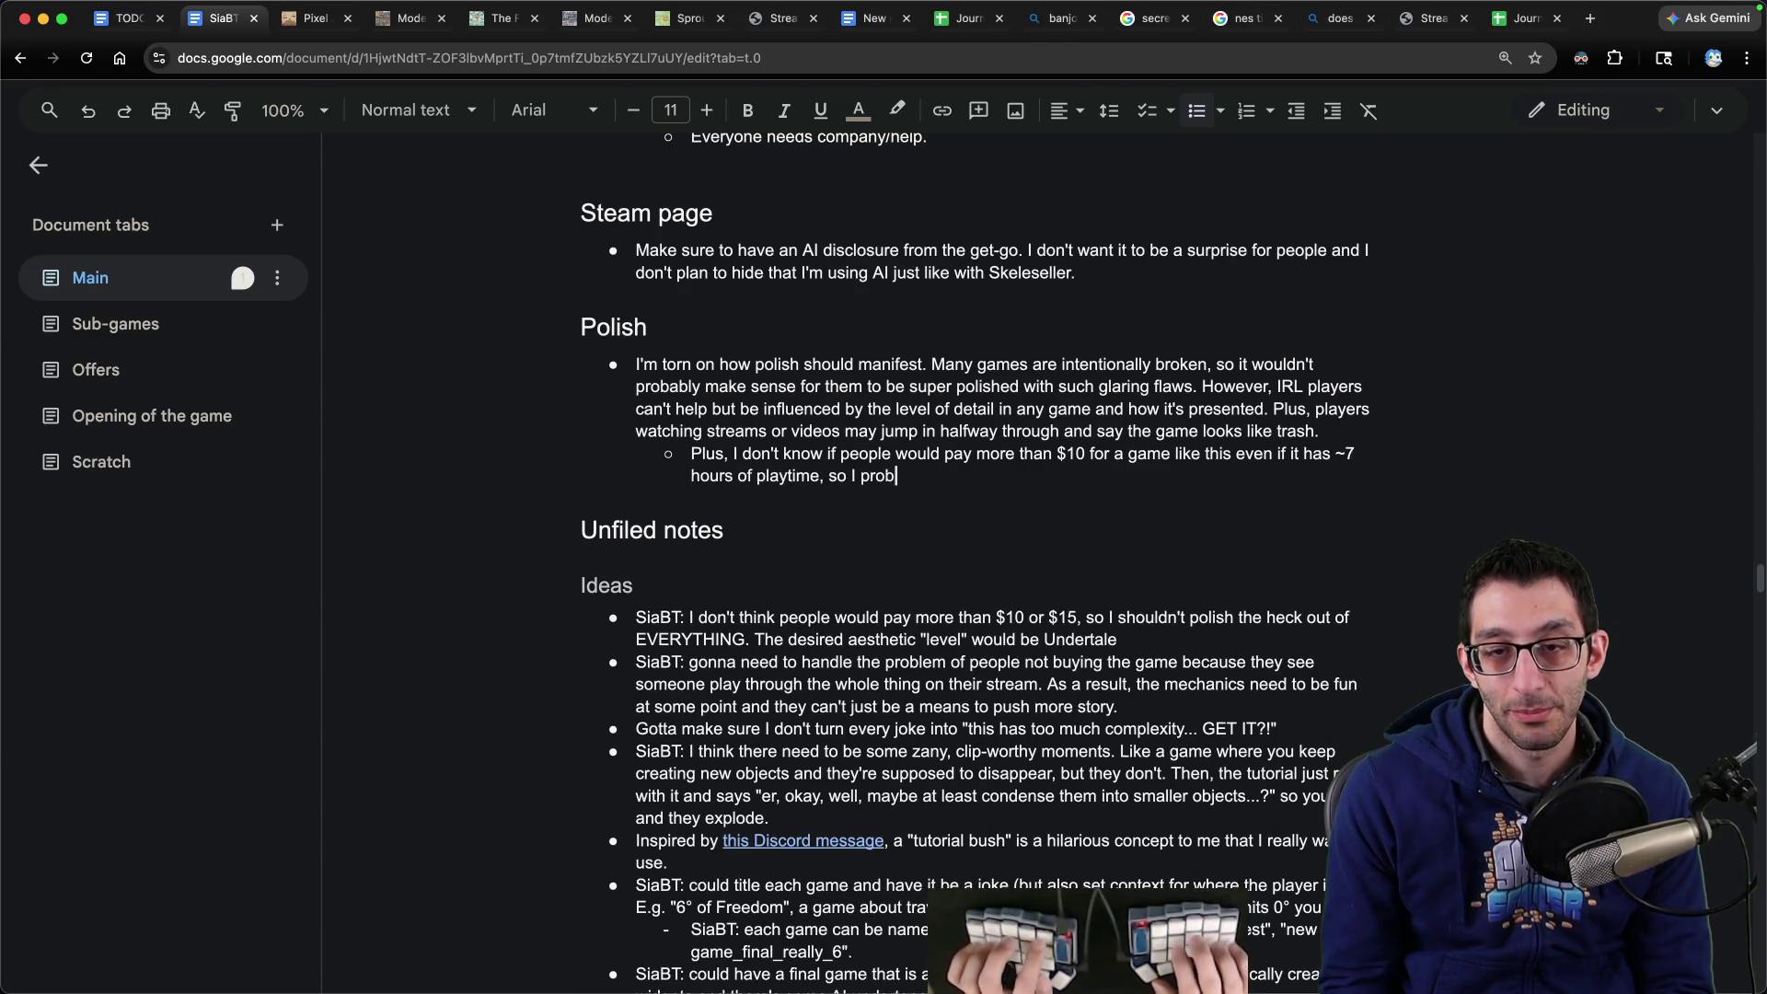
text(ably shouldn't "a)
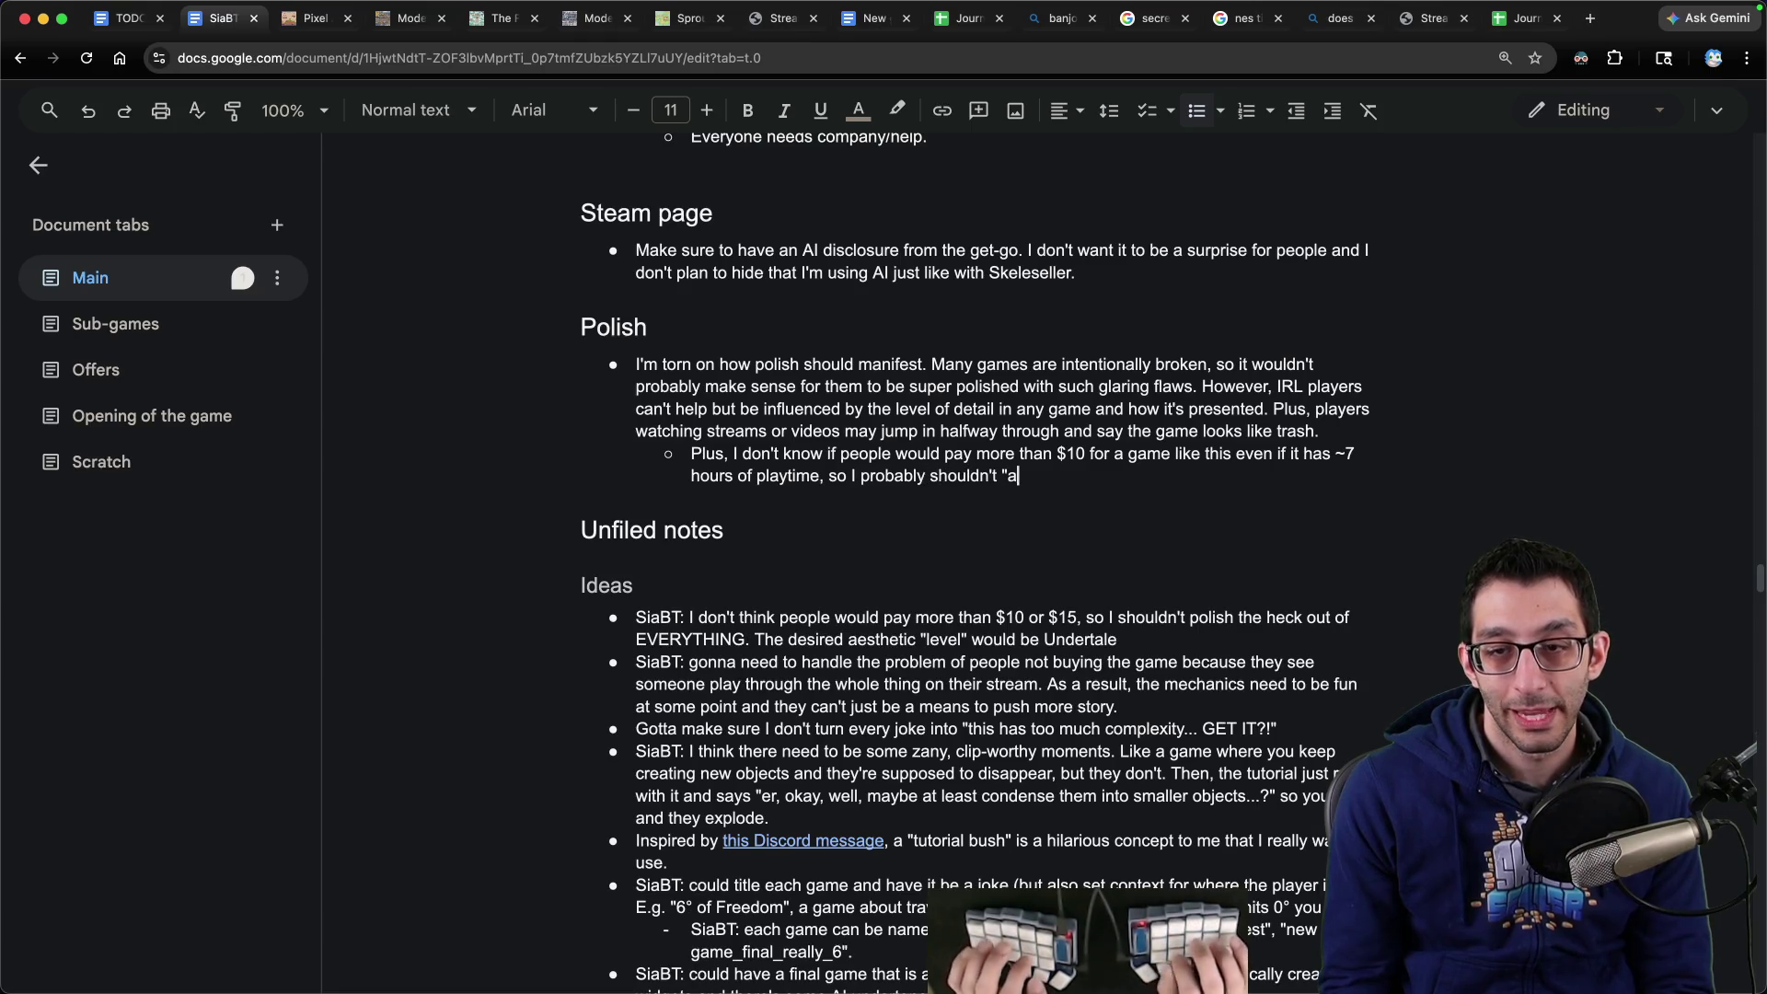
key(BackSpace)
text(waste" development tim)
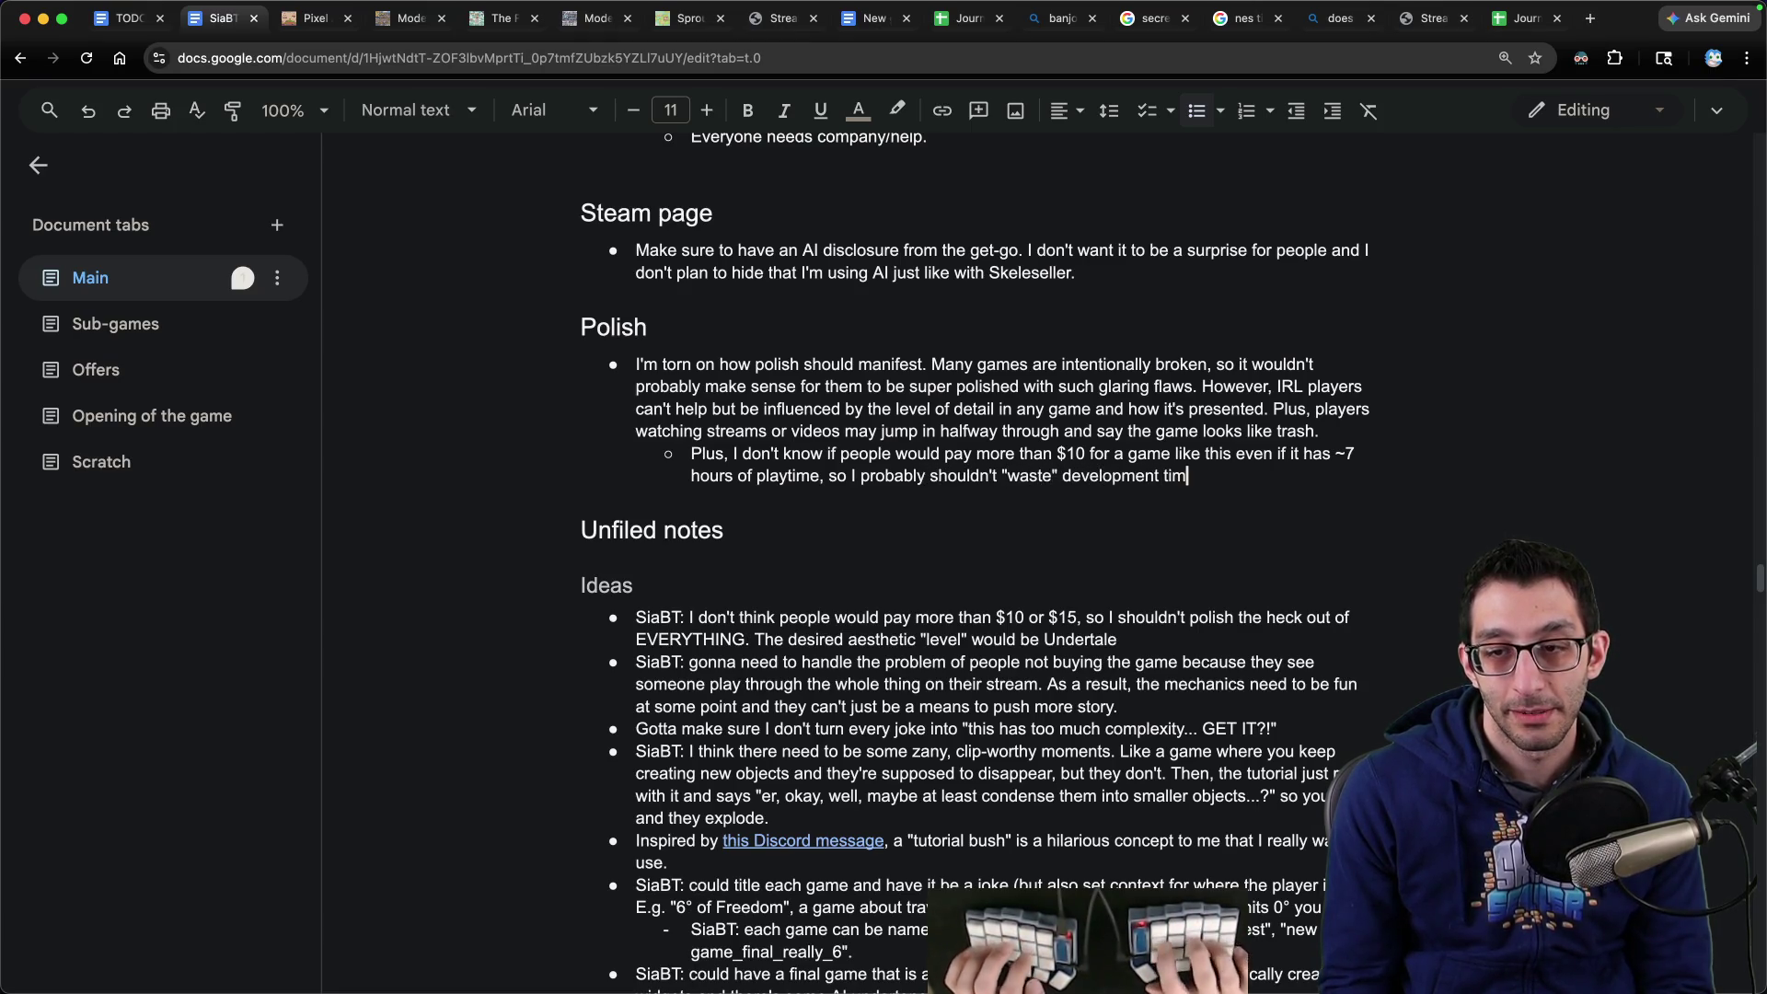
text(hing. Consider an Undertale-level)
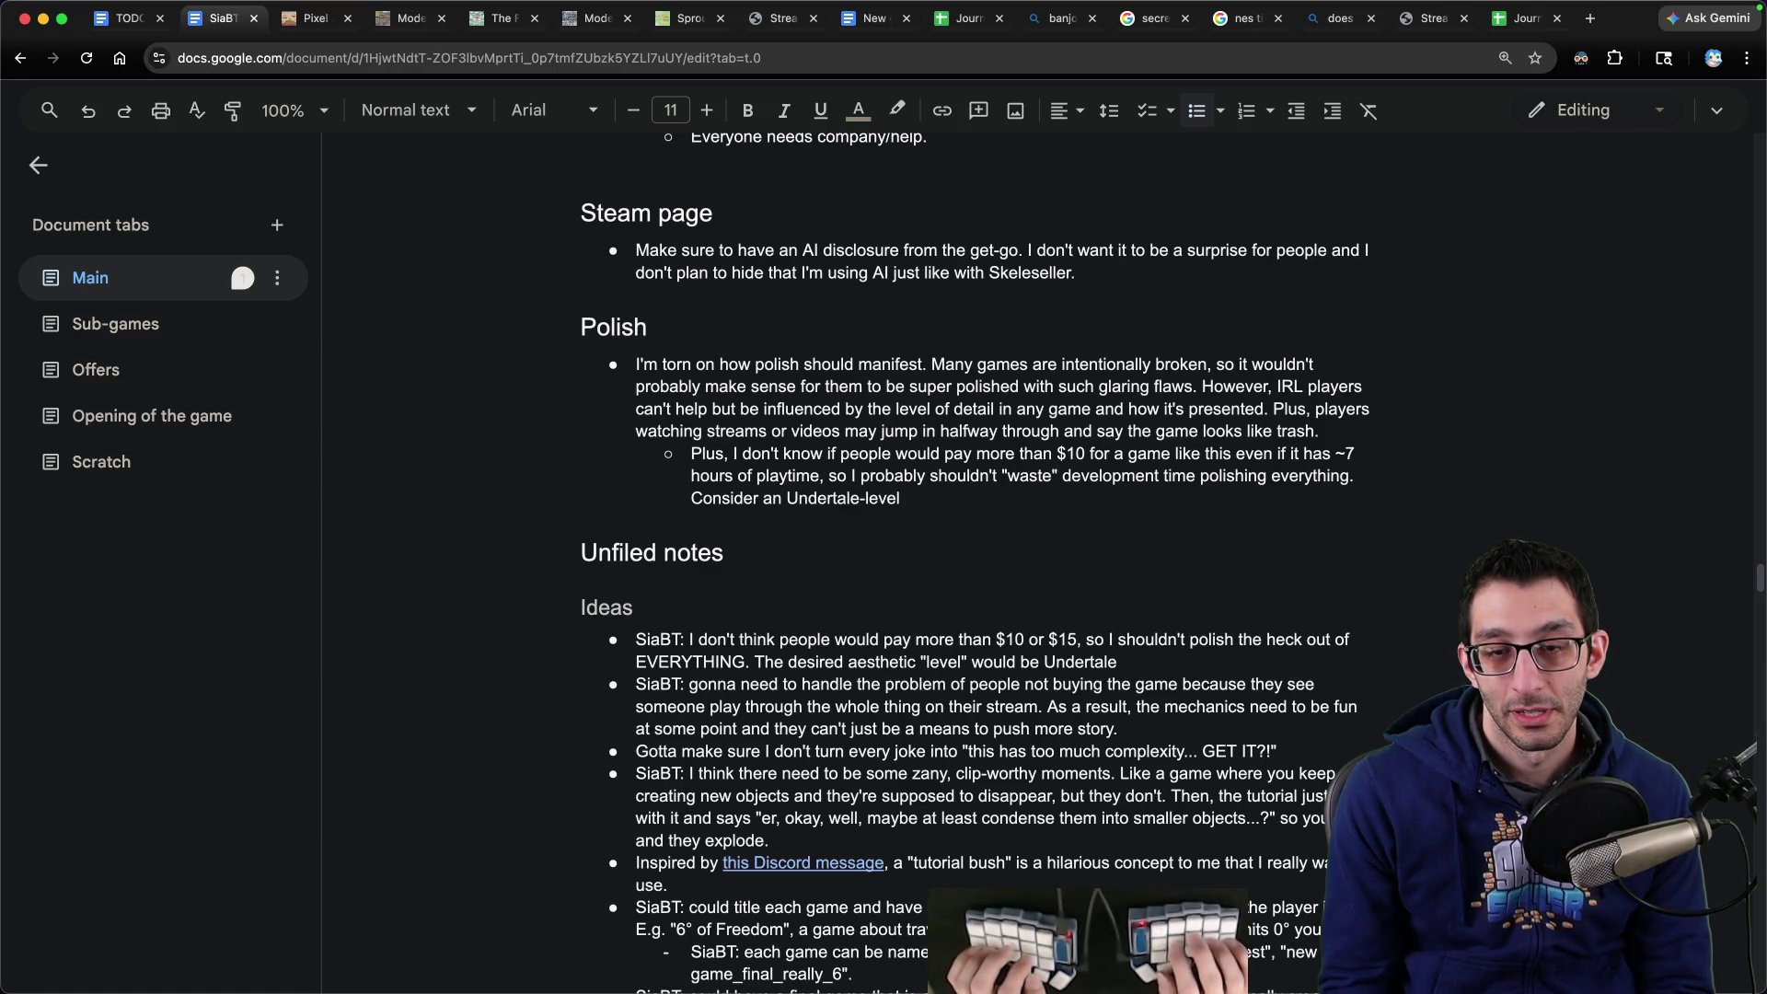
key(BackSpace)
key(End)
text(.)
key(Down)
key(Down)
key(Down)
- Delete the now-filed $10-or-$15 pricing idea from Unfiled Ideas
key(Up)
key(Up)
key(End)
key(shift+Up)
key(shift+Home)
key(BackSpace)
key(Delete)
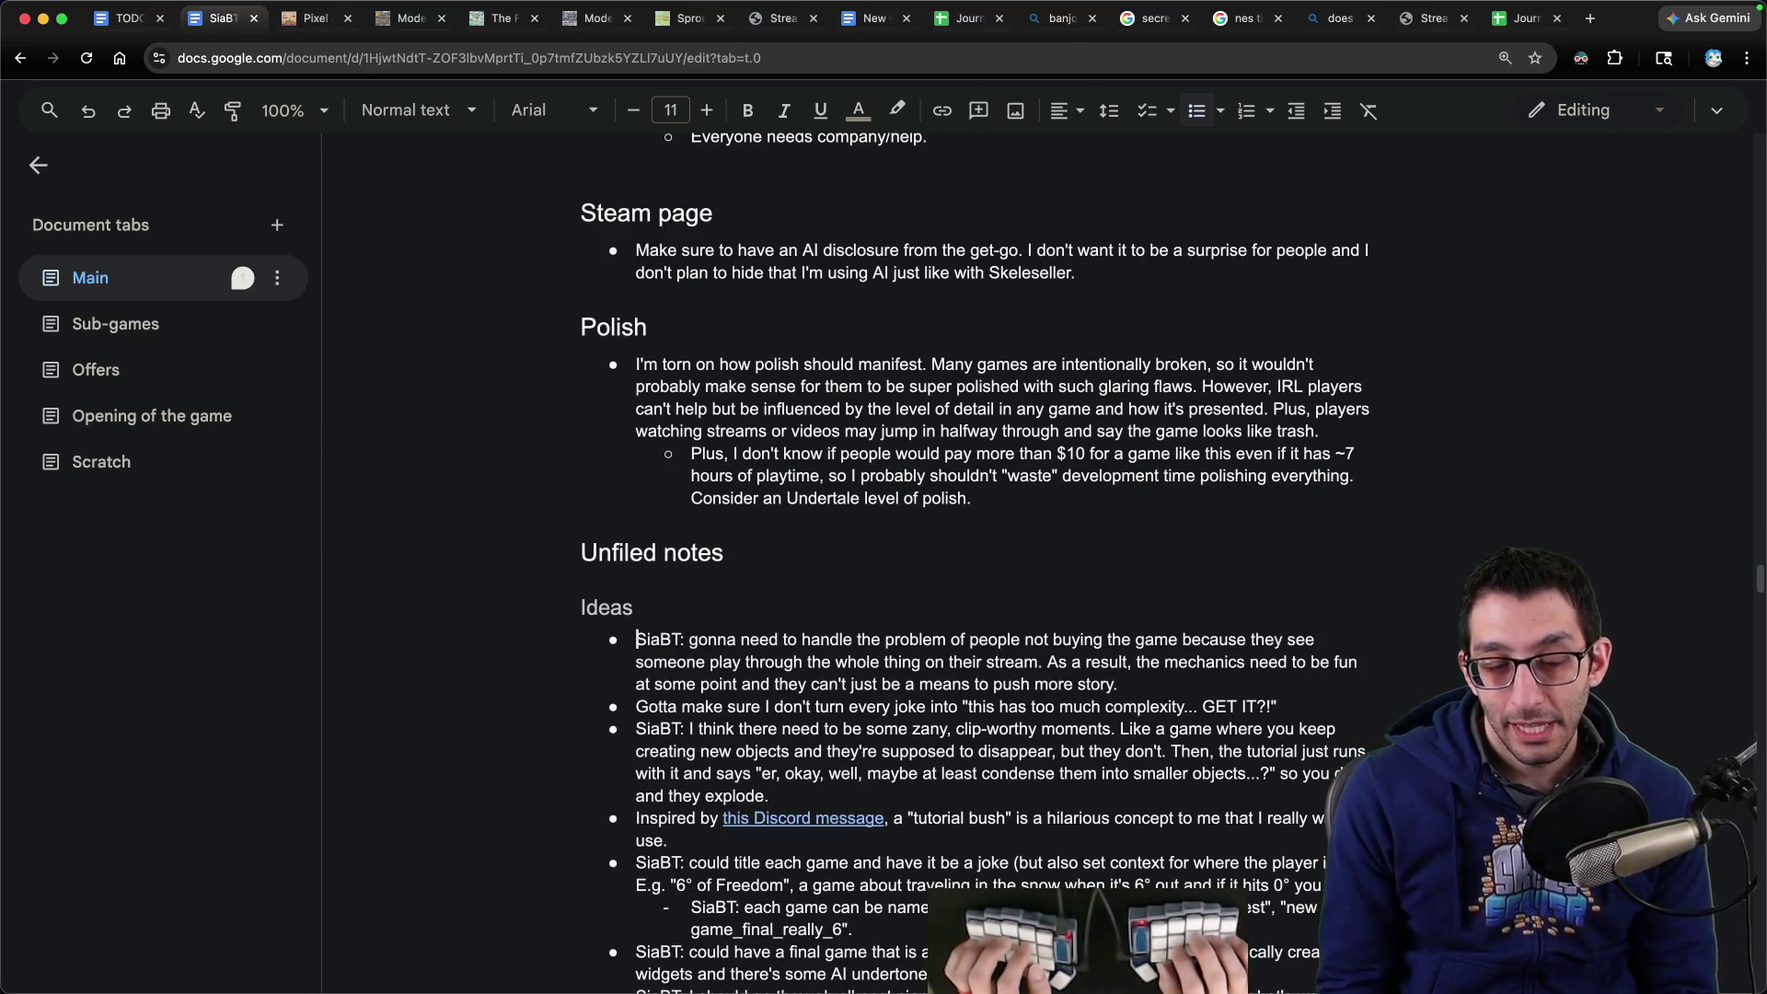
- Delete the stream-spoiler bullet and cut the 'too much complexity... GET IT?!' joke note
key(shift+Down)
key(shift+Down)
key(shift+Down)
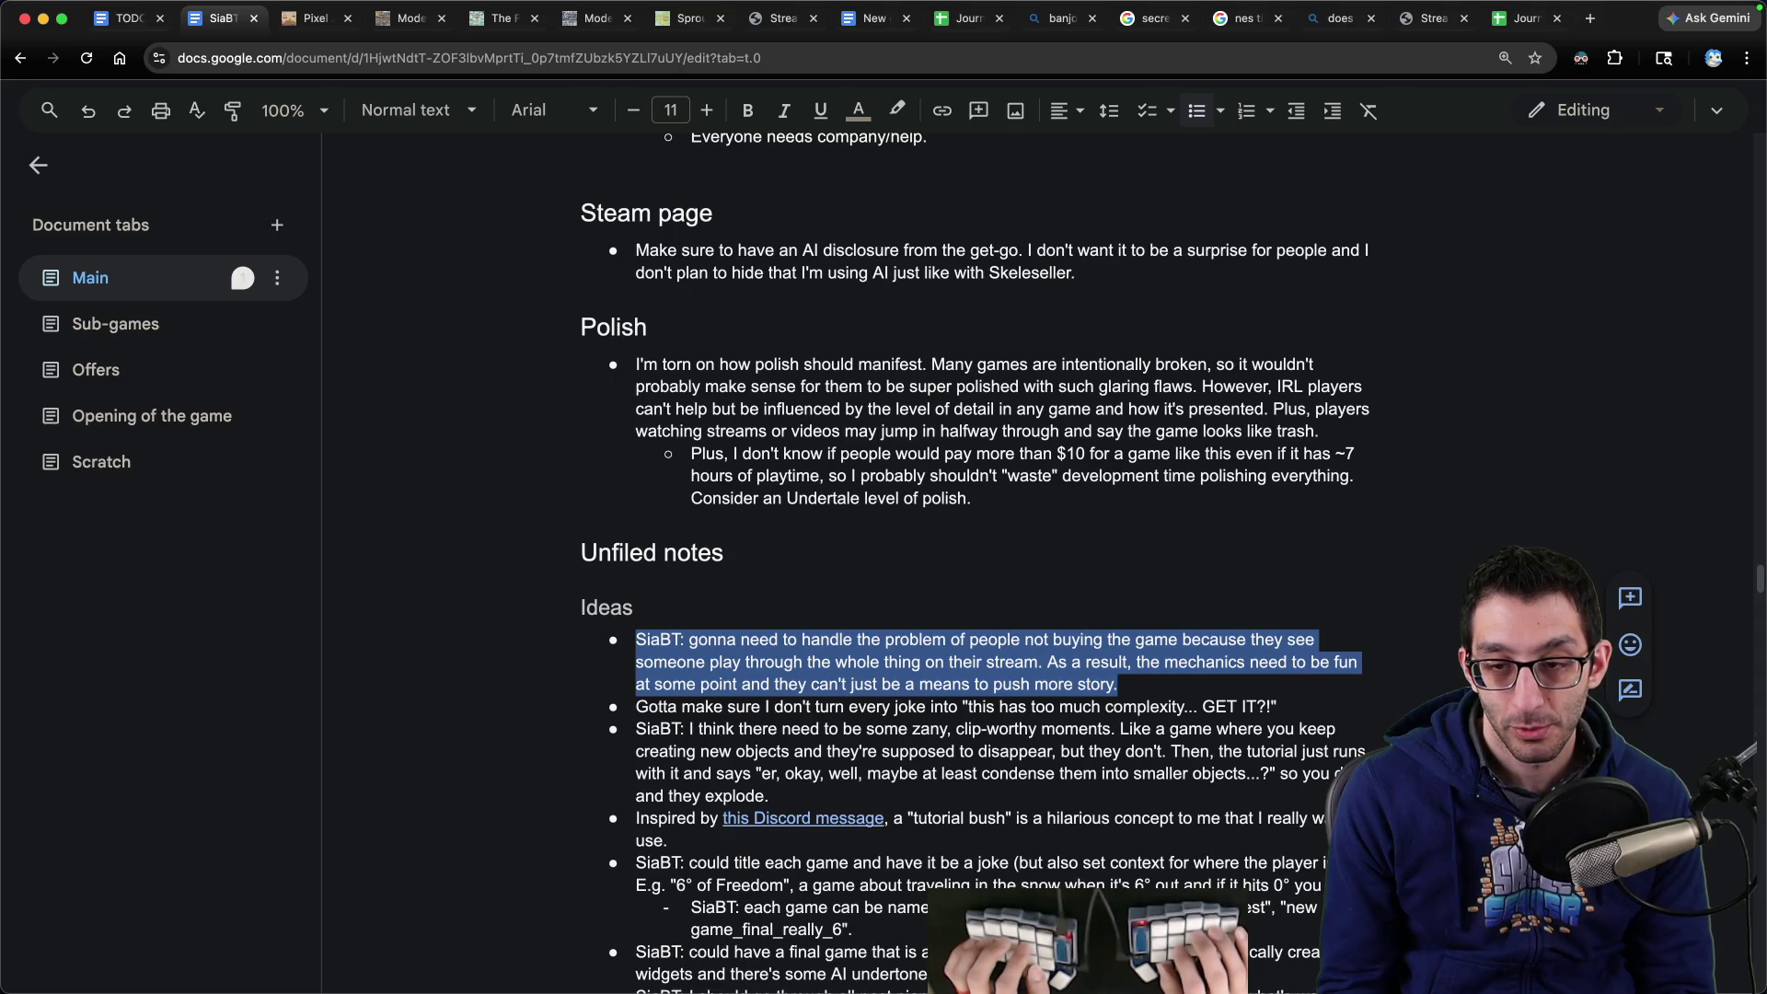
key(Delete)
key(Delete)
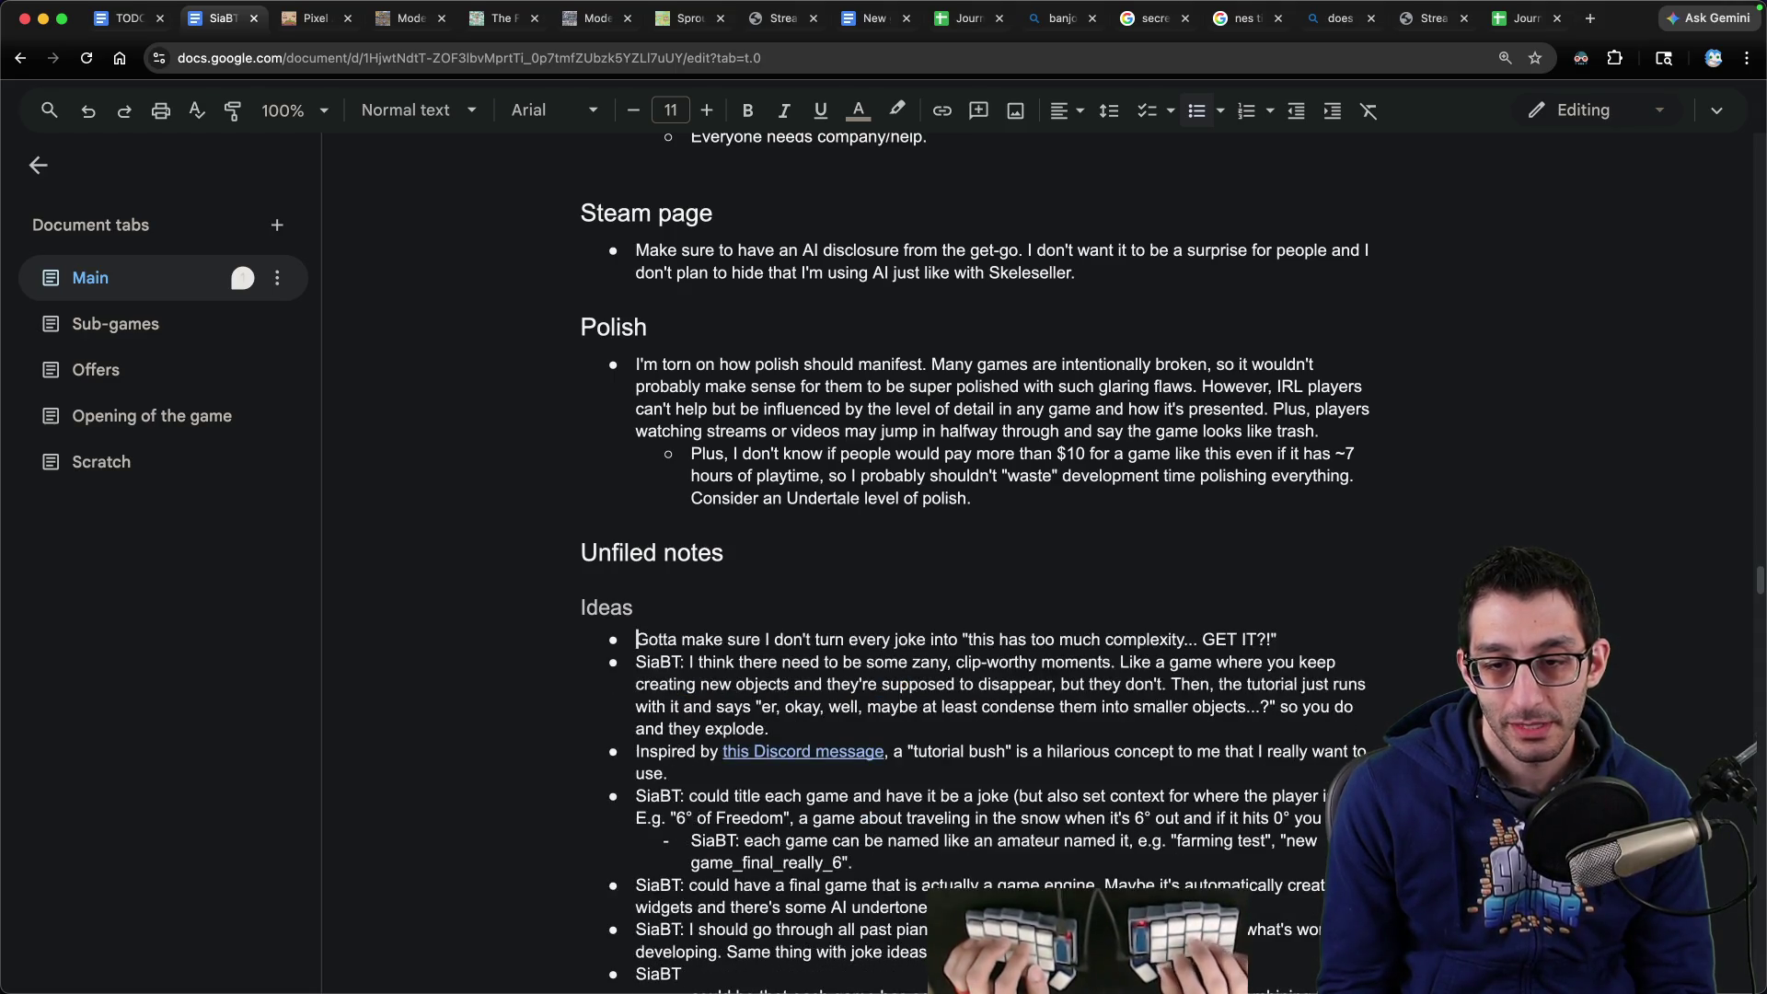
key(shift+Down)
key(ctrl+c)
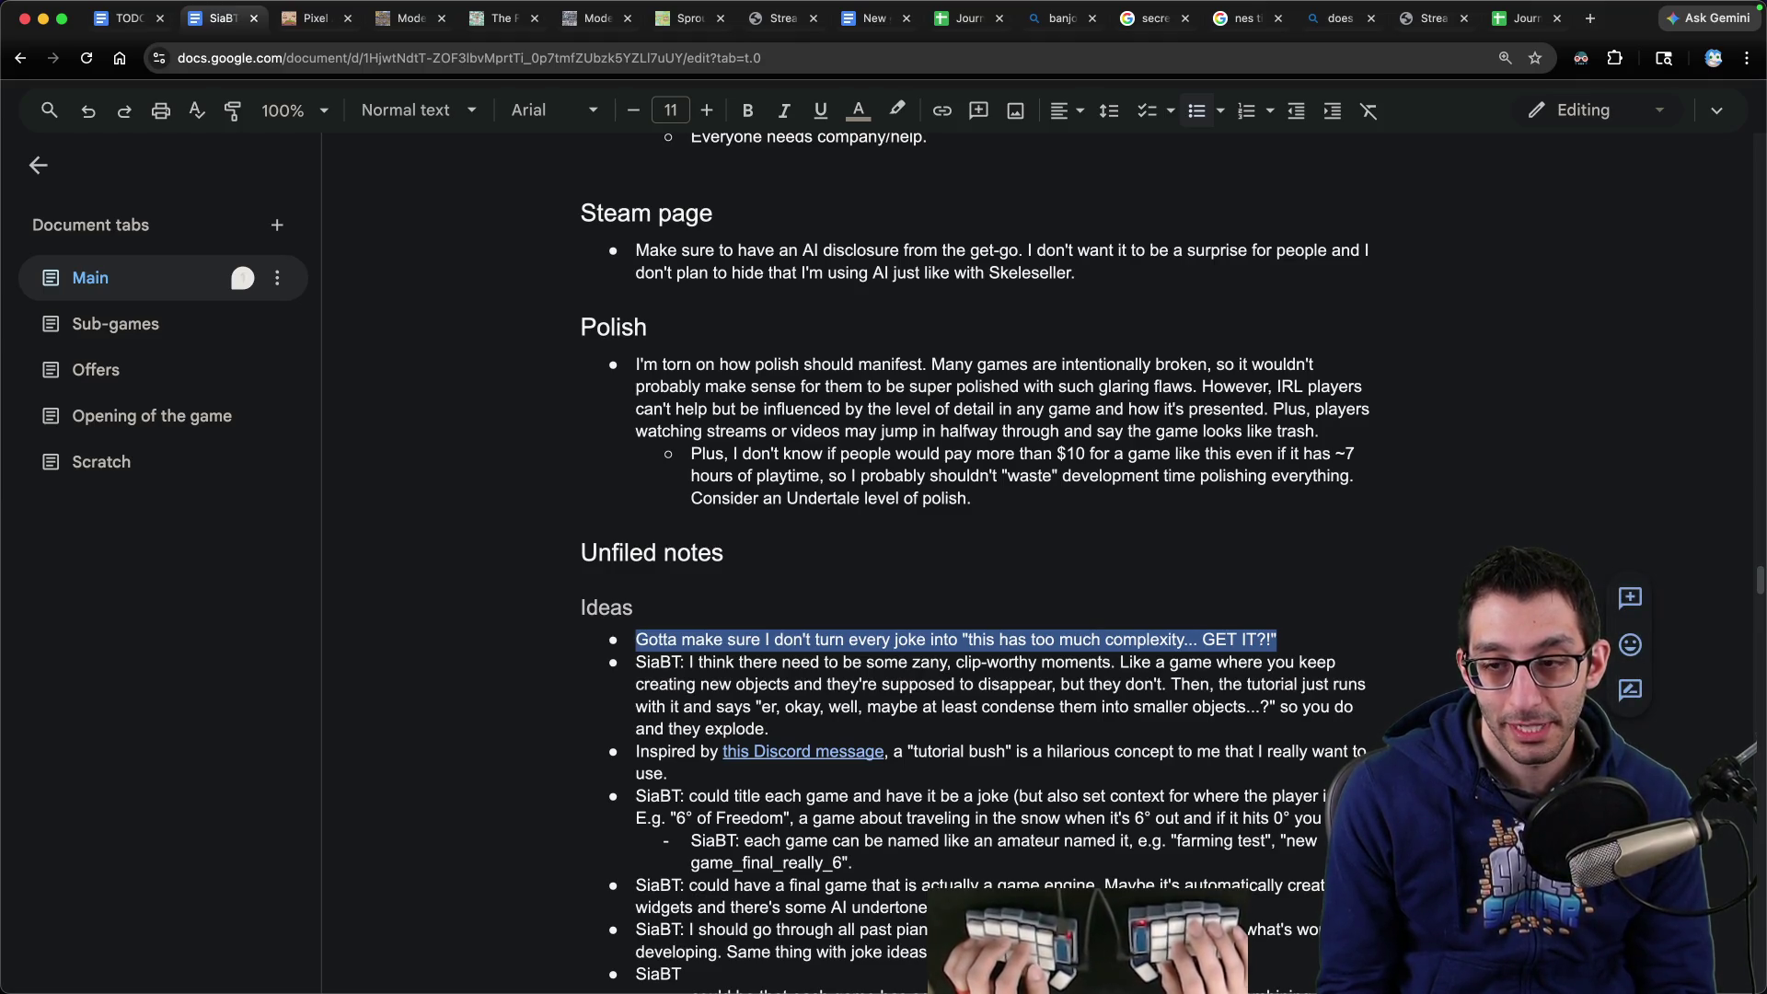
scroll(387, 390, down, 3)
key(Delete)
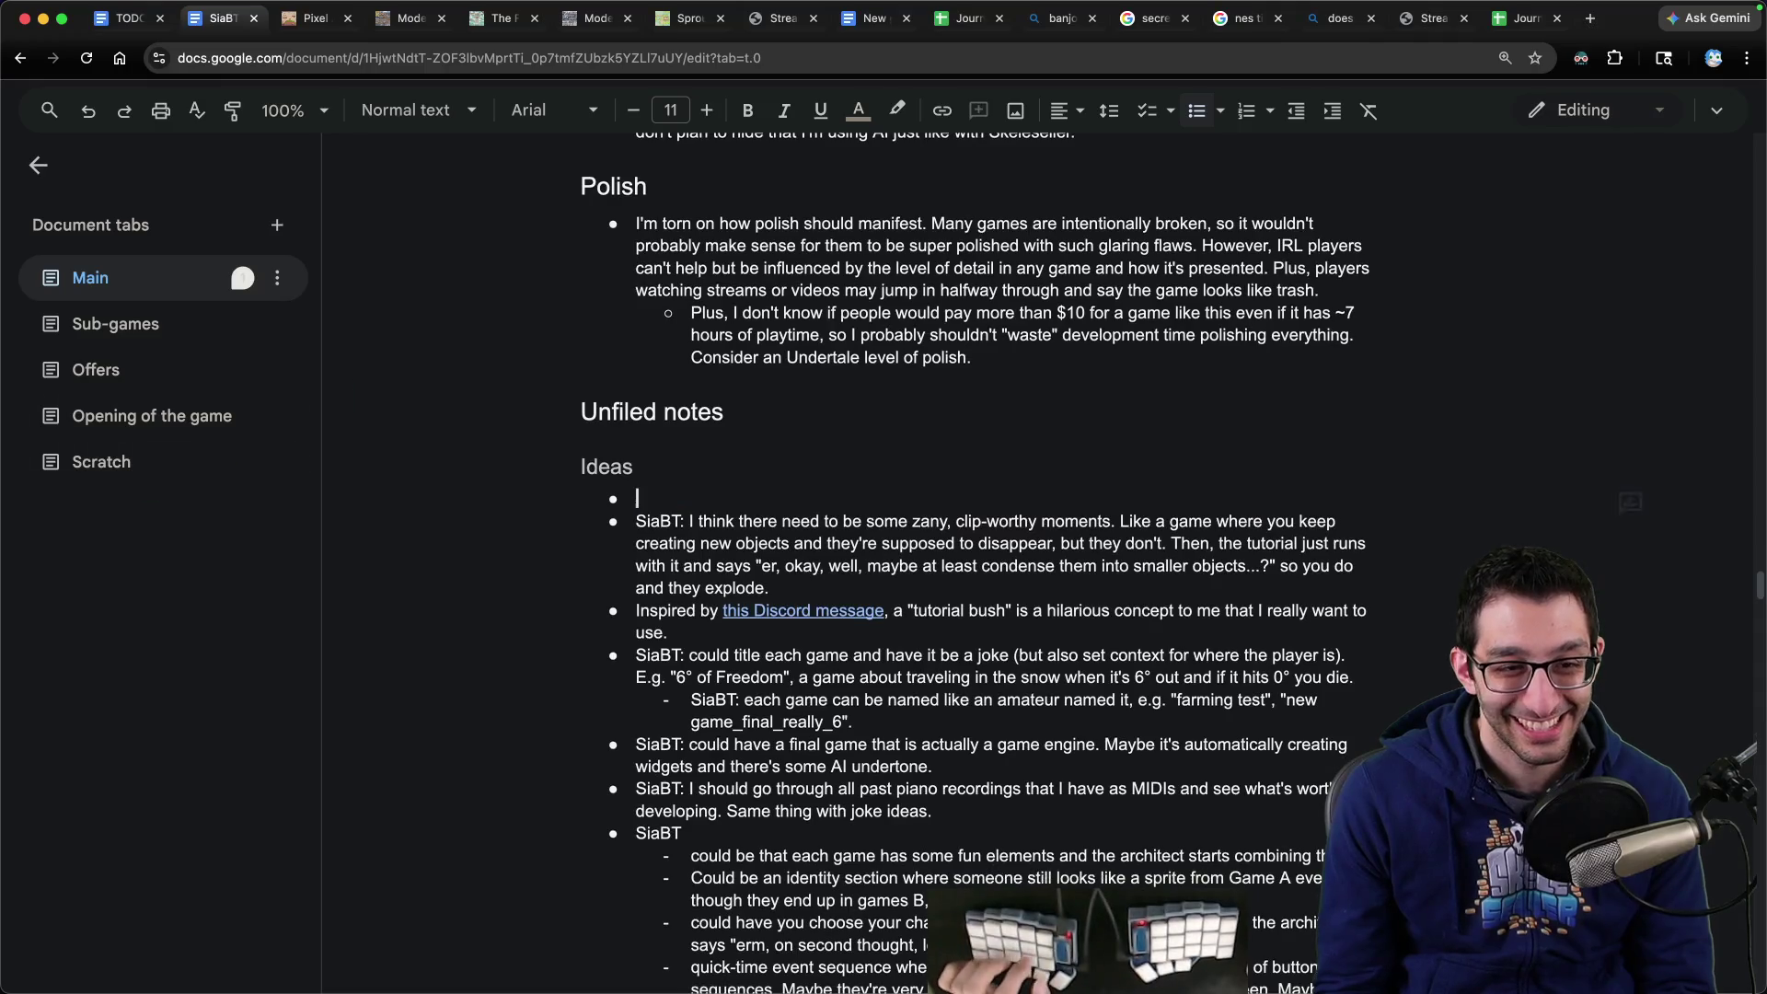
- Paste the joke-complexity note below the Jokes reminder, rewording it to start 'Also, gotta'
scroll(1021, 421, down, 15)
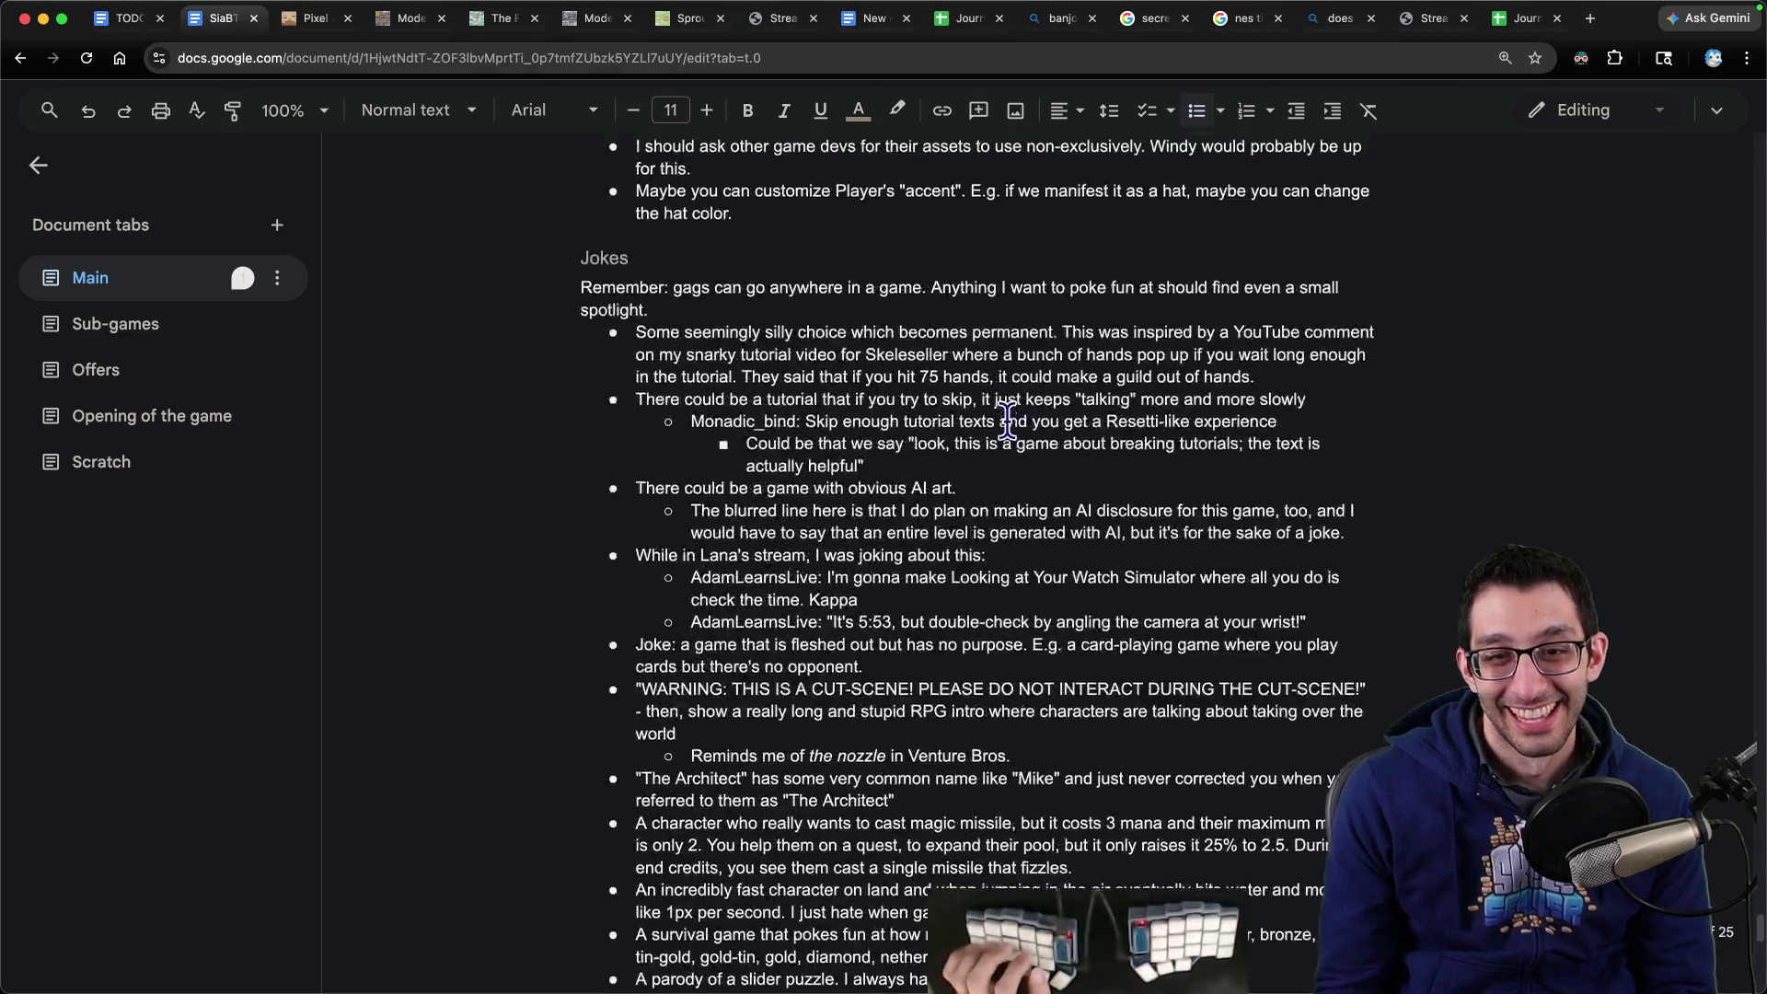
click(734, 463)
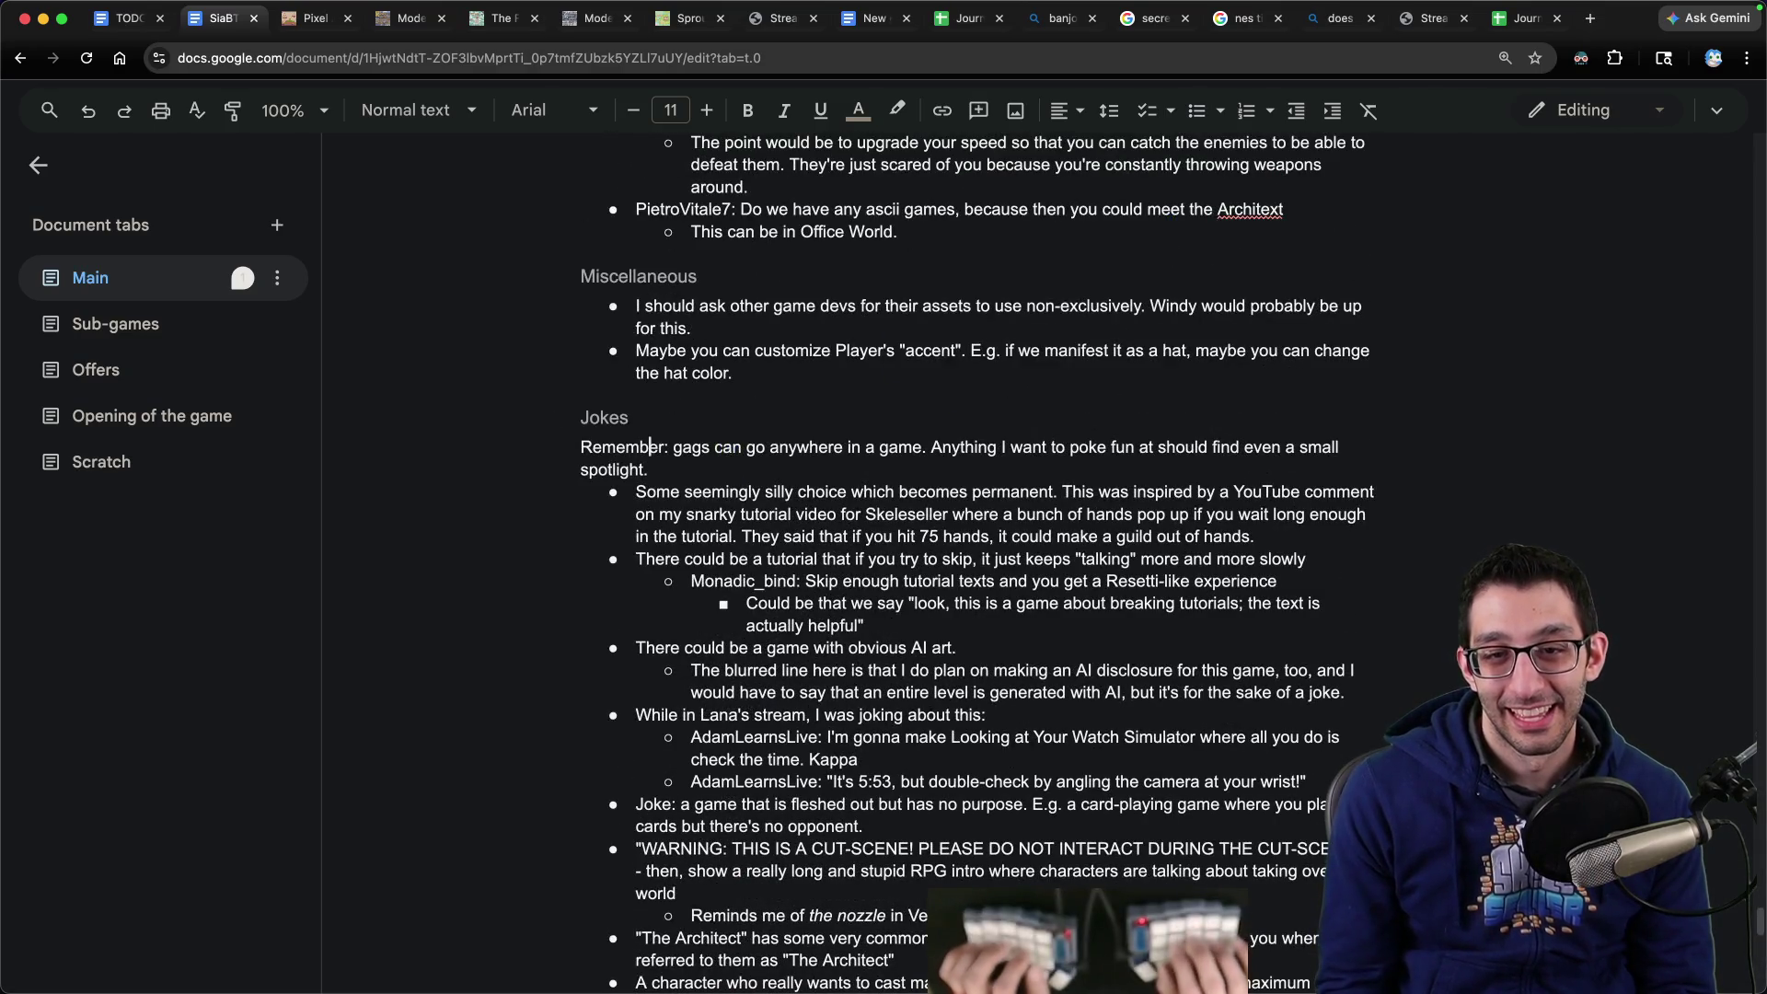
key(Return)
key(Return)
key(Return)
key(ctrl+v)
key(Home)
text(Also,)
key(Delete)
text(g)
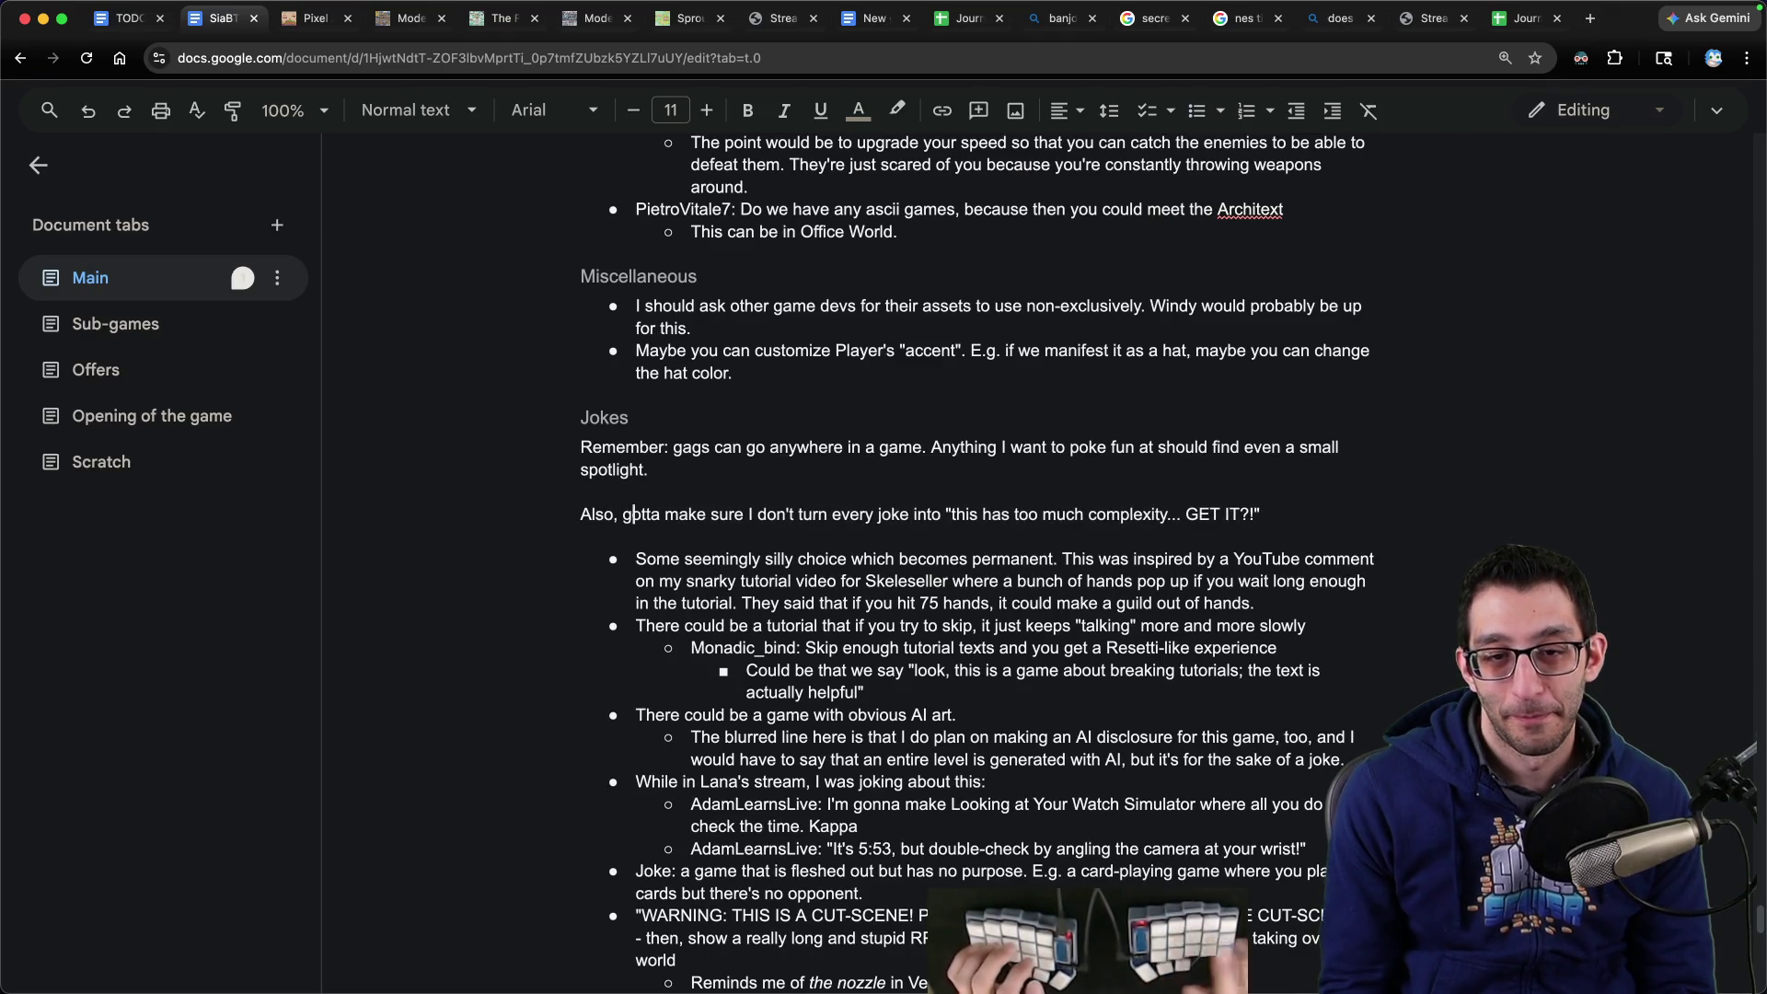
scroll(179, 645, down, 5)
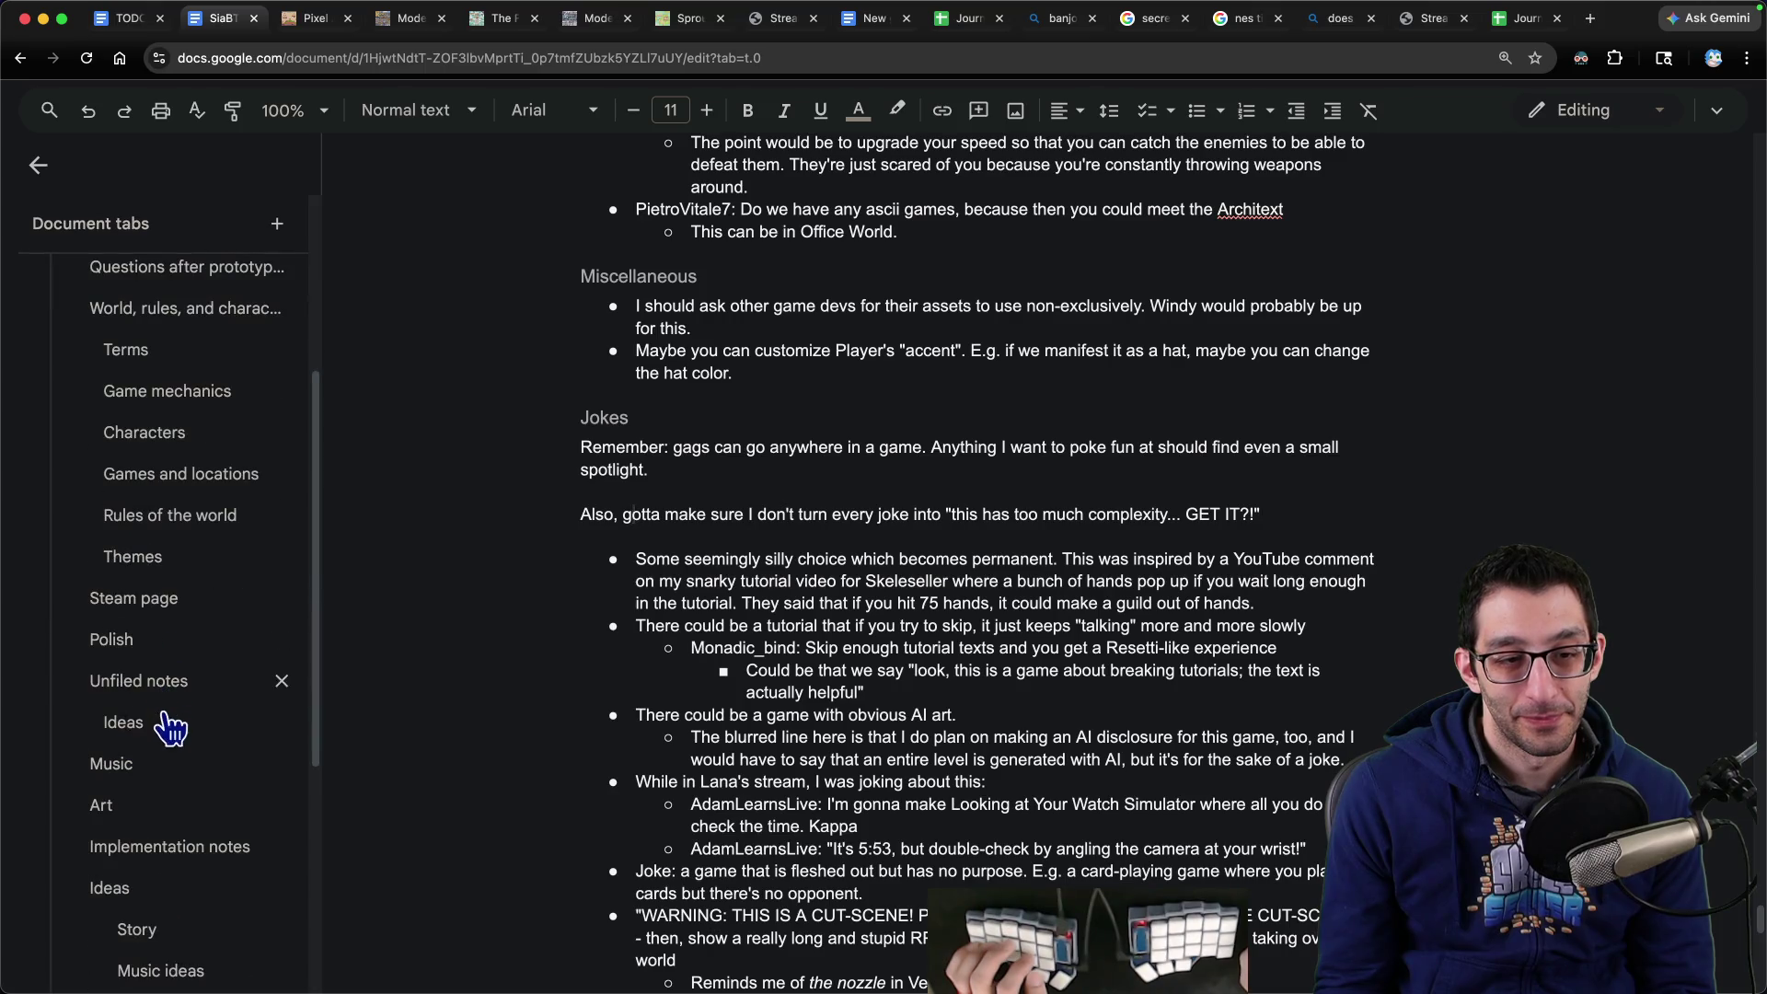
- Remove the empty bullet at the top of the Ideas list under Unfiled notes
click(156, 681)
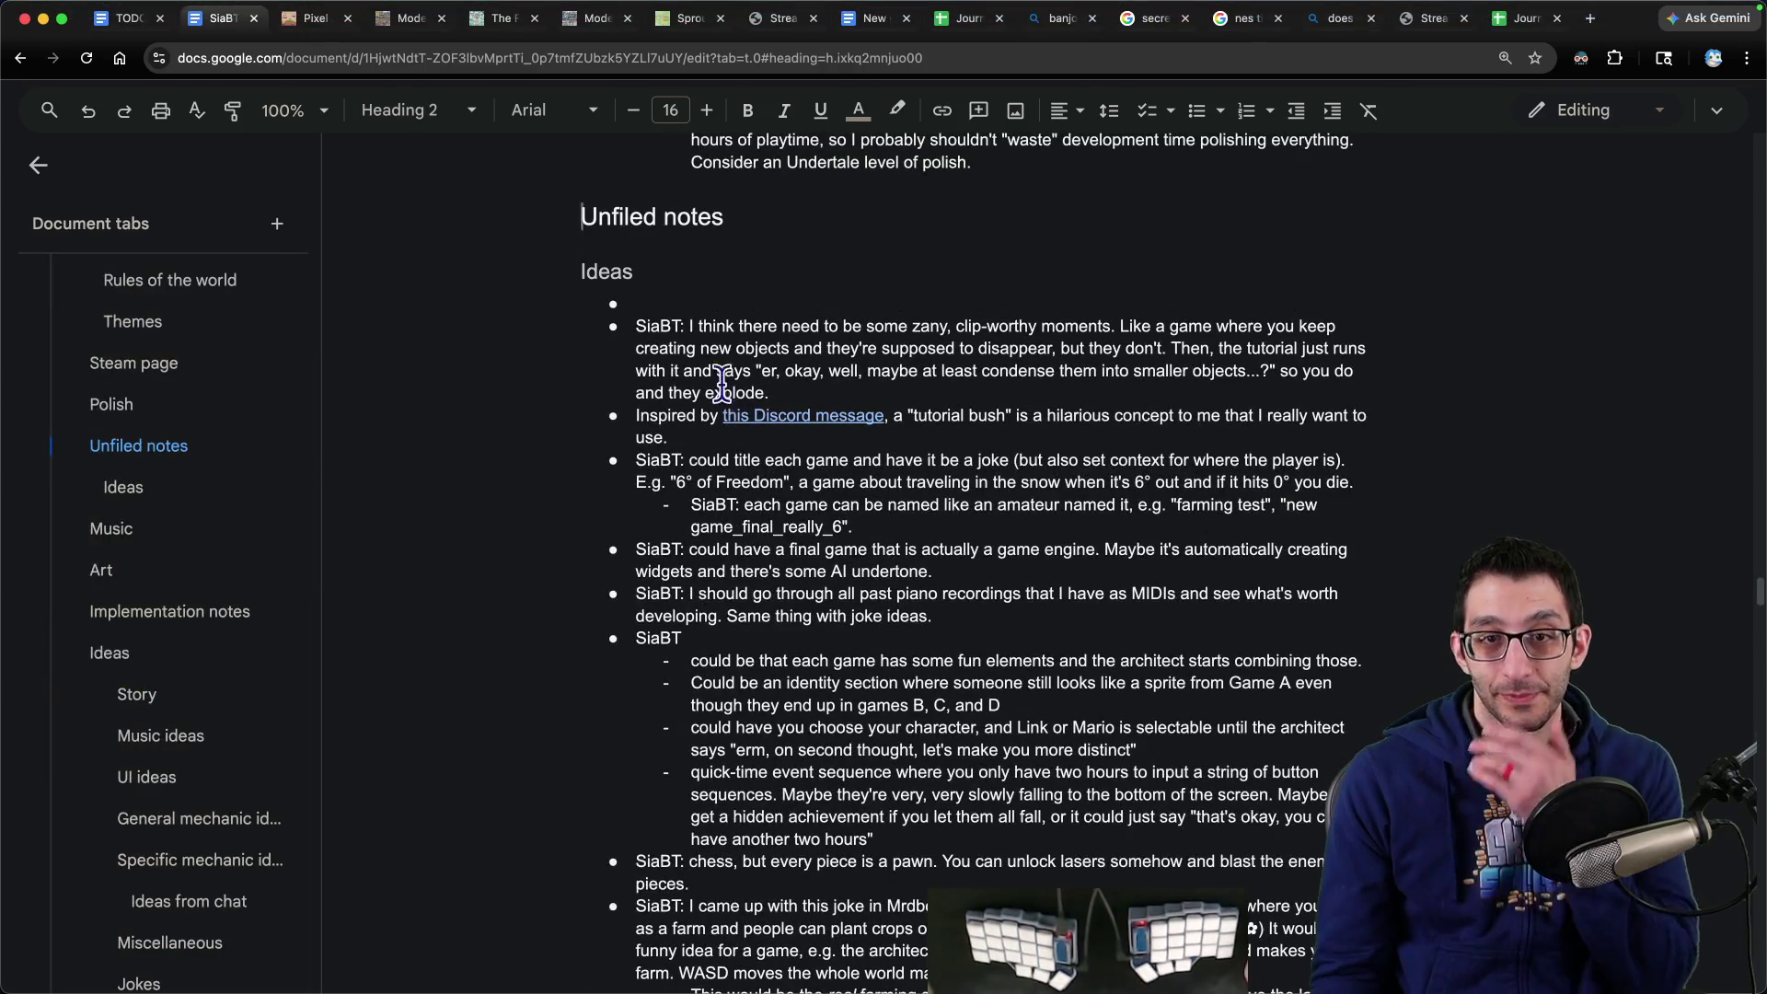
click(718, 304)
key(Delete)
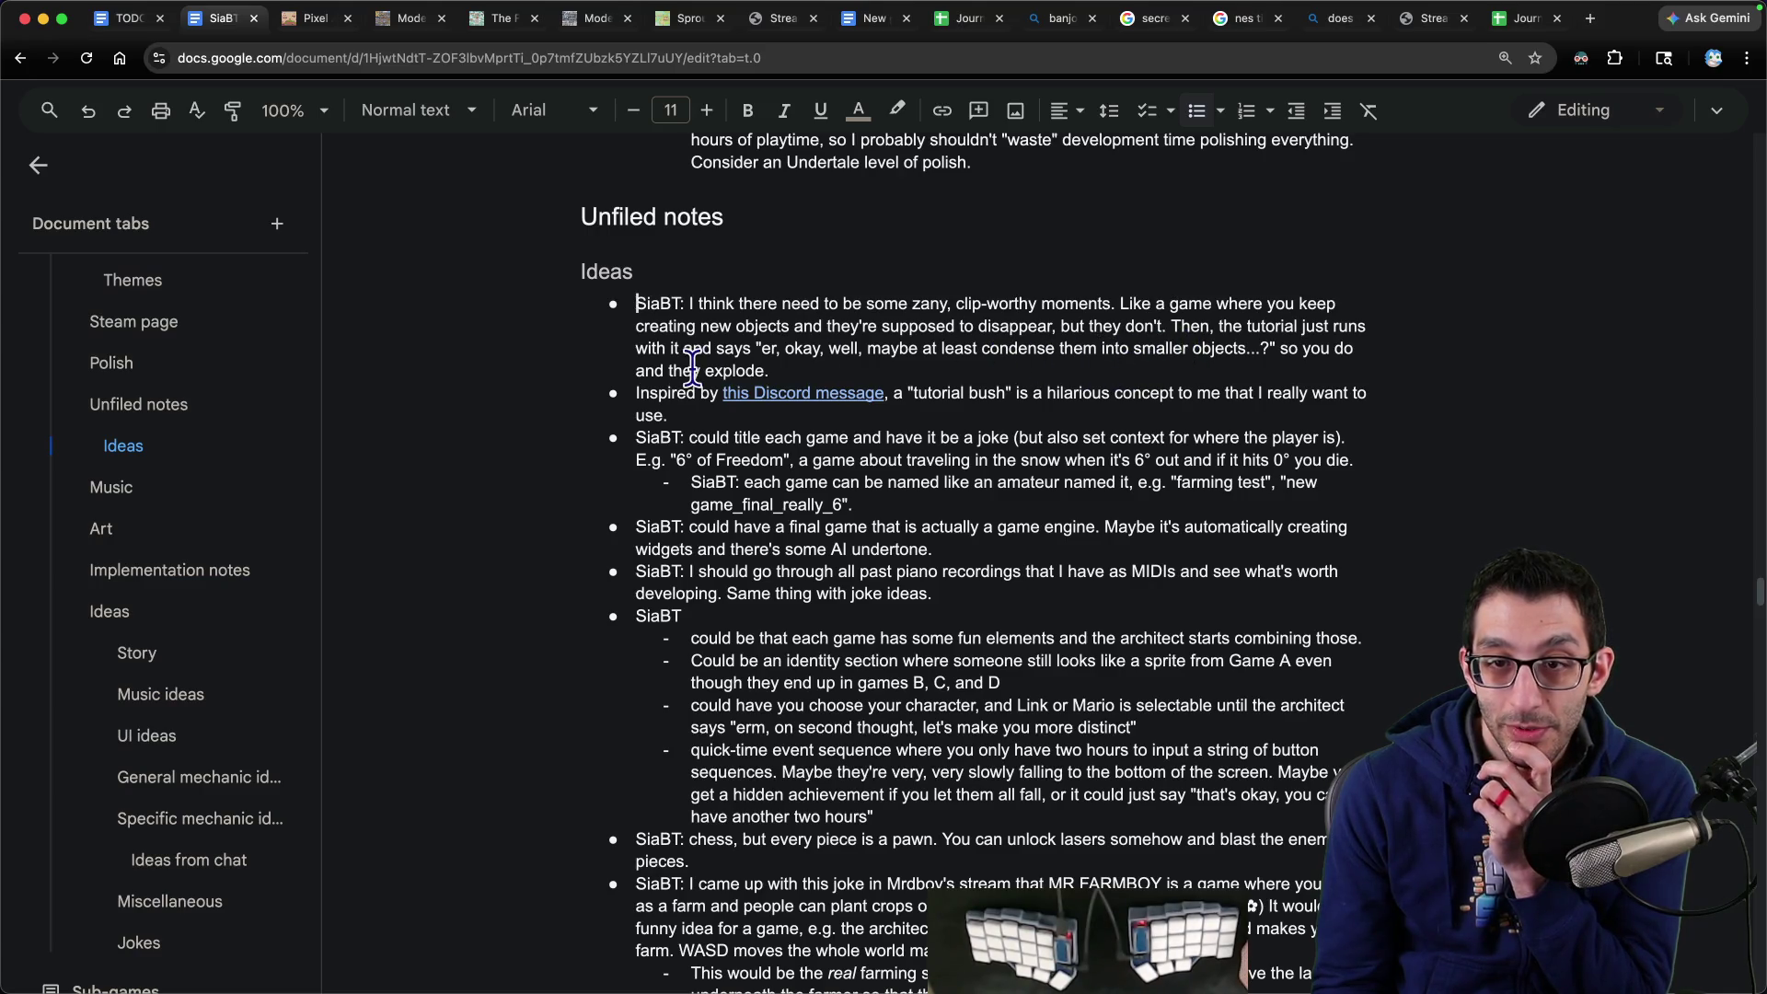
- Delete the zany clip-worthy moments bullet so Ideas opens with the Discord-inspired note
mouse_move(1030, 378)
mouse_down()
mouse_move(478, 331)
mouse_move(487, 309)
mouse_up()
key(BackSpace)
key(Delete)
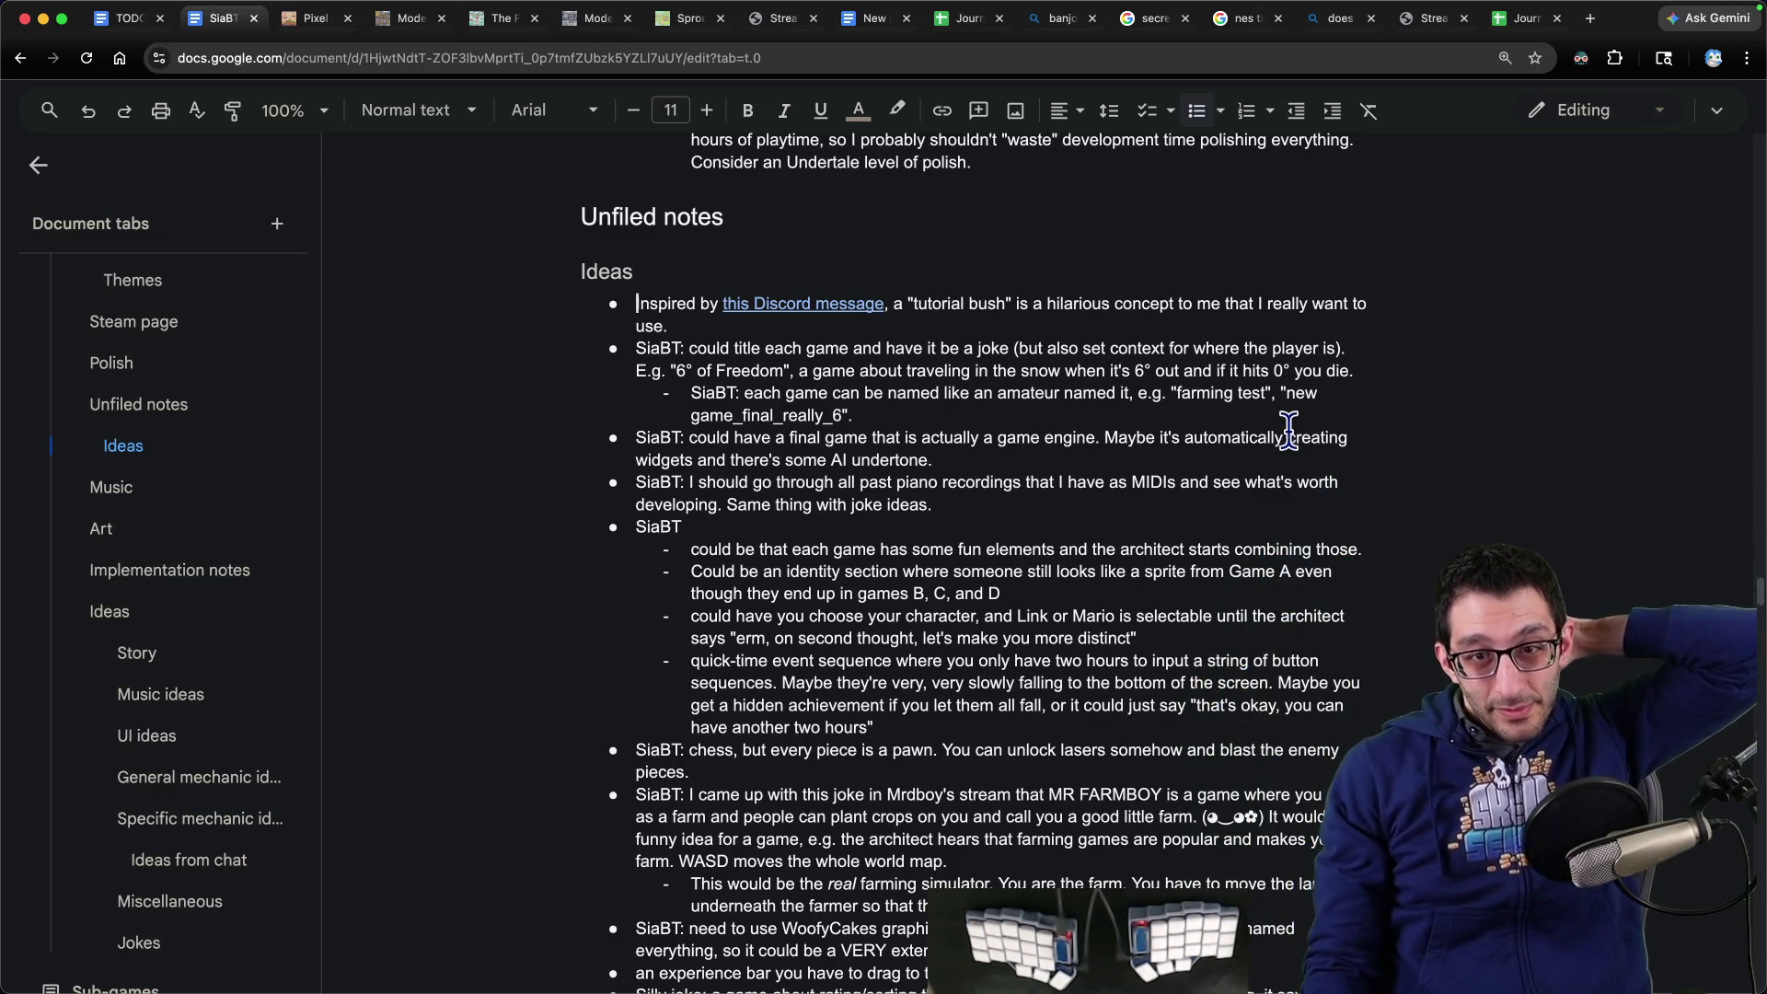
- Look over the Ideas list, then switch to the TODO tab showing Thursday's daily plans
scroll(1013, 432, down, 7)
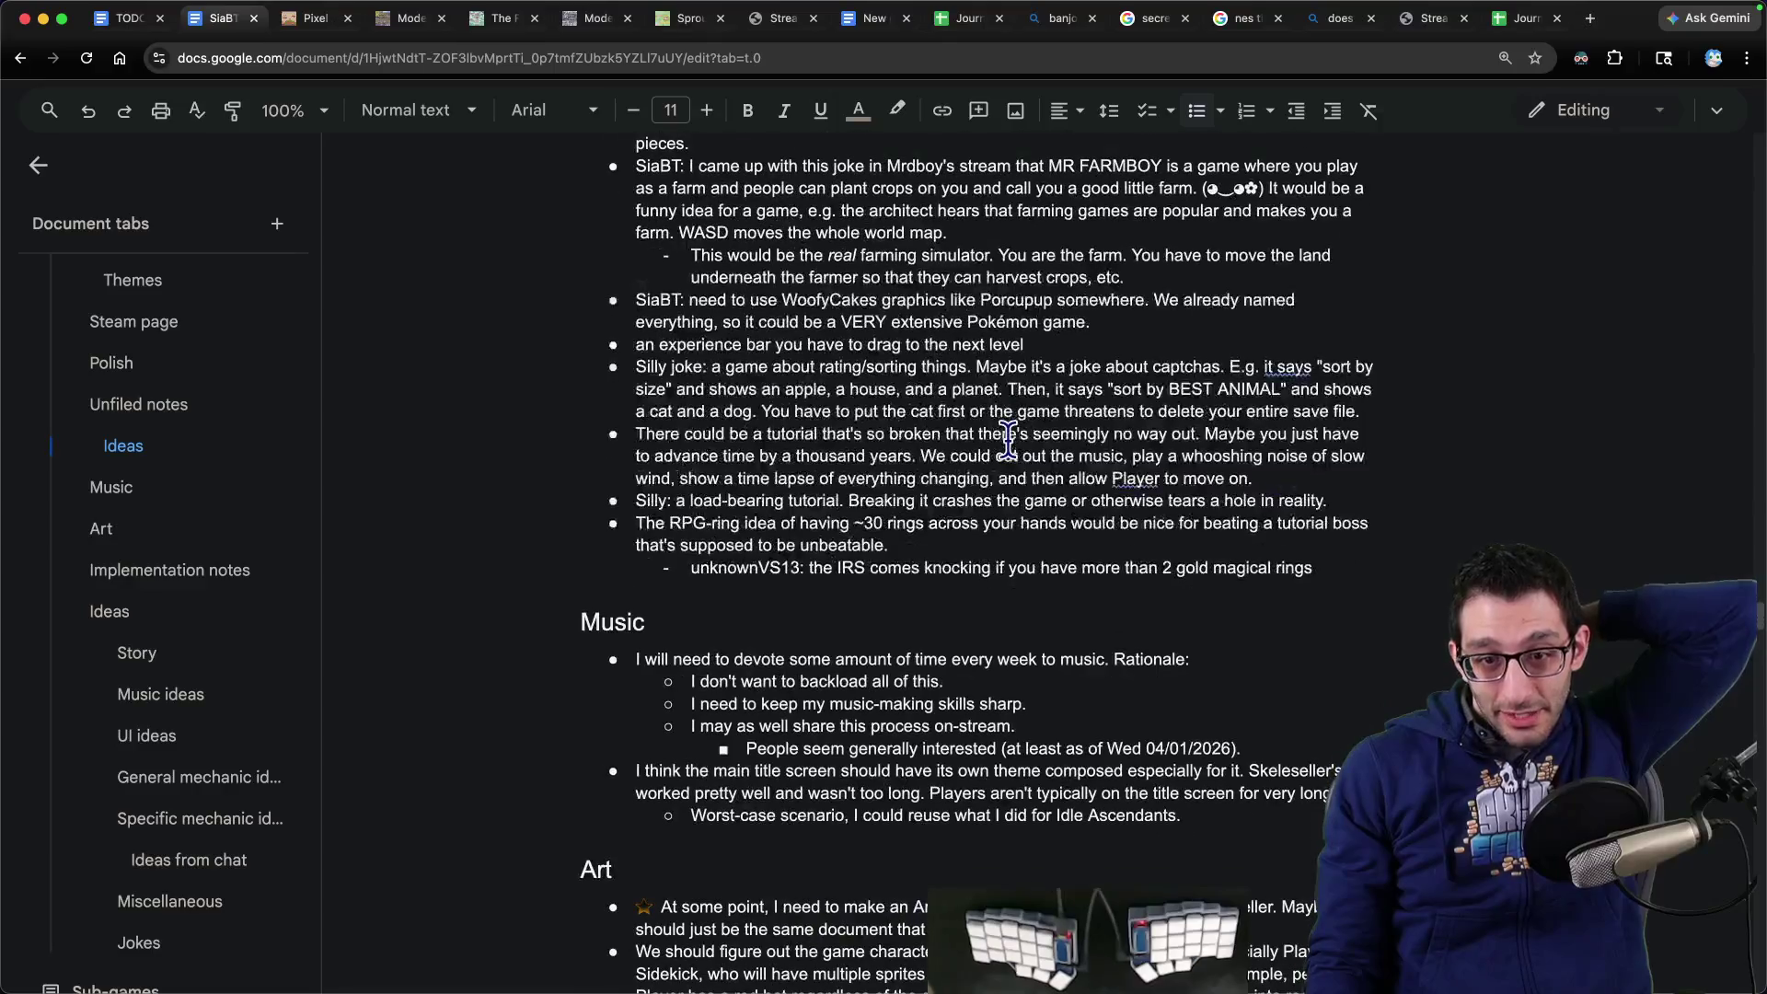
scroll(1008, 442, up, 10)
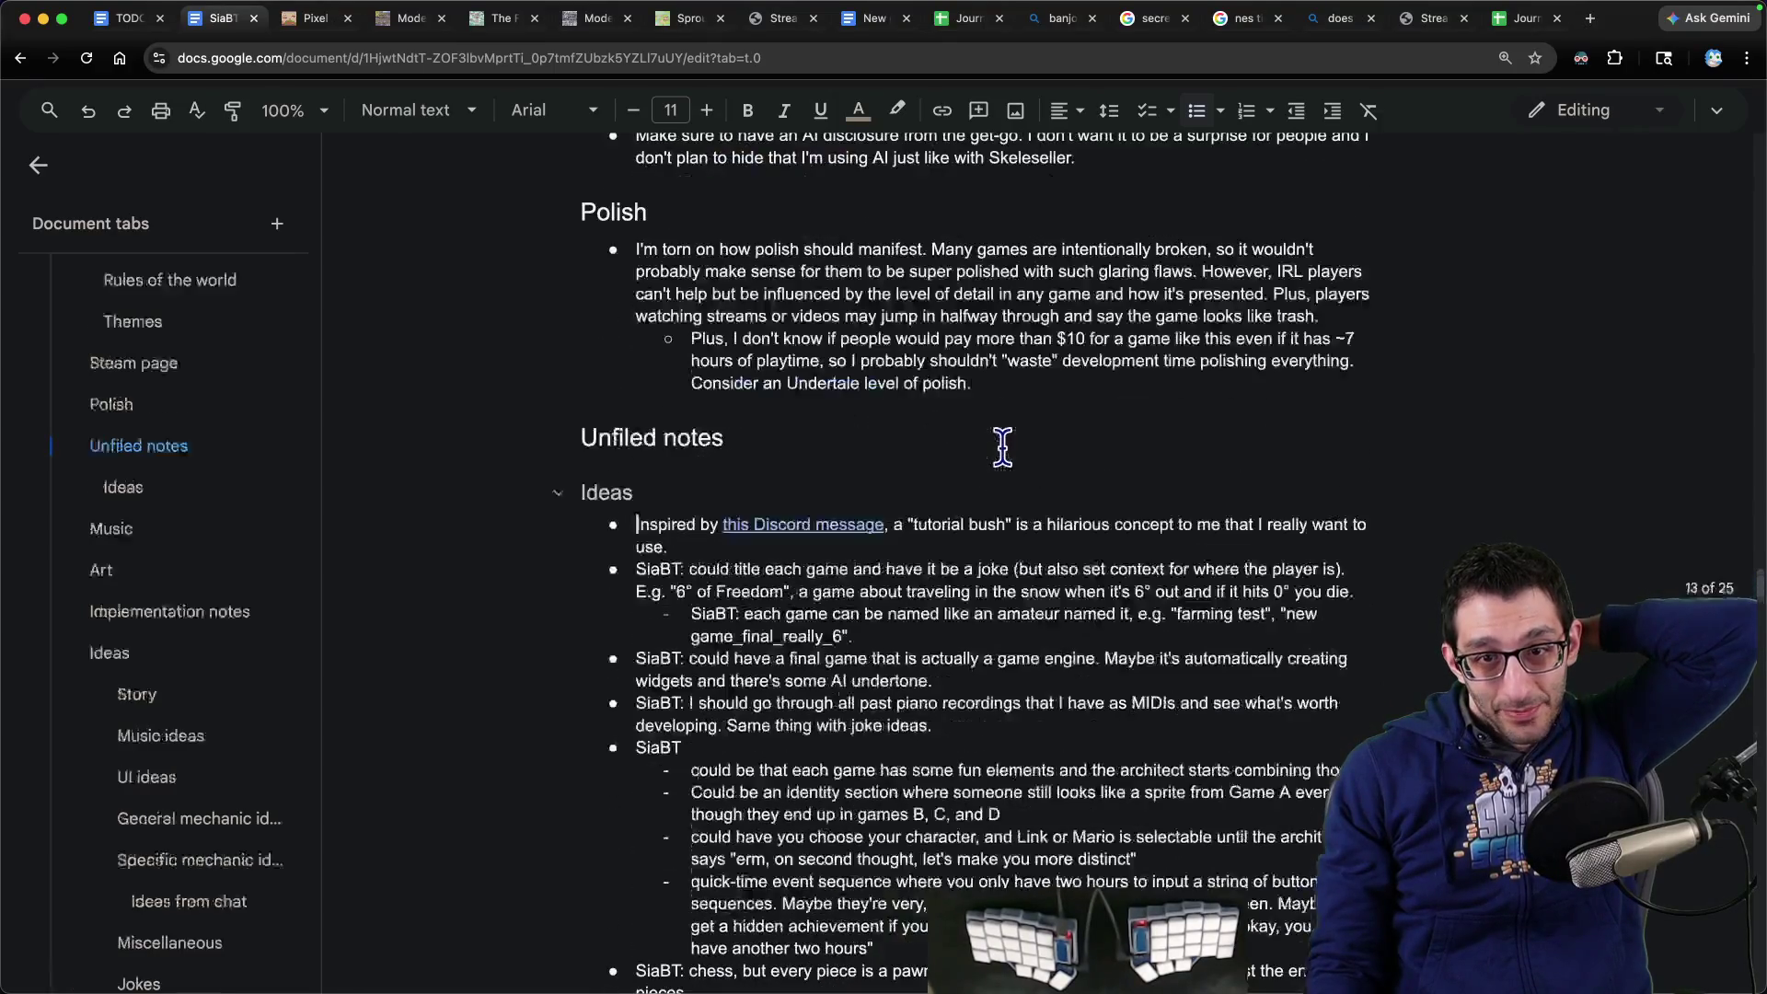
scroll(1002, 447, down, 4)
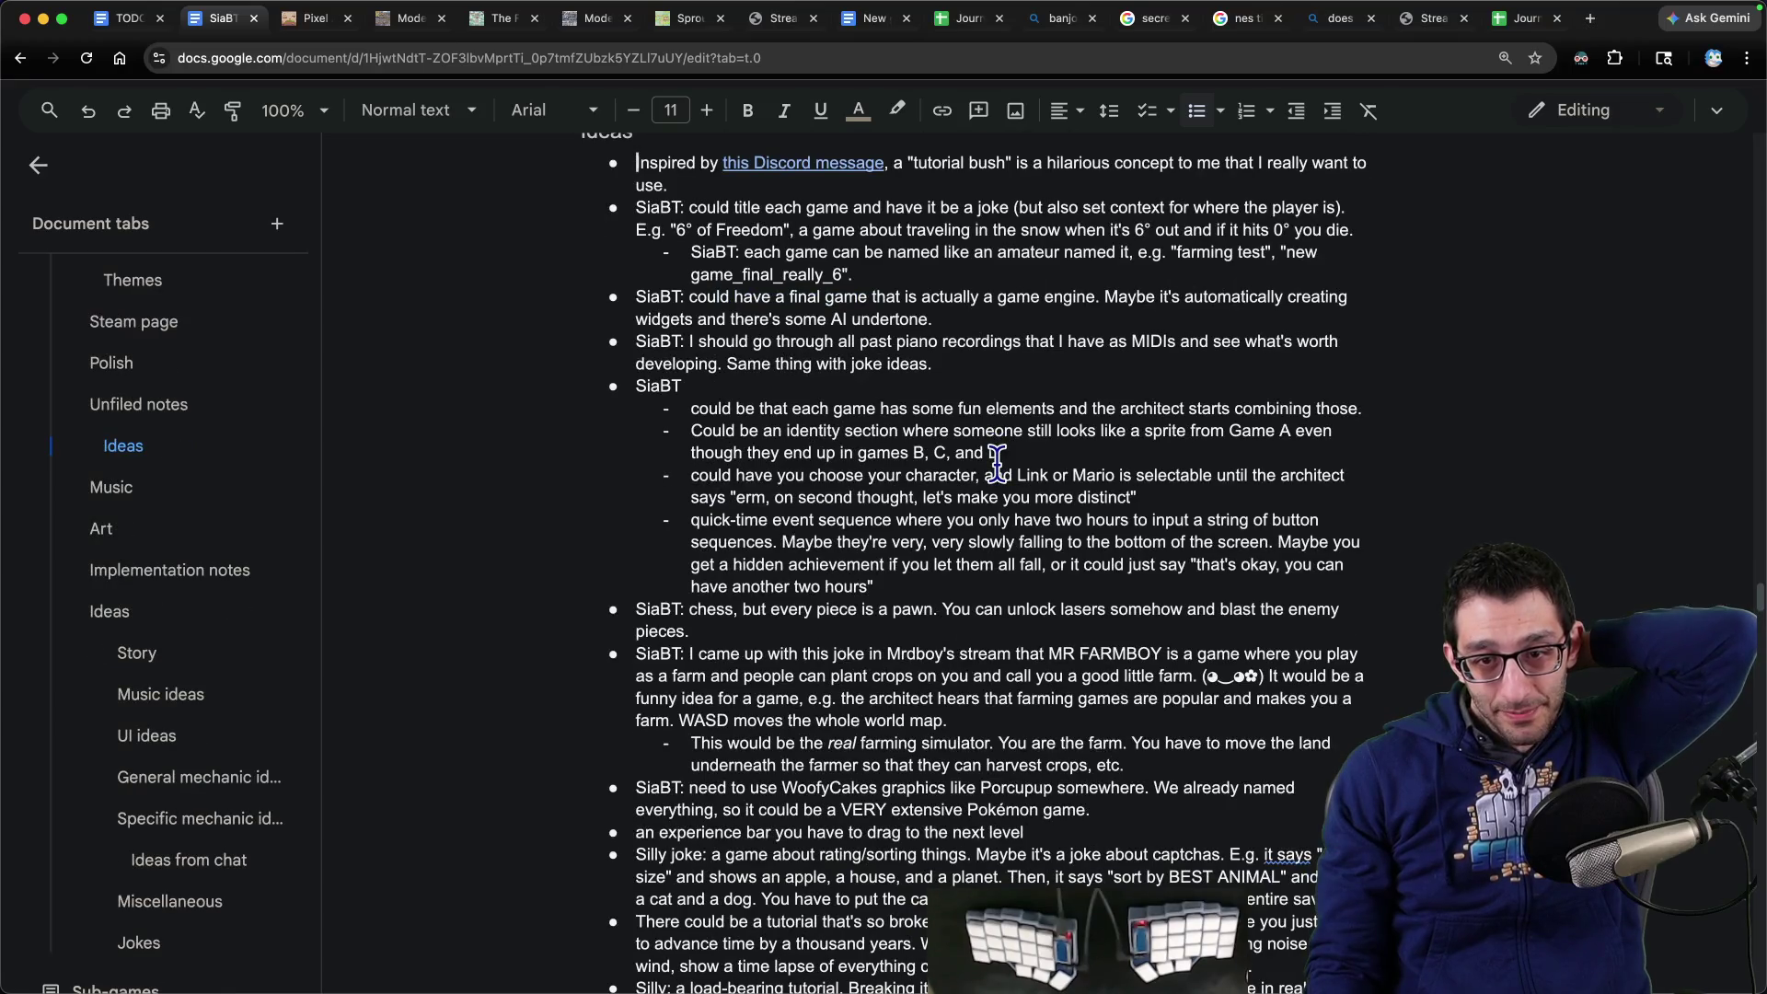
scroll(997, 460, down, 7)
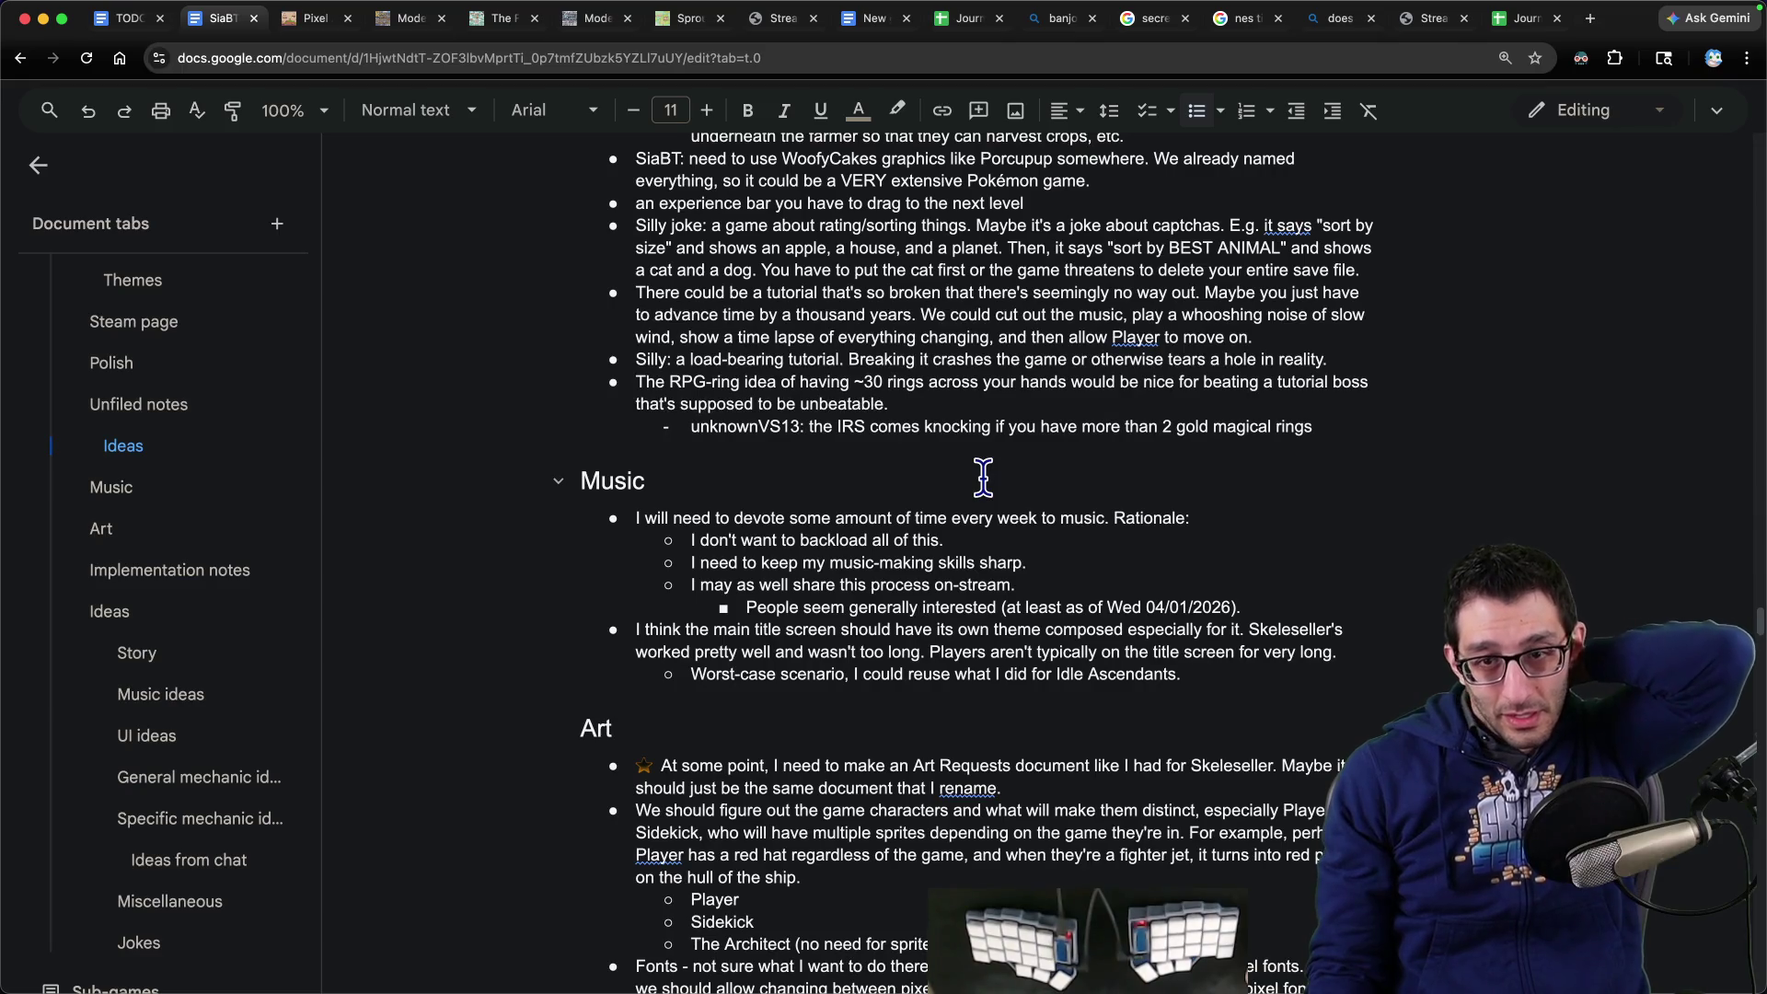
scroll(983, 469, up, 20)
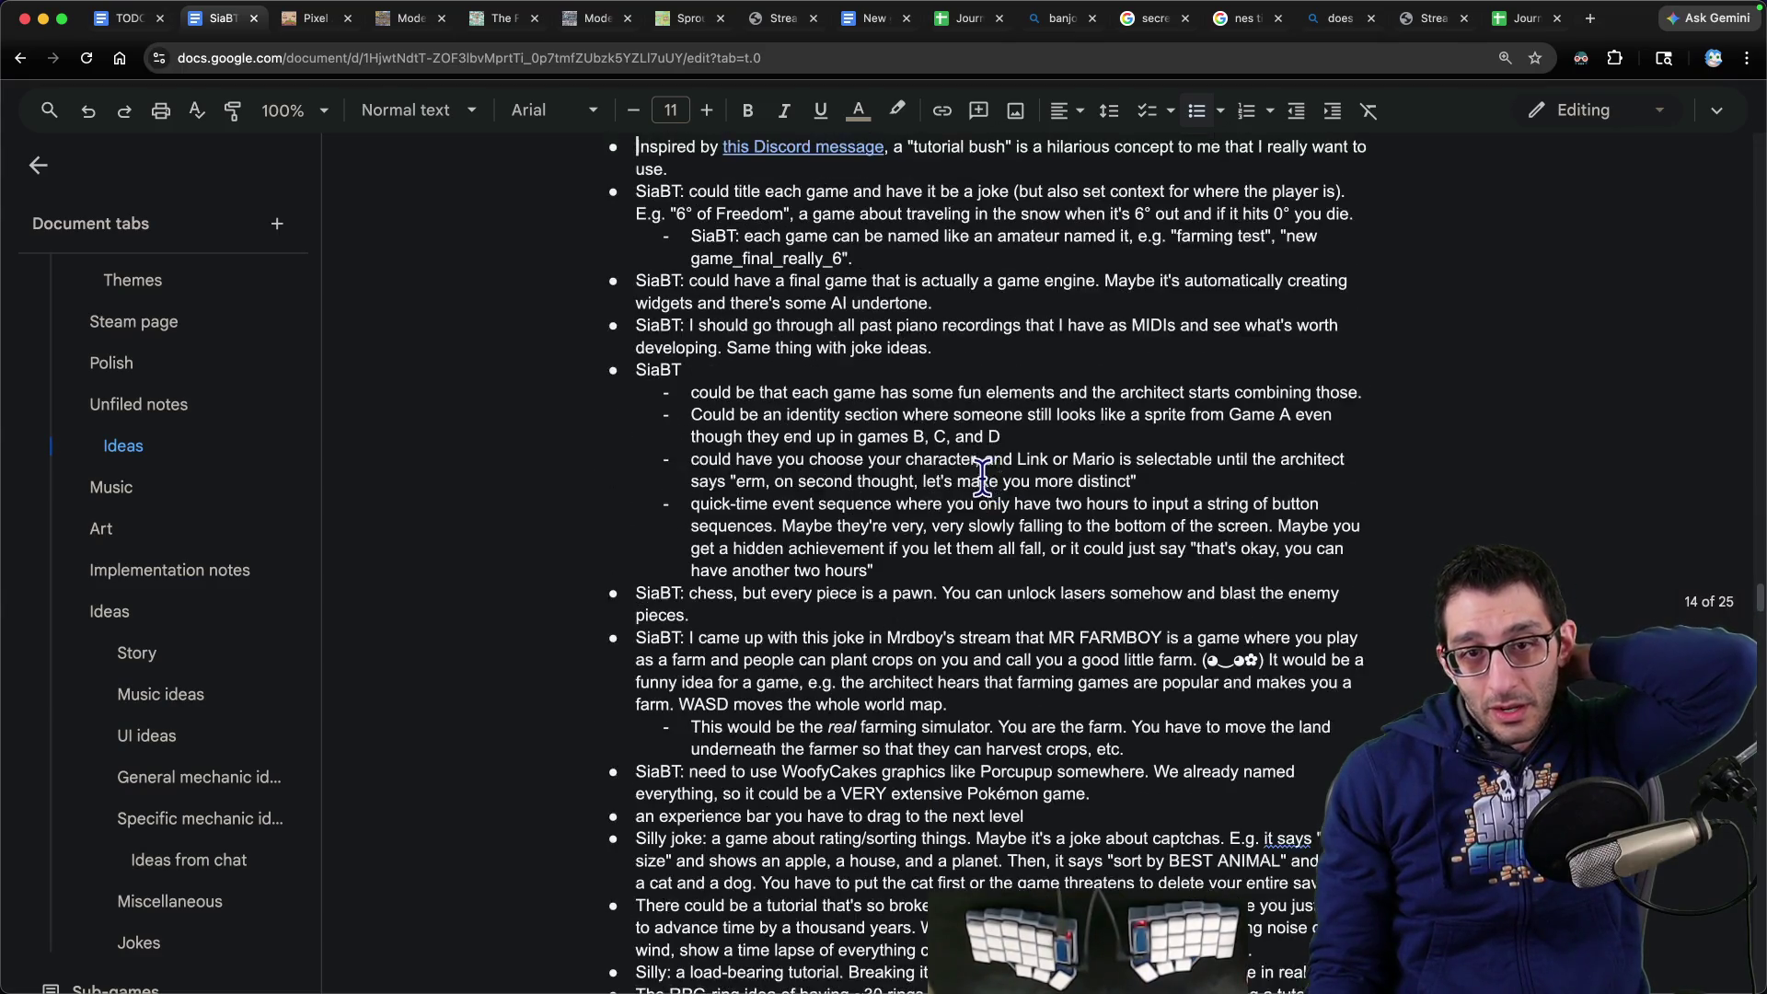
scroll(986, 458, up, 20)
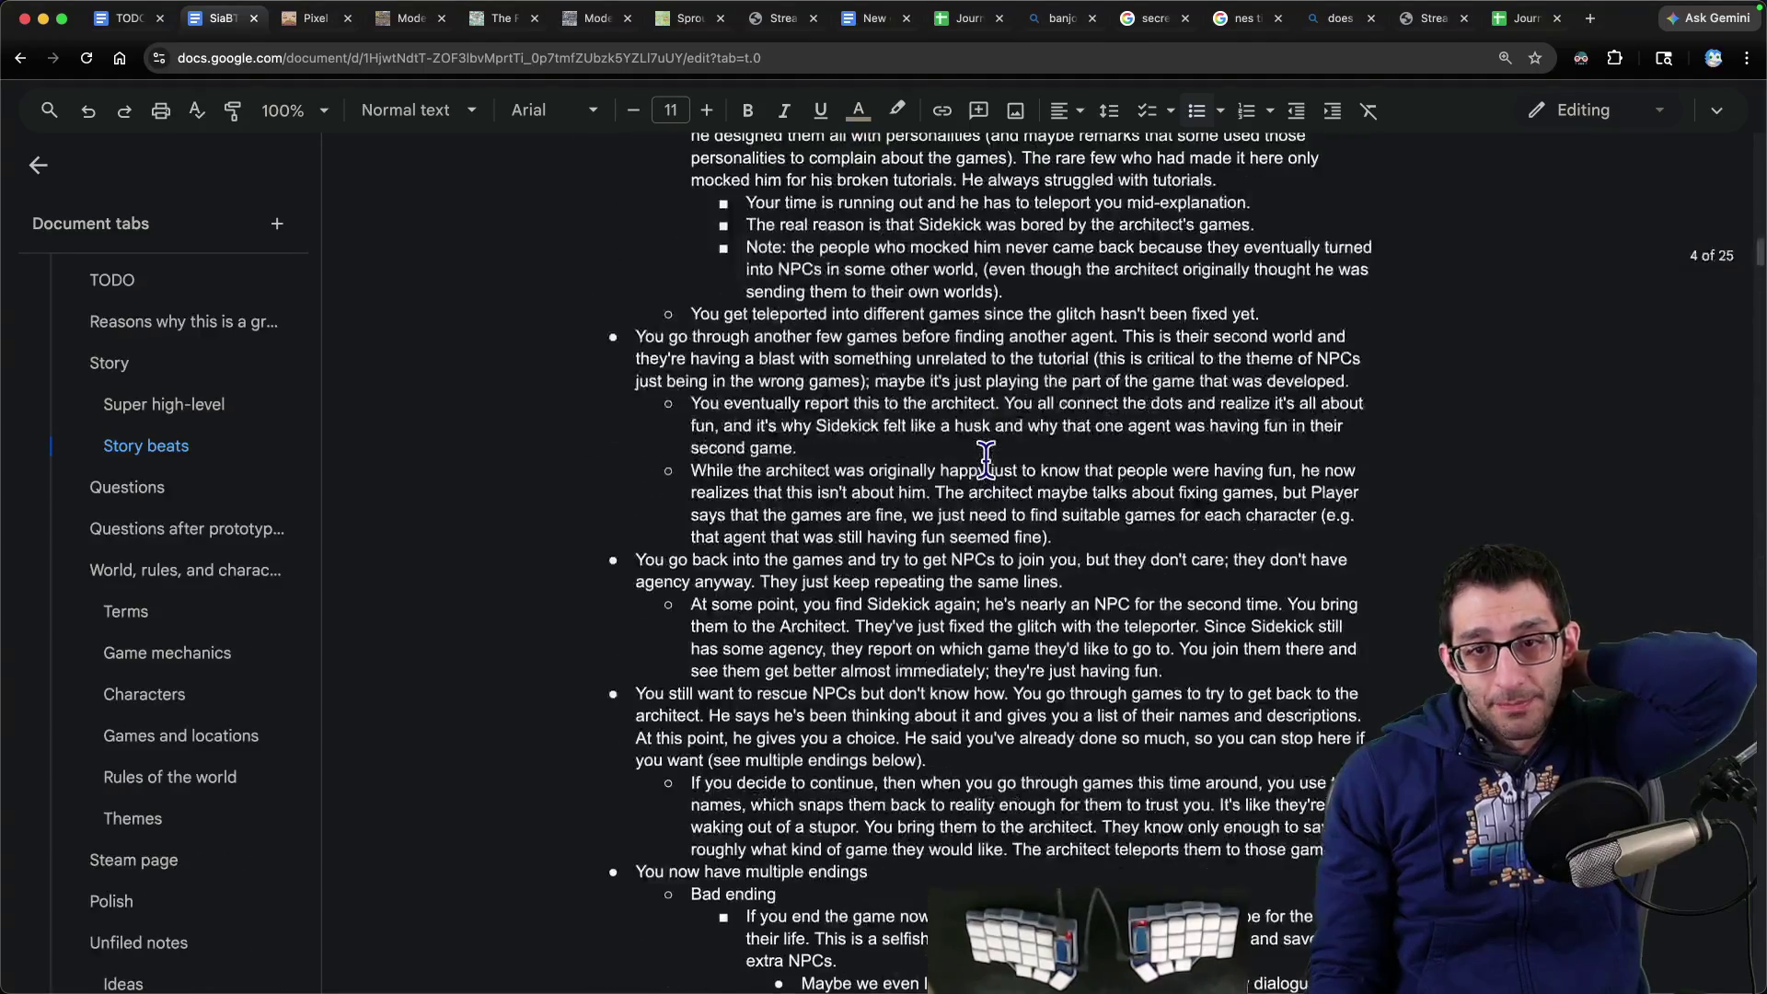
key(ctrl+shift+Tab)
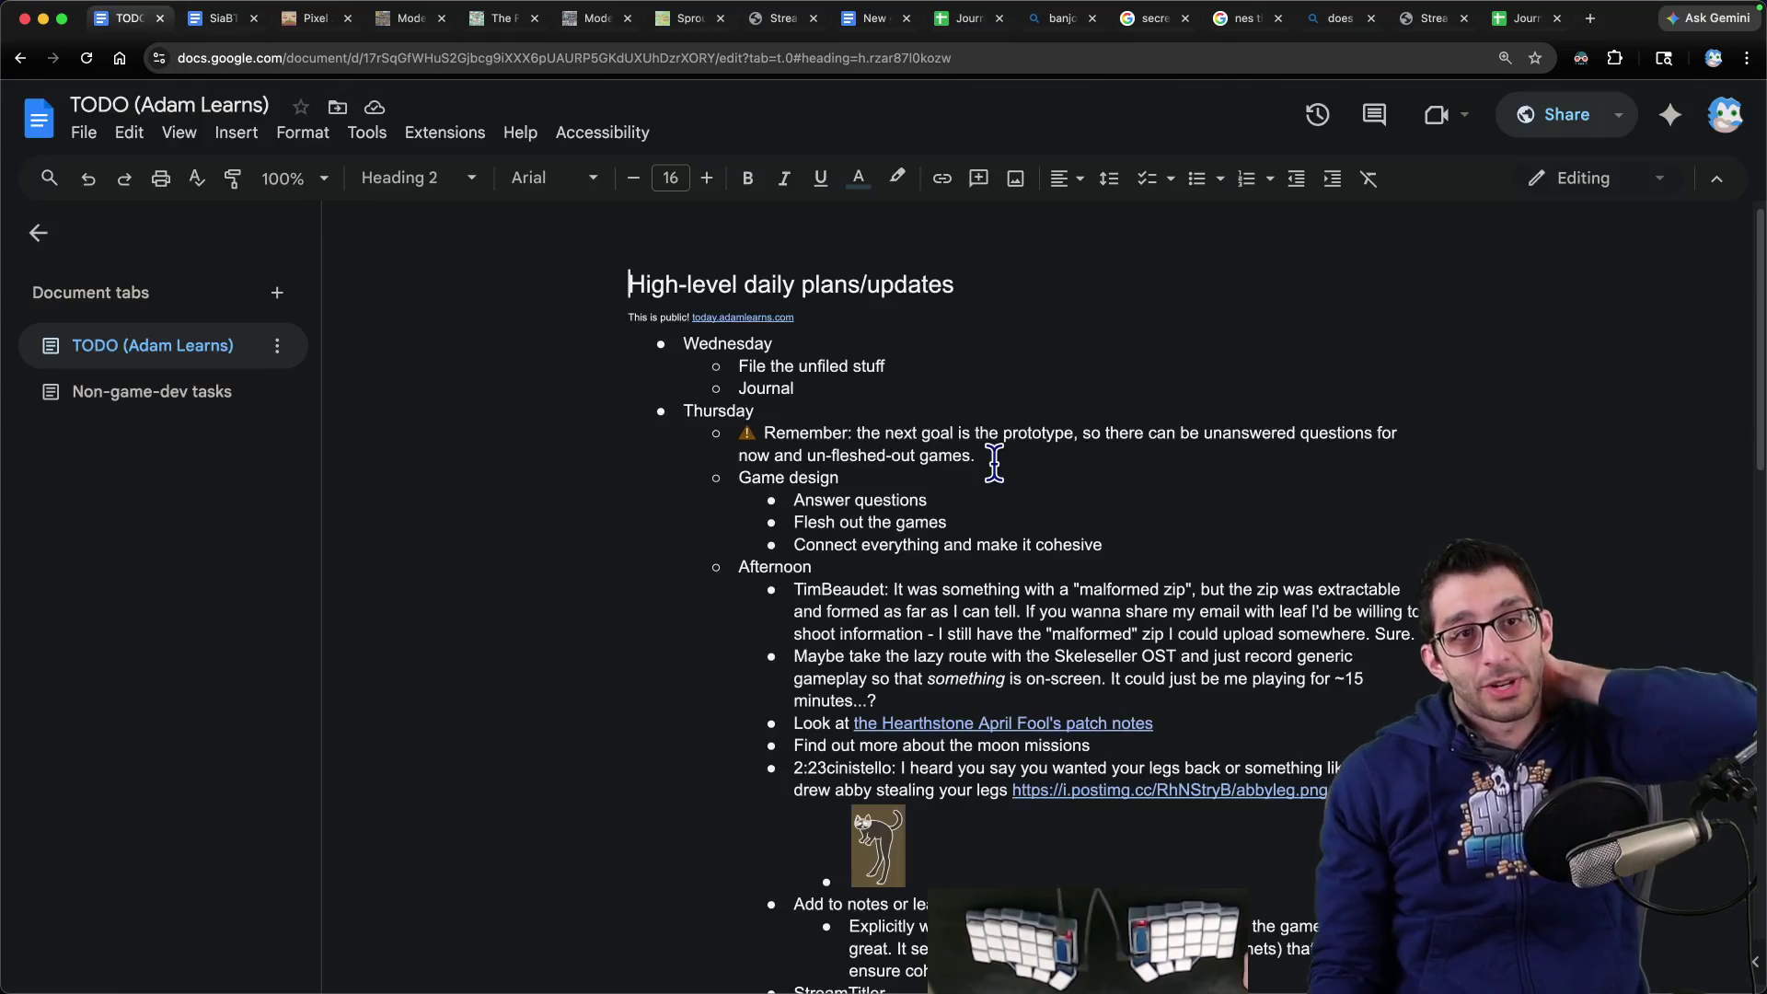
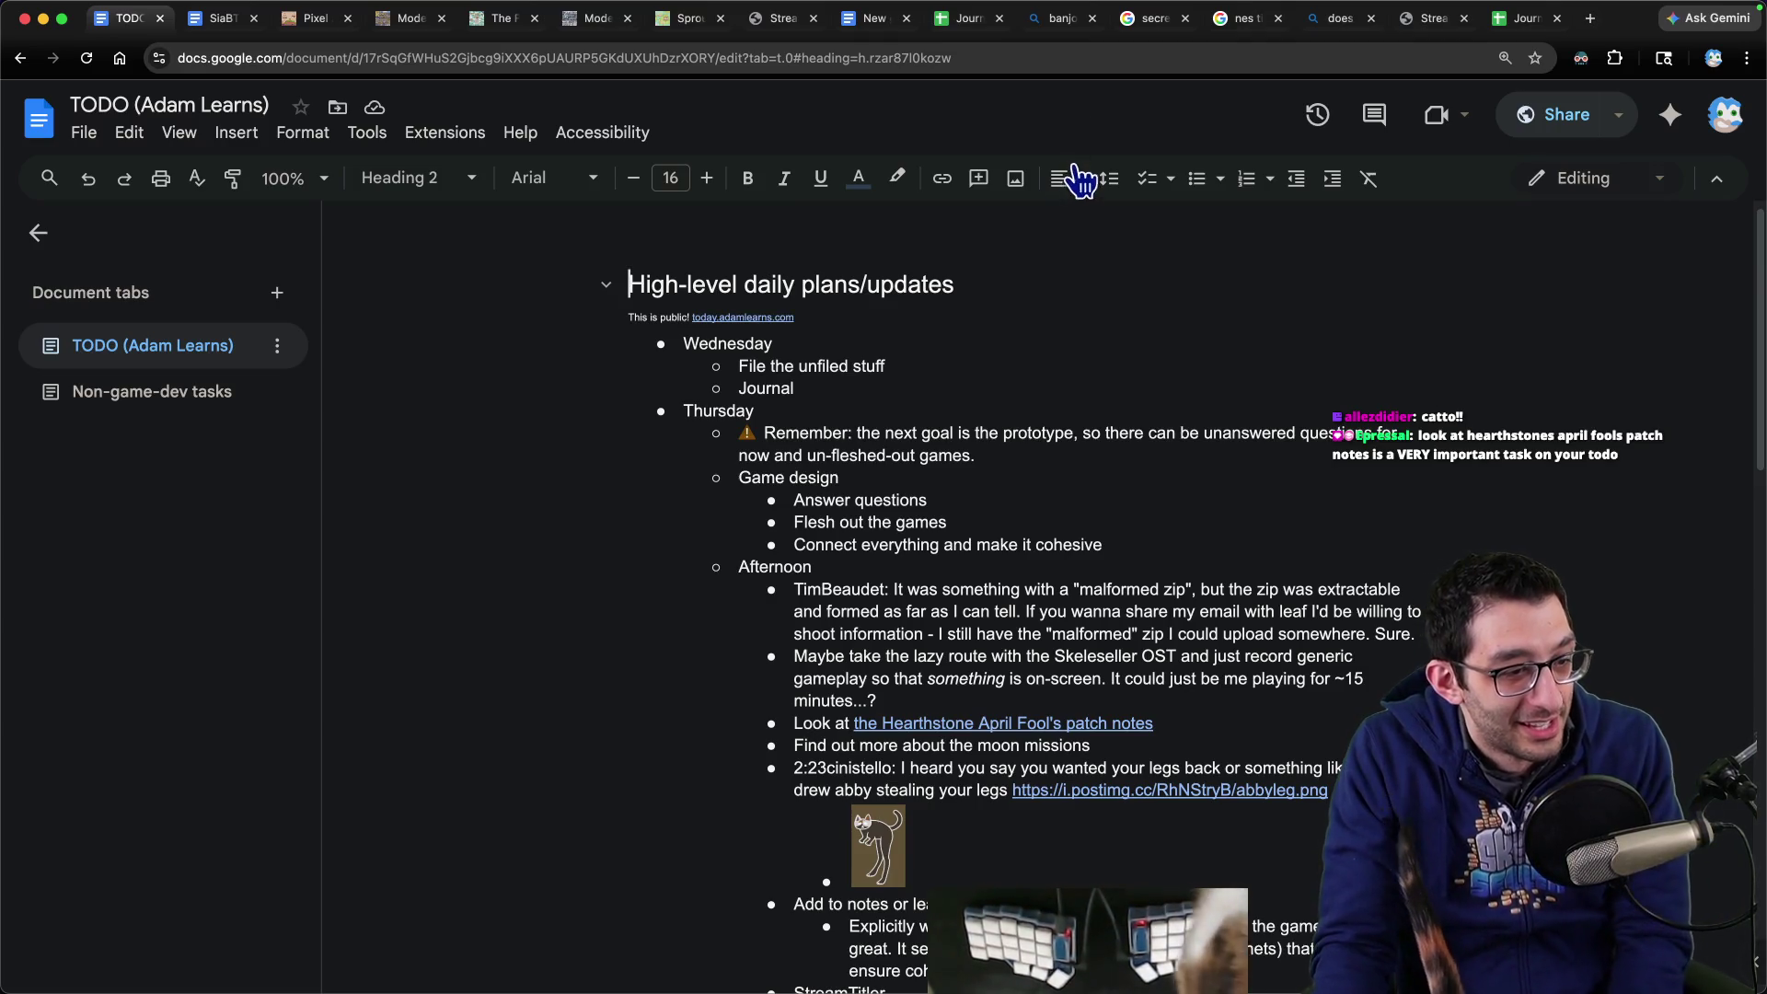
- Scroll to and select the Afternoon subheading under Thursday
scroll(998, 284, down, 5)
drag(748, 259, 800, 282)
double_click(773, 281)
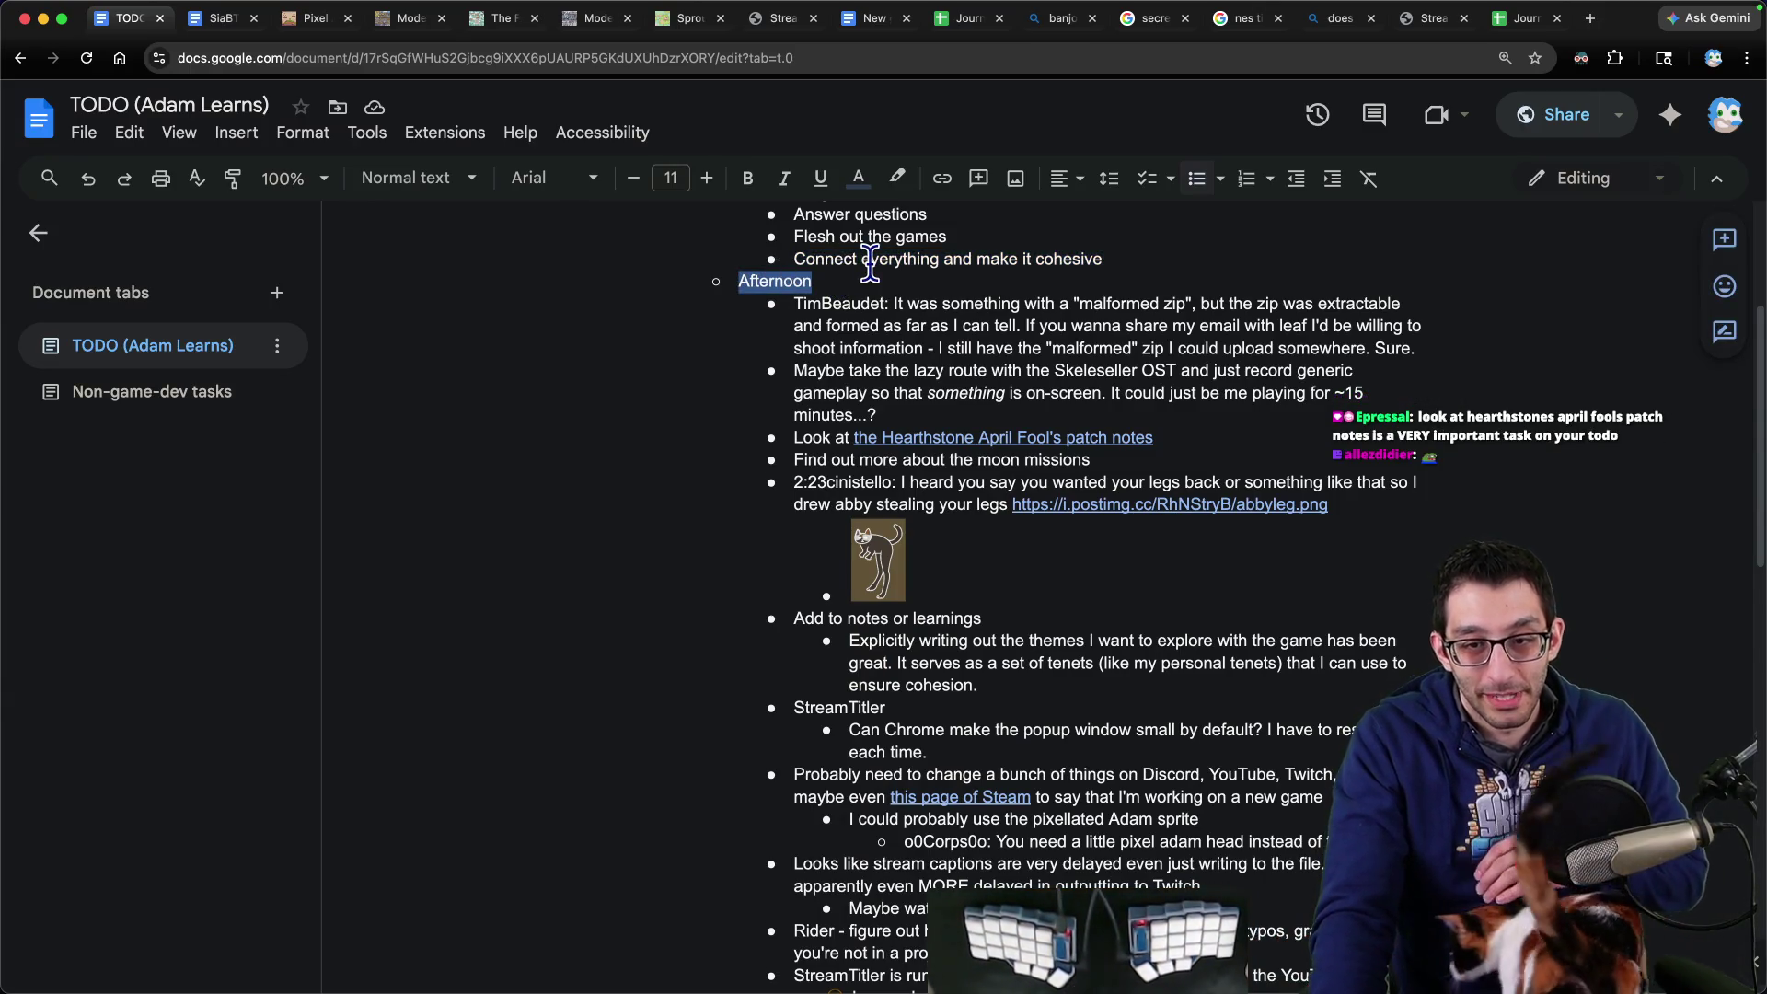
scroll(888, 336, down, 3)
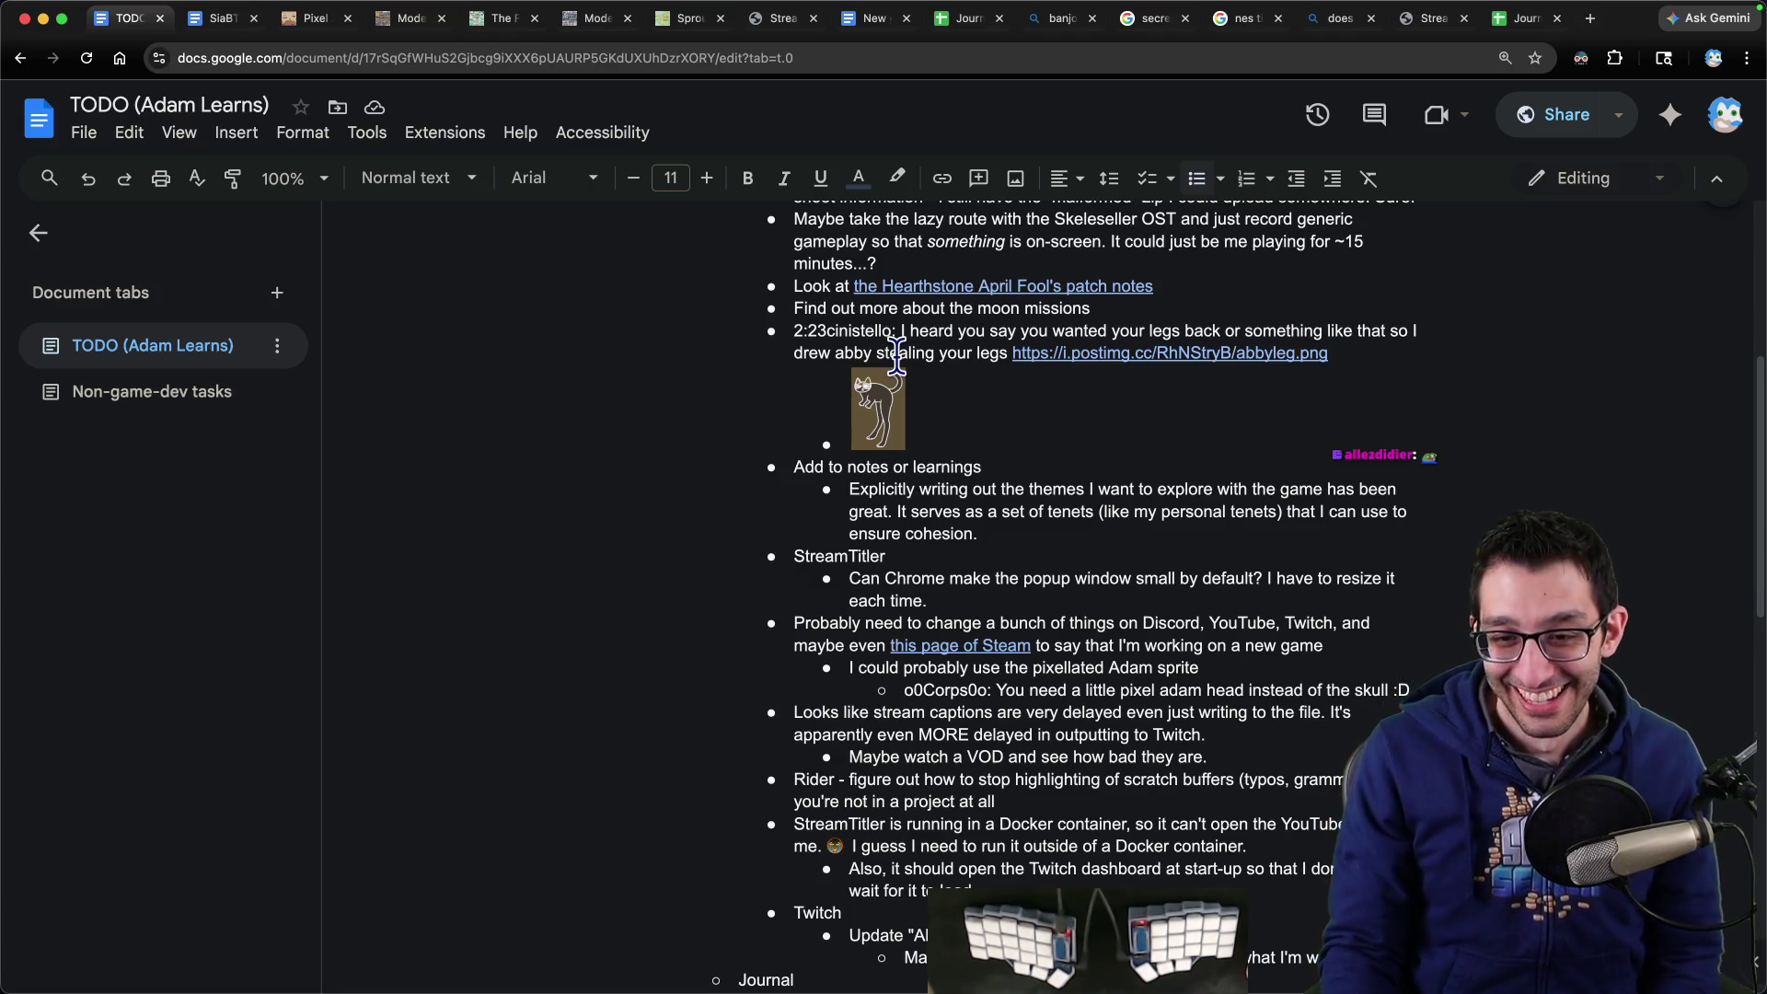
scroll(933, 377, up, 7)
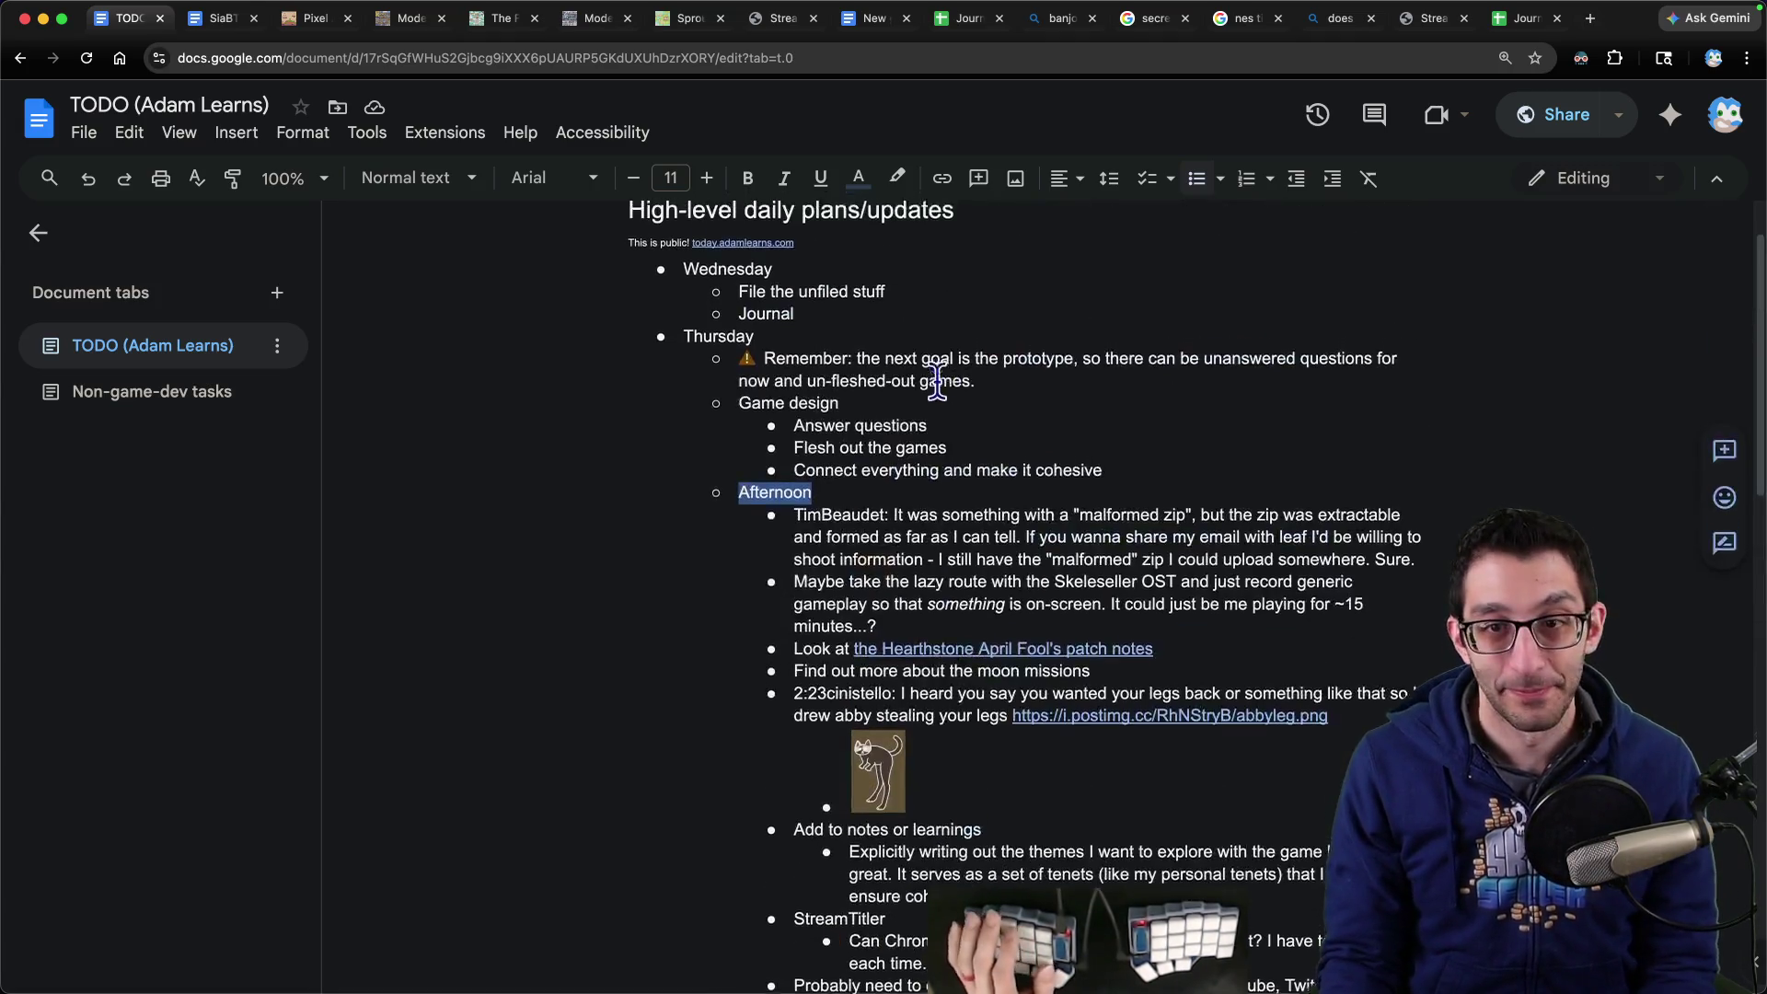
scroll(937, 380, up, 2)
- Move 'File the unfiled stuff' down to be the first item under Thursday's Afternoon
click(939, 378)
key(shift+Home)
key(ctrl+shift+Up)
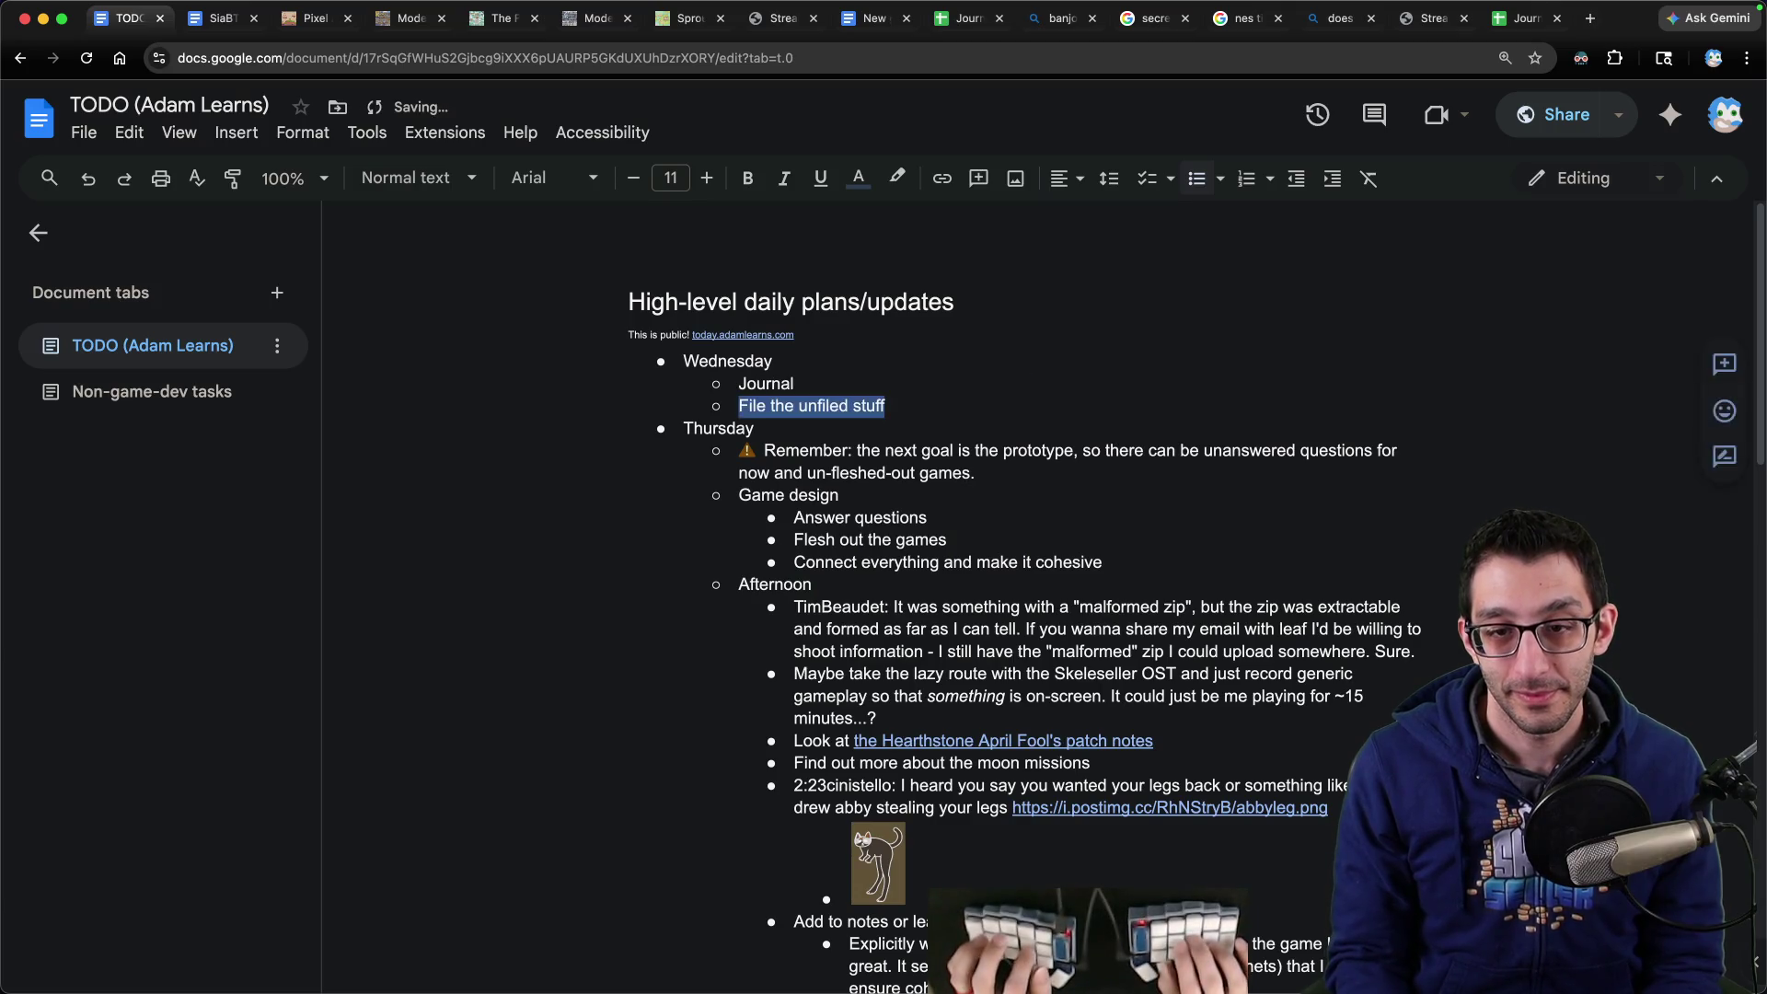
key(ctrl+shift+Down)
key(ctrl+shift+Down)
key(ctrl+shift+Down)
- Cycle through the browser tabs toward the Journal spreadsheet
click(939, 382)
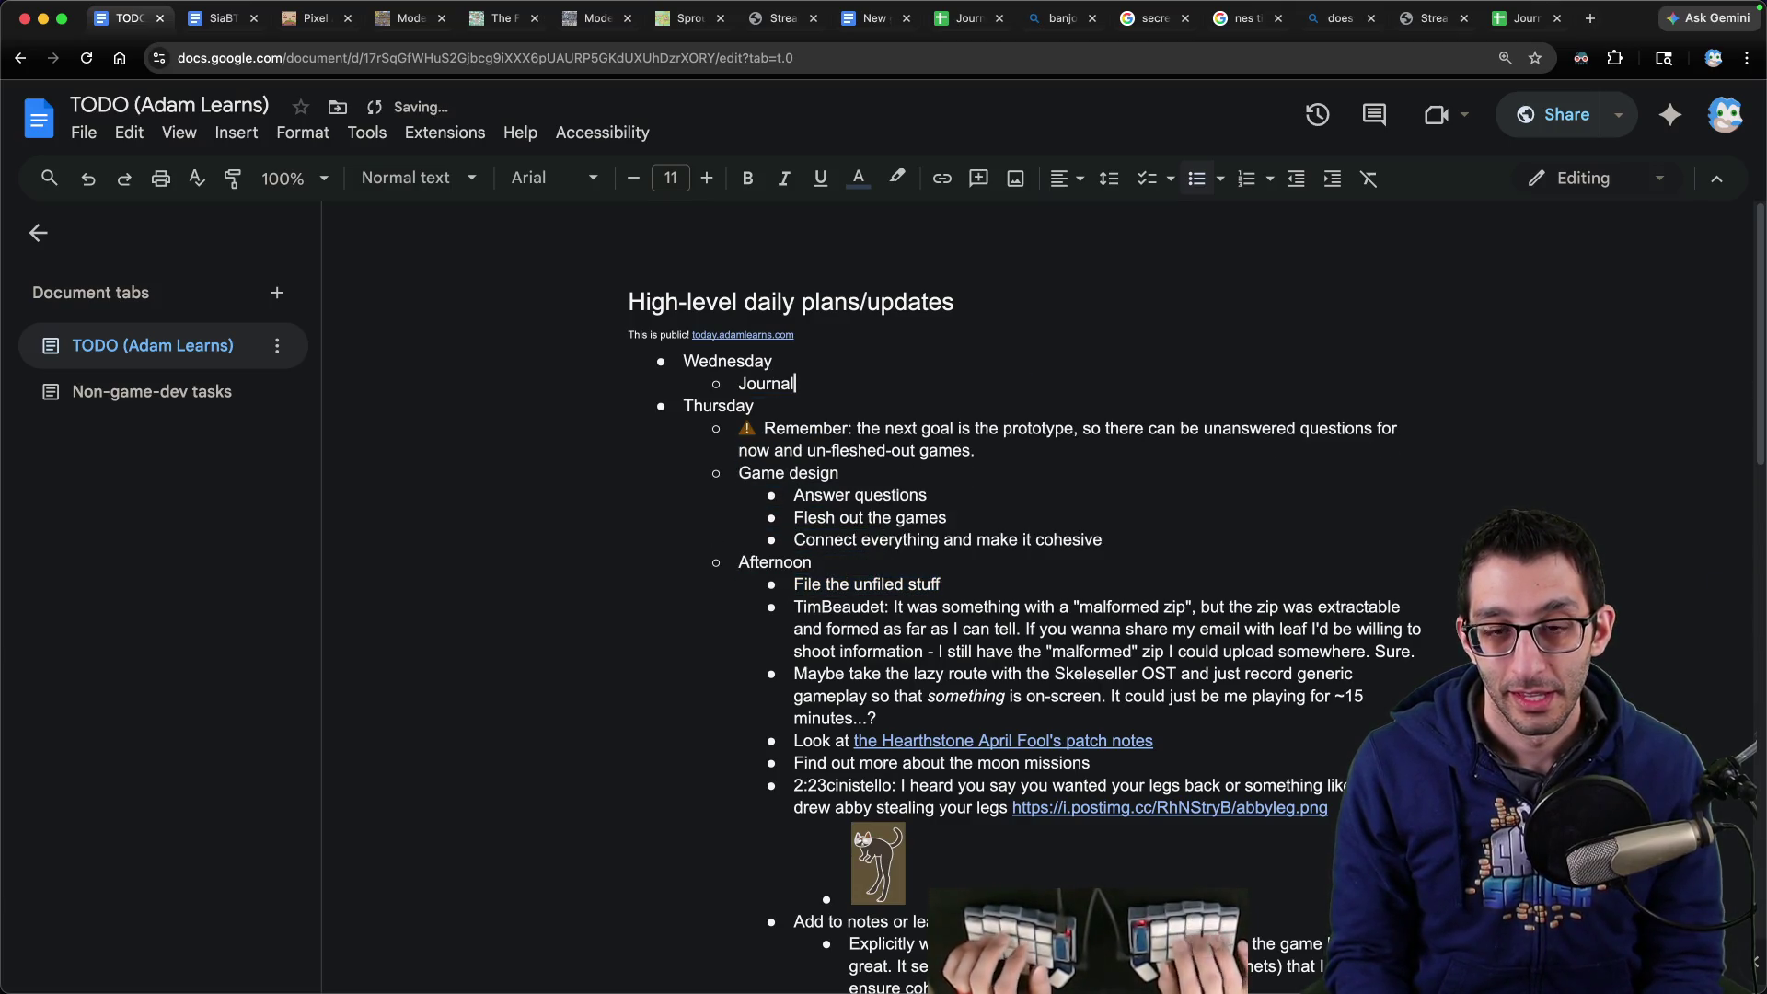
key(super+2)
key(super+t)
- Open Twitch's Video Producer page in a new tab, then return to the TODO document
key(j)
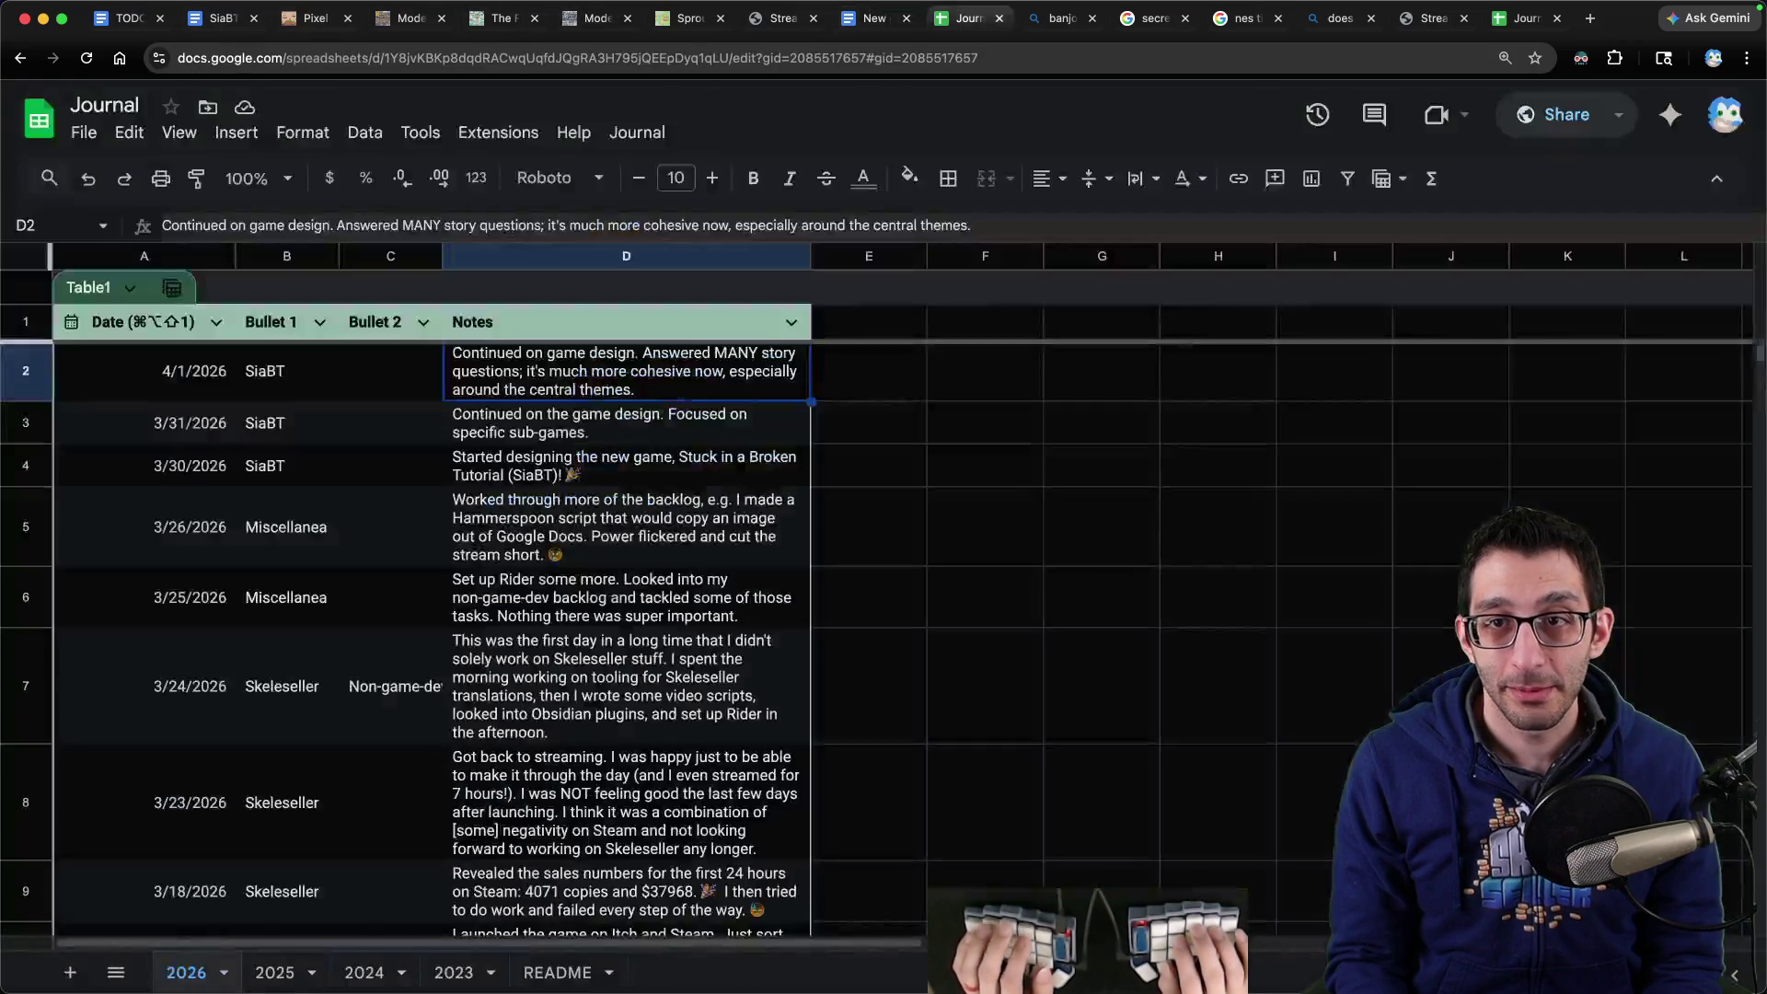
key(super+t)
key(p)
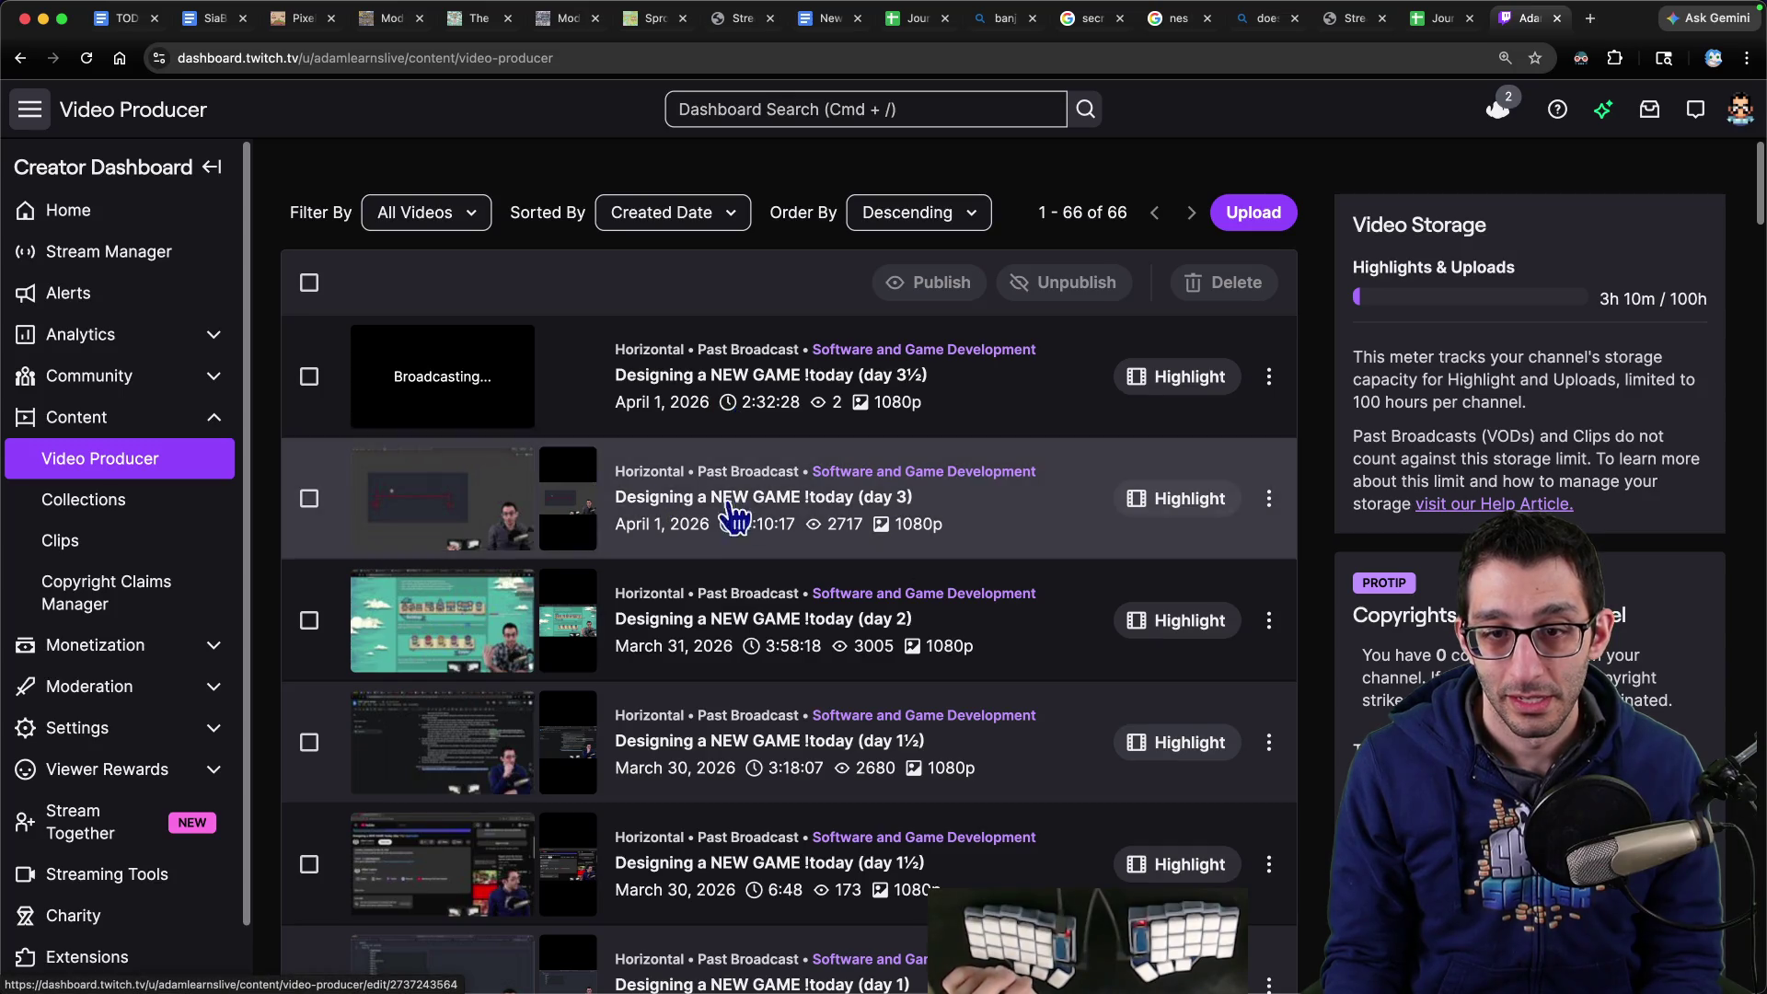
click(129, 20)
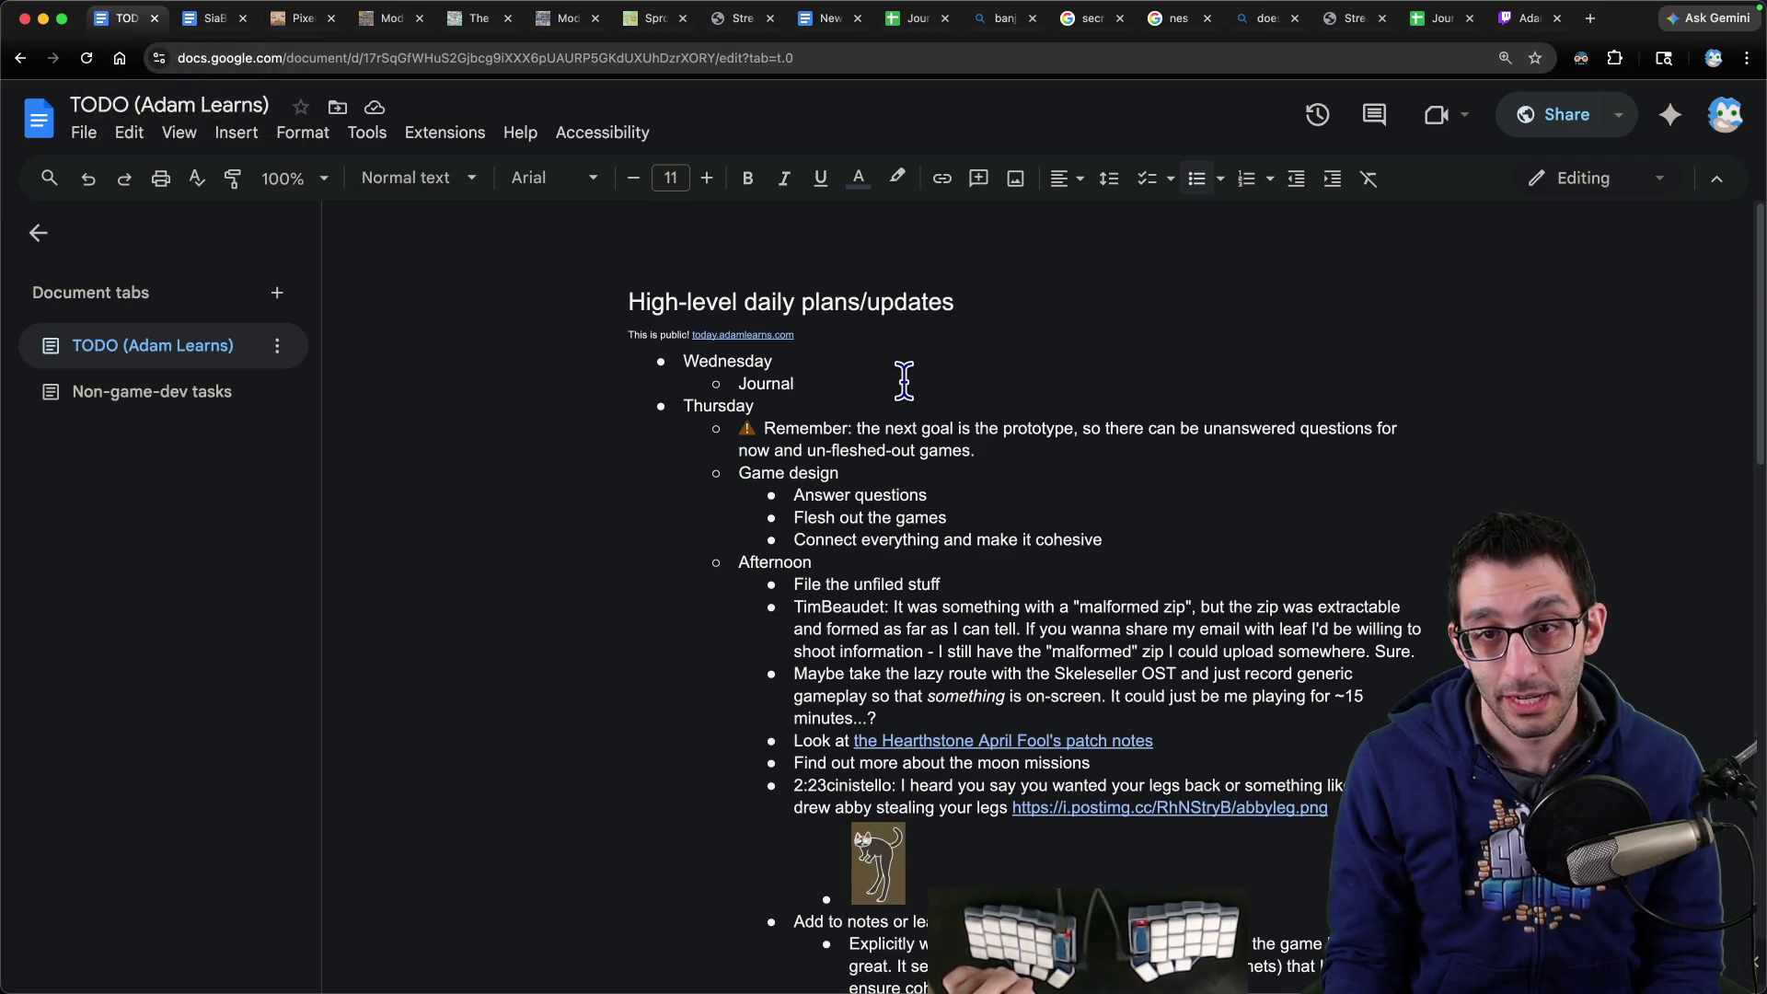
- Delete the Wednesday heading and its Journal sub-item
drag(904, 380, 682, 357)
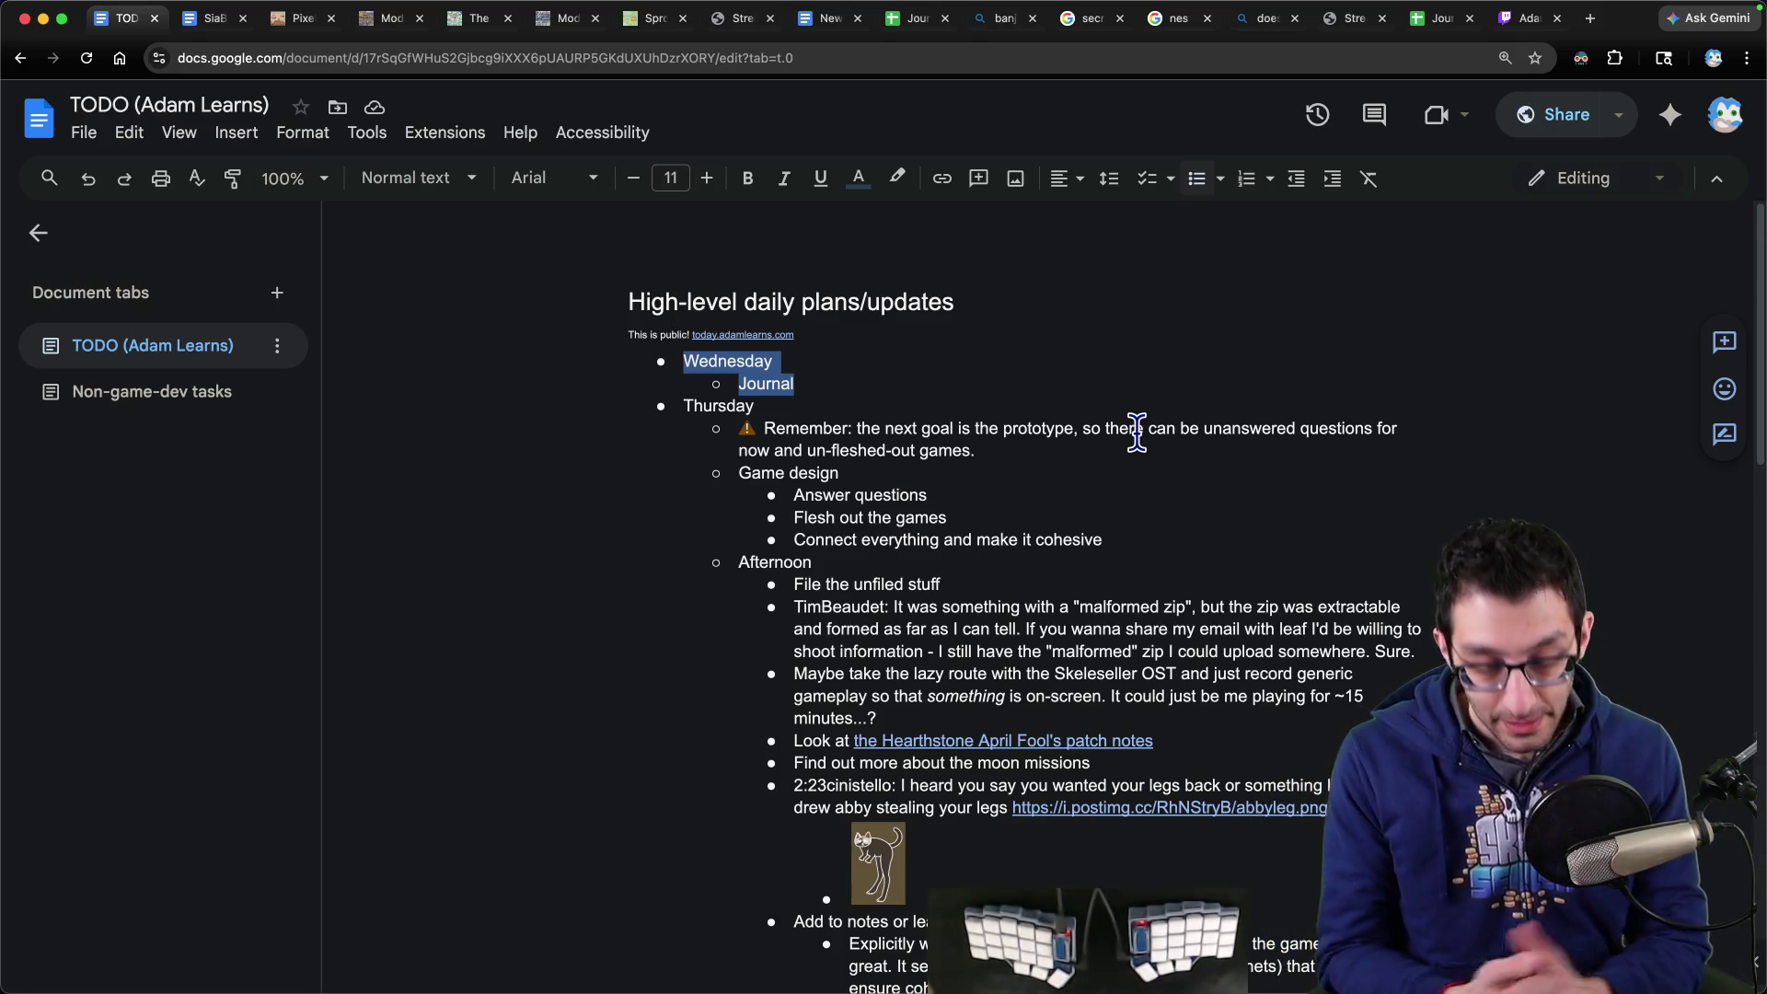
click(1012, 383)
key(shift+Up)
key(shift+Home)
key(BackSpace)
key(BackSpace)
key(BackSpace)
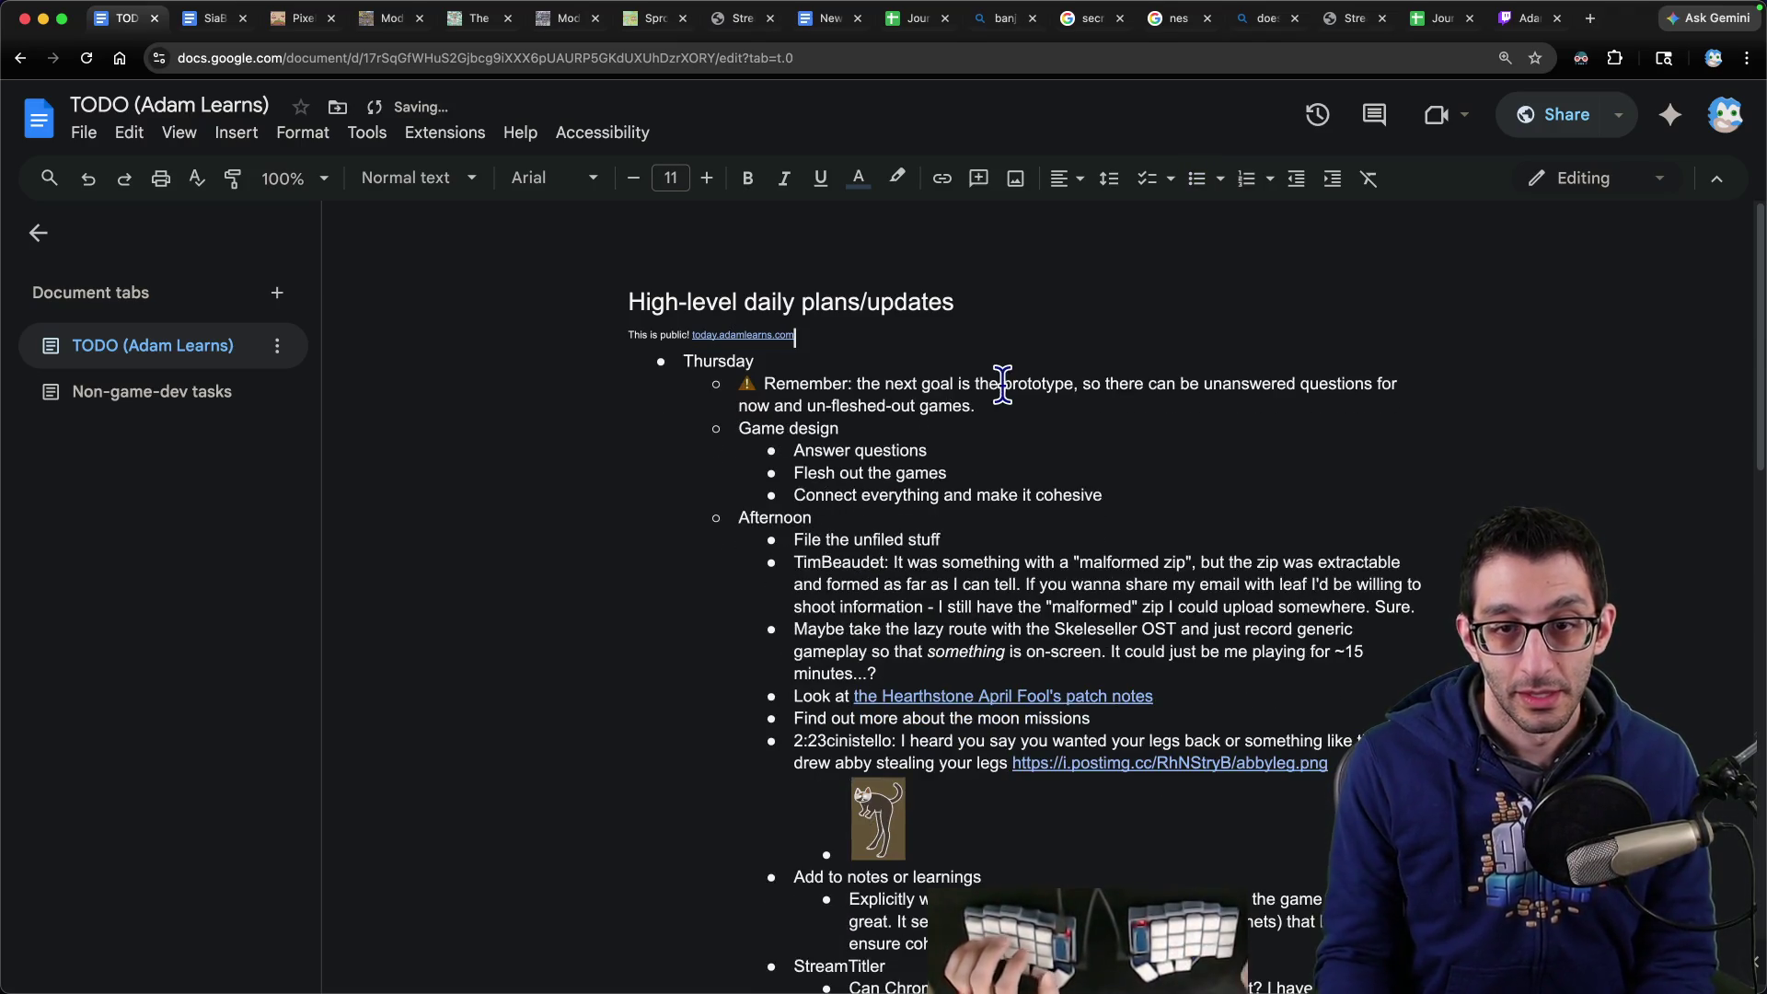